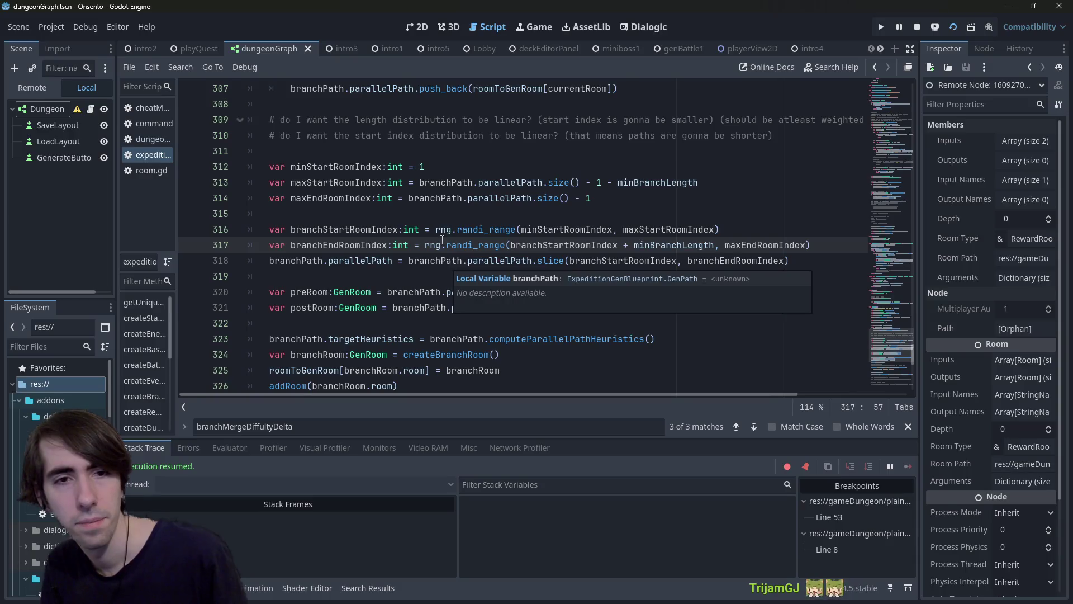
Step: Inspect the insertRoom call and preRoom argument on line 329 and parallelPath on line 320
{"action": "mouse_move", "coordinate": [531, 229]}
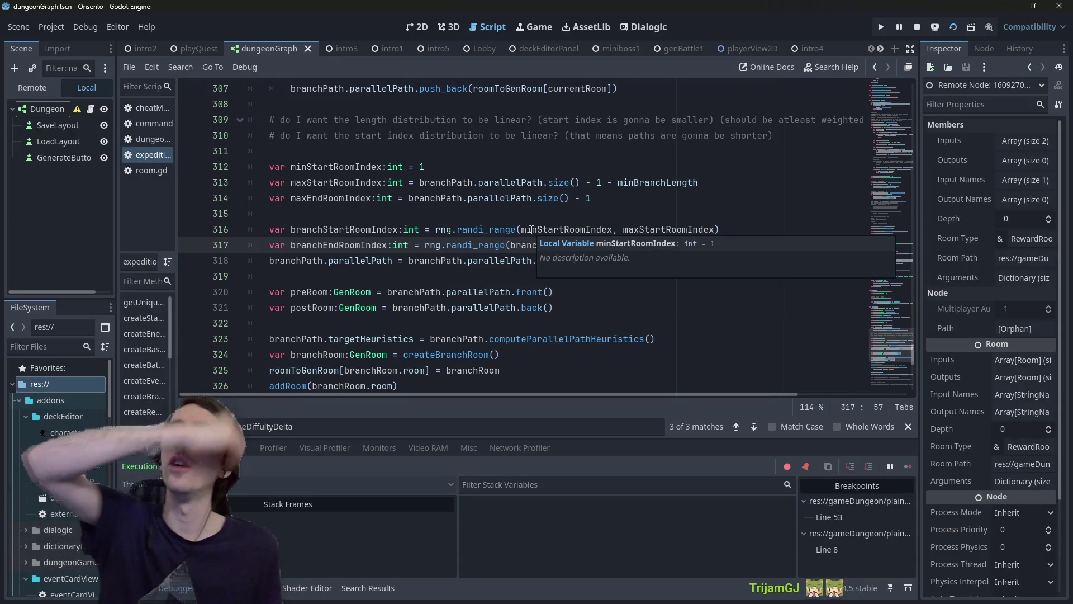
{"action": "scroll", "coordinate": [378, 224], "scroll_direction": "down", "scroll_amount": 4}
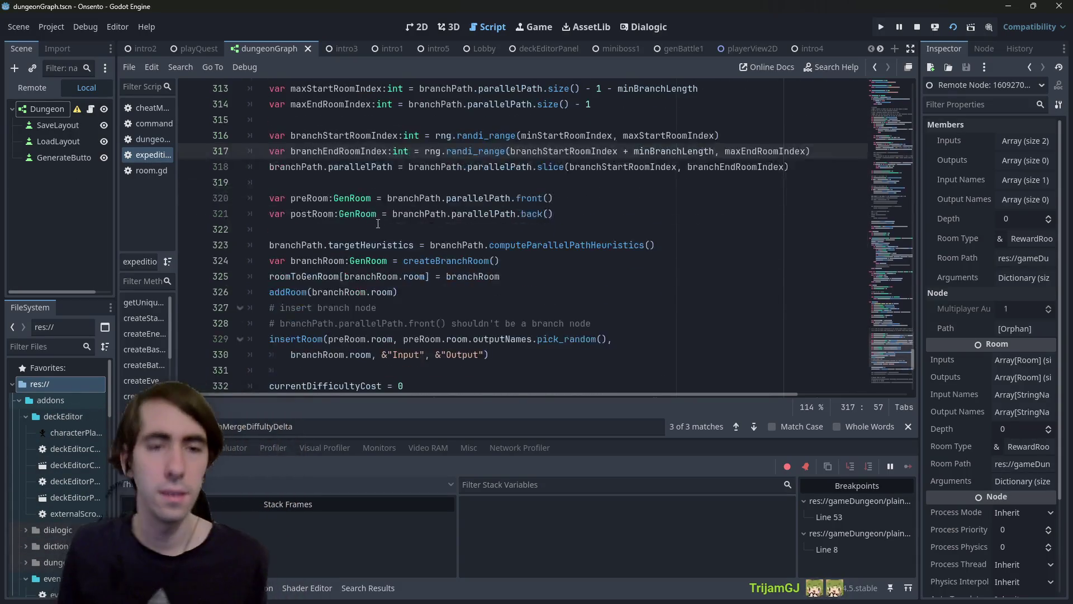
{"action": "double_click", "coordinate": [314, 244]}
{"action": "scroll", "coordinate": [313, 244], "scroll_direction": "up", "scroll_amount": 2}
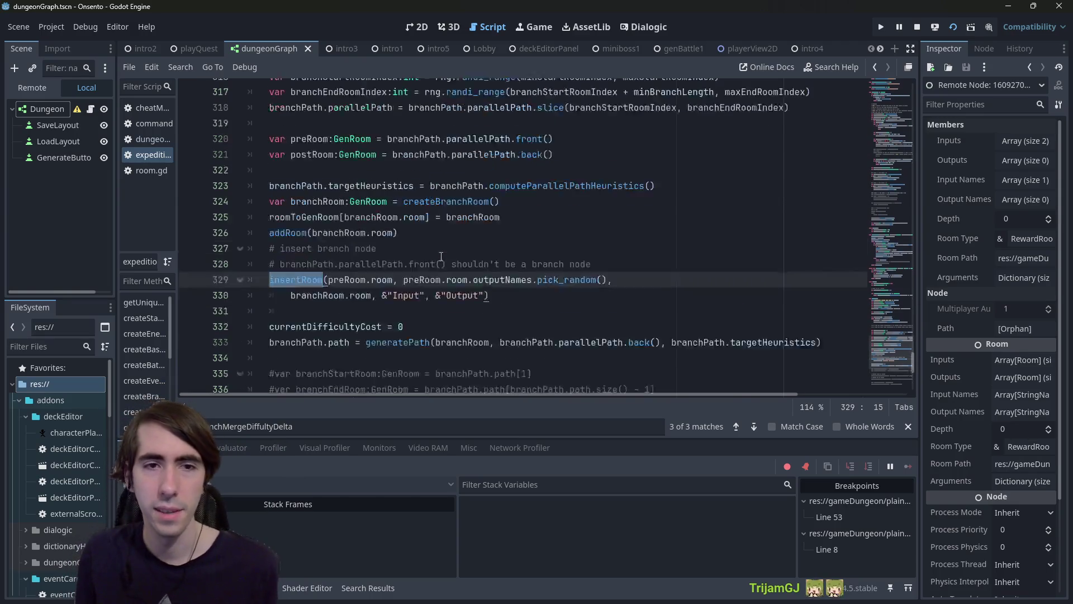
{"action": "double_click", "coordinate": [347, 339]}
{"action": "scroll", "coordinate": [491, 244], "scroll_direction": "up", "scroll_amount": 1}
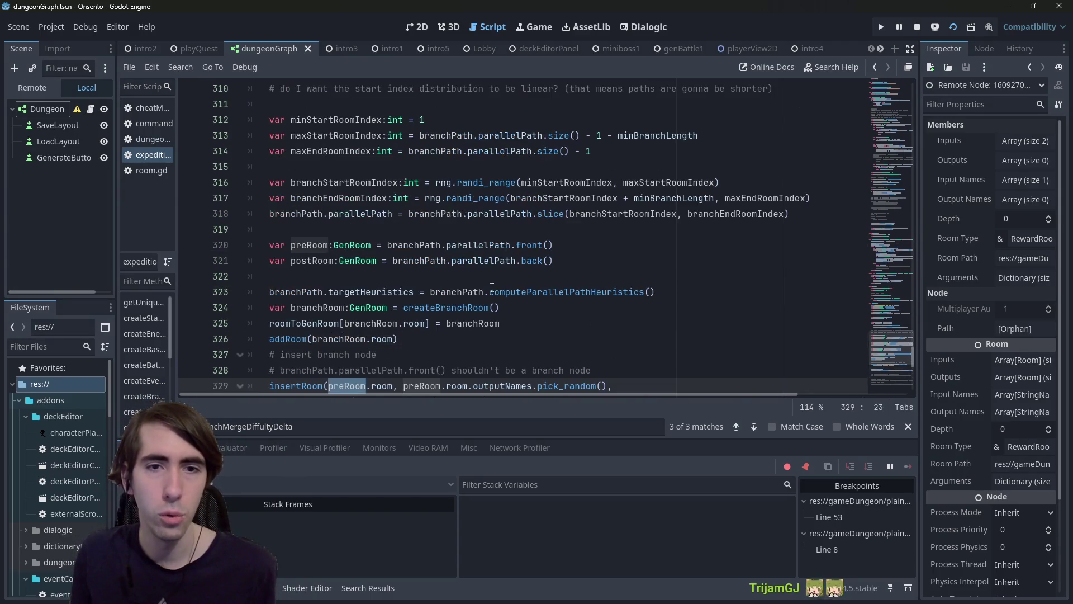
{"action": "double_click", "coordinate": [491, 244]}
{"action": "scroll", "coordinate": [492, 244], "scroll_direction": "up", "scroll_amount": 2}
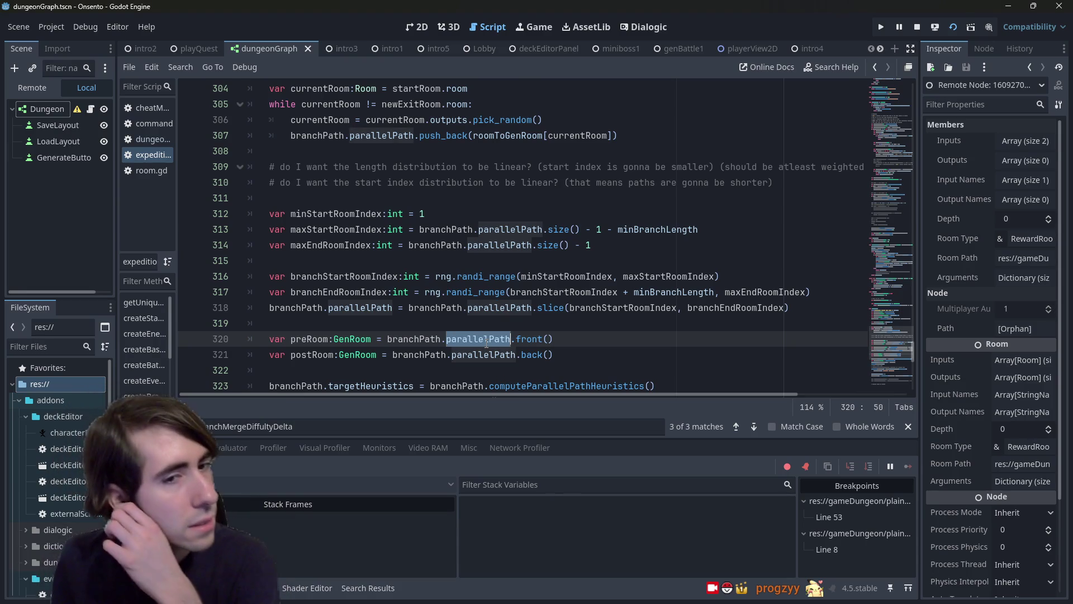
{"action": "mouse_move", "coordinate": [486, 354]}
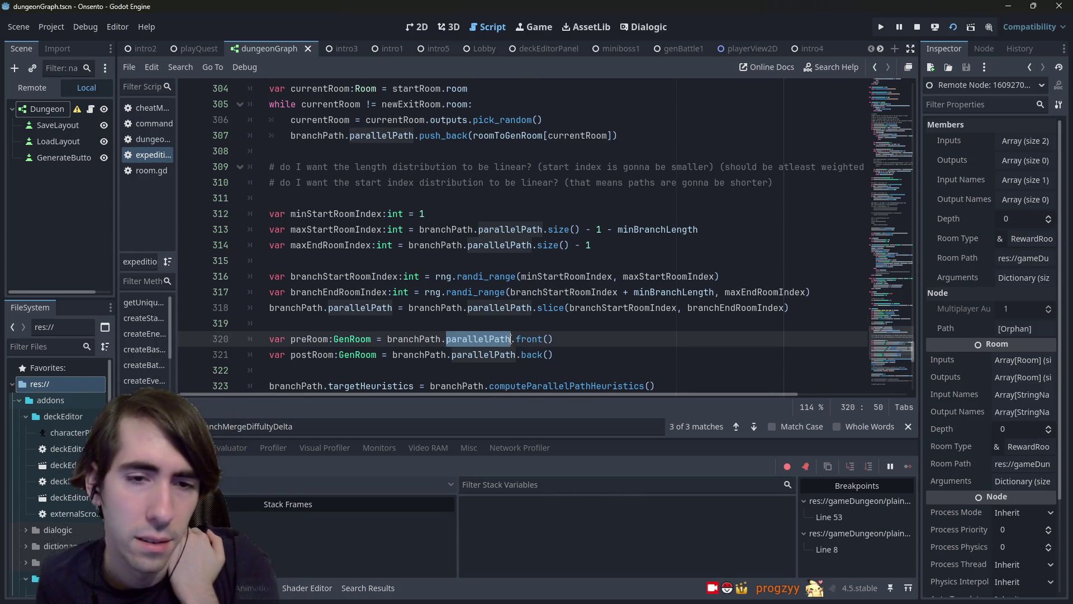
{"action": "mouse_move", "coordinate": [512, 340]}
Step: Check branchStartRoomIndex, insertRoom's parameters and minStartRoomIndex's starting value of 1
{"action": "double_click", "coordinate": [582, 306]}
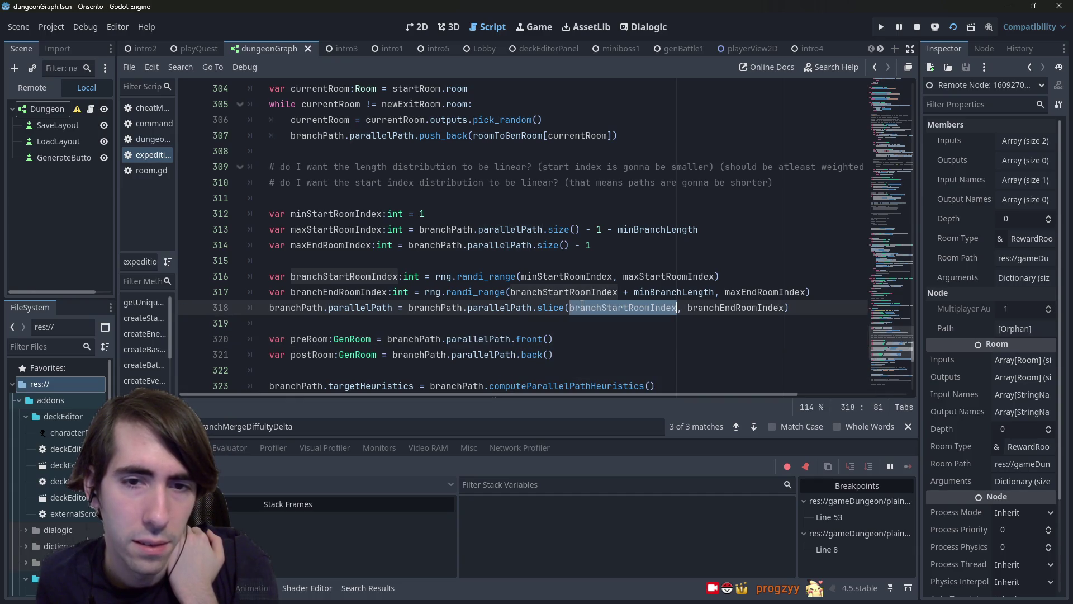
{"action": "scroll", "coordinate": [578, 304], "scroll_direction": "down", "scroll_amount": 4}
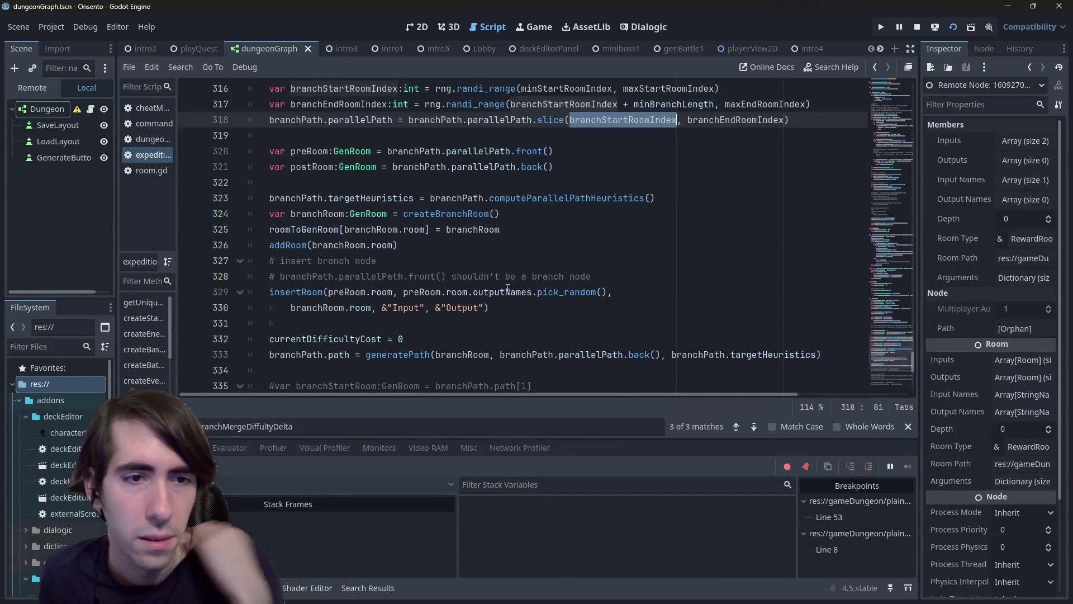
{"action": "double_click", "coordinate": [293, 286]}
{"action": "scroll", "coordinate": [293, 286], "scroll_direction": "up", "scroll_amount": 1}
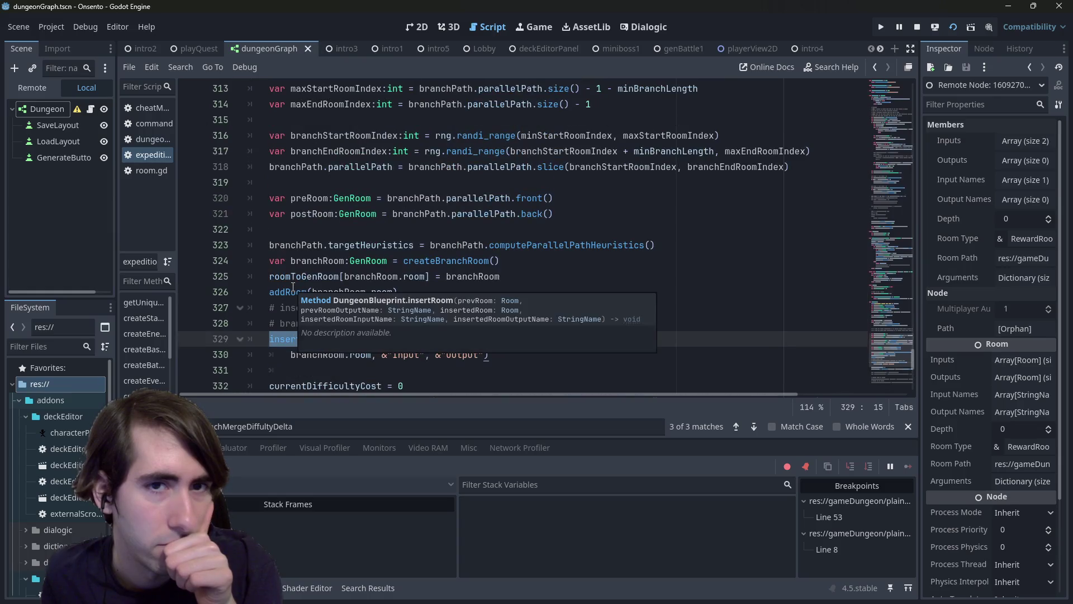
{"action": "scroll", "coordinate": [293, 286], "scroll_direction": "up", "scroll_amount": 1}
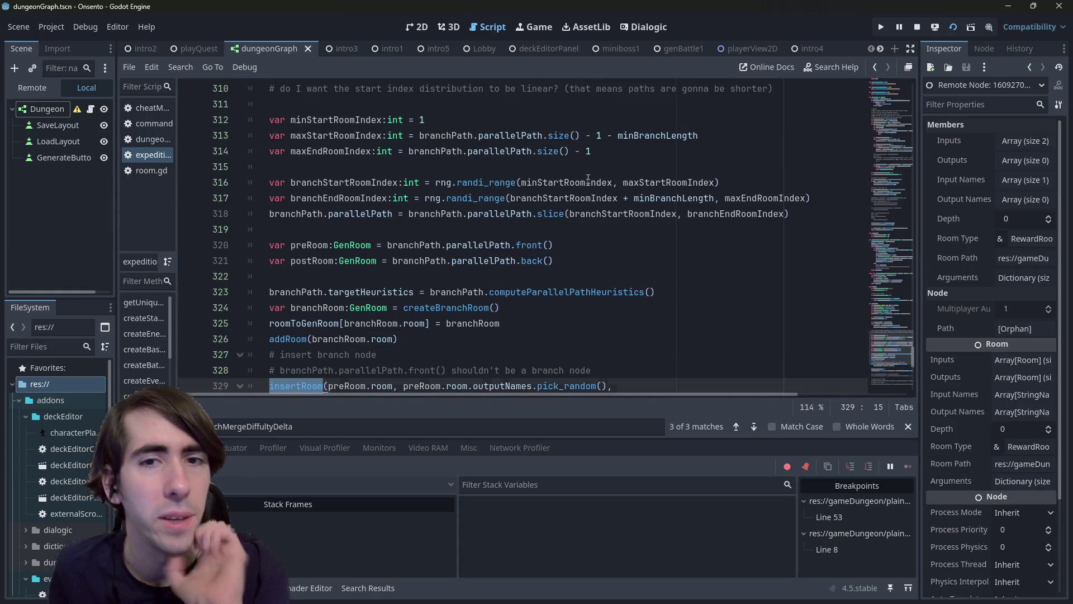
{"action": "double_click", "coordinate": [586, 178]}
{"action": "scroll", "coordinate": [585, 179], "scroll_direction": "up", "scroll_amount": 1}
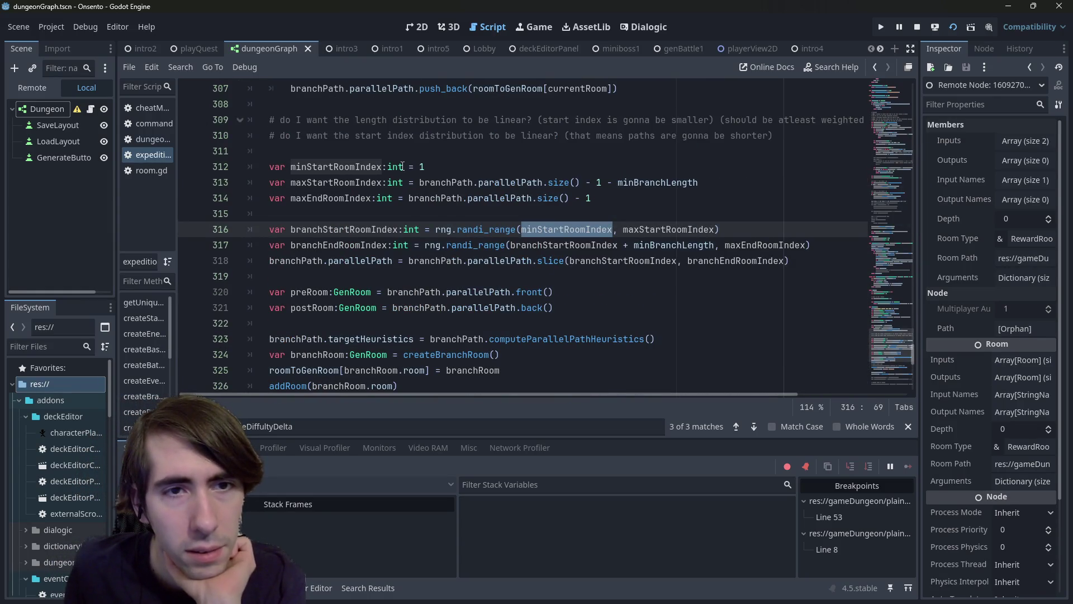
{"action": "left_click", "coordinate": [420, 167]}
{"action": "double_click", "coordinate": [364, 167]}
Step: Review minStartRoomIndex on line 316 and the insertRoom preRoom argument on line 329
{"action": "left_click", "coordinate": [558, 230]}
{"action": "double_click", "coordinate": [557, 229]}
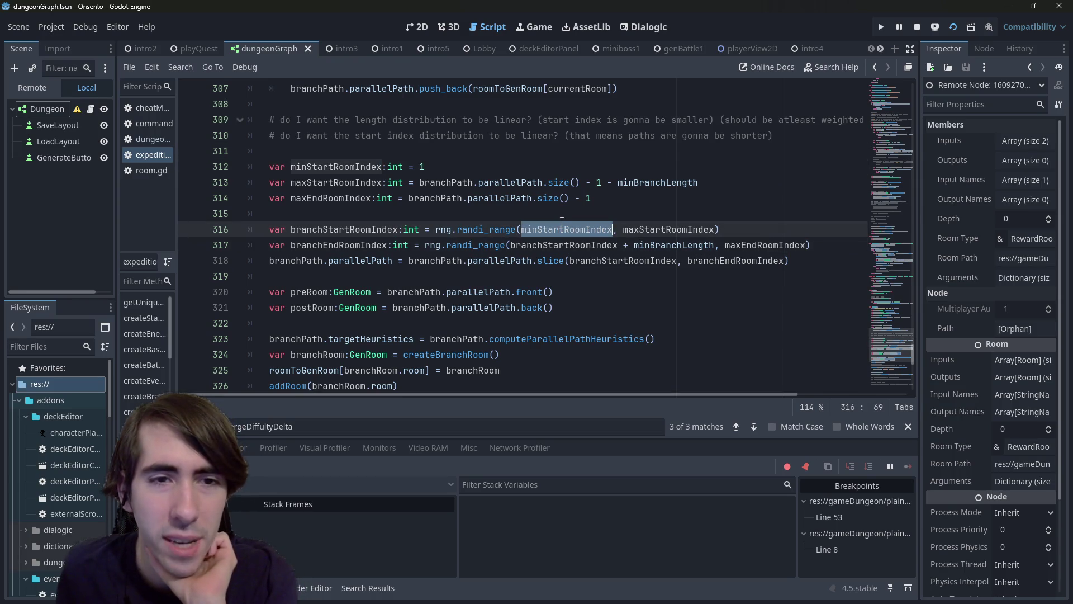
{"action": "scroll", "coordinate": [562, 220], "scroll_direction": "down", "scroll_amount": 2}
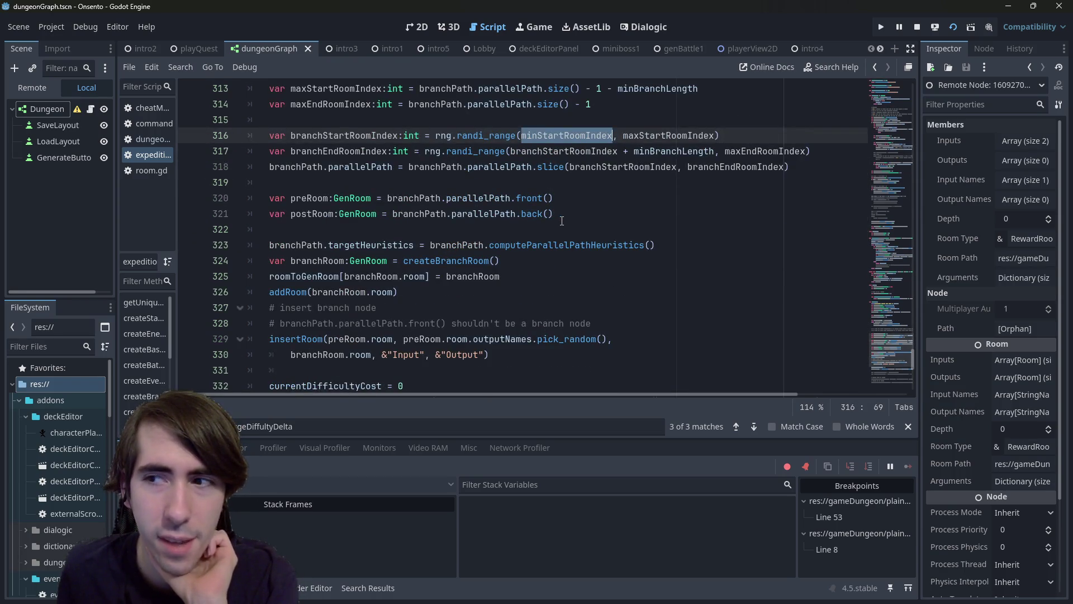
{"action": "scroll", "coordinate": [562, 219], "scroll_direction": "down", "scroll_amount": 1}
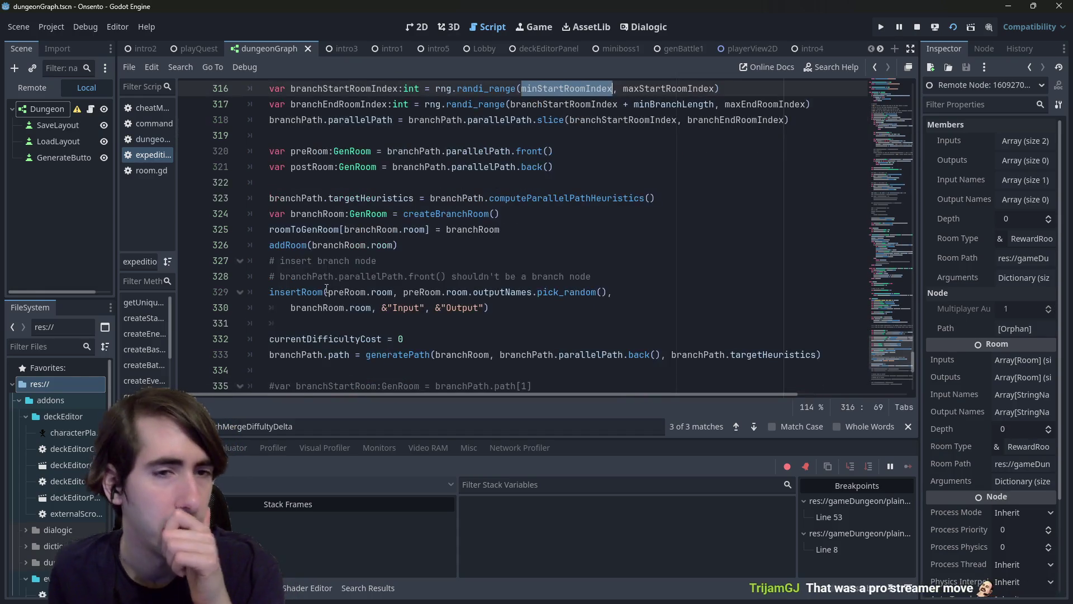
{"action": "double_click", "coordinate": [311, 291]}
{"action": "double_click", "coordinate": [346, 292]}
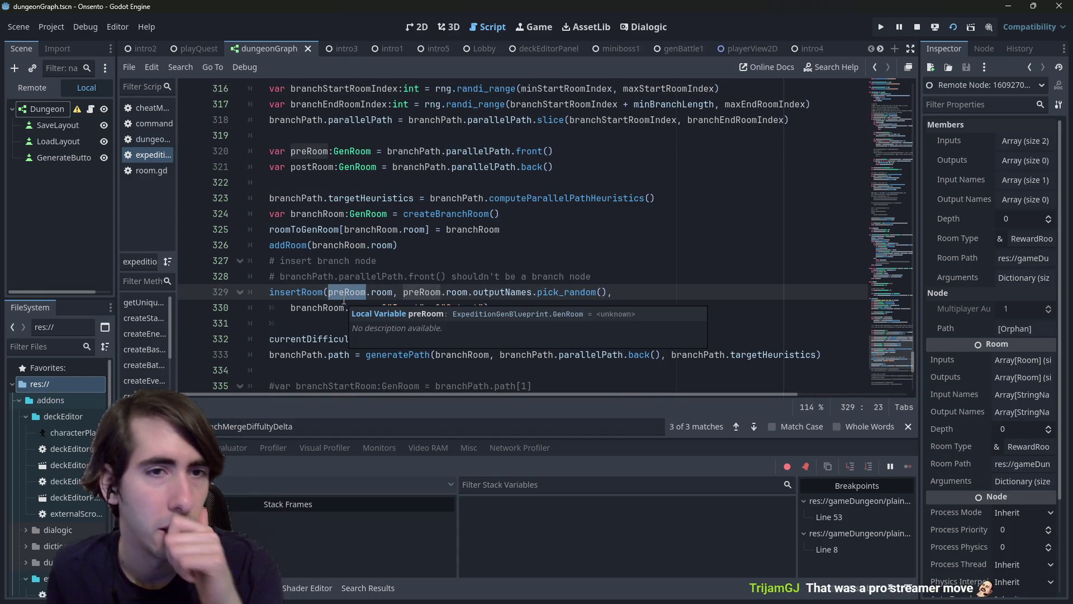
{"action": "double_click", "coordinate": [480, 156]}
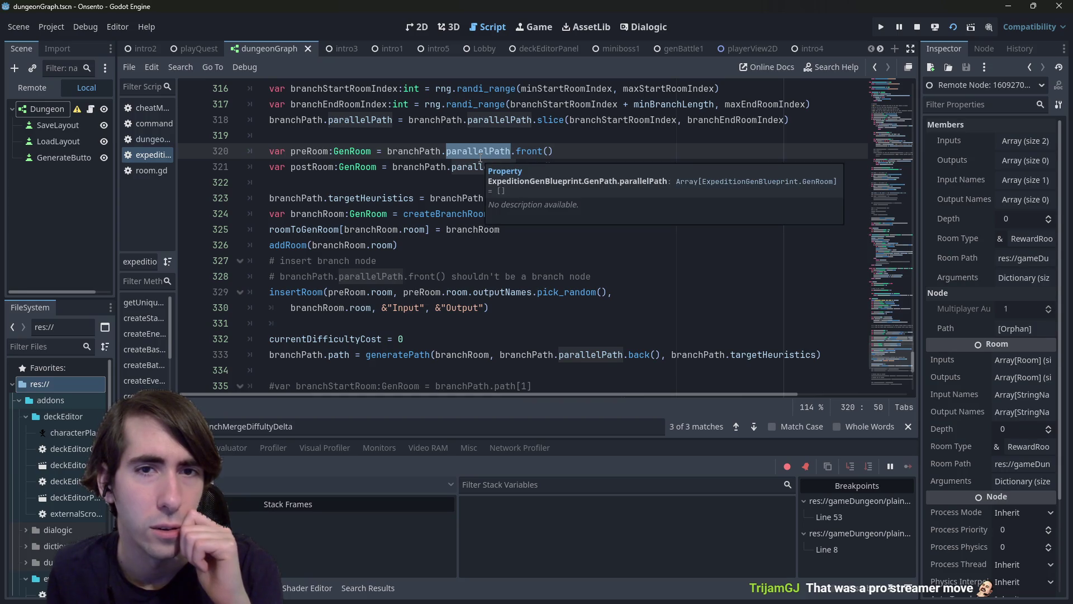
Step: Try appending .previous after front() on line 320's preRoom expression, then remove it
{"action": "key", "text": "End"}
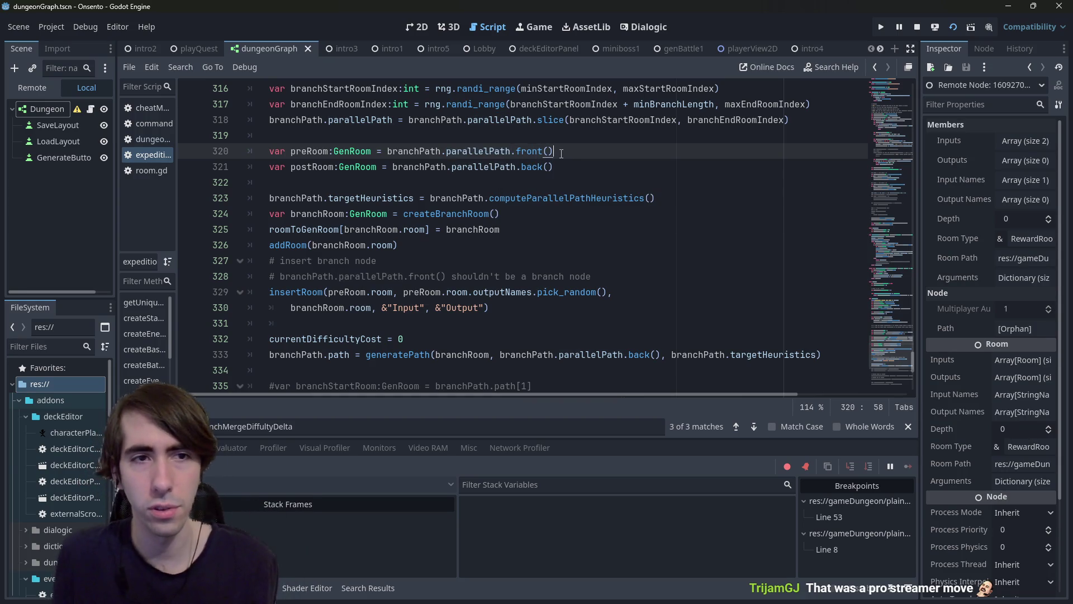
{"action": "type", "text": ".previous"}
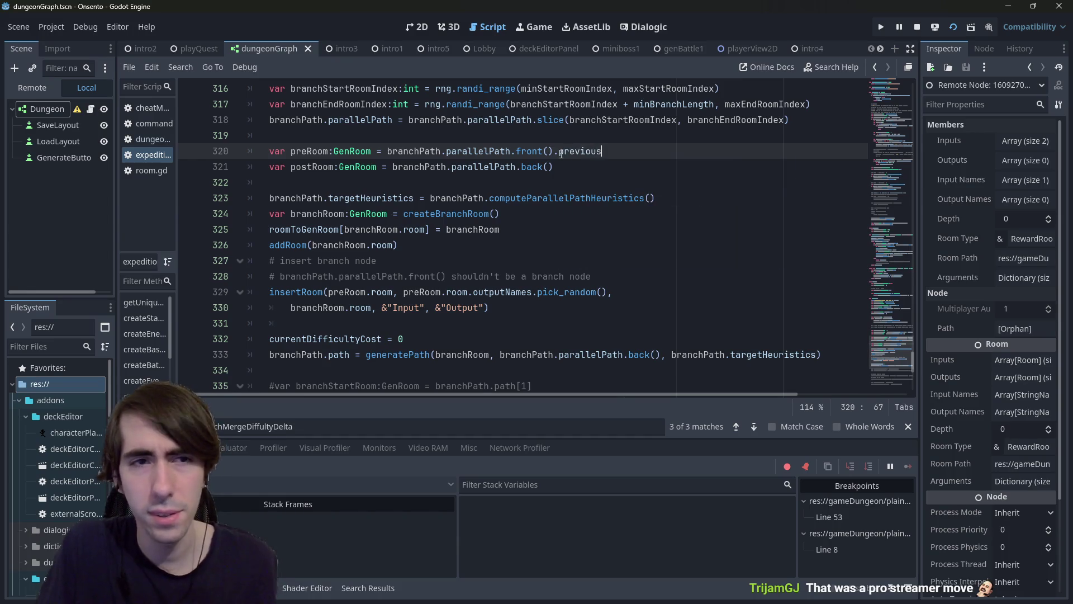
{"action": "double_click", "coordinate": [313, 151]}
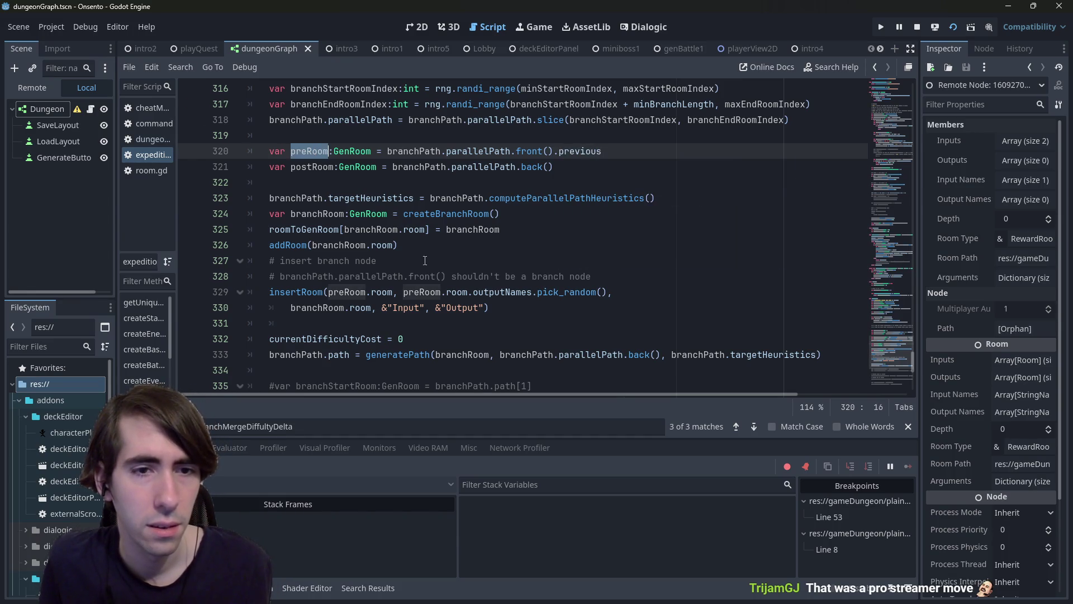
{"action": "scroll", "coordinate": [384, 302], "scroll_direction": "down", "scroll_amount": 6}
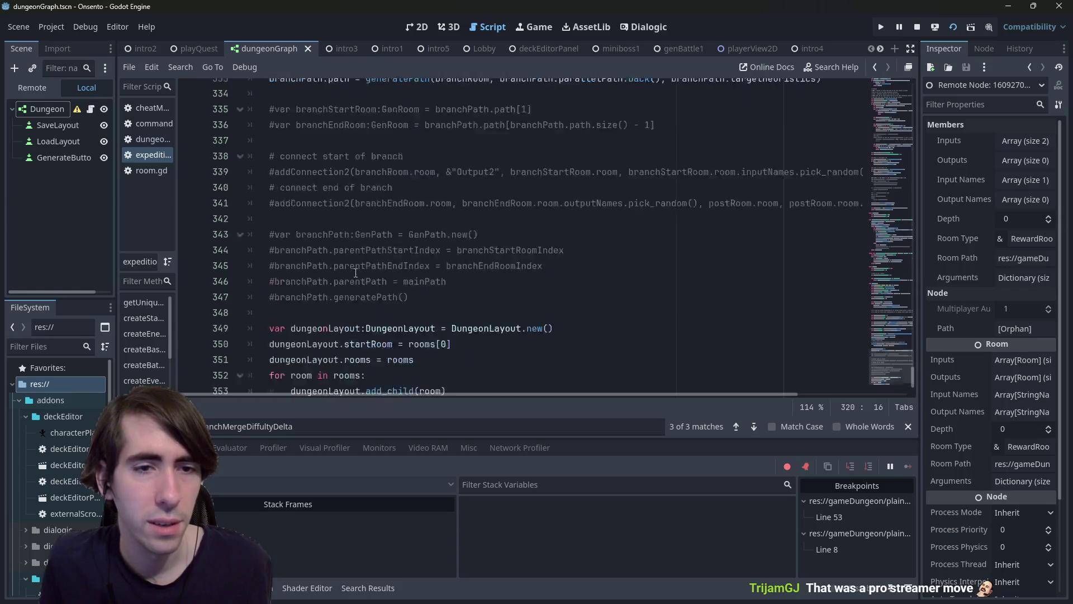
{"action": "scroll", "coordinate": [359, 269], "scroll_direction": "up", "scroll_amount": 9}
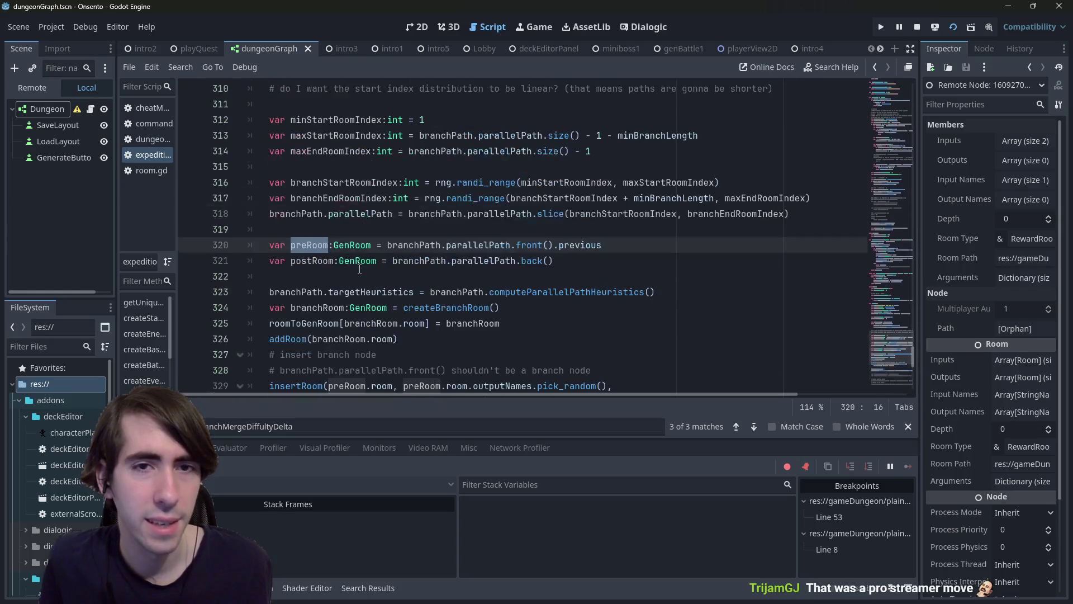
{"action": "left_click", "coordinate": [533, 246]}
{"action": "double_click", "coordinate": [581, 240]}
{"action": "key", "text": "BackSpace"}
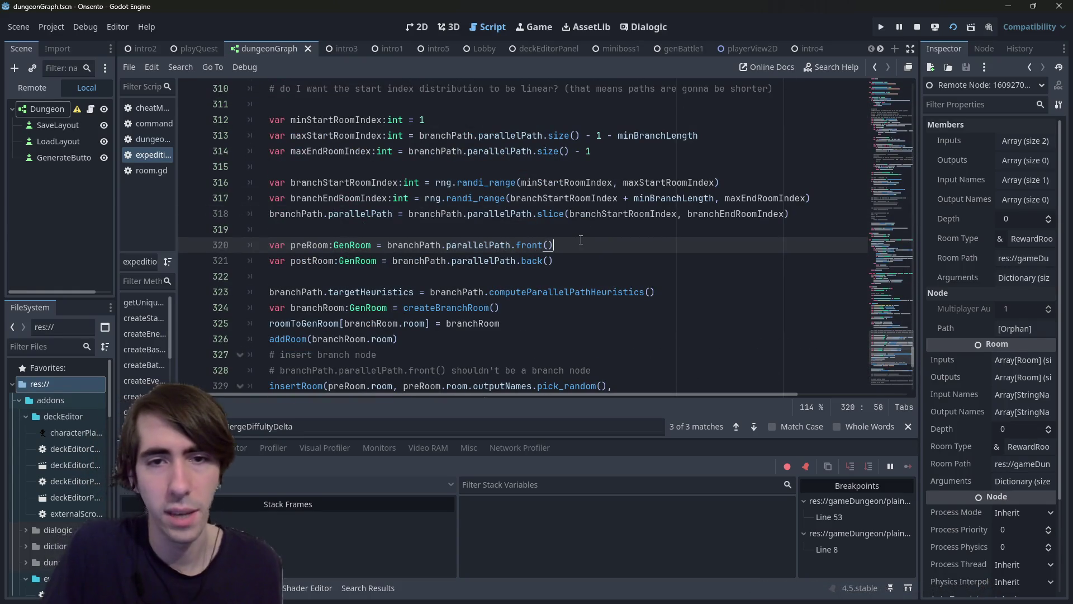
Step: Complete line 320's preRoom expression as front().room.inputs.pick_random()
{"action": "key", "text": "ctrl+space"}
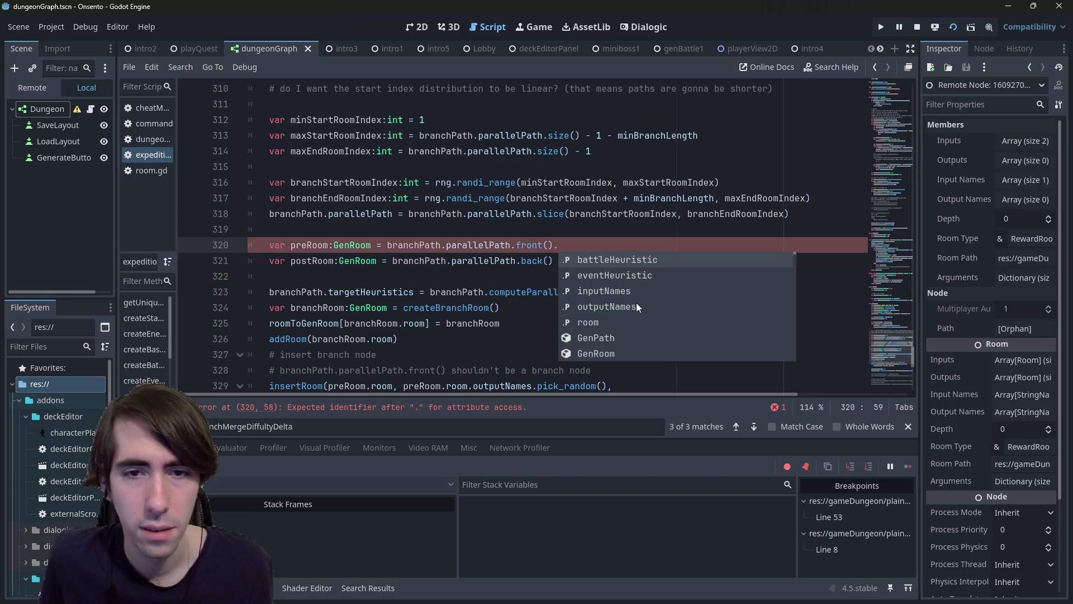
{"action": "scroll", "coordinate": [622, 304], "scroll_direction": "down", "scroll_amount": 2}
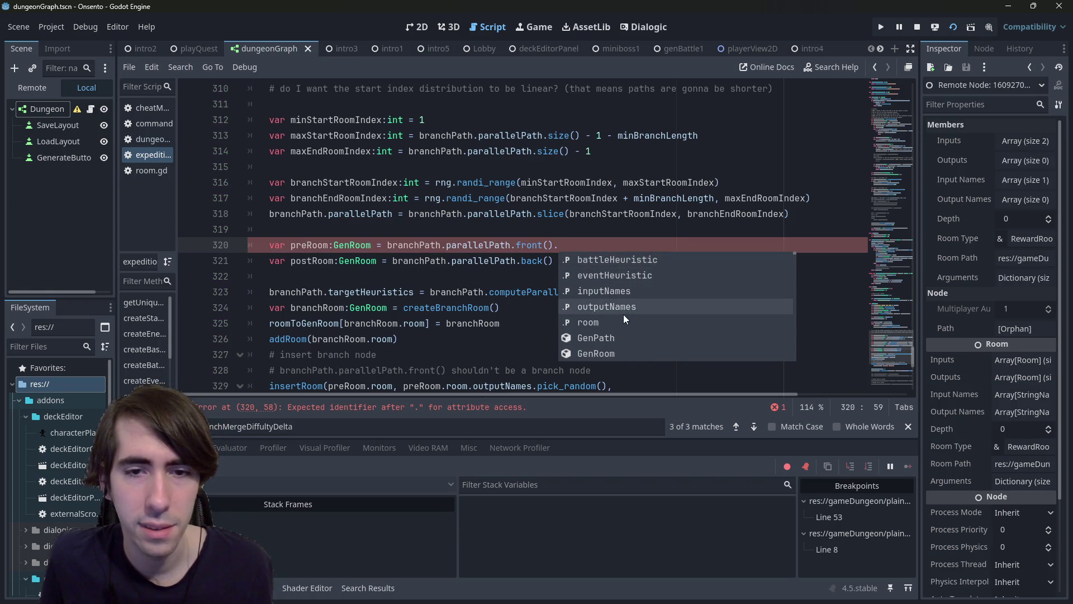
{"action": "type", "text": "input"}
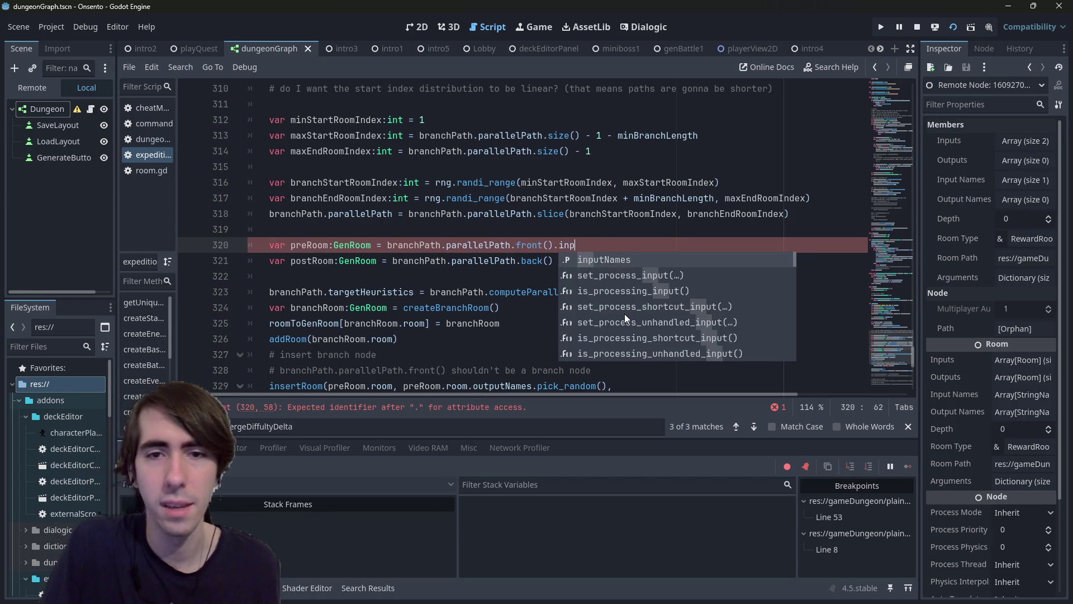
{"action": "key", "text": "BackSpace"}
{"action": "key", "text": "BackSpace"}
{"action": "key", "text": "BackSpace"}
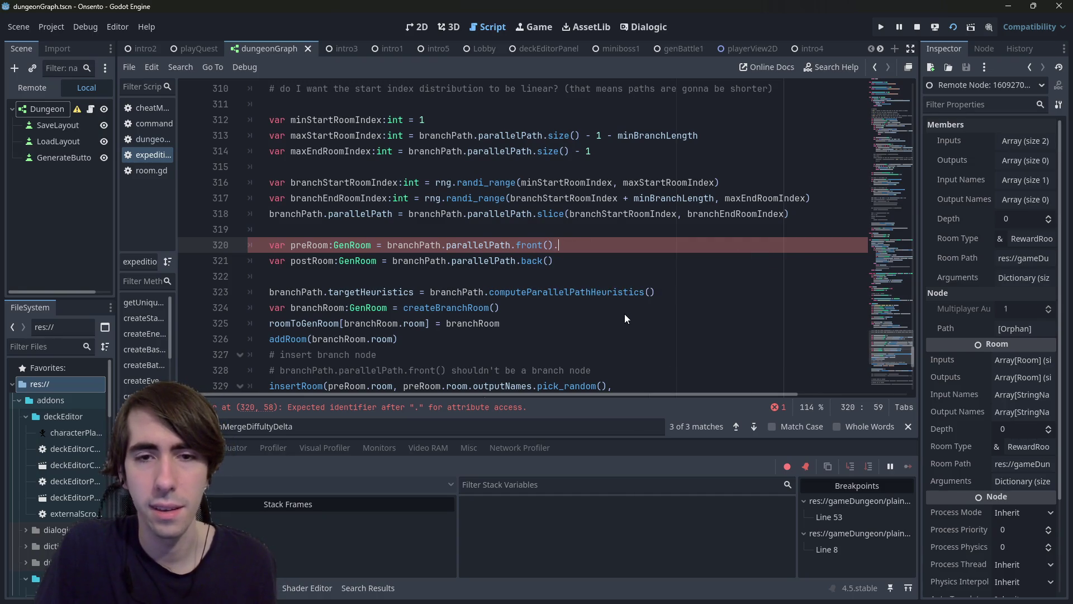
{"action": "type", "text": "room.input"}
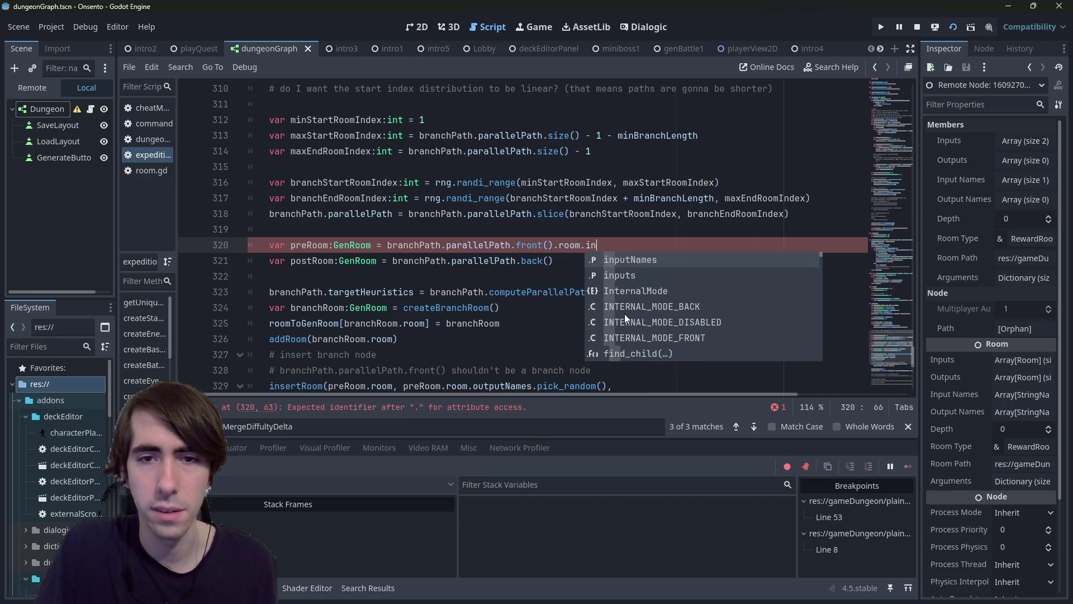
{"action": "key", "text": "Return"}
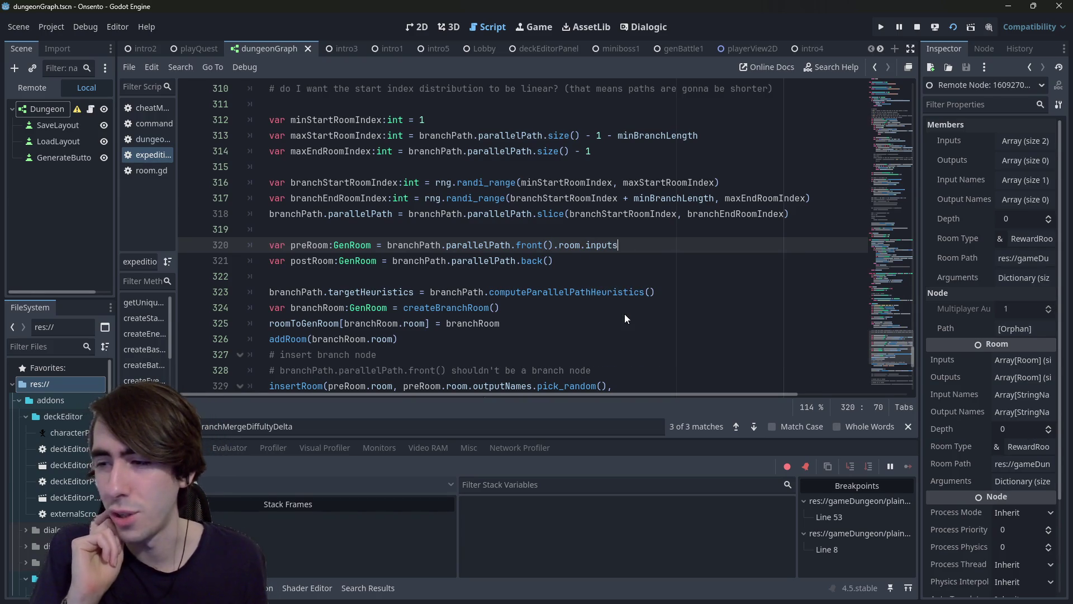
{"action": "type", "text": ".picjk"}
{"action": "key", "text": "BackSpace"}
{"action": "key", "text": "BackSpace"}
{"action": "type", "text": "k"}
{"action": "key", "text": "Return"}
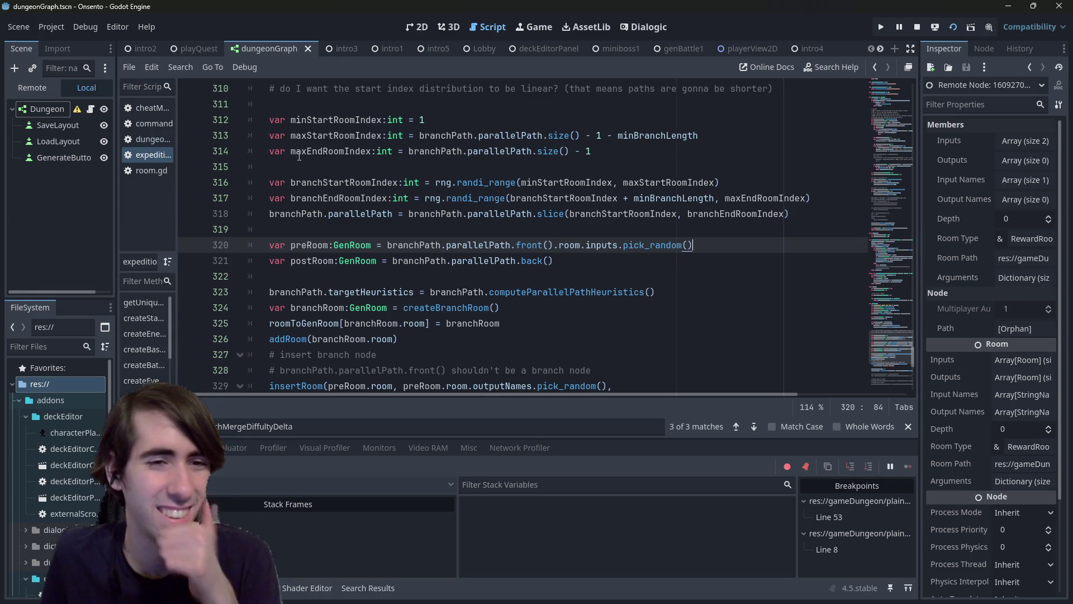
Step: Retype preRoom as Room and remove .room after both preRoom uses on line 329
{"action": "double_click", "coordinate": [353, 245]}
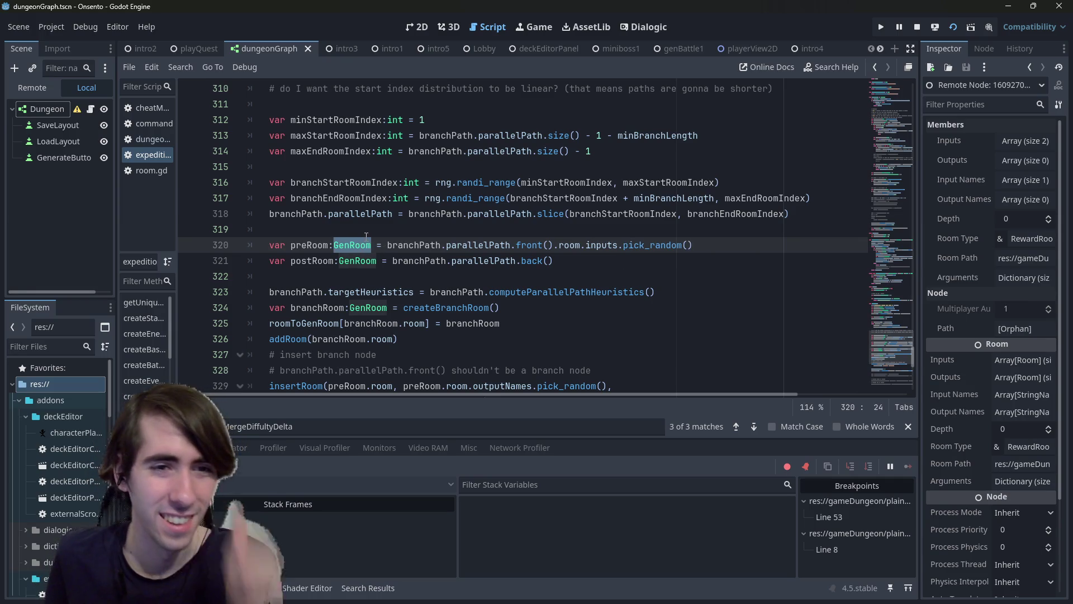
{"action": "type", "text": "Room"}
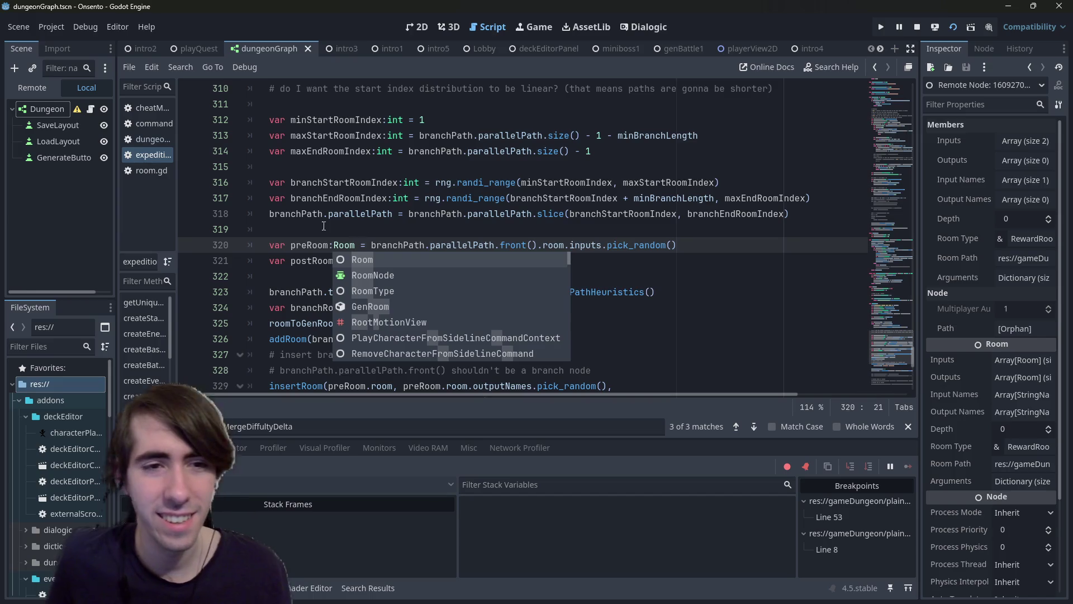
{"action": "double_click", "coordinate": [308, 244]}
{"action": "scroll", "coordinate": [308, 245], "scroll_direction": "down", "scroll_amount": 2}
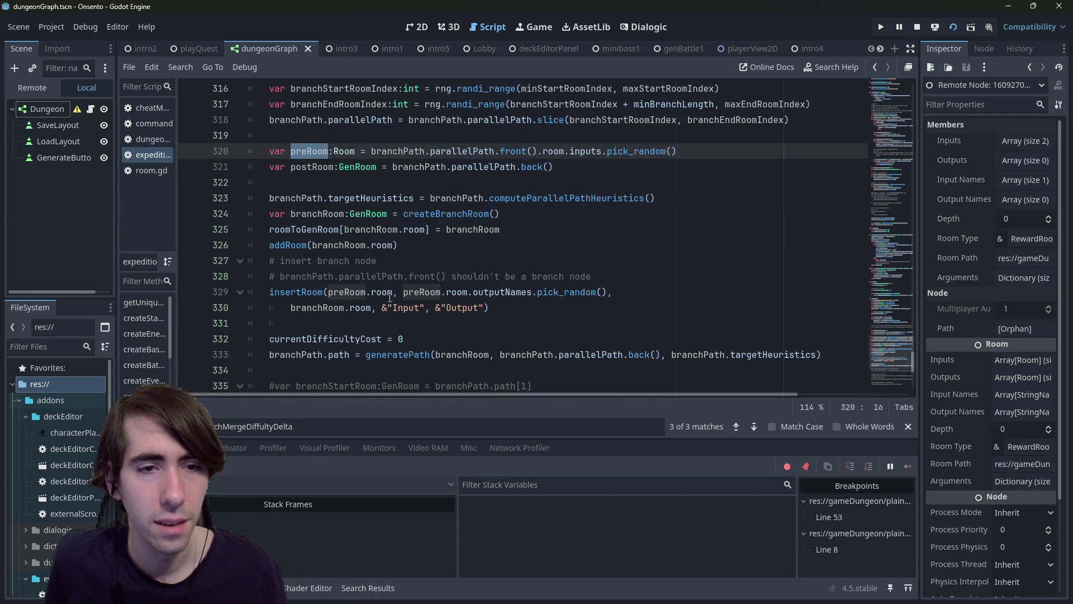
{"action": "double_click", "coordinate": [383, 292]}
{"action": "key", "text": "BackSpace"}
{"action": "key", "text": "BackSpace"}
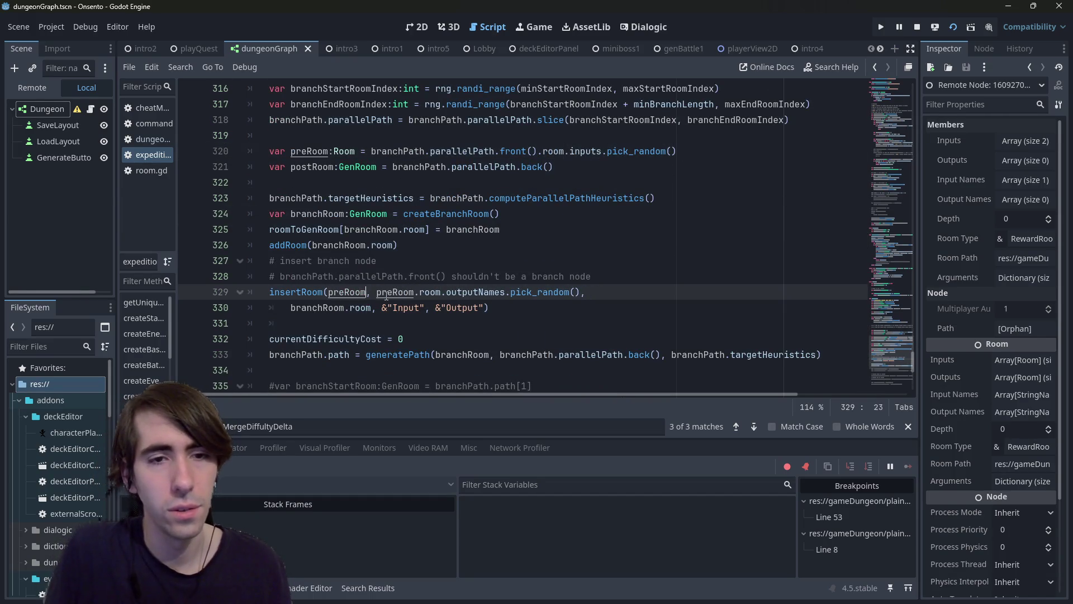
{"action": "key", "text": "BackSpace"}
{"action": "key", "text": "BackSpace"}
{"action": "key", "text": "BackSpace"}
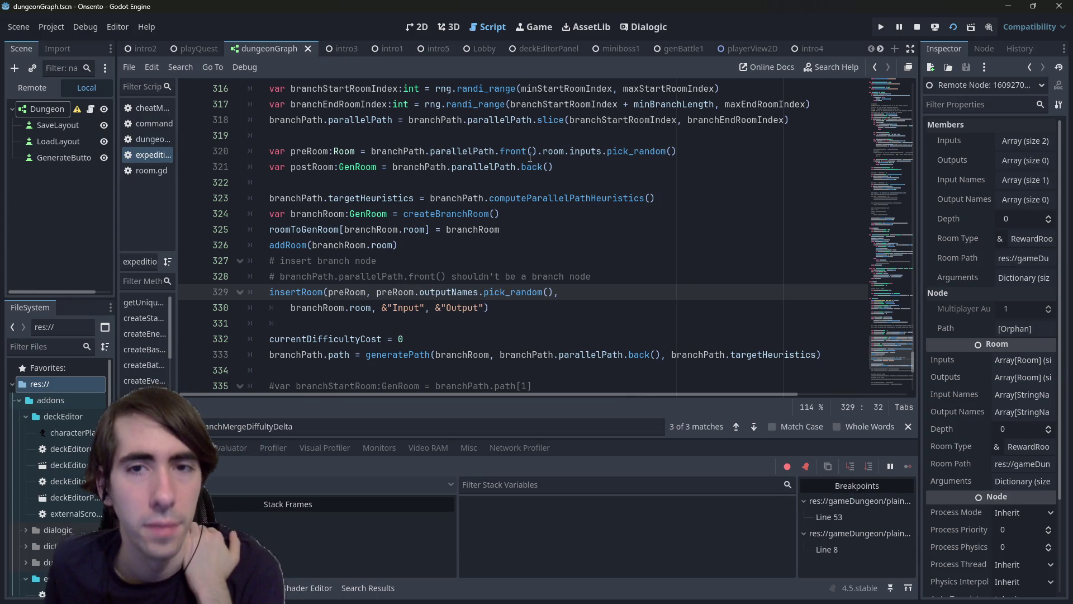
{"action": "left_click", "coordinate": [603, 152]}
{"action": "scroll", "coordinate": [477, 173], "scroll_direction": "up", "scroll_amount": 1}
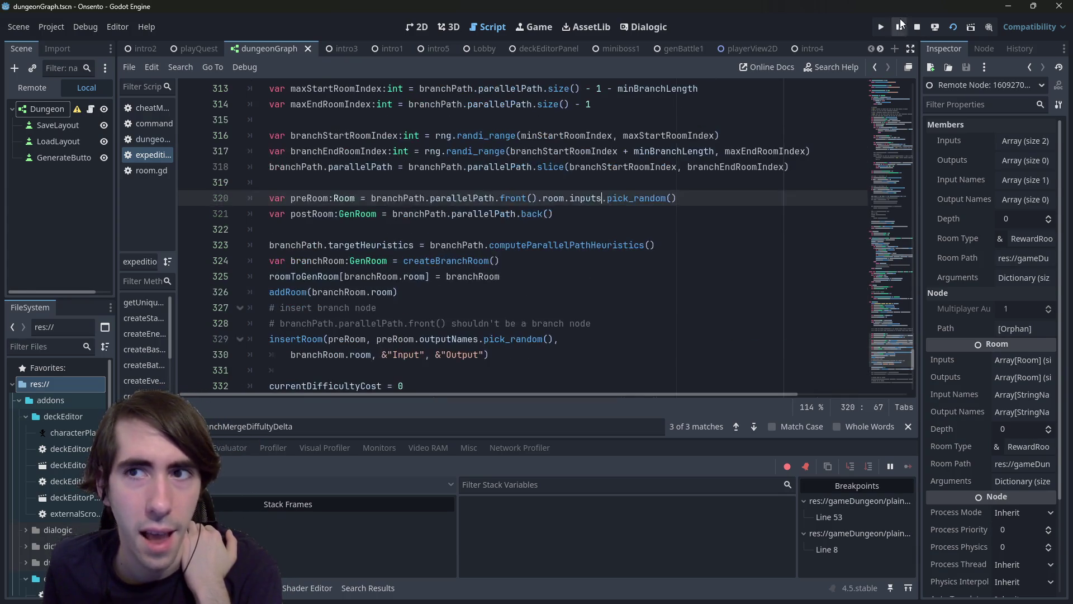
Step: Stop the running game and undo the preRoom edits so it is typed GenRoom again
{"action": "left_click", "coordinate": [916, 27]}
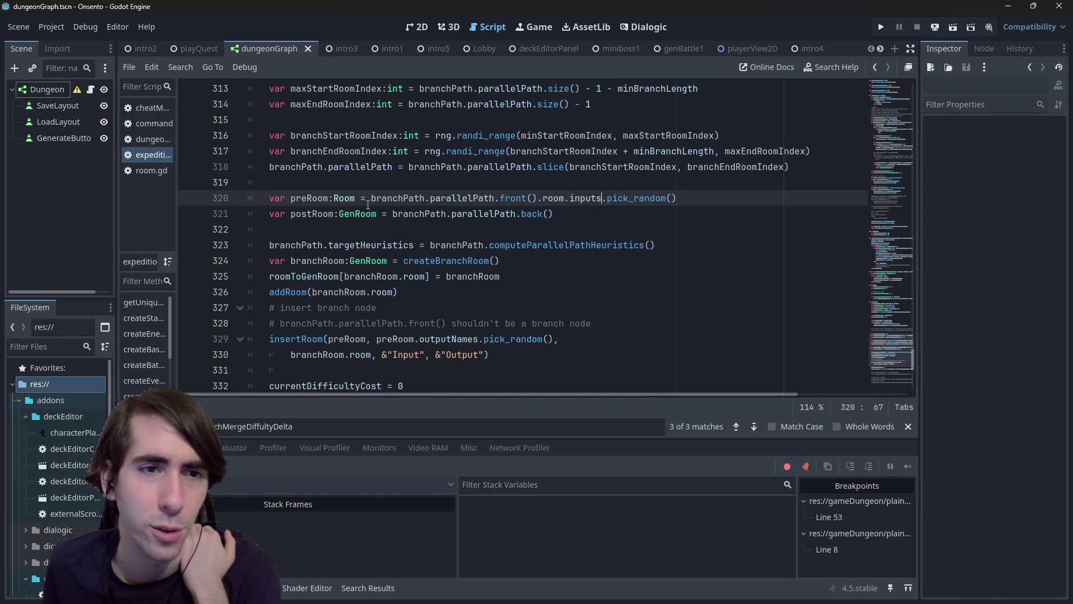
{"action": "double_click", "coordinate": [307, 199]}
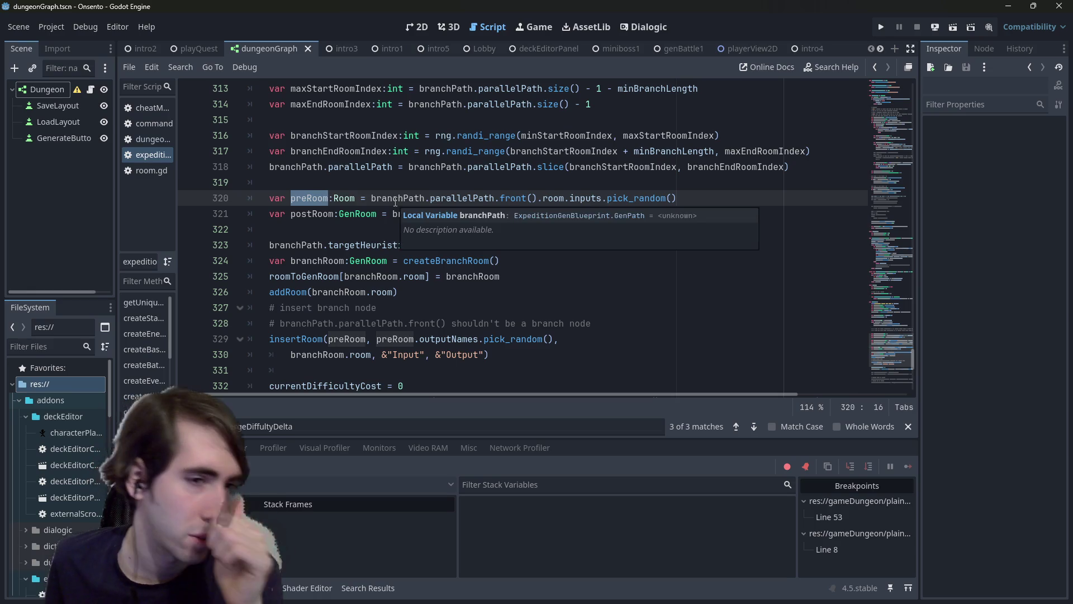
{"action": "left_click", "coordinate": [673, 198]}
{"action": "key", "text": "ctrl+z"}
{"action": "key", "text": "ctrl+z"}
{"action": "key", "text": "ctrl+z"}
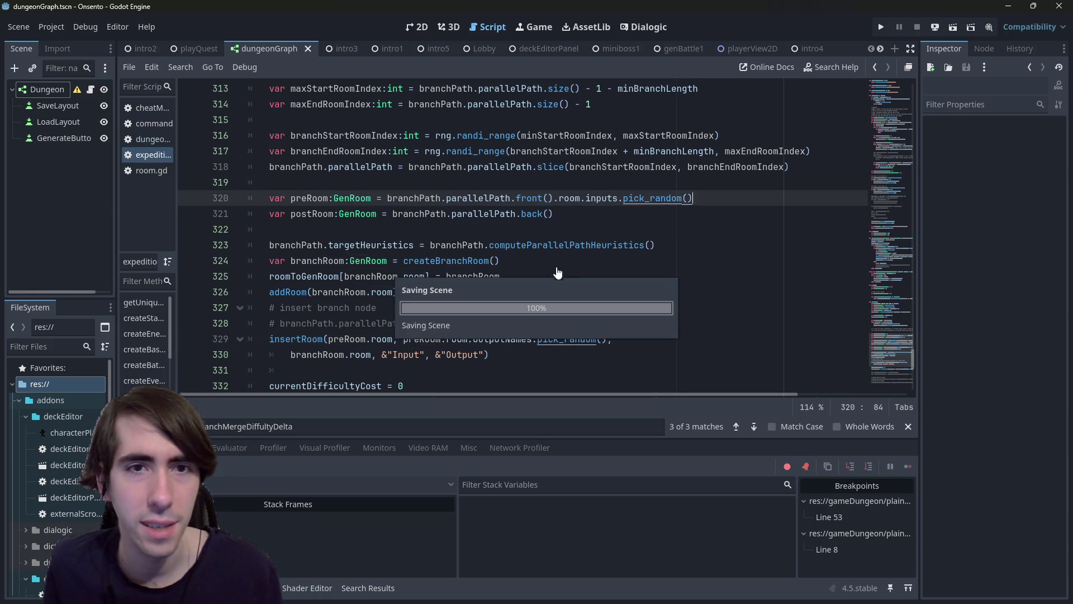
{"action": "scroll", "coordinate": [665, 213], "scroll_direction": "up", "scroll_amount": 3}
{"action": "left_click_drag", "start_coordinate": [372, 338], "coordinate": [710, 344]}
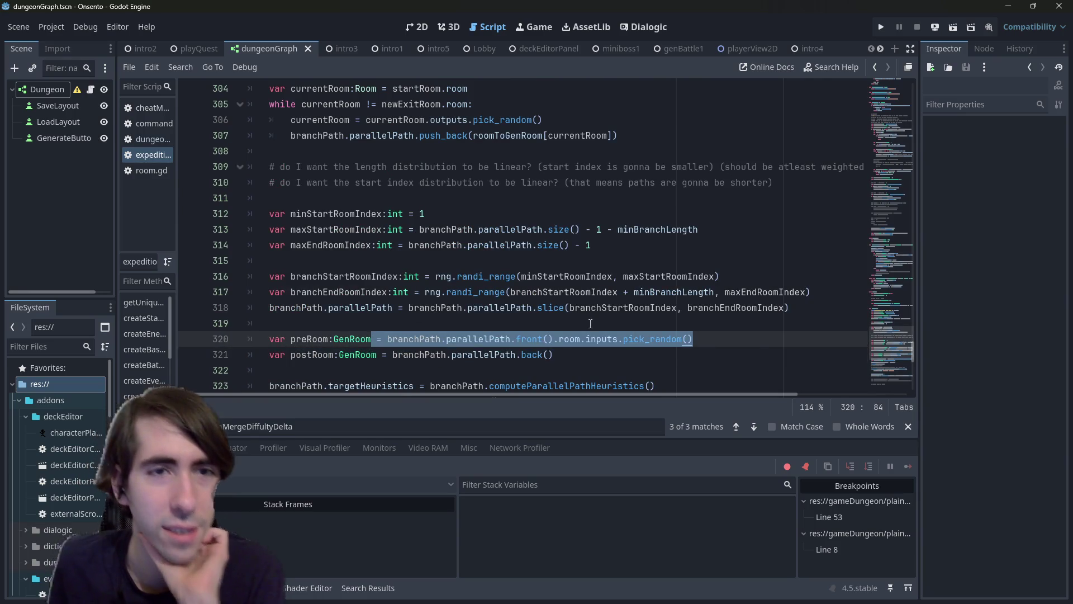
Step: Review branchStartRoomIndex, branchPath and parallelPath on line 318, then select the preRoom declaration
{"action": "scroll", "coordinate": [642, 313], "scroll_direction": "up", "scroll_amount": 1}
{"action": "scroll", "coordinate": [572, 279], "scroll_direction": "up", "scroll_amount": 2}
{"action": "scroll", "coordinate": [573, 279], "scroll_direction": "down", "scroll_amount": 4}
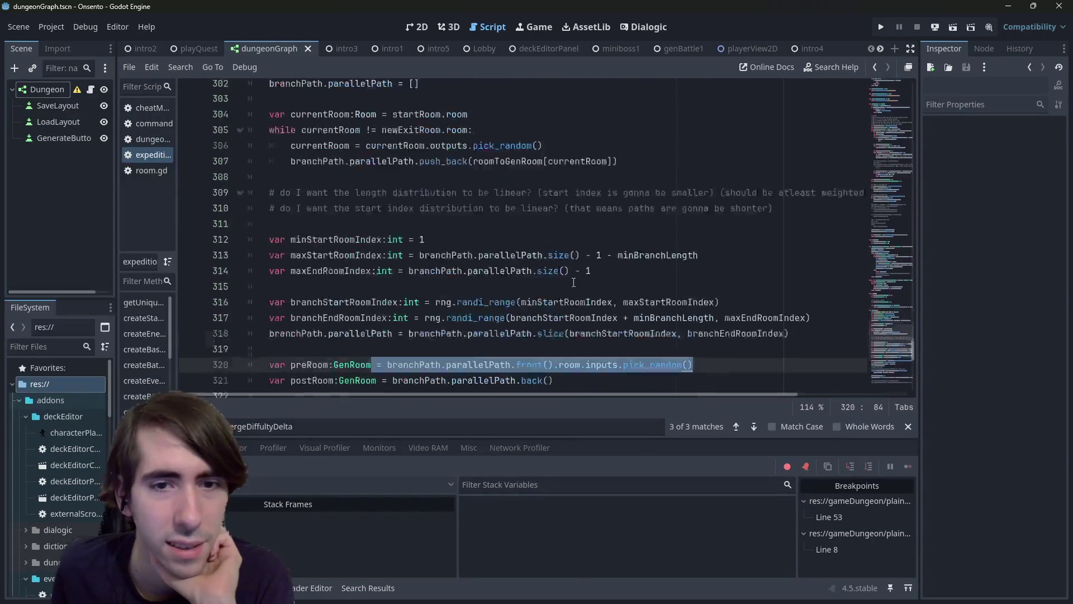
{"action": "double_click", "coordinate": [469, 291]}
{"action": "scroll", "coordinate": [481, 335], "scroll_direction": "up", "scroll_amount": 1}
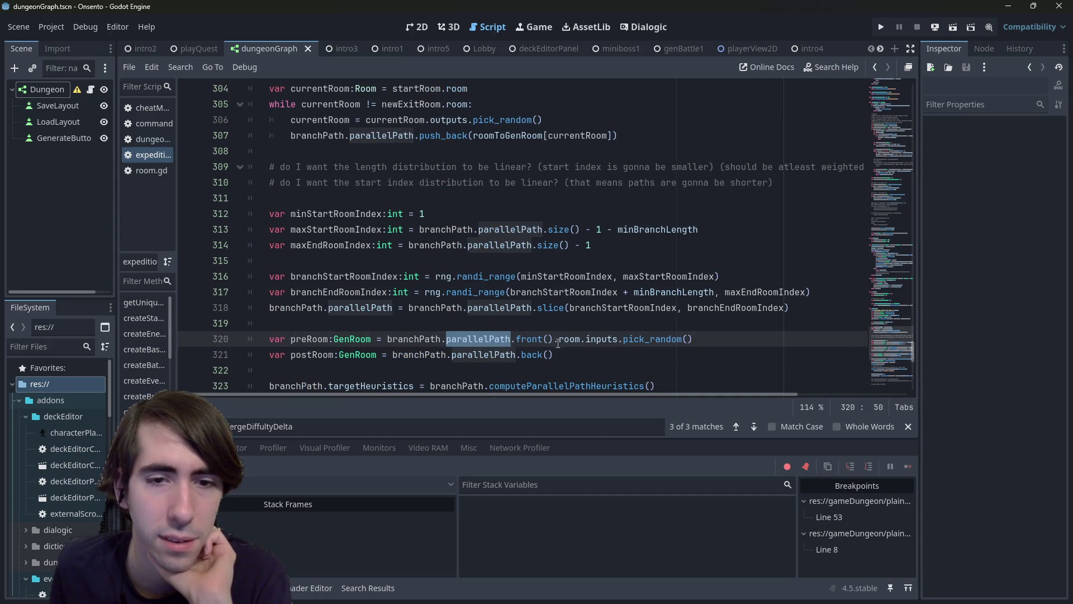
{"action": "double_click", "coordinate": [610, 308]}
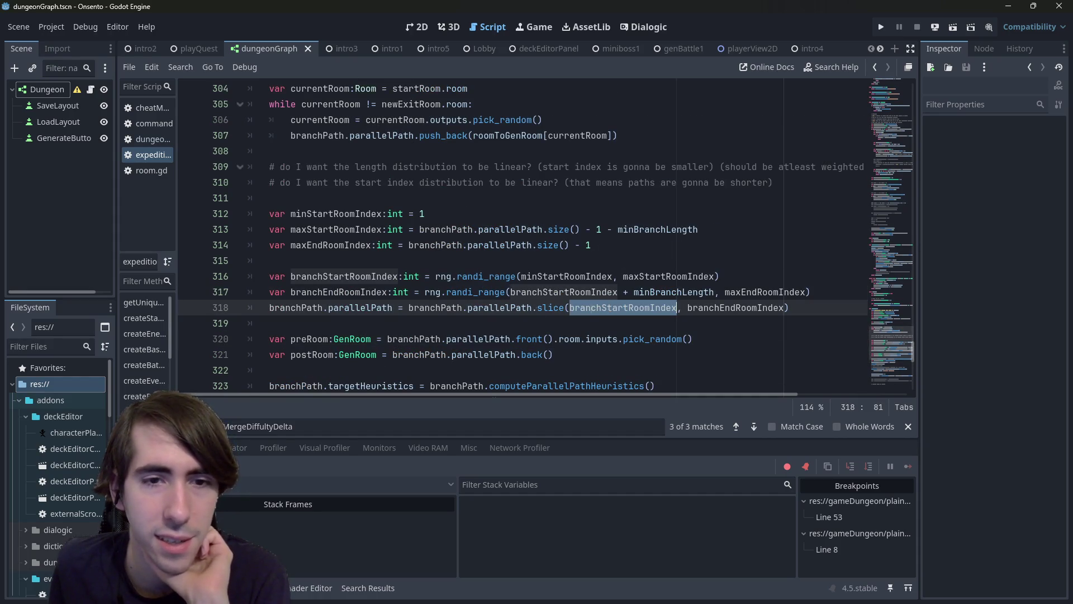
{"action": "left_click_drag", "start_coordinate": [414, 308], "coordinate": [491, 307]}
{"action": "double_click", "coordinate": [497, 307]}
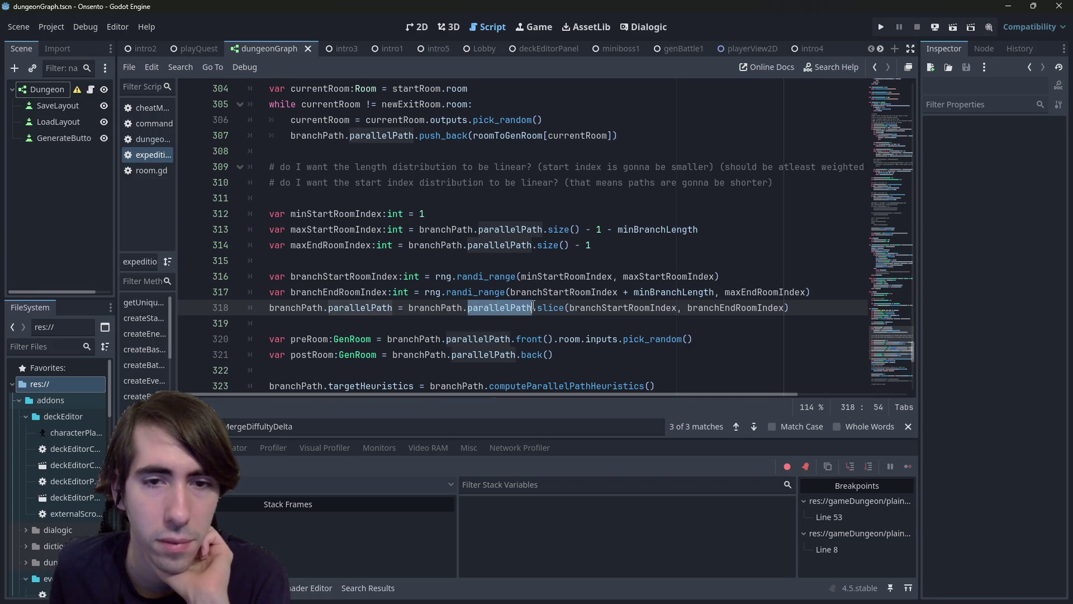
{"action": "double_click", "coordinate": [610, 305]}
{"action": "double_click", "coordinate": [502, 309]}
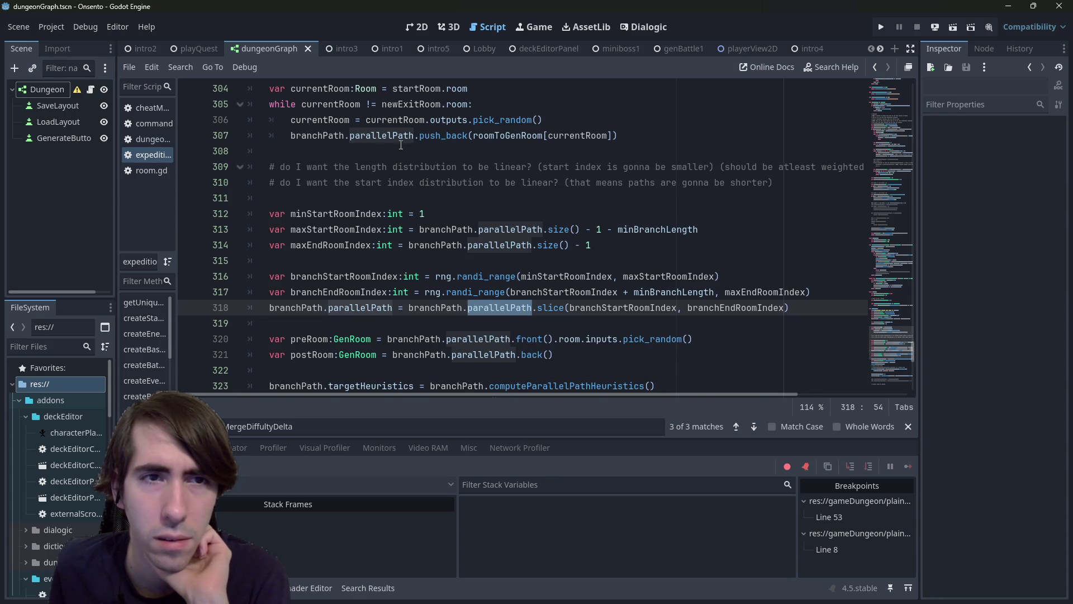
{"action": "mouse_move", "coordinate": [508, 123]}
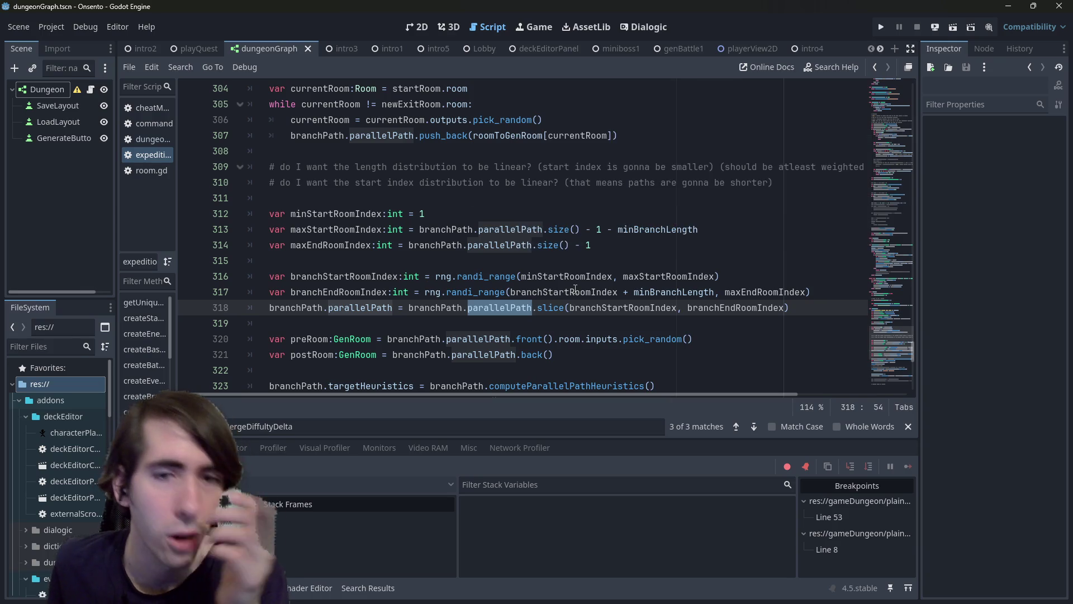
{"action": "left_click_drag", "start_coordinate": [707, 343], "coordinate": [202, 344]}
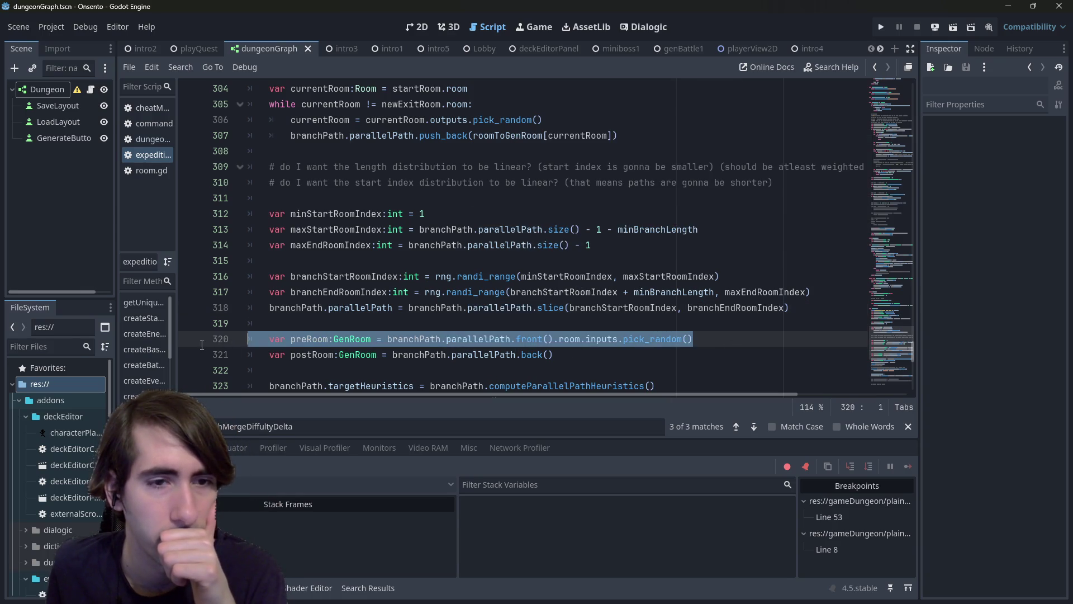
Step: Copy the preRoom declaration and paste it as a new line above the slice call
{"action": "double_click", "coordinate": [601, 308]}
{"action": "left_click_drag", "start_coordinate": [736, 342], "coordinate": [246, 341]}
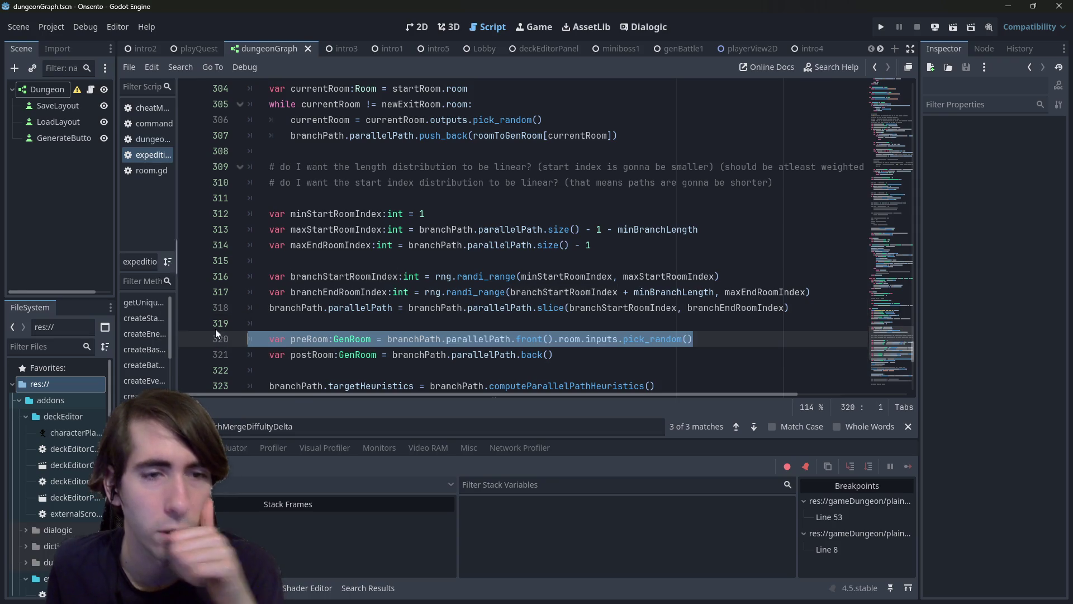
{"action": "key", "text": "ctrl+c"}
{"action": "left_click", "coordinate": [828, 292]}
{"action": "key", "text": "Return"}
{"action": "key", "text": "ctrl+v"}
{"action": "key", "text": "shift+Tab"}
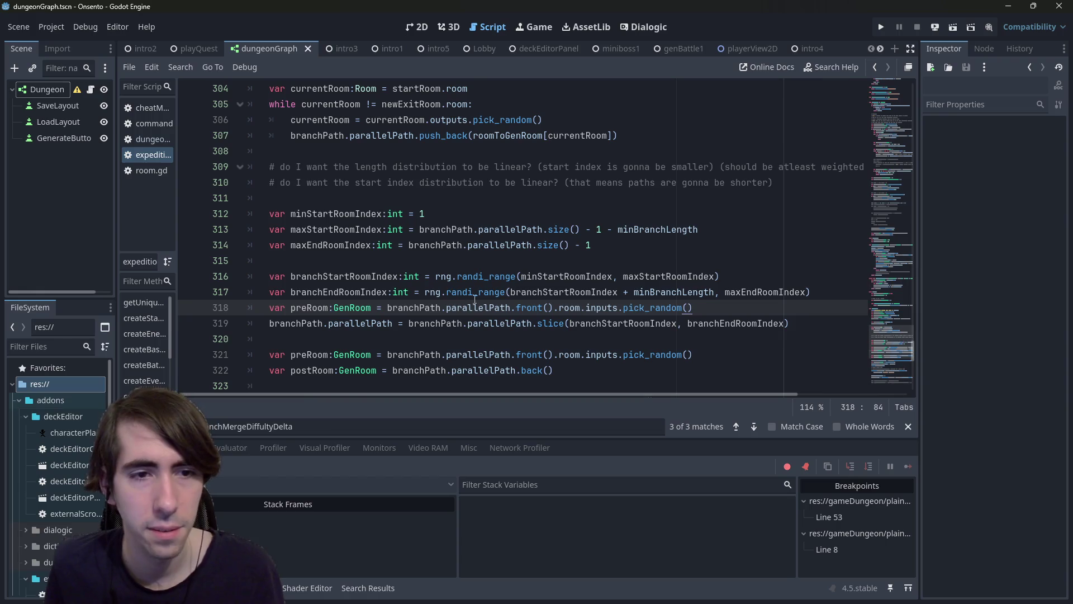
Step: Start the new line's right side with branchPath.parallelPath[
{"action": "left_click_drag", "start_coordinate": [408, 323], "coordinate": [534, 323]}
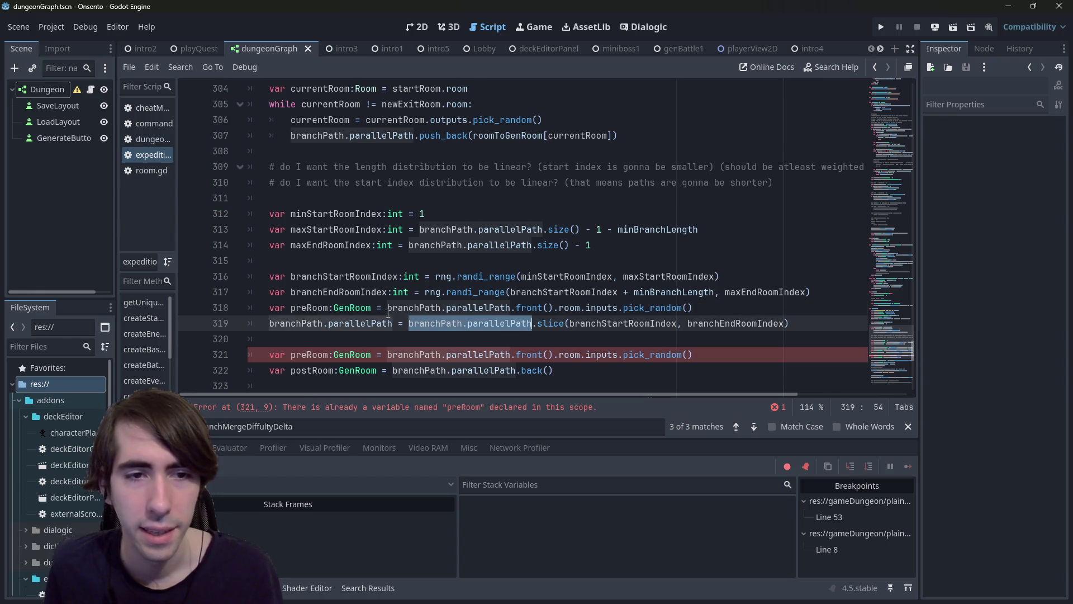
{"action": "key", "text": "ctrl+c"}
{"action": "left_click", "coordinate": [388, 307]}
{"action": "key", "text": "ctrl+v"}
{"action": "key", "text": "Left"}
{"action": "type", "text": "["}
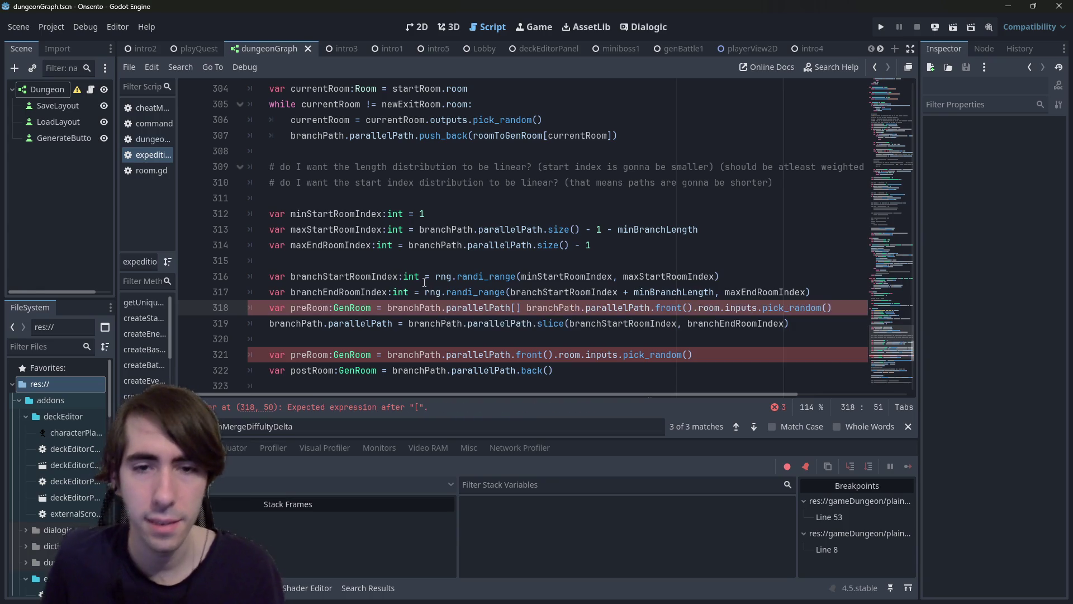
Step: Finish the index as [branchStartRoomIndex - 1], delete the leftover expression, and save
{"action": "double_click", "coordinate": [619, 324]}
{"action": "key", "text": "ctrl+c"}
{"action": "left_click", "coordinate": [520, 308]}
{"action": "key", "text": "ctrl+v"}
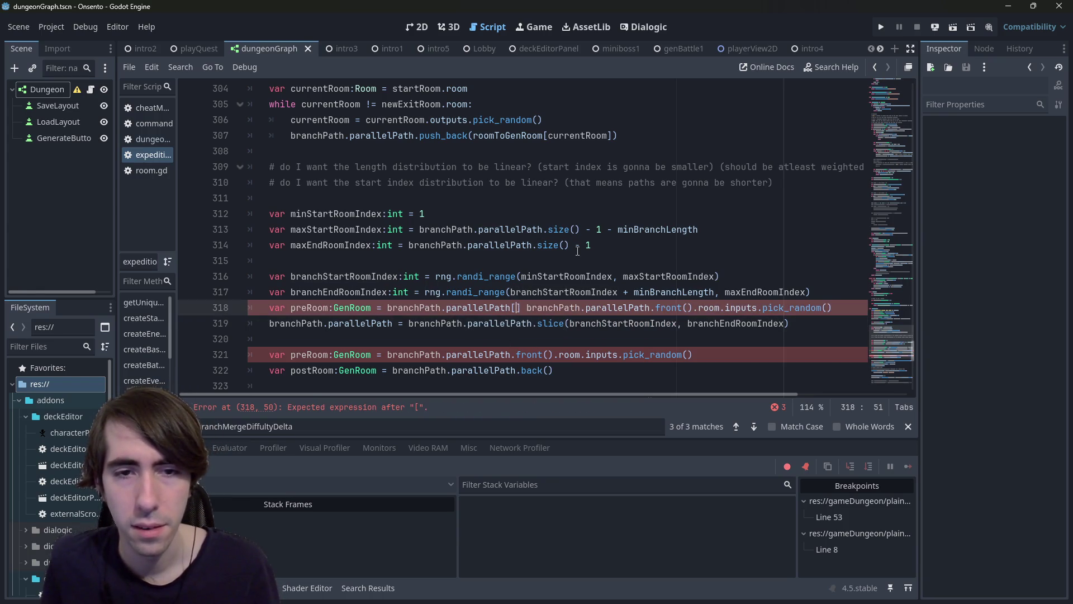
{"action": "type", "text": "- 1"}
{"action": "key", "text": "Right"}
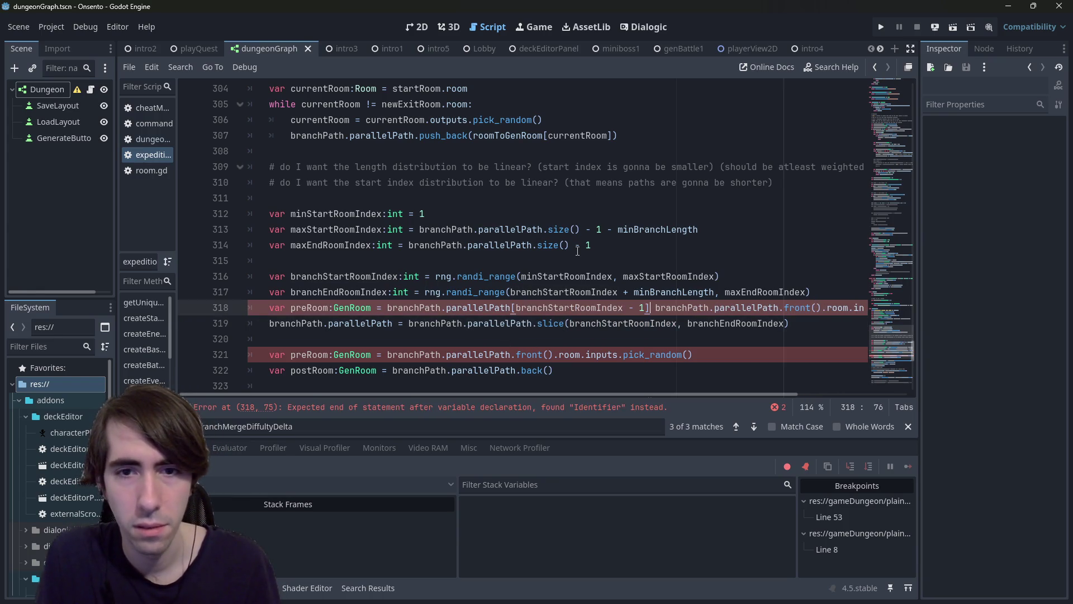
{"action": "key", "text": "ctrl+shift+Right"}
{"action": "key", "text": "ctrl+shift+Right"}
{"action": "key", "text": "ctrl+shift+Right"}
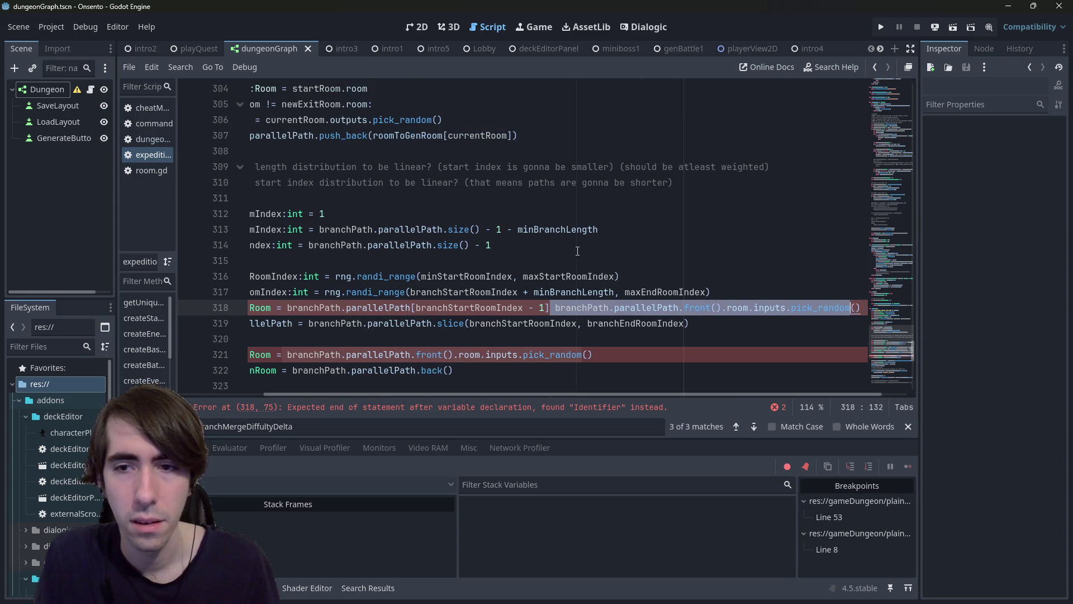
{"action": "key", "text": "Delete"}
{"action": "key", "text": "ctrl+s"}
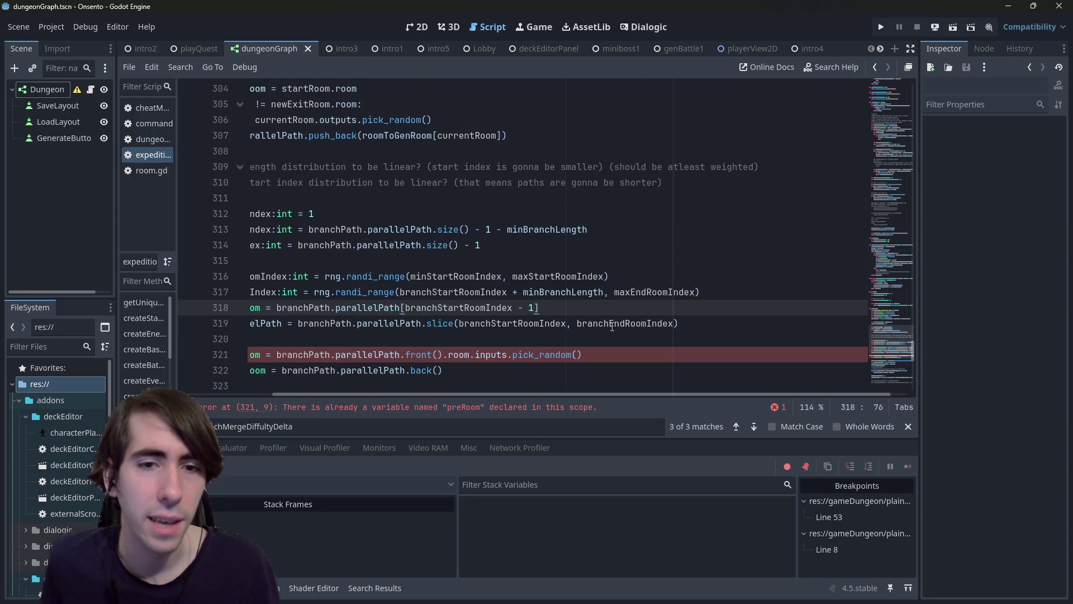
Step: Review the new preRoom line 318 and pick_random on line 306
{"action": "left_click_drag", "start_coordinate": [704, 355], "coordinate": [117, 310]}
{"action": "left_click_drag", "start_coordinate": [651, 307], "coordinate": [202, 313]}
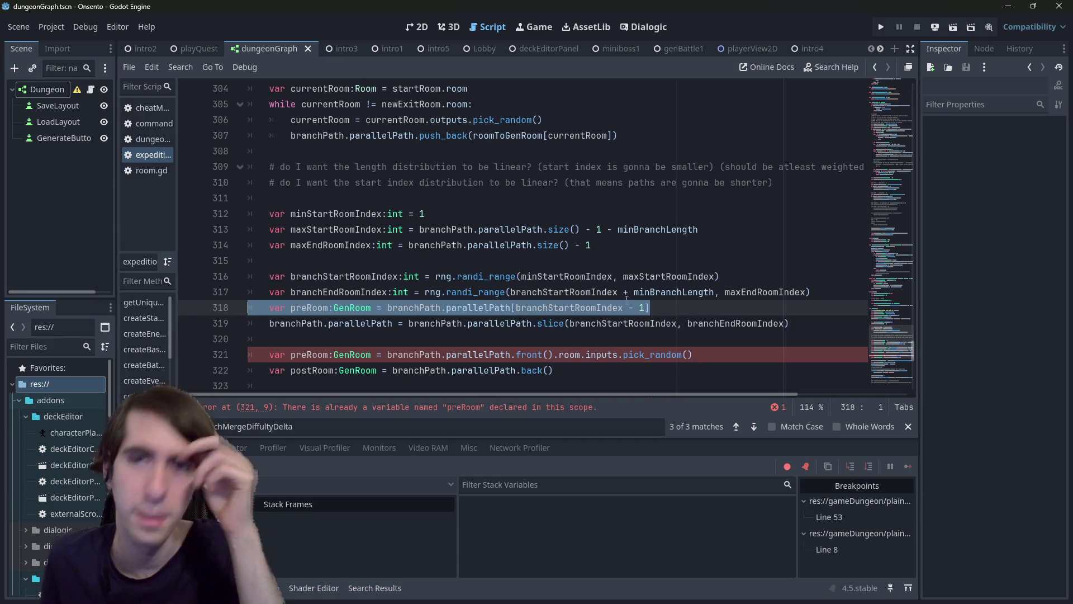
{"action": "scroll", "coordinate": [604, 281], "scroll_direction": "up", "scroll_amount": 3}
{"action": "mouse_move", "coordinate": [617, 183]}
{"action": "left_mouse_down"}
{"action": "mouse_move", "coordinate": [391, 183]}
{"action": "mouse_move", "coordinate": [192, 147]}
{"action": "left_mouse_up"}
{"action": "double_click", "coordinate": [502, 166]}
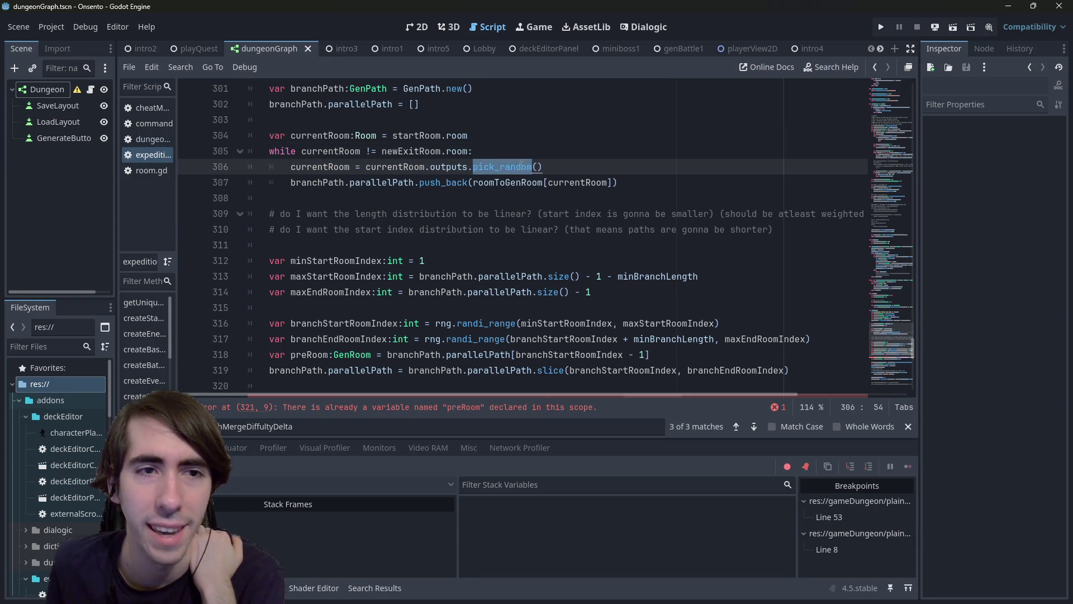
Step: Review the older duplicate preRoom declaration on line 321
{"action": "mouse_move", "coordinate": [521, 167]}
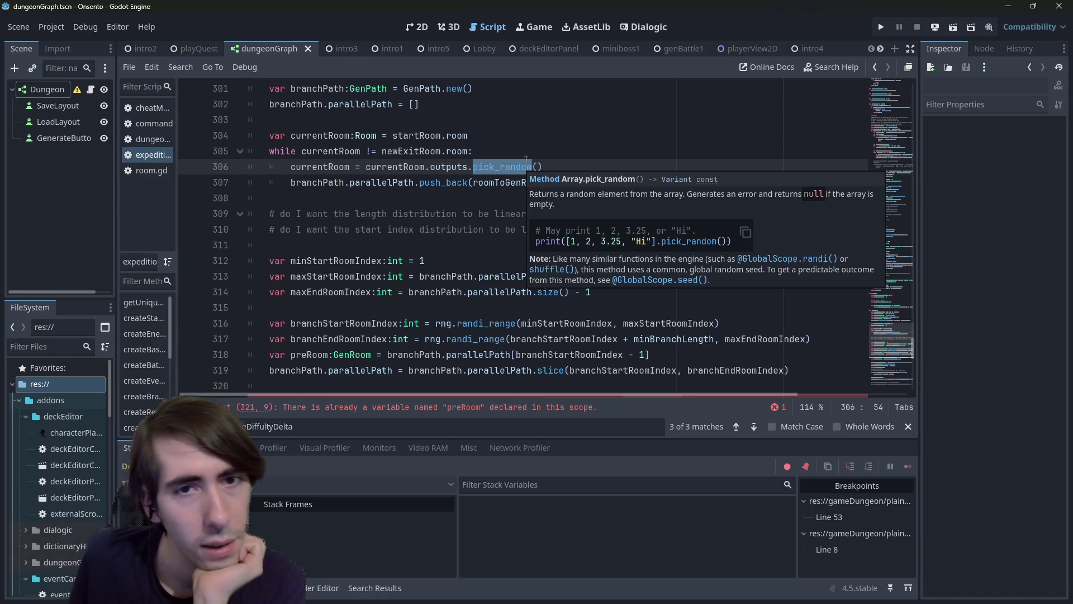
{"action": "scroll", "coordinate": [526, 160], "scroll_direction": "down", "scroll_amount": 1}
{"action": "scroll", "coordinate": [526, 160], "scroll_direction": "down", "scroll_amount": 1}
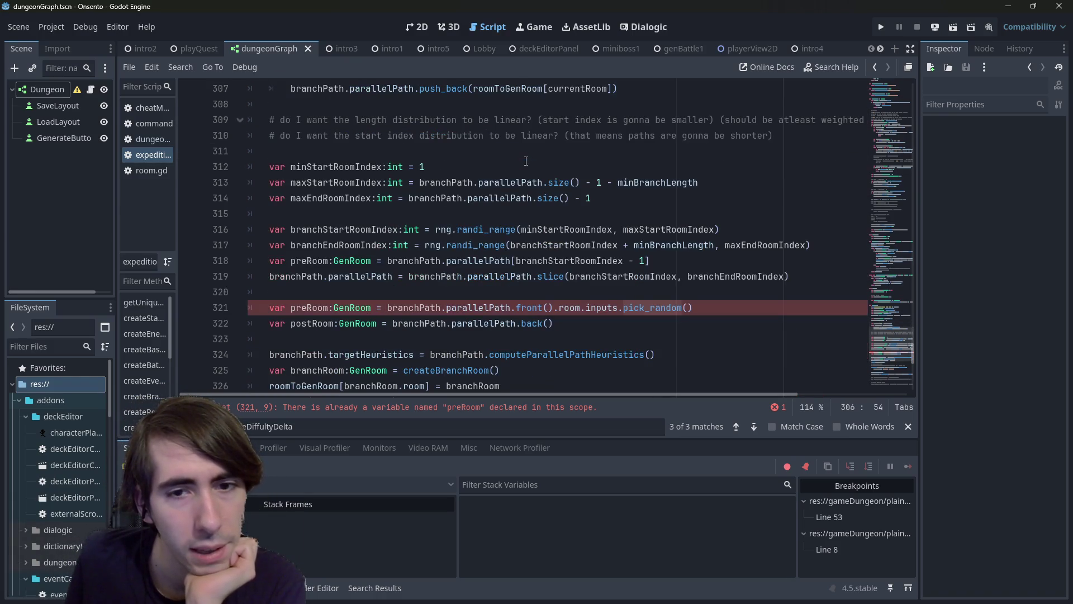
{"action": "scroll", "coordinate": [668, 255], "scroll_direction": "up", "scroll_amount": 1}
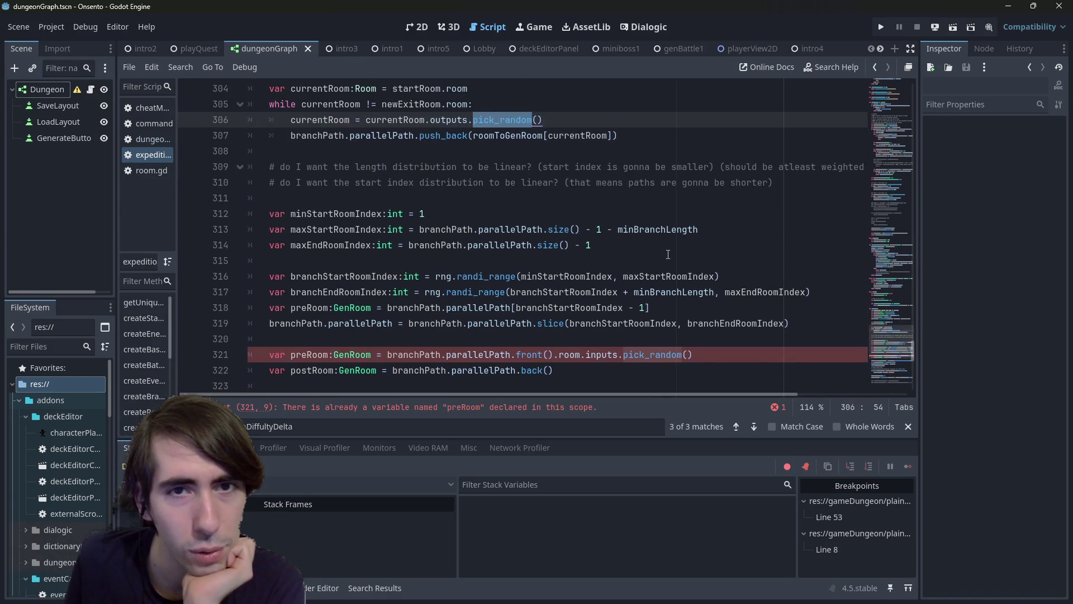
{"action": "scroll", "coordinate": [668, 255], "scroll_direction": "down", "scroll_amount": 2}
{"action": "left_click_drag", "start_coordinate": [739, 269], "coordinate": [559, 261]}
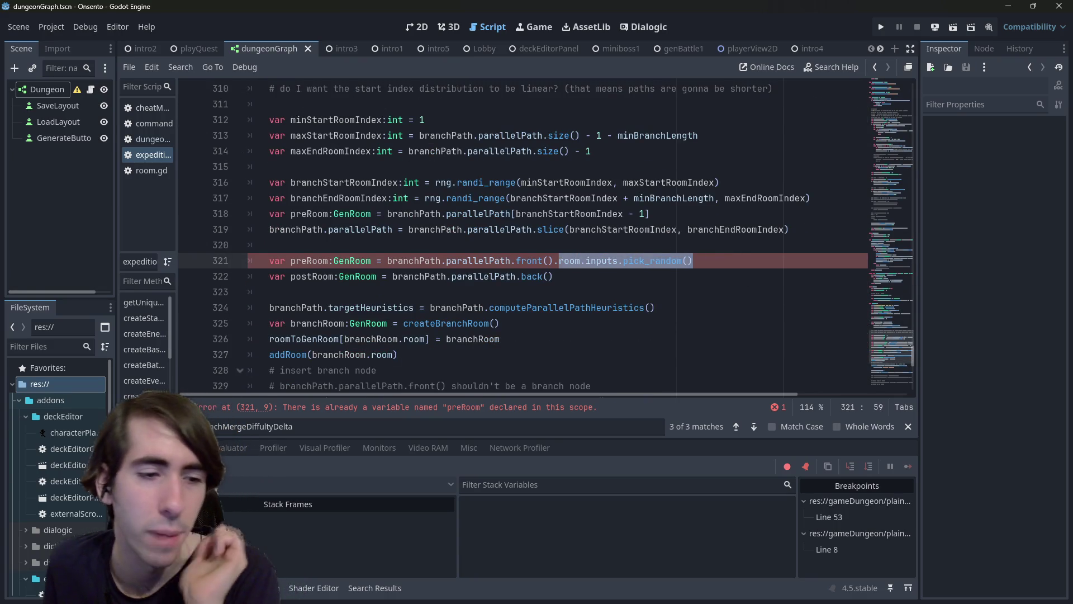
{"action": "scroll", "coordinate": [559, 261], "scroll_direction": "up", "scroll_amount": 2}
{"action": "left_click_drag", "start_coordinate": [619, 136], "coordinate": [291, 120]}
Step: Examine line 318's branchStartRoomIndex - 1 offset against the minimum start index of 1
{"action": "mouse_move", "coordinate": [649, 307]}
{"action": "left_mouse_down"}
{"action": "mouse_move", "coordinate": [346, 292]}
{"action": "mouse_move", "coordinate": [130, 306]}
{"action": "left_mouse_up"}
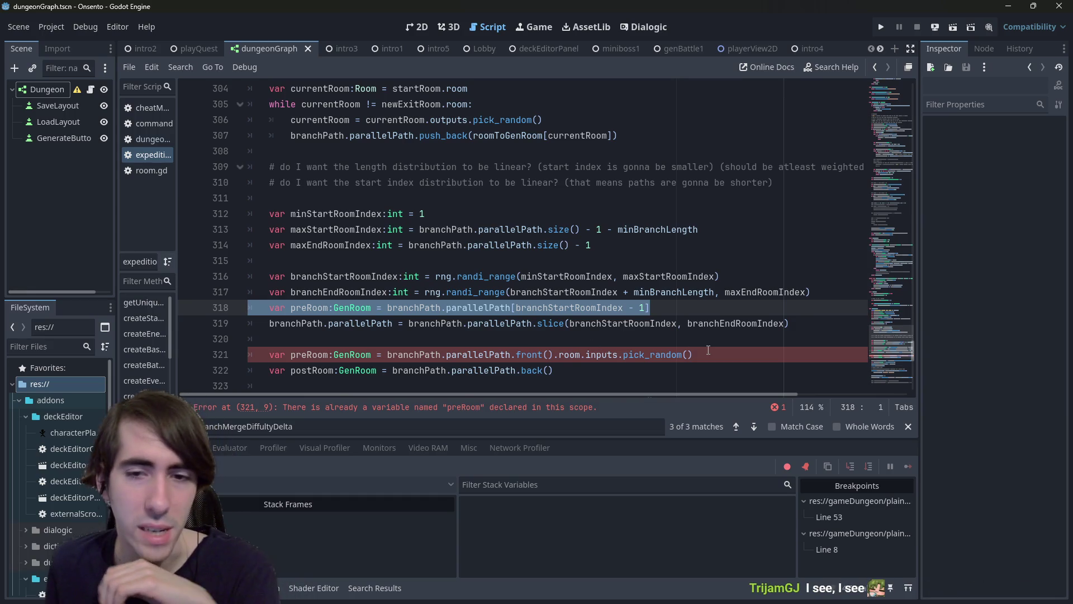
{"action": "left_click", "coordinate": [737, 354]}
{"action": "double_click", "coordinate": [309, 307]}
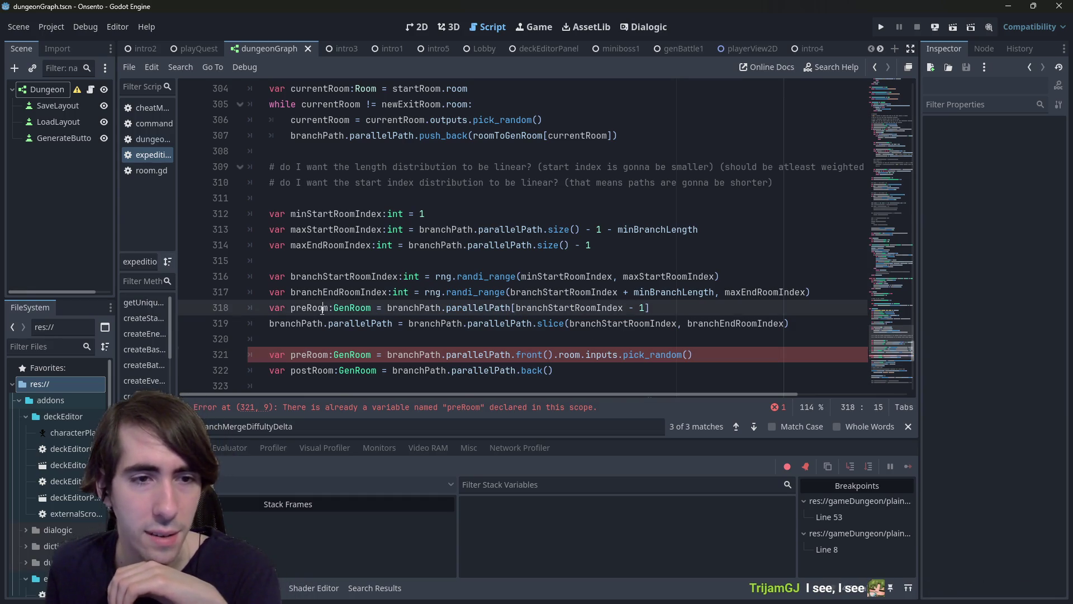
{"action": "left_click", "coordinate": [673, 304]}
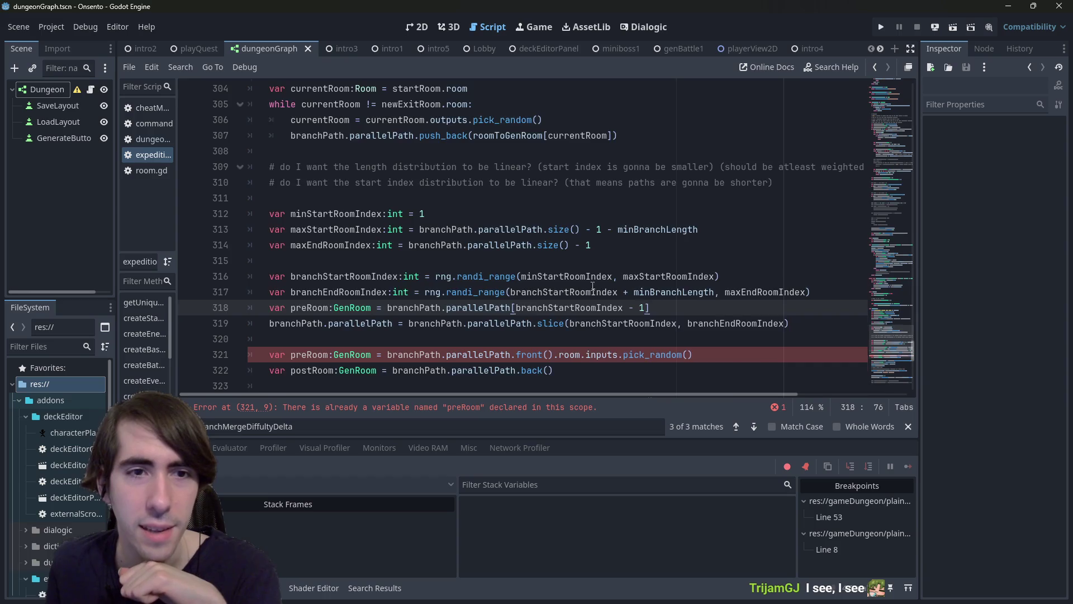
{"action": "scroll", "coordinate": [612, 292], "scroll_direction": "up", "scroll_amount": 1}
{"action": "left_click", "coordinate": [421, 260]}
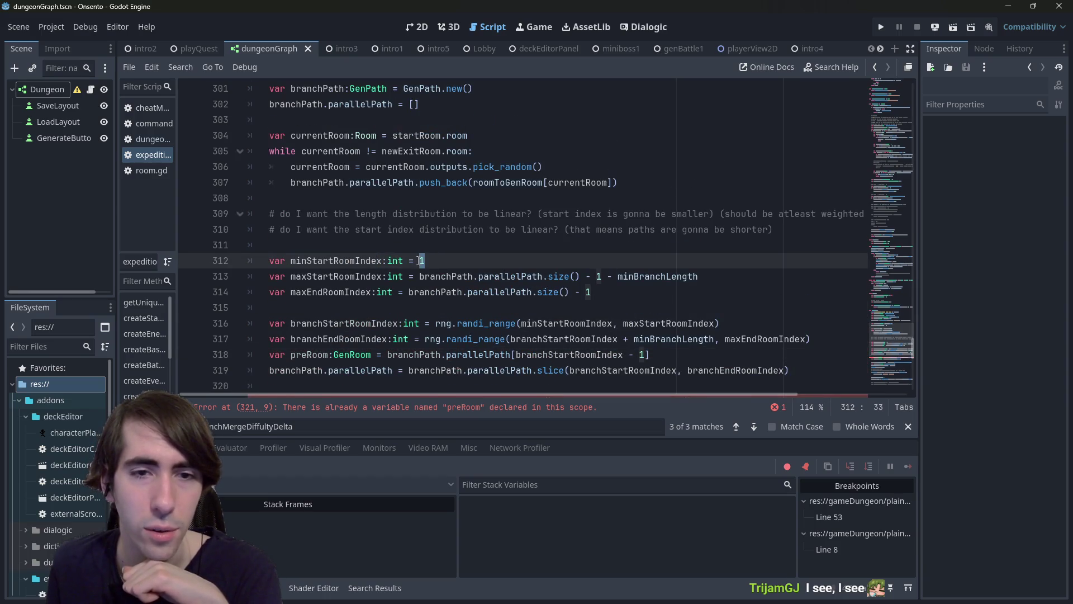
{"action": "left_click_drag", "start_coordinate": [624, 354], "coordinate": [646, 356]}
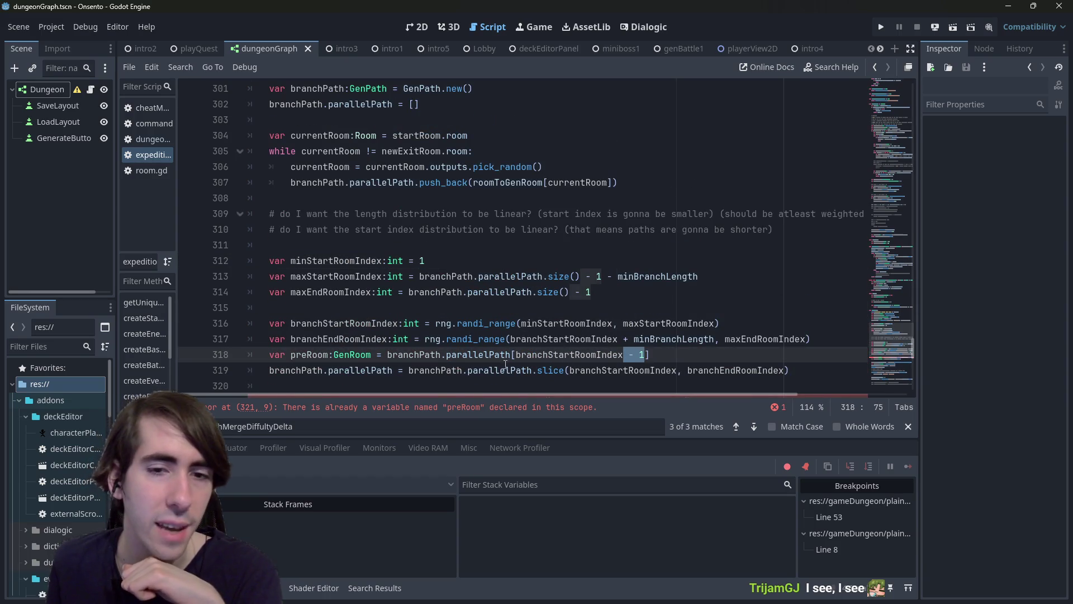
{"action": "left_click_drag", "start_coordinate": [517, 355], "coordinate": [642, 355]}
{"action": "scroll", "coordinate": [657, 348], "scroll_direction": "down", "scroll_amount": 2}
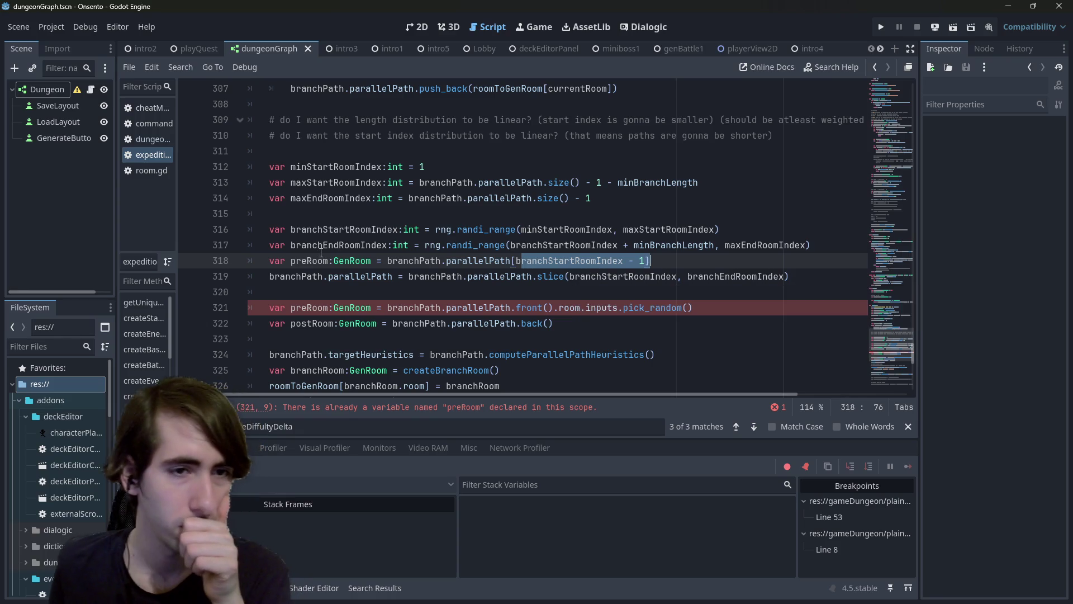
Step: Delete the duplicate preRoom declaration on line 321 and its leftover empty line
{"action": "double_click", "coordinate": [311, 261]}
{"action": "left_click", "coordinate": [191, 306]}
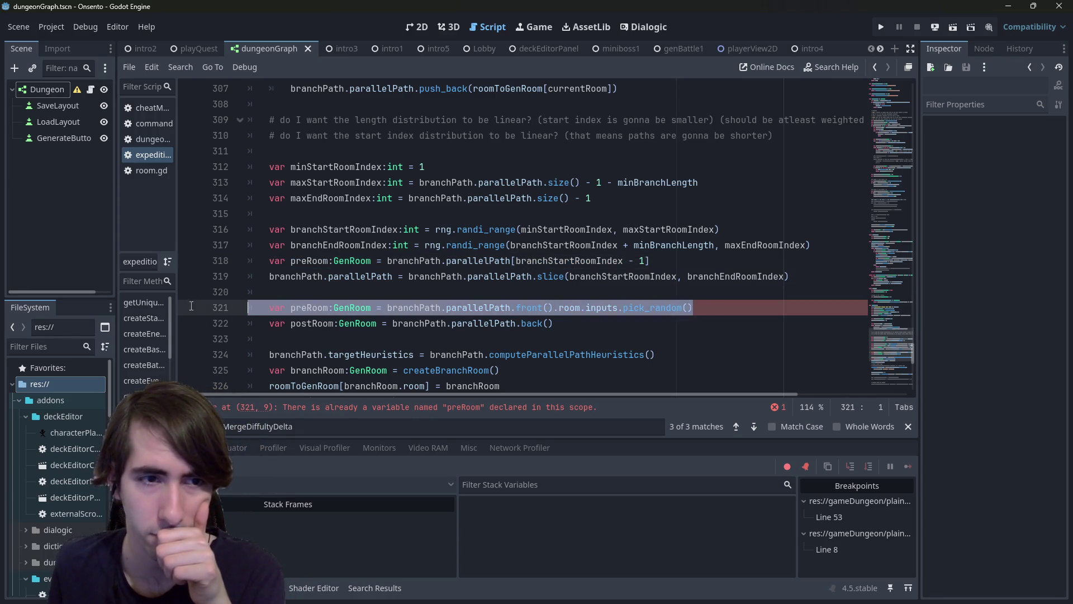
{"action": "key", "text": "BackSpace"}
{"action": "key", "text": "BackSpace"}
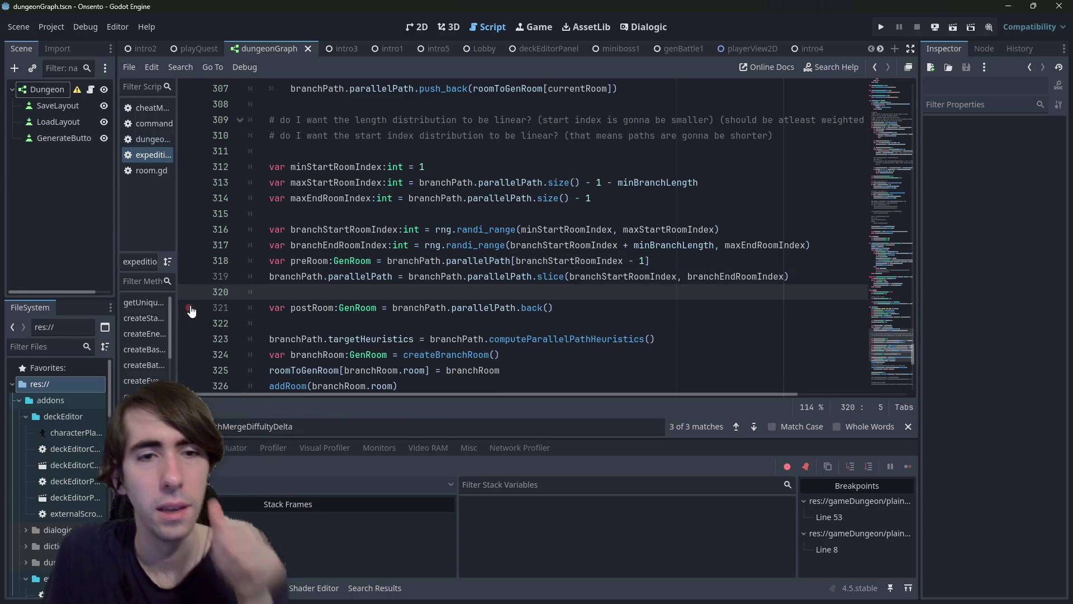
{"action": "key", "text": "BackSpace"}
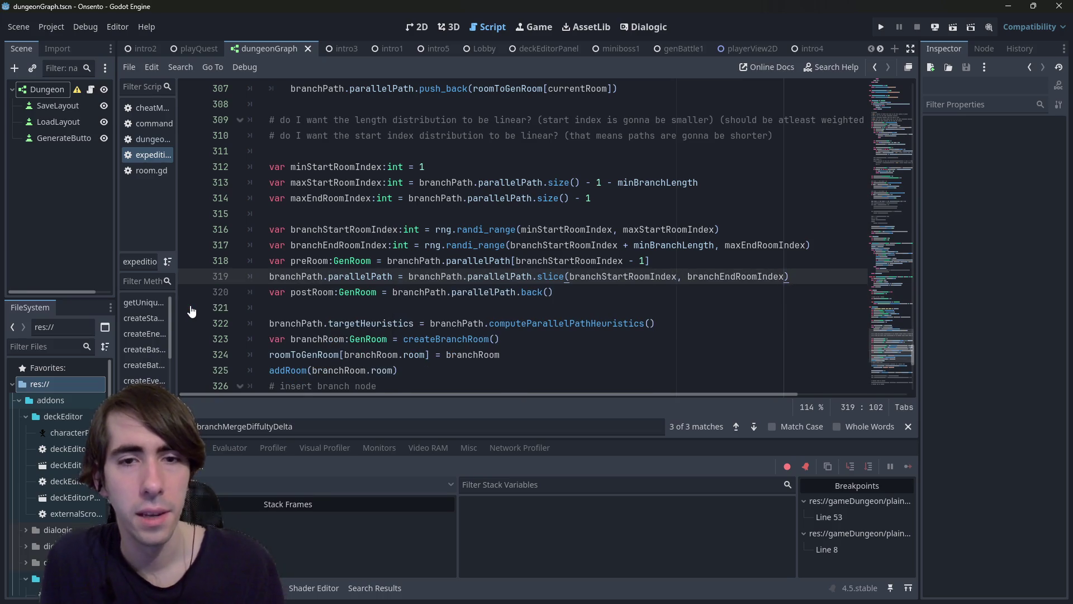
Step: Check parallelPath uses and the postRoom line 320, then run the scene to test
{"action": "double_click", "coordinate": [371, 276]}
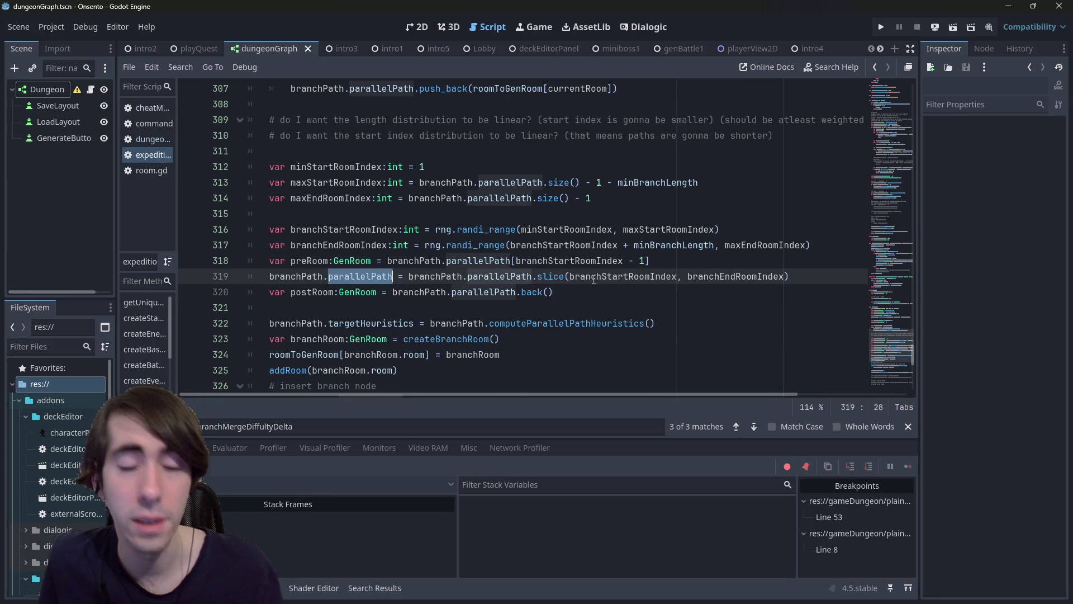
{"action": "left_click", "coordinate": [358, 281]}
{"action": "double_click", "coordinate": [358, 281]}
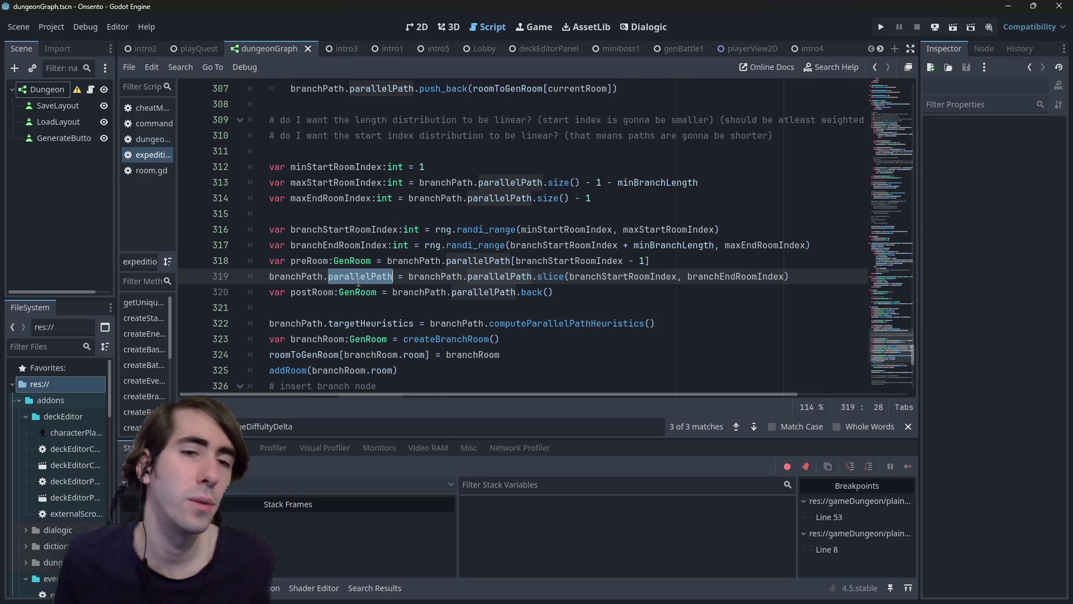
{"action": "mouse_move", "coordinate": [224, 291]}
{"action": "left_mouse_down"}
{"action": "mouse_move", "coordinate": [224, 260]}
{"action": "mouse_move", "coordinate": [224, 287]}
{"action": "left_mouse_up"}
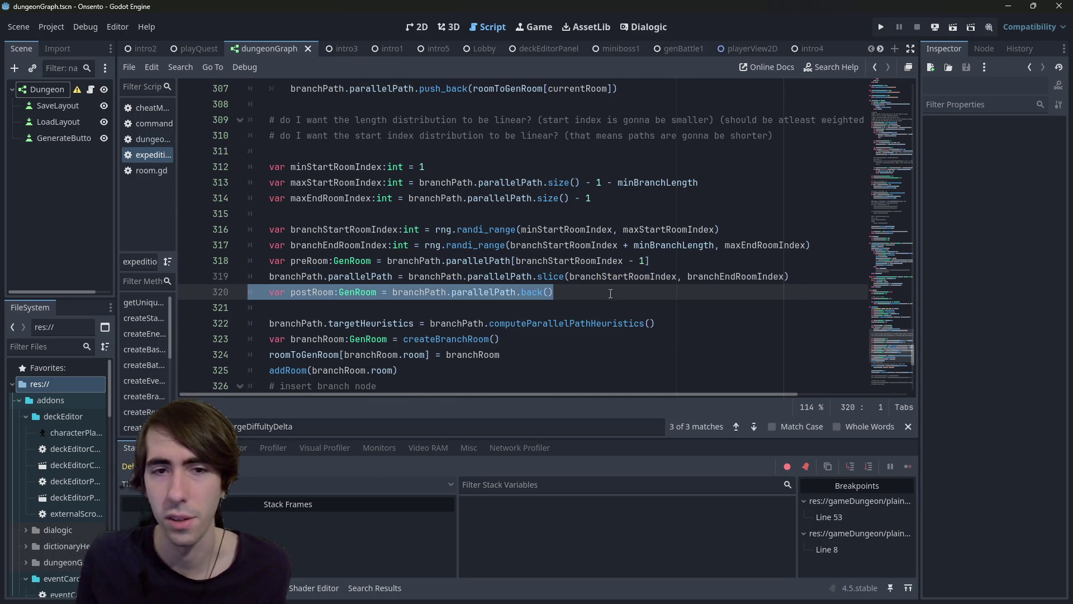
{"action": "left_click", "coordinate": [959, 27]}
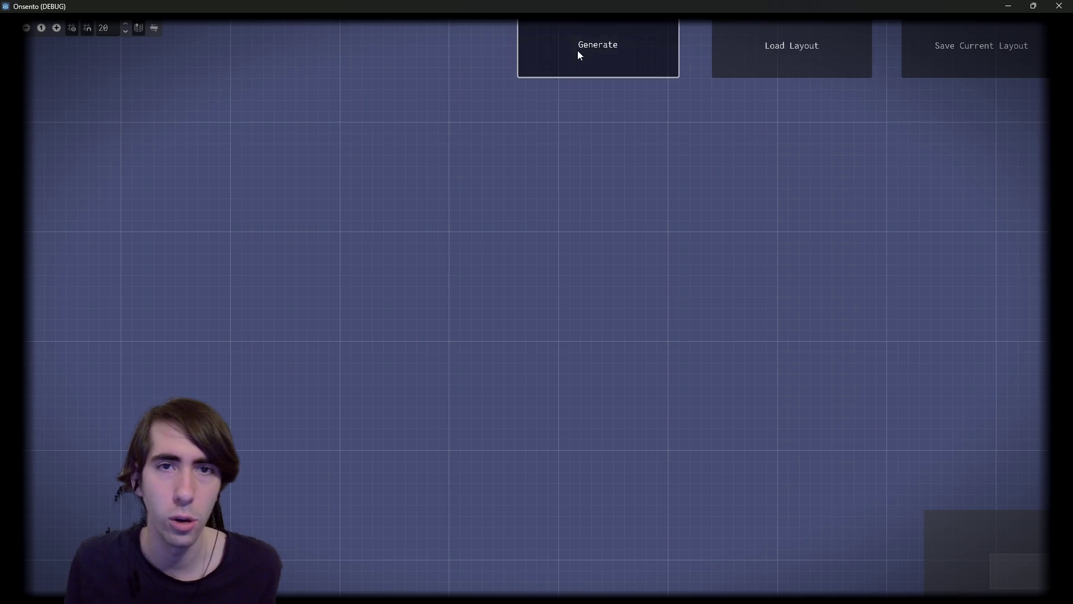
Step: Generate the room graph twice in the running game
{"action": "left_click", "coordinate": [578, 50]}
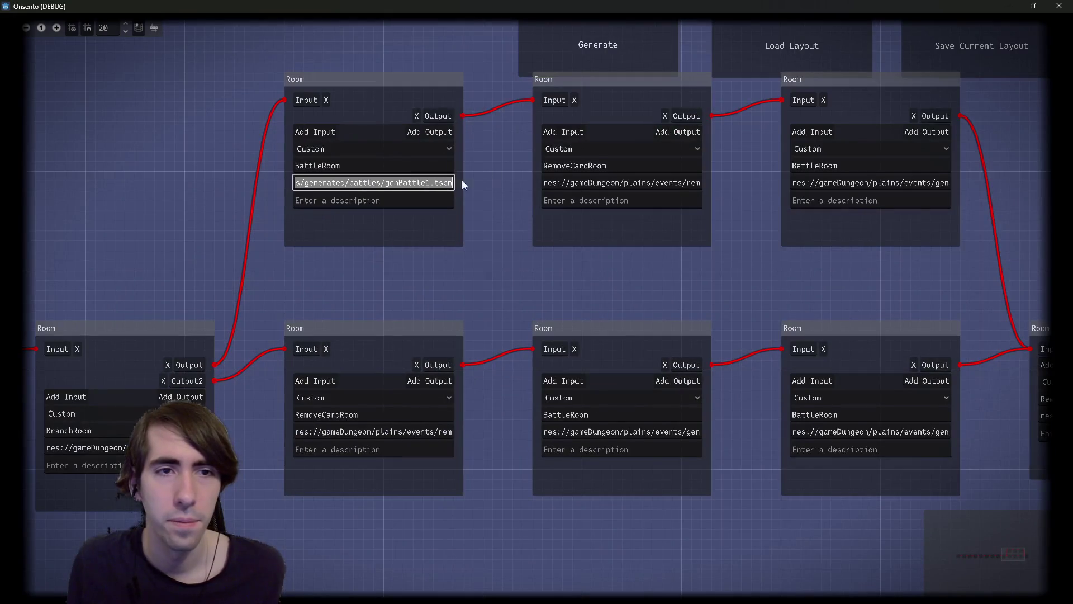
{"action": "left_click", "coordinate": [843, 167]}
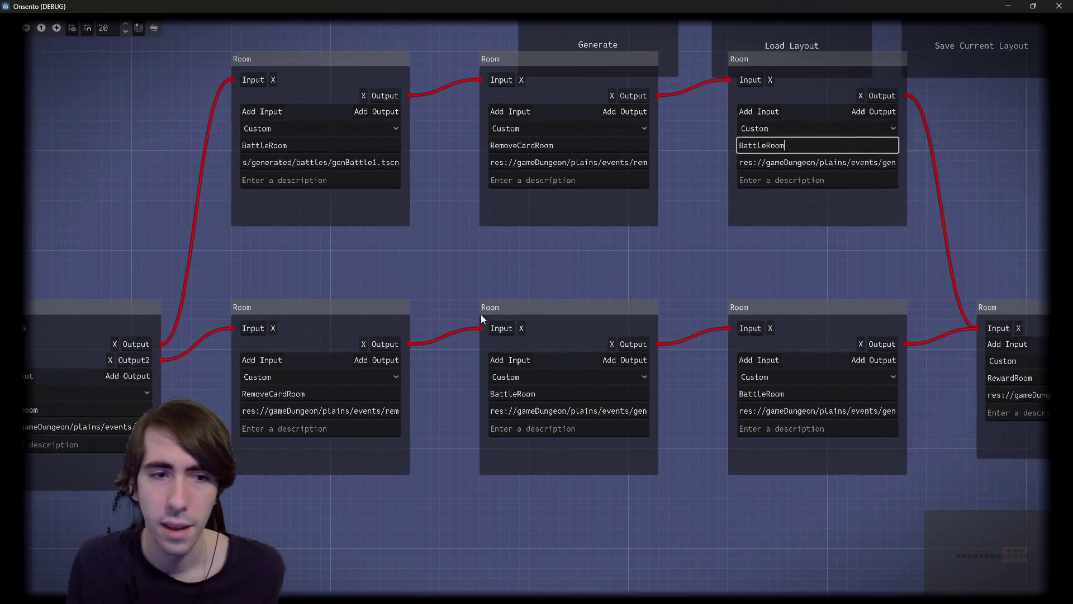
{"action": "mouse_move", "coordinate": [457, 279]}
{"action": "left_mouse_down"}
{"action": "mouse_move", "coordinate": [705, 417]}
{"action": "mouse_move", "coordinate": [930, 503]}
{"action": "left_mouse_up"}
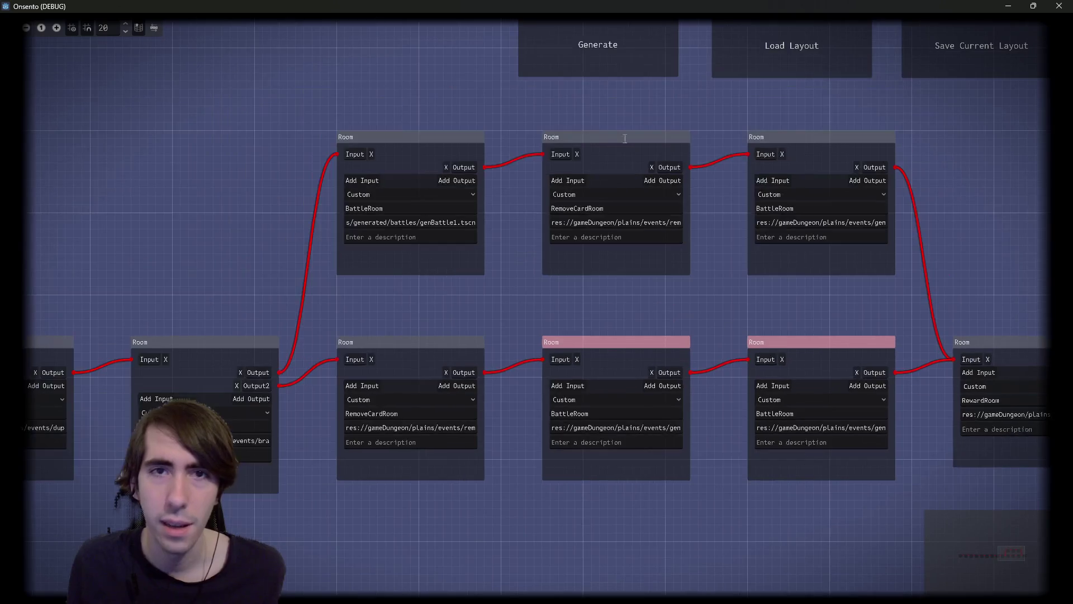
{"action": "left_click", "coordinate": [613, 43]}
Step: Zoom out and drag nodes apart so the branch room sits above the main row
{"action": "scroll", "coordinate": [498, 285], "scroll_direction": "down", "scroll_amount": 2}
{"action": "scroll", "coordinate": [503, 279], "scroll_direction": "down", "scroll_amount": 2}
{"action": "scroll", "coordinate": [525, 279], "scroll_direction": "down", "scroll_amount": 2}
{"action": "mouse_move", "coordinate": [524, 280]}
{"action": "left_mouse_down"}
{"action": "mouse_move", "coordinate": [831, 253]}
{"action": "mouse_move", "coordinate": [275, 256]}
{"action": "mouse_move", "coordinate": [487, 256]}
{"action": "left_mouse_up"}
{"action": "left_click_drag", "start_coordinate": [285, 178], "coordinate": [528, 260]}
{"action": "mouse_move", "coordinate": [404, 229]}
{"action": "left_mouse_down"}
{"action": "mouse_move", "coordinate": [930, 197]}
{"action": "mouse_move", "coordinate": [1039, 210]}
{"action": "left_mouse_up"}
{"action": "left_click", "coordinate": [200, 227]}
{"action": "mouse_move", "coordinate": [200, 227]}
{"action": "left_mouse_down"}
{"action": "mouse_move", "coordinate": [538, 179]}
{"action": "mouse_move", "coordinate": [589, 161]}
{"action": "left_mouse_up"}
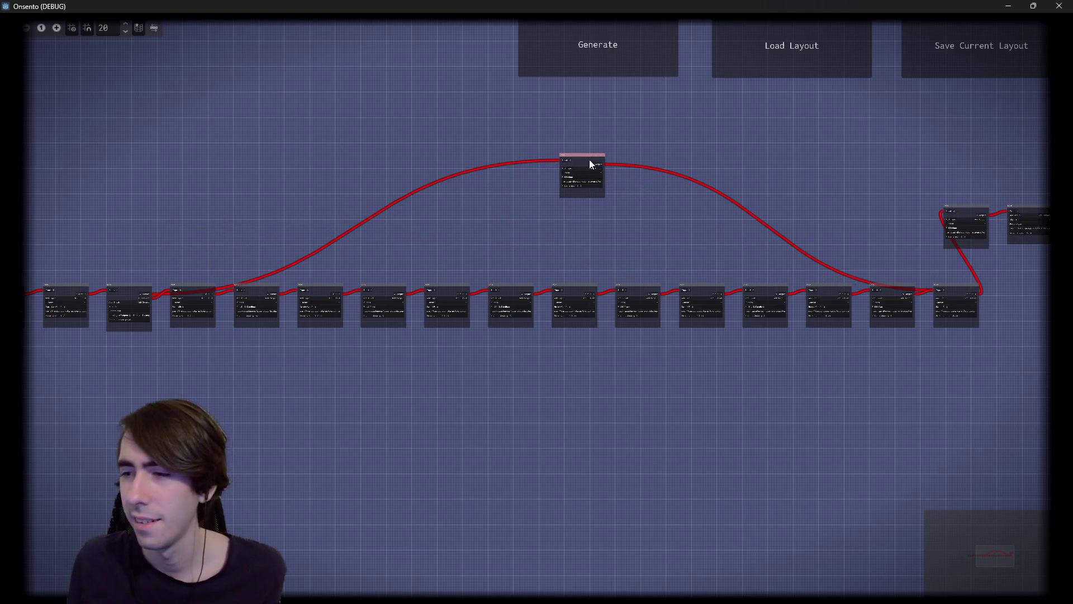
Step: Zoom into the graph and pull the first BattleRoom and DuplicateCardRoom below the main row
{"action": "scroll", "coordinate": [581, 188], "scroll_direction": "up", "scroll_amount": 4}
{"action": "scroll", "coordinate": [615, 199], "scroll_direction": "up", "scroll_amount": 2}
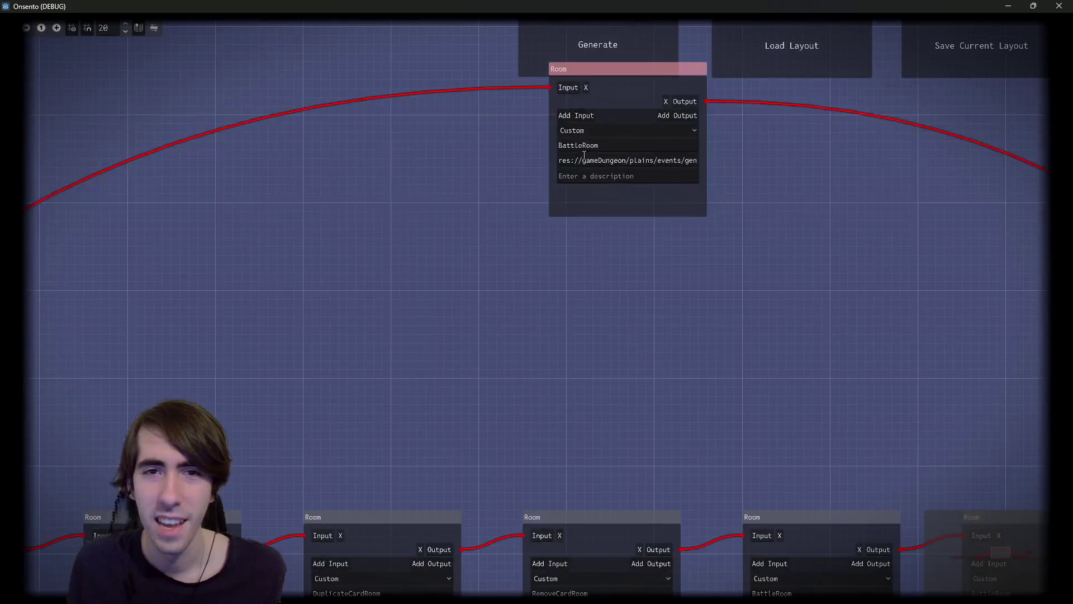
{"action": "scroll", "coordinate": [675, 206], "scroll_direction": "down", "scroll_amount": 5}
{"action": "scroll", "coordinate": [396, 260], "scroll_direction": "left", "scroll_amount": 5}
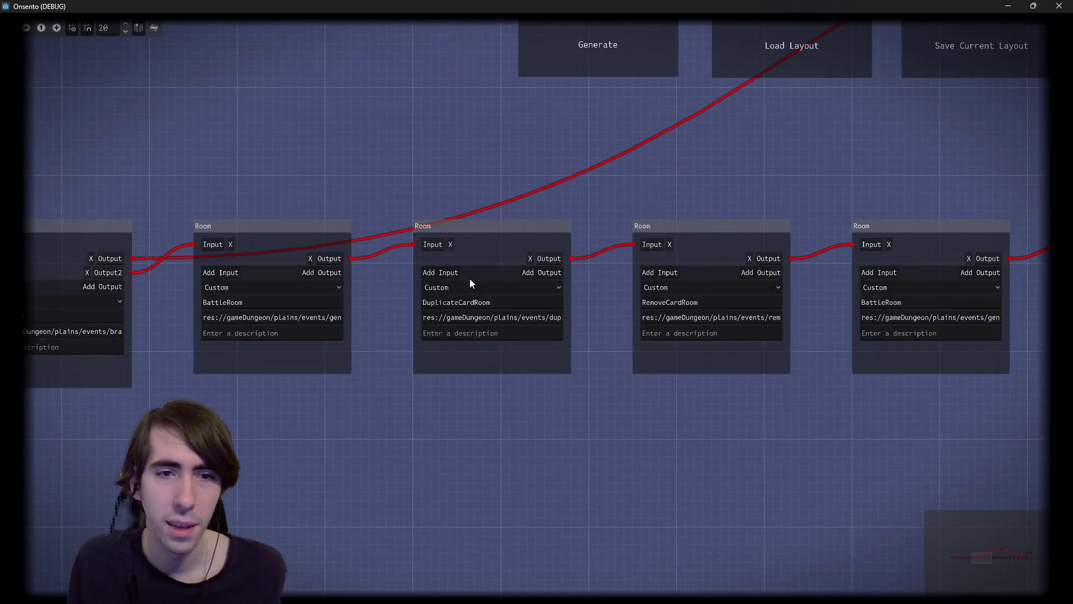
{"action": "left_click_drag", "start_coordinate": [339, 255], "coordinate": [352, 353]}
{"action": "left_click_drag", "start_coordinate": [560, 270], "coordinate": [552, 303]}
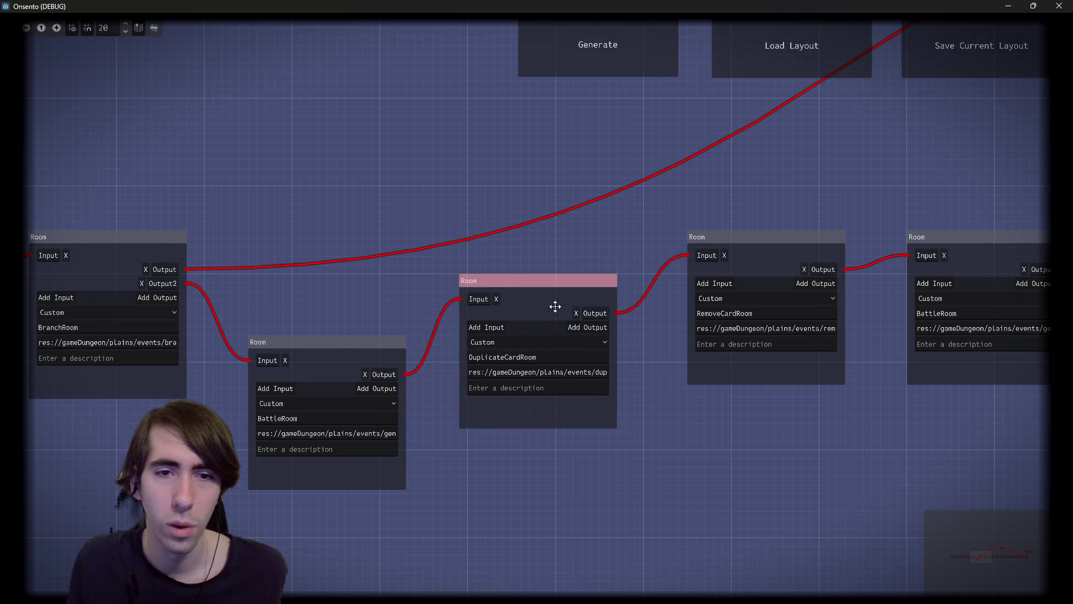
Step: Lower three more room nodes further along the row out of line
{"action": "scroll", "coordinate": [622, 412], "scroll_direction": "right", "scroll_amount": 6}
{"action": "scroll", "coordinate": [575, 279], "scroll_direction": "down", "scroll_amount": 1}
{"action": "scroll", "coordinate": [660, 363], "scroll_direction": "right", "scroll_amount": 3}
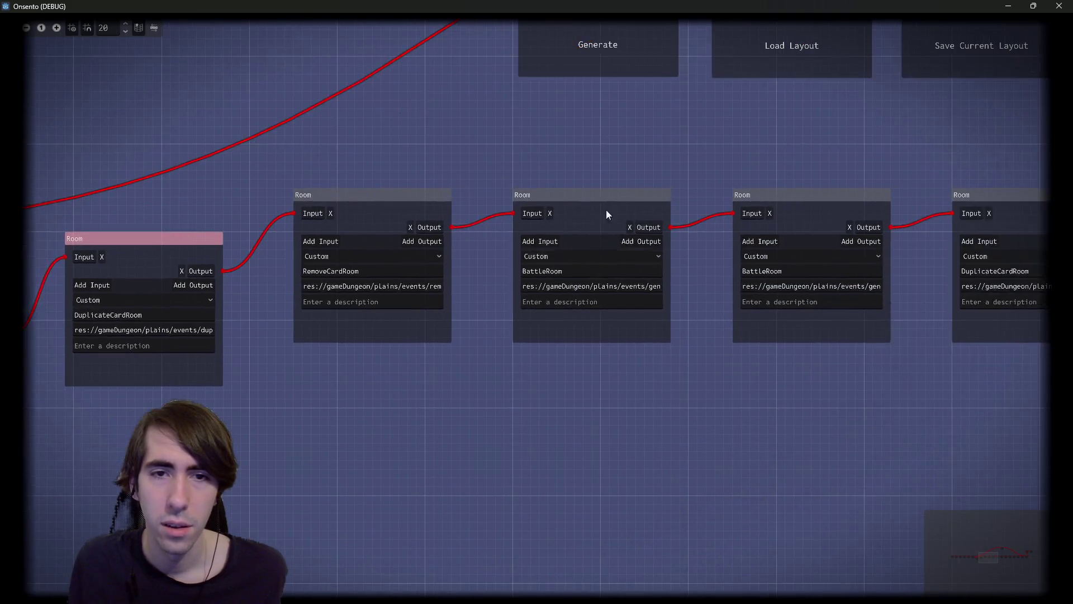
{"action": "left_click_drag", "start_coordinate": [601, 220], "coordinate": [592, 261]}
{"action": "scroll", "coordinate": [709, 393], "scroll_direction": "right", "scroll_amount": 6}
{"action": "left_click_drag", "start_coordinate": [443, 208], "coordinate": [442, 236]}
{"action": "scroll", "coordinate": [681, 414], "scroll_direction": "right", "scroll_amount": 6}
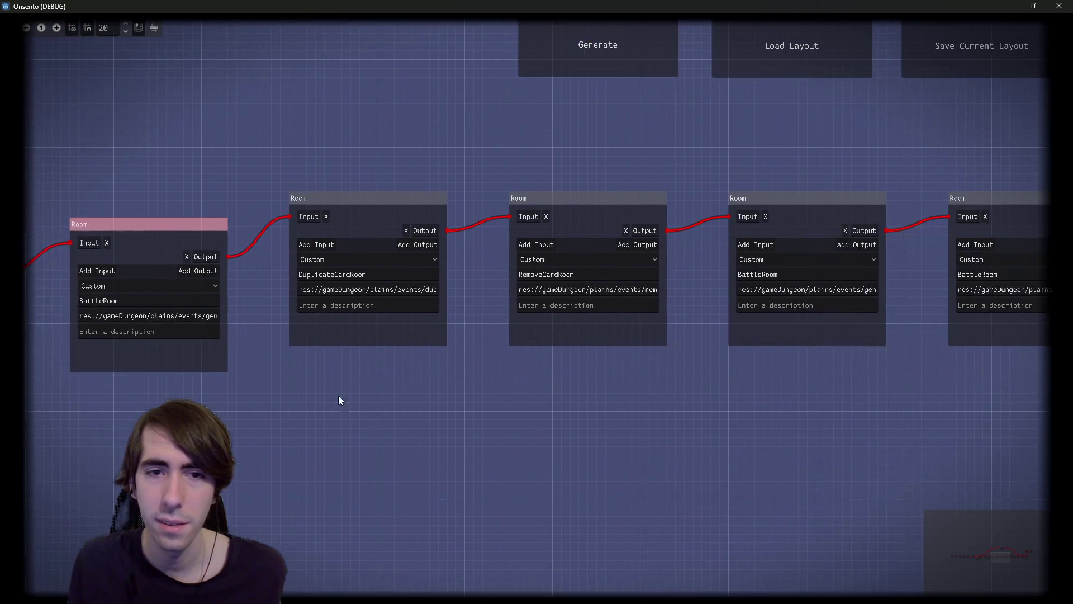
{"action": "scroll", "coordinate": [645, 286], "scroll_direction": "right", "scroll_amount": 5}
{"action": "left_click_drag", "start_coordinate": [595, 227], "coordinate": [572, 285]}
Step: Lower a final BattleRoom, select the right-hand room, and zoom to inspect where the branch rejoins
{"action": "scroll", "coordinate": [572, 351], "scroll_direction": "right", "scroll_amount": 6}
{"action": "scroll", "coordinate": [398, 415], "scroll_direction": "right", "scroll_amount": 6}
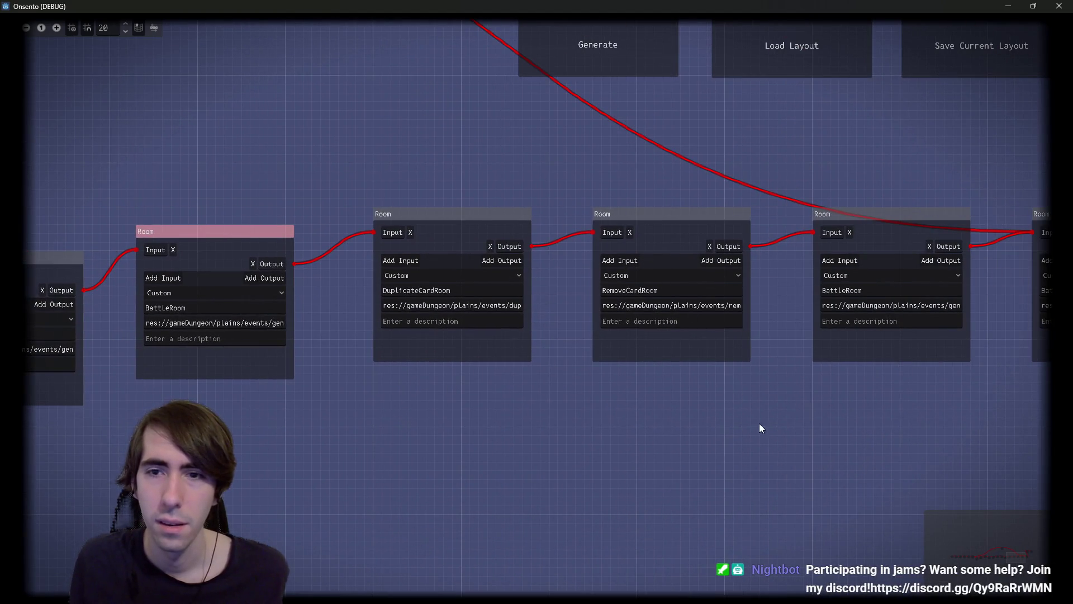
{"action": "scroll", "coordinate": [799, 330], "scroll_direction": "right", "scroll_amount": 2}
{"action": "left_click_drag", "start_coordinate": [840, 238], "coordinate": [788, 269]}
{"action": "scroll", "coordinate": [872, 335], "scroll_direction": "right", "scroll_amount": 3}
{"action": "left_click", "coordinate": [885, 268]}
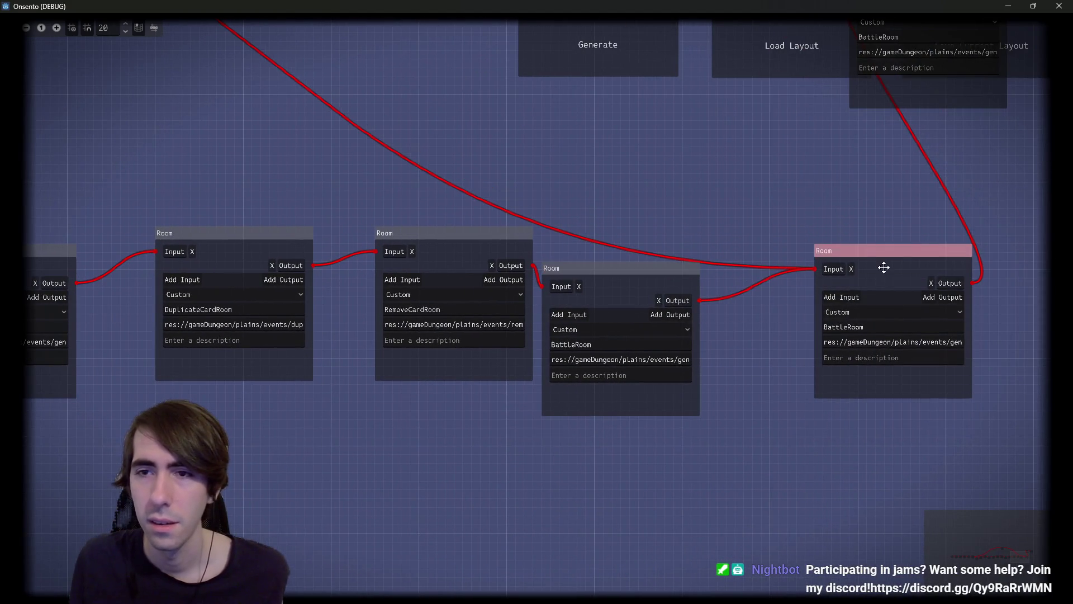
{"action": "scroll", "coordinate": [727, 344], "scroll_direction": "down", "scroll_amount": 3}
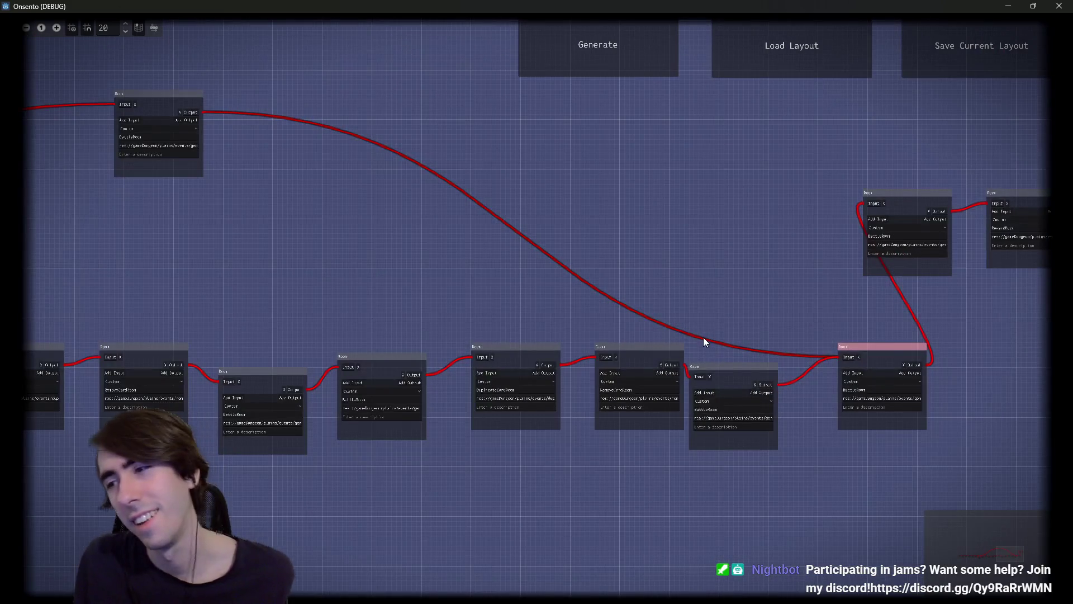
{"action": "scroll", "coordinate": [816, 276], "scroll_direction": "up", "scroll_amount": 5}
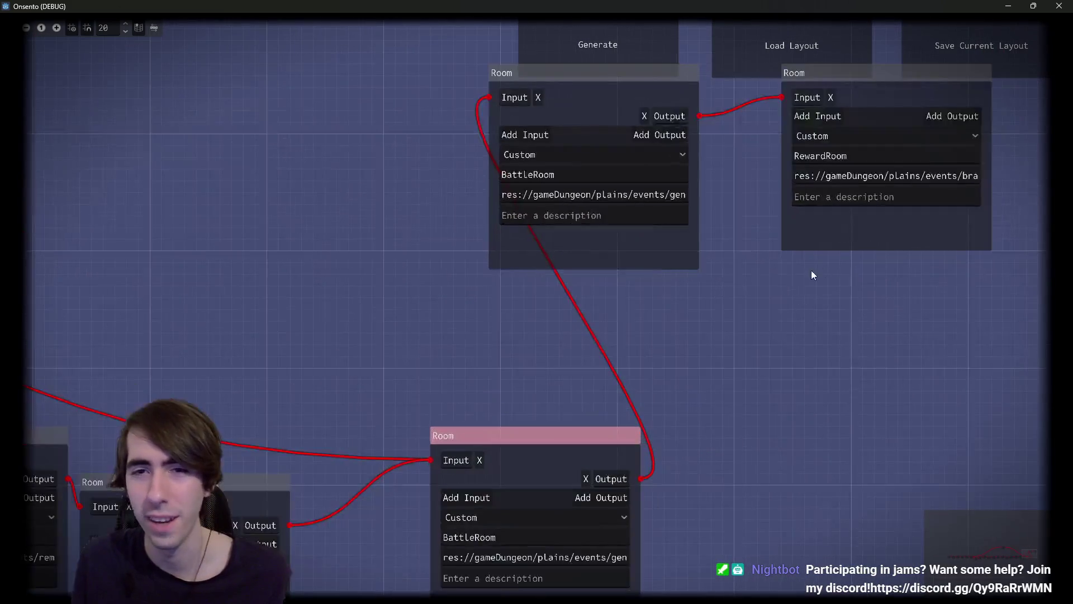
{"action": "scroll", "coordinate": [813, 274], "scroll_direction": "right", "scroll_amount": 2}
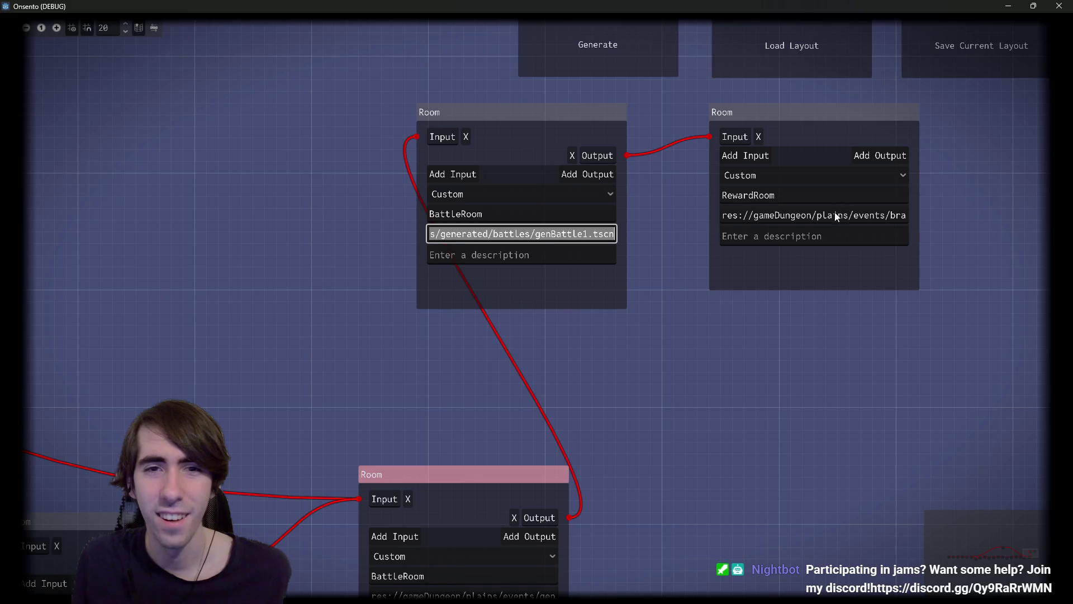
{"action": "scroll", "coordinate": [678, 351], "scroll_direction": "down", "scroll_amount": 5}
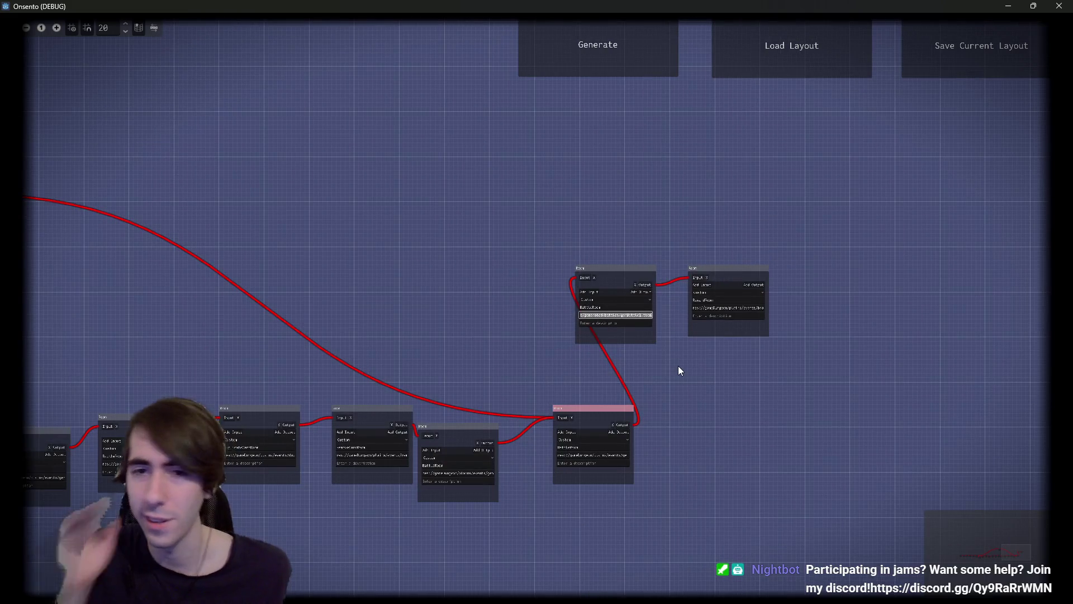
{"action": "scroll", "coordinate": [679, 366], "scroll_direction": "up", "scroll_amount": 5}
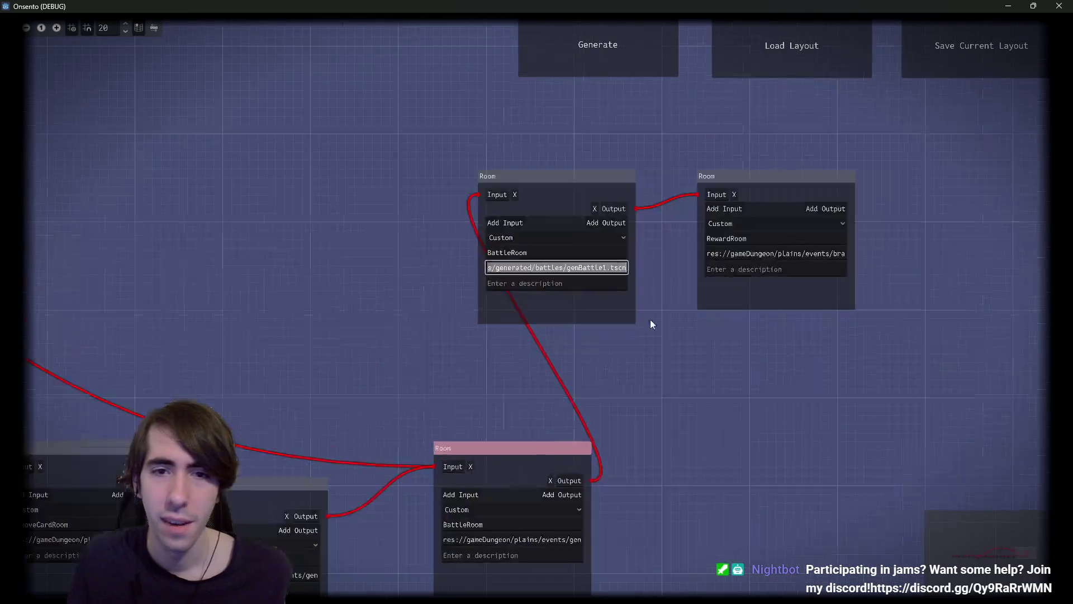
{"action": "scroll", "coordinate": [655, 397], "scroll_direction": "down", "scroll_amount": 5}
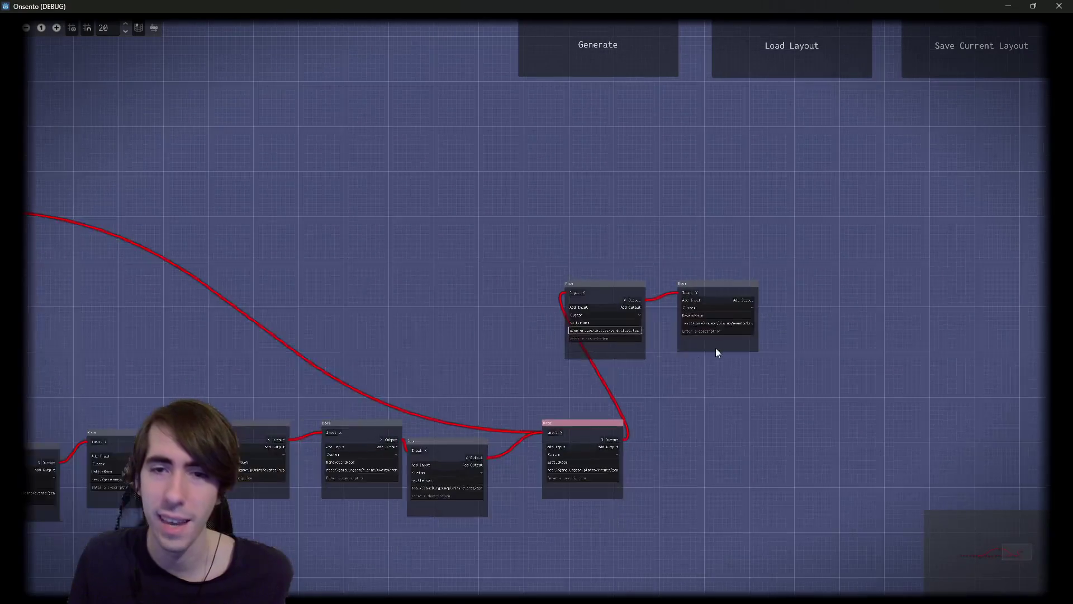
{"action": "scroll", "coordinate": [715, 347], "scroll_direction": "up", "scroll_amount": 2}
Step: Regenerate the graph, review its two parallel room paths, then close the running game
{"action": "left_click", "coordinate": [612, 40]}
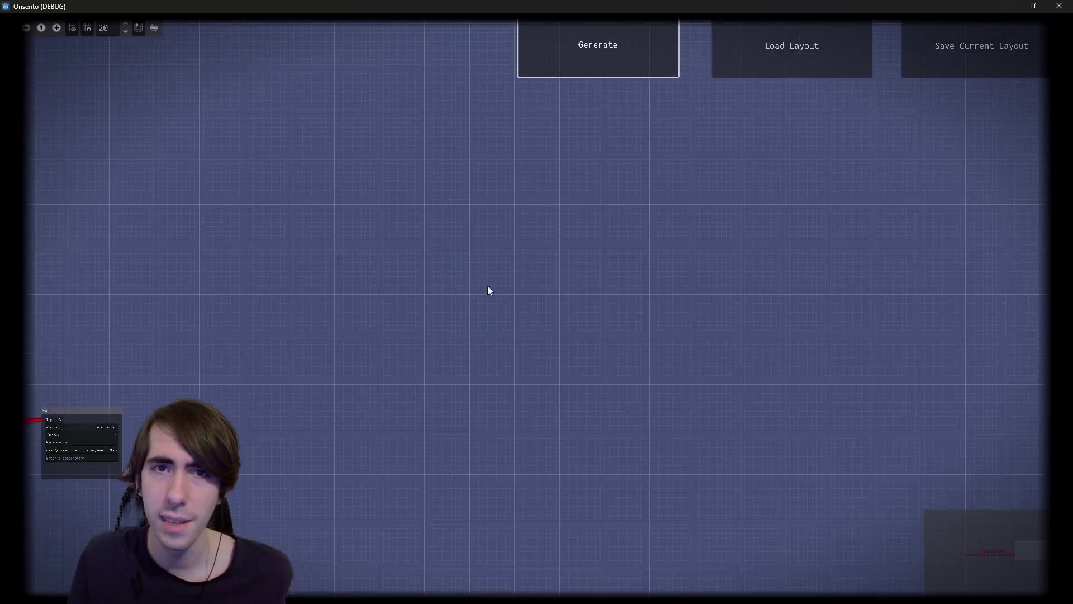
{"action": "left_click_drag", "start_coordinate": [760, 280], "coordinate": [758, 200]}
{"action": "scroll", "coordinate": [759, 210], "scroll_direction": "up", "scroll_amount": 2}
{"action": "scroll", "coordinate": [759, 210], "scroll_direction": "up", "scroll_amount": 2}
{"action": "mouse_move", "coordinate": [419, 270]}
{"action": "left_mouse_down"}
{"action": "mouse_move", "coordinate": [883, 170]}
{"action": "mouse_move", "coordinate": [682, 196]}
{"action": "left_mouse_up"}
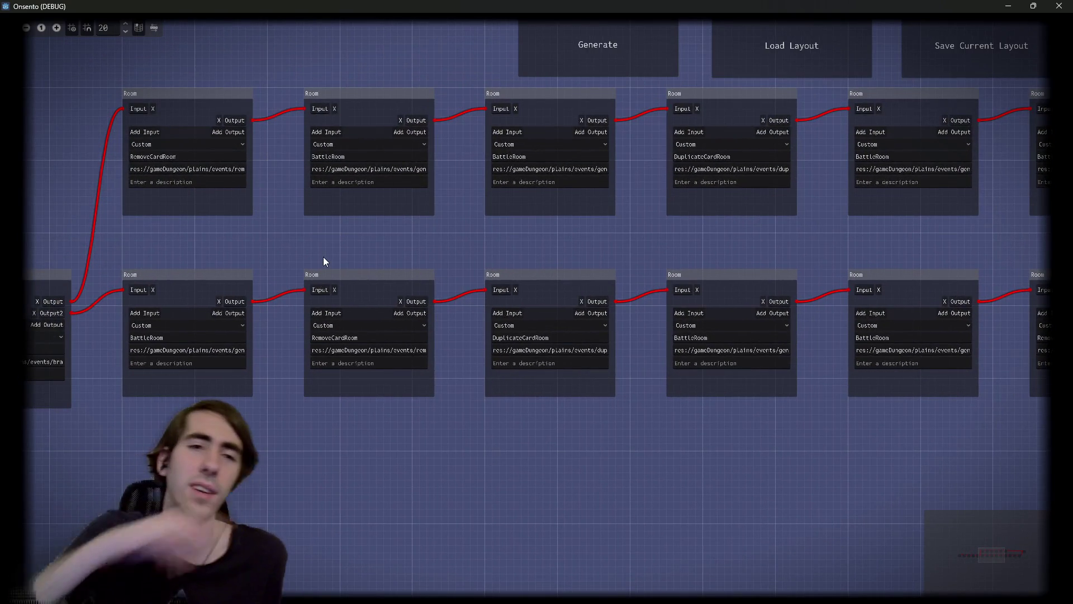
{"action": "left_click", "coordinate": [588, 65]}
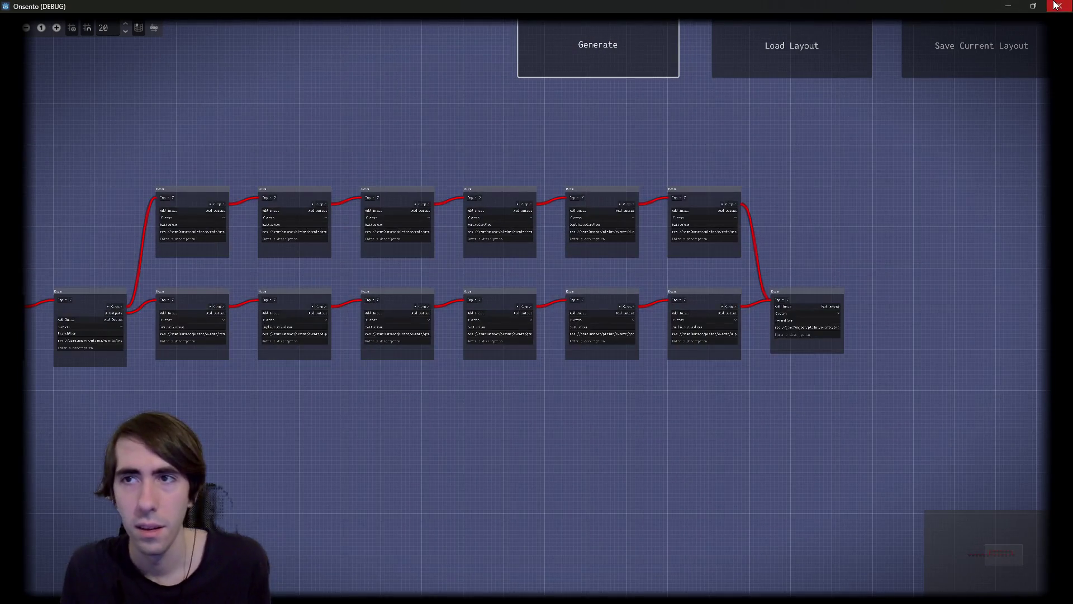
{"action": "left_click", "coordinate": [1059, 5]}
Step: Review minStartRoomIndex and maxStartRoomIndex used on line 316 and relaunch the game
{"action": "double_click", "coordinate": [357, 183]}
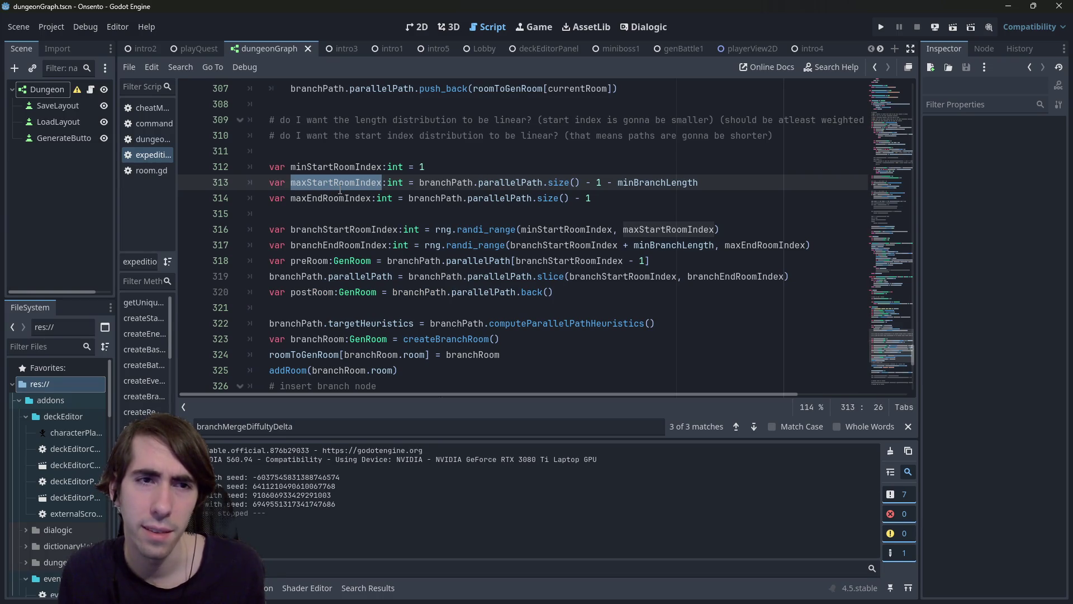
{"action": "double_click", "coordinate": [346, 167]}
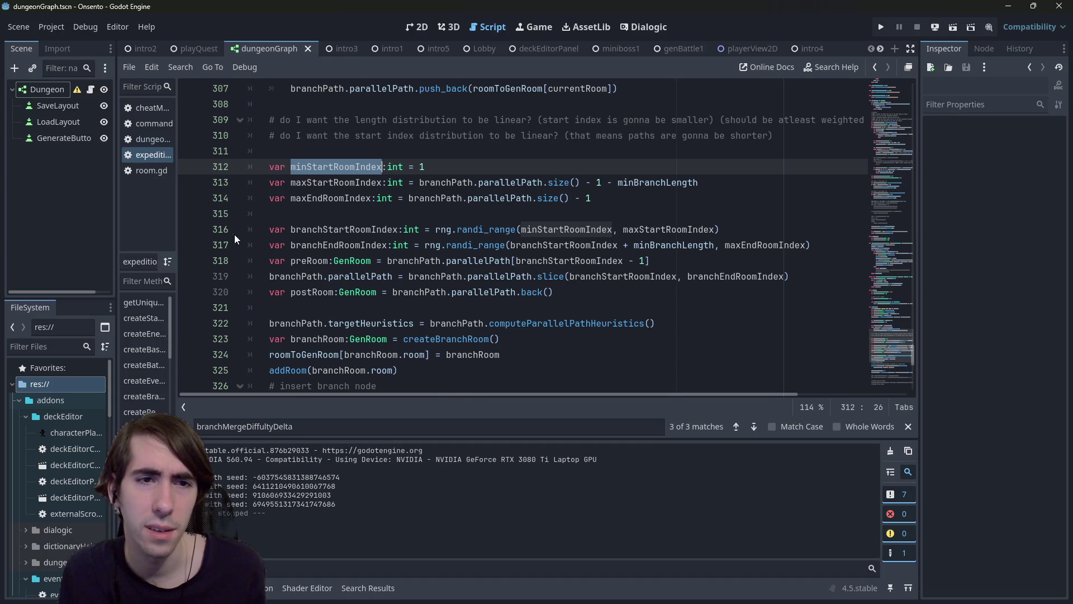
{"action": "left_click", "coordinate": [957, 22]}
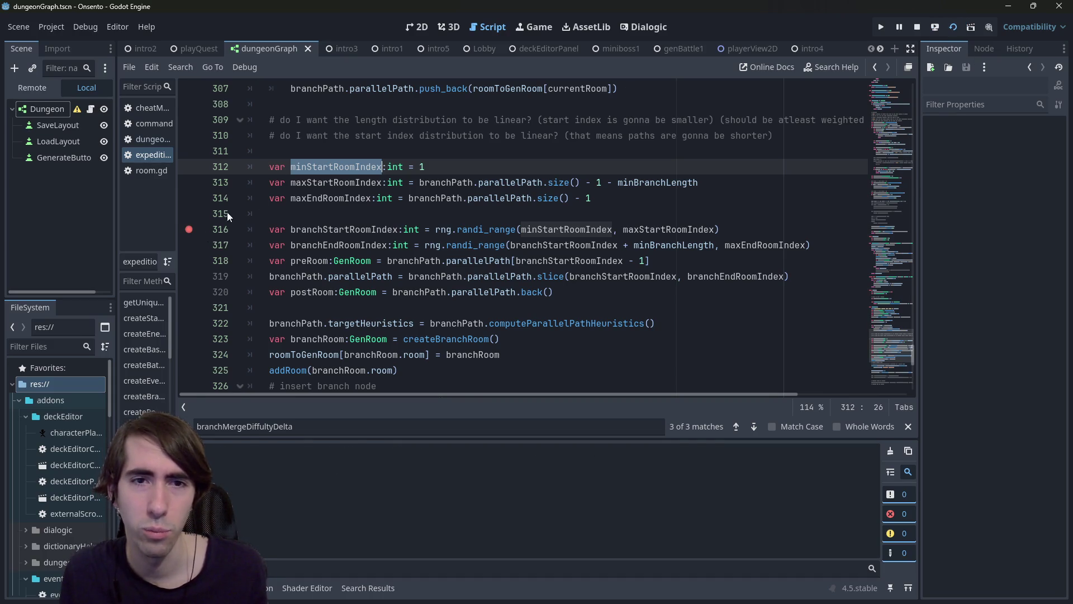
{"action": "double_click", "coordinate": [578, 229]}
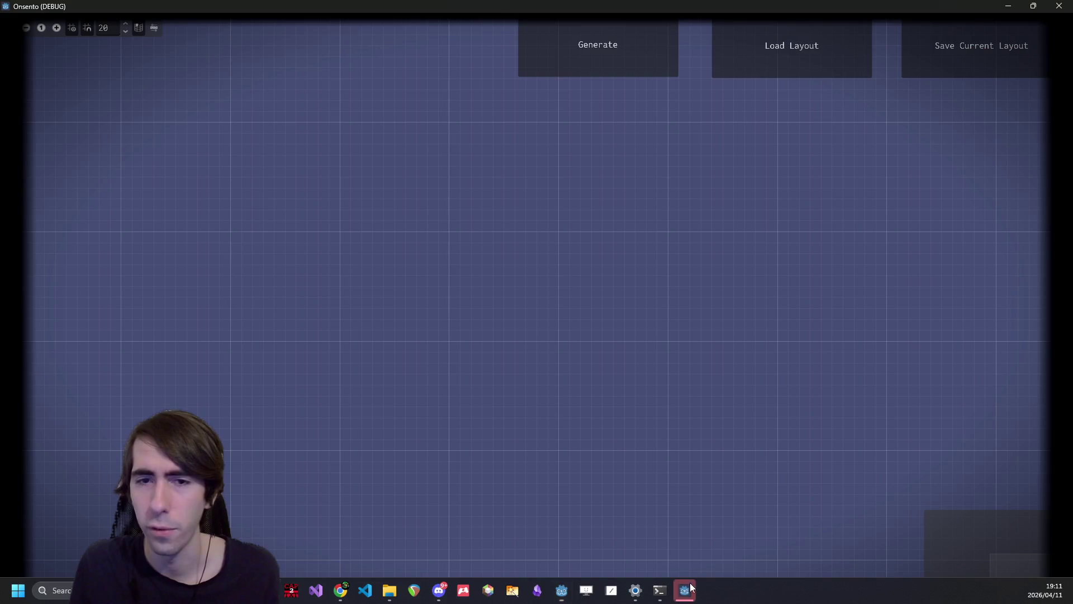
Step: Generate a layout to hit the line 316 breakpoint, step once, and inspect the index variables
{"action": "left_click", "coordinate": [585, 55]}
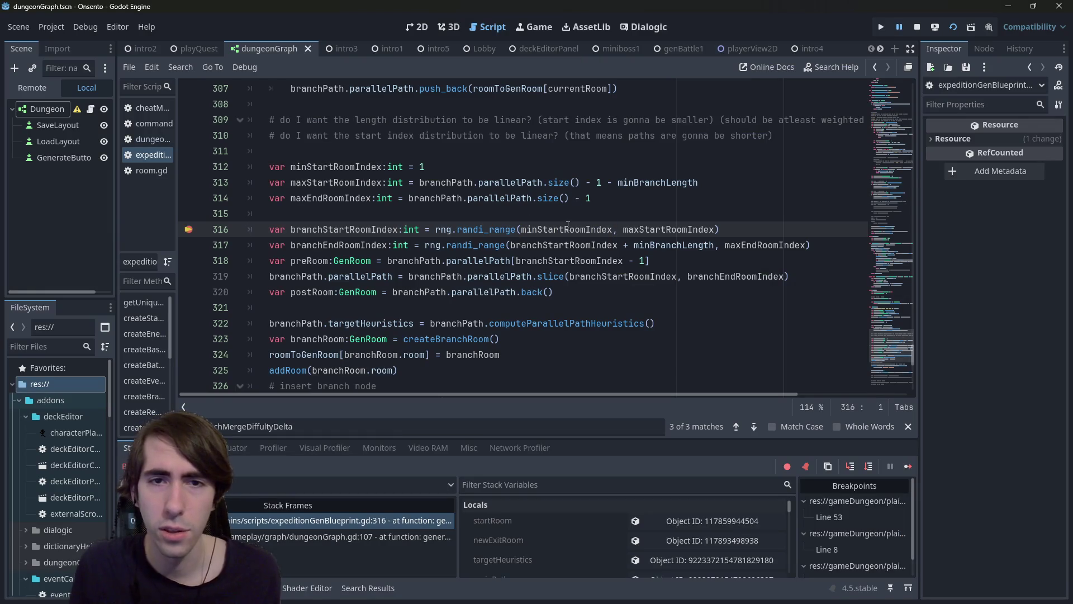
{"action": "mouse_move", "coordinate": [694, 225]}
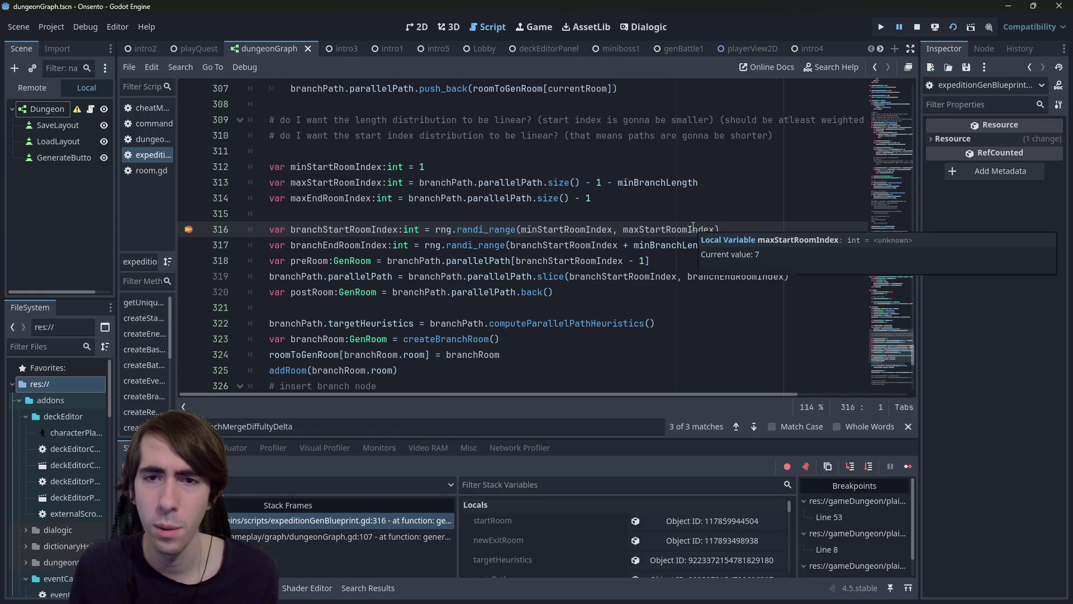
{"action": "left_click", "coordinate": [868, 469]}
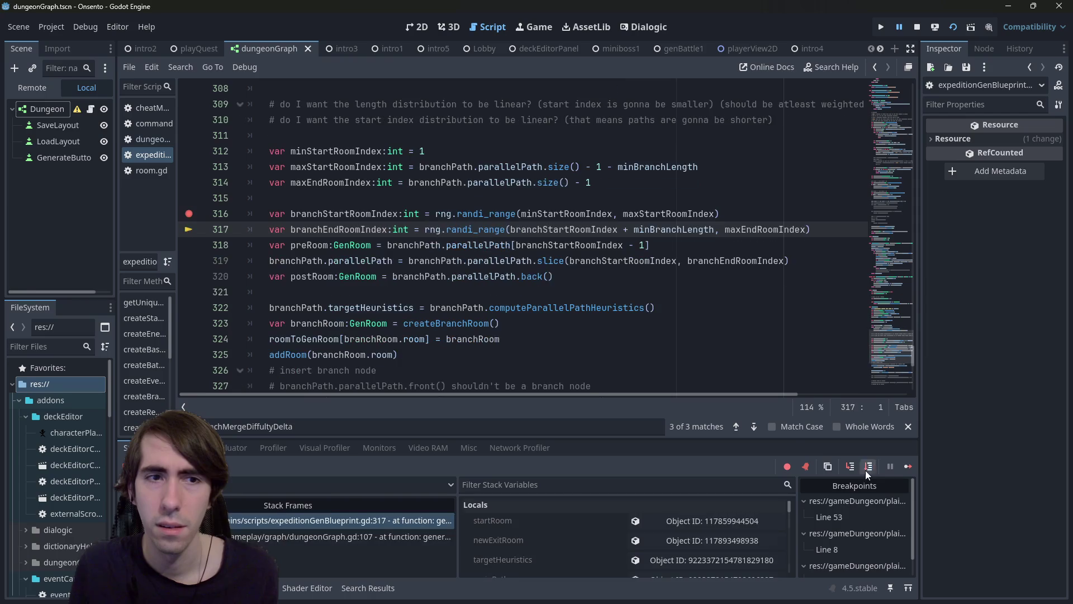
{"action": "mouse_move", "coordinate": [357, 213]}
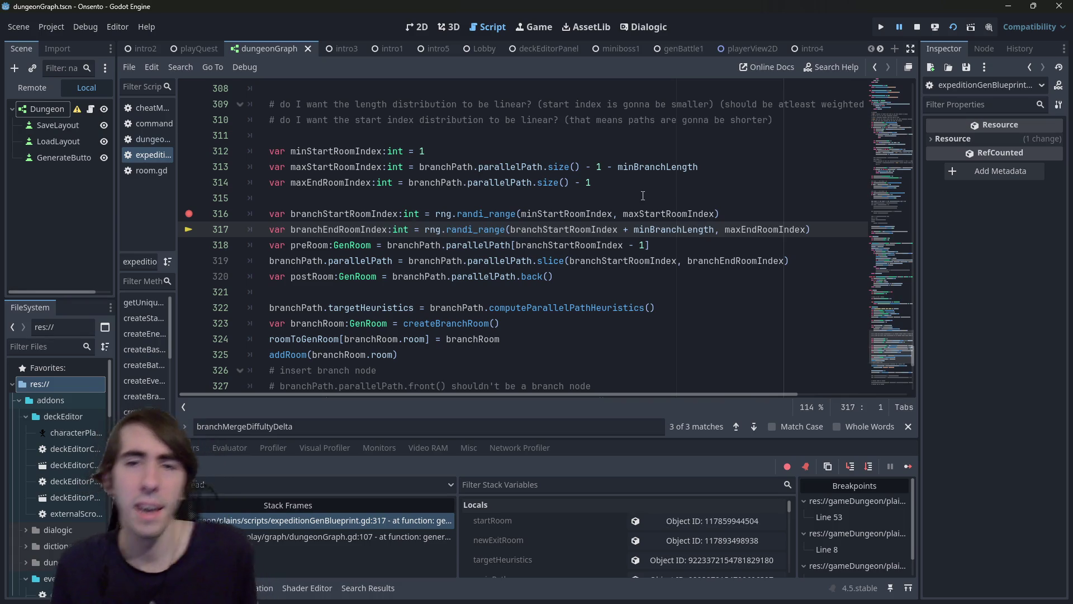
{"action": "mouse_move", "coordinate": [683, 231]}
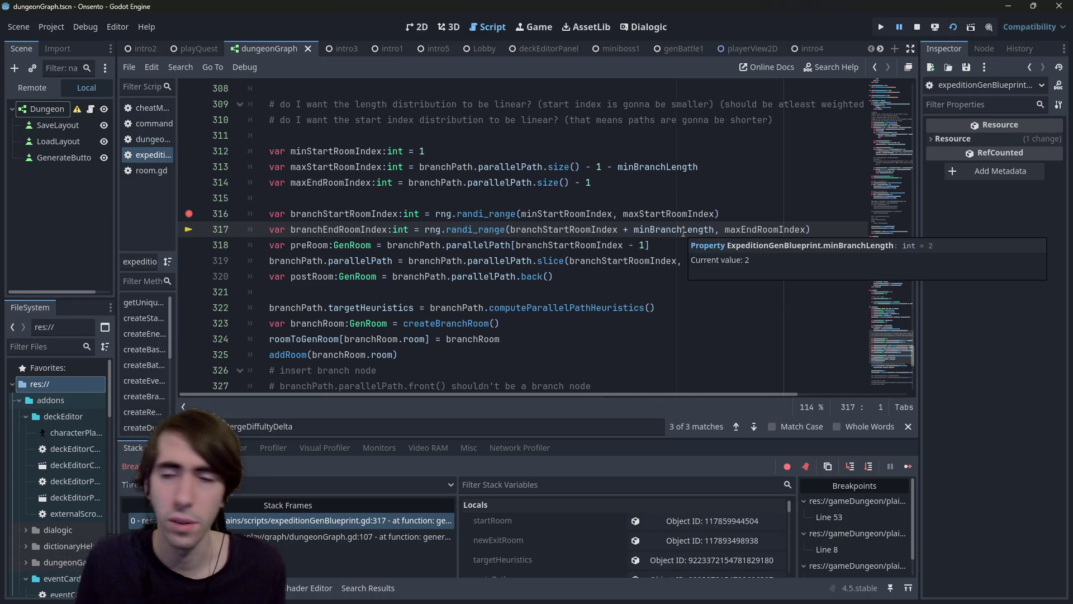
{"action": "mouse_move", "coordinate": [590, 240]}
{"action": "mouse_move", "coordinate": [558, 233]}
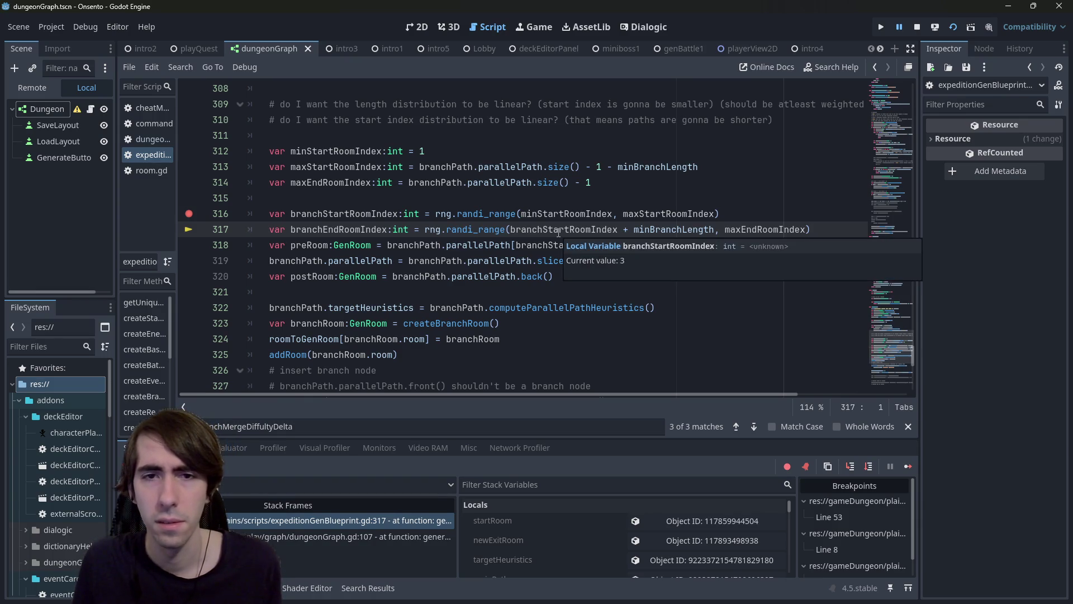
{"action": "mouse_move", "coordinate": [785, 232]}
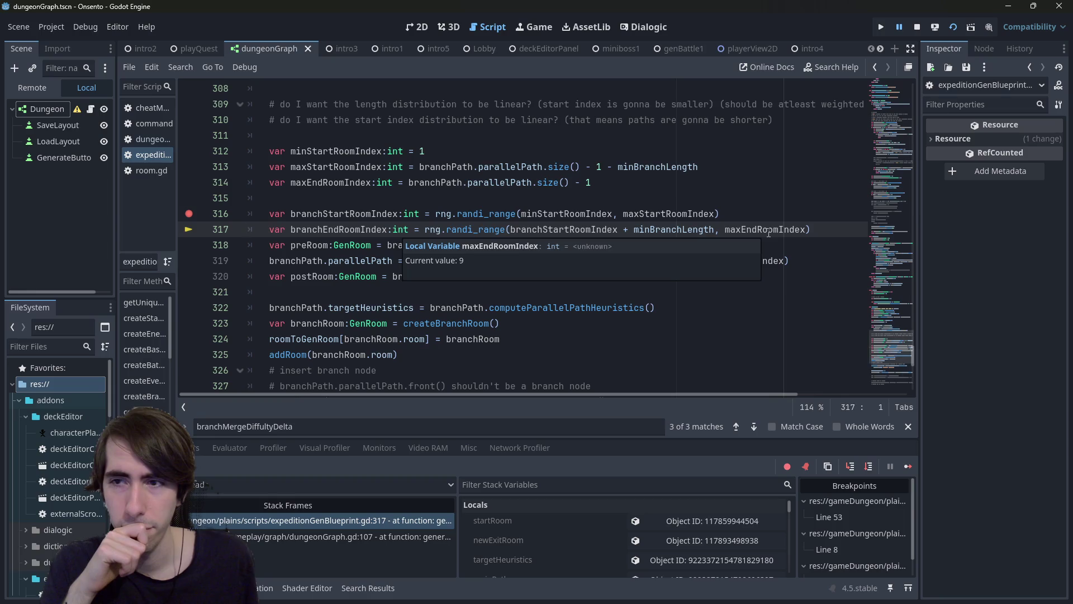
Step: Step to line 322, inspect postRoom's depth-6 BattleRoom using genBattle1.tscn, then resume
{"action": "key", "text": "F10"}
{"action": "key", "text": "F10"}
{"action": "key", "text": "F10"}
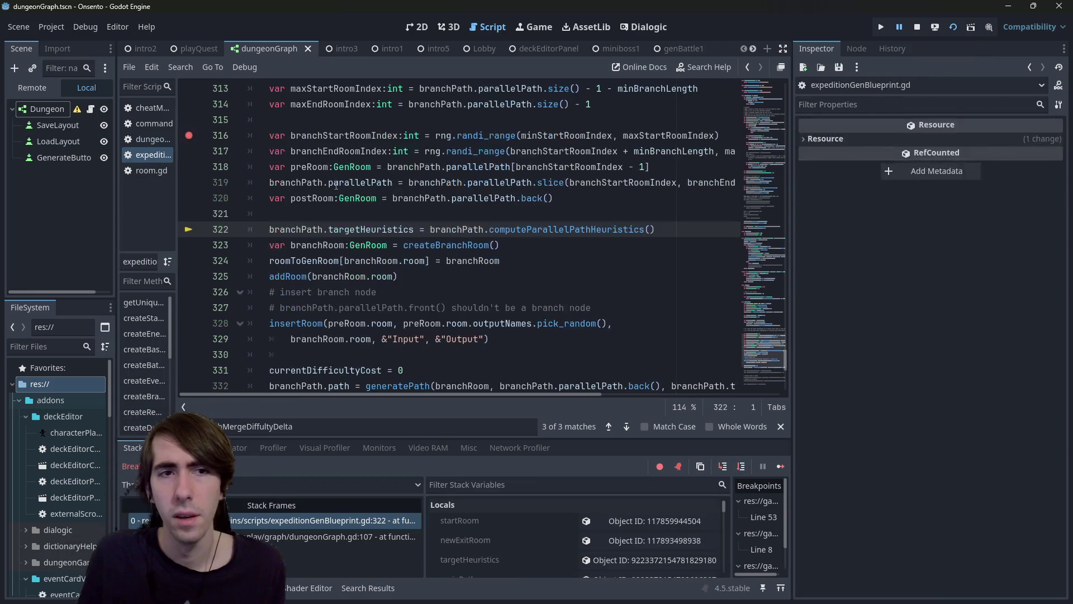
{"action": "scroll", "coordinate": [631, 545], "scroll_direction": "down", "scroll_amount": 5}
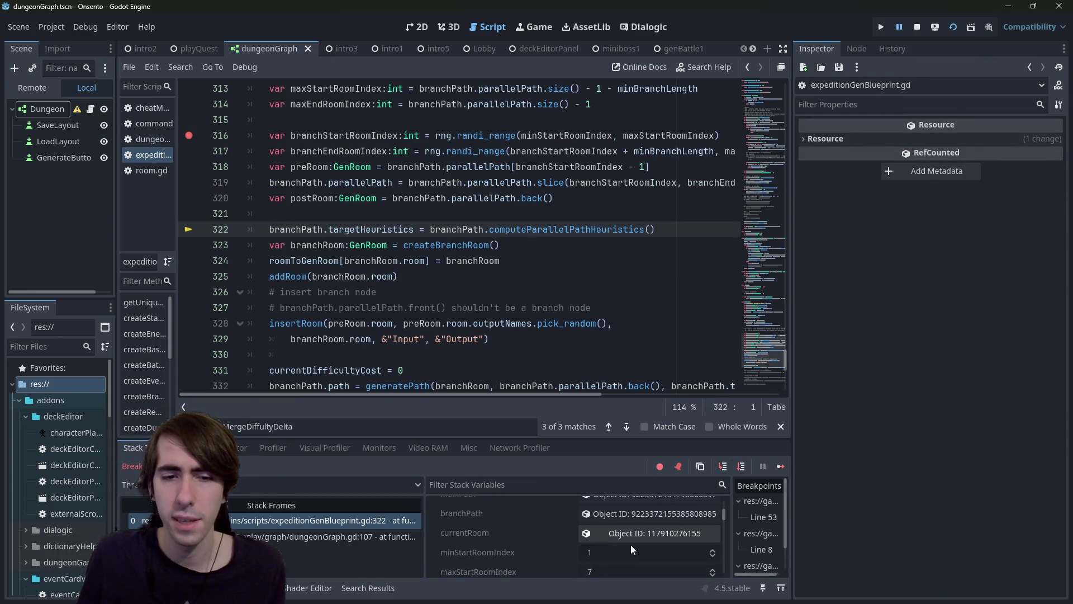
{"action": "scroll", "coordinate": [626, 548], "scroll_direction": "down", "scroll_amount": 3}
{"action": "left_click", "coordinate": [629, 556]}
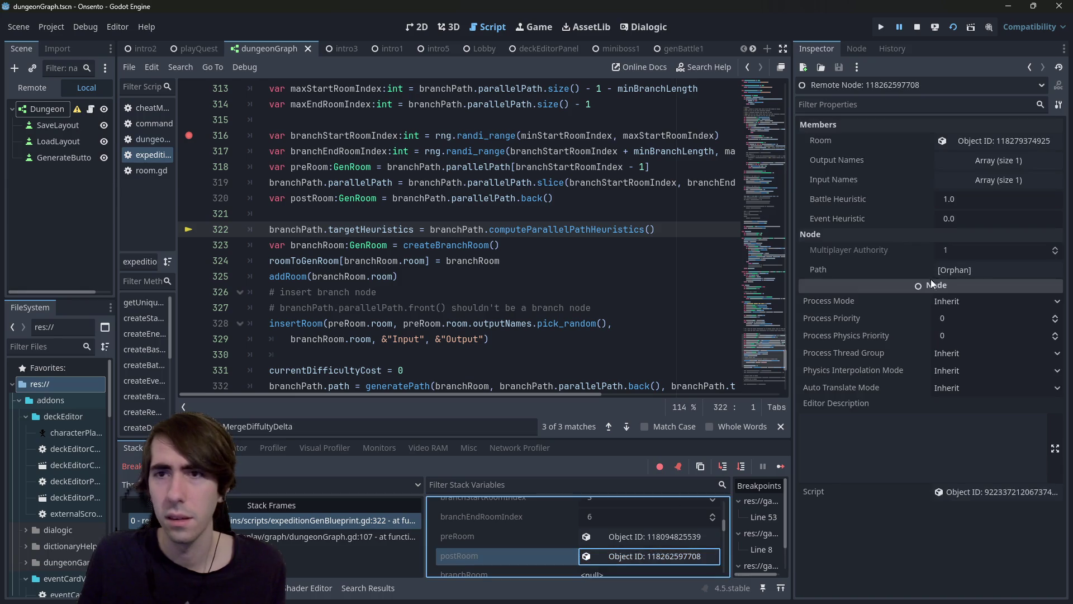
{"action": "left_click", "coordinate": [960, 143]}
{"action": "left_click_drag", "start_coordinate": [1016, 259], "coordinate": [1068, 254]}
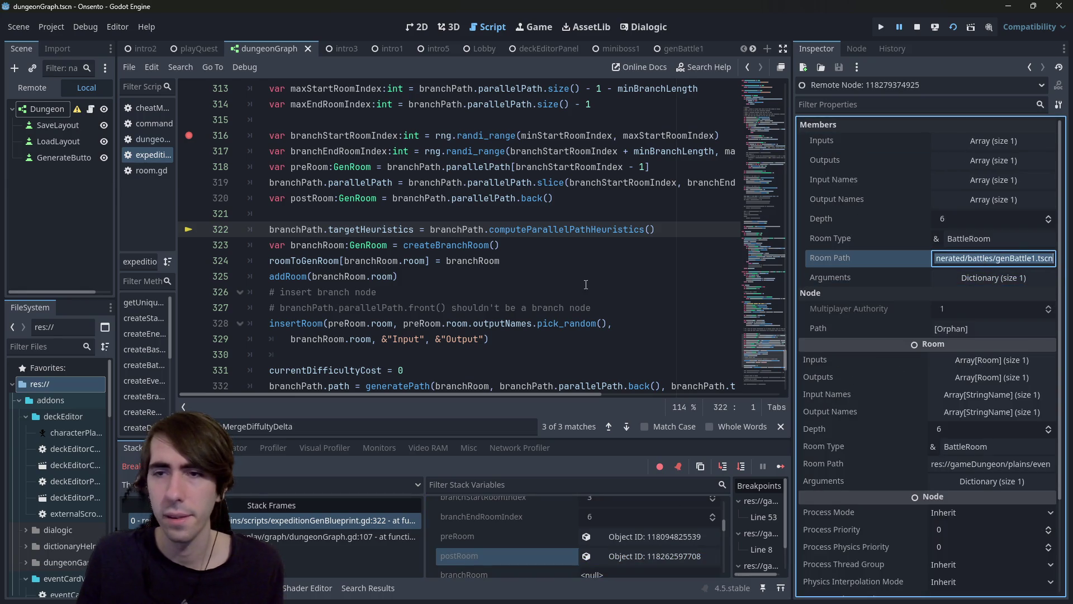
{"action": "left_click", "coordinate": [780, 466]}
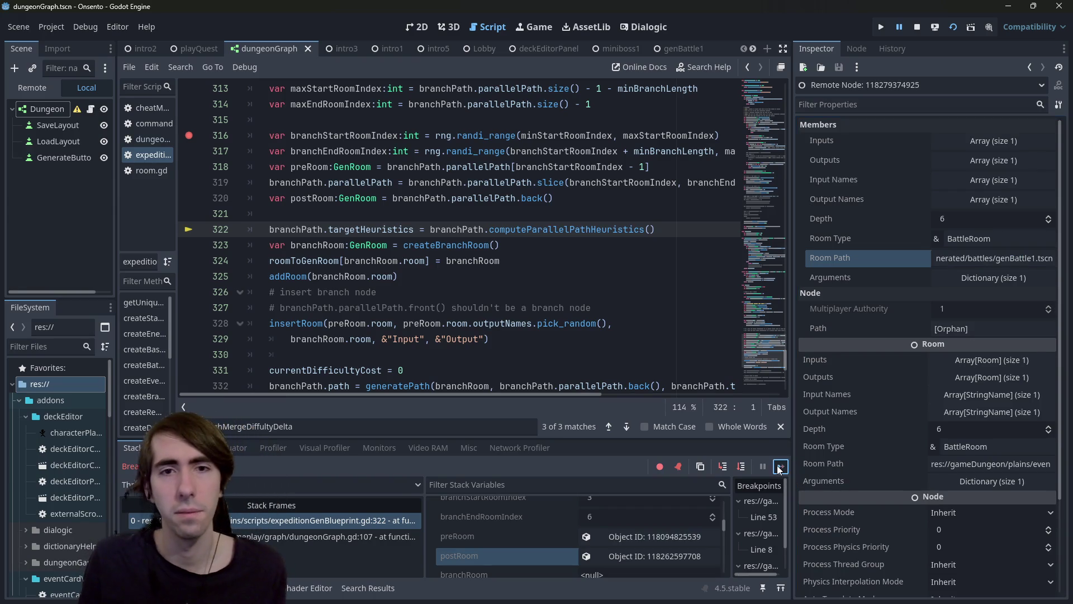
Step: Inspect the scene paths of the branch BattleRoom and DuplicateCardRoom nodes
{"action": "scroll", "coordinate": [455, 247], "scroll_direction": "down", "scroll_amount": 3}
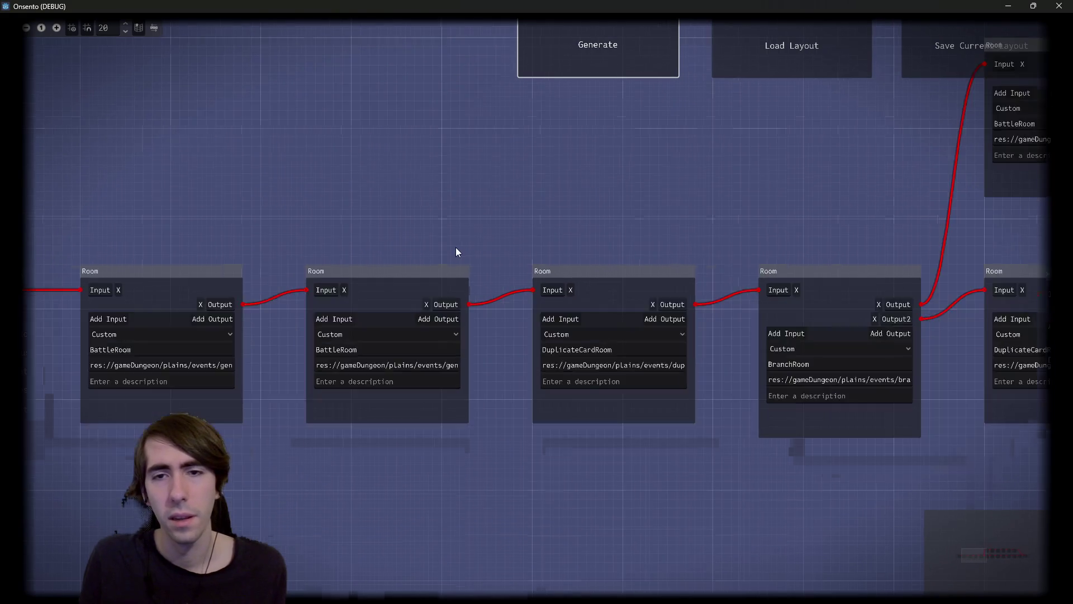
{"action": "scroll", "coordinate": [484, 241], "scroll_direction": "right", "scroll_amount": 5}
{"action": "scroll", "coordinate": [565, 283], "scroll_direction": "up", "scroll_amount": 3}
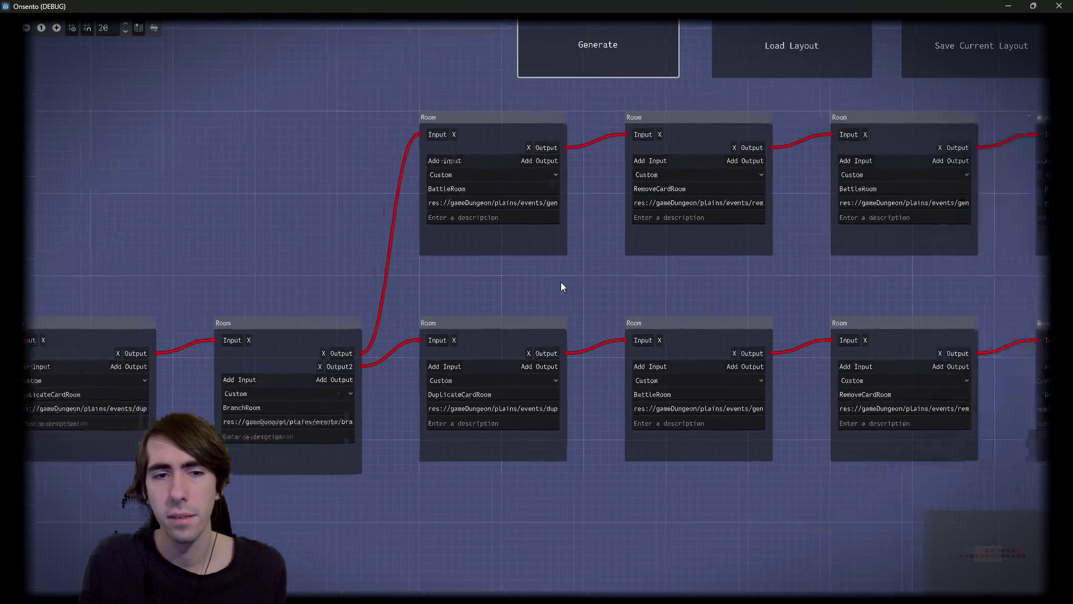
{"action": "left_click", "coordinate": [520, 166]}
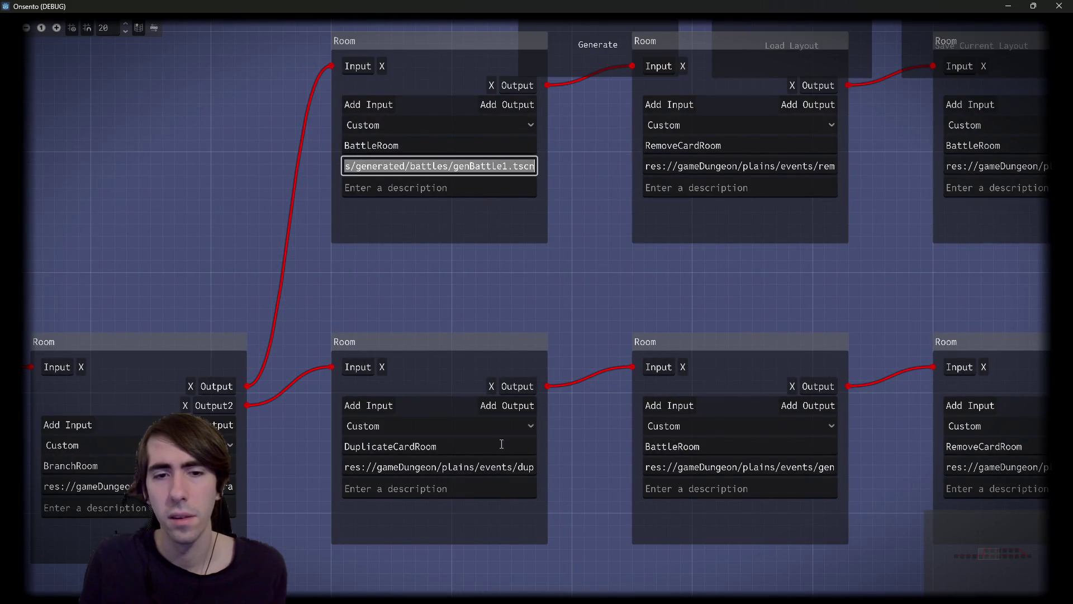
{"action": "left_click", "coordinate": [503, 467]}
{"action": "key", "text": "shift+End"}
{"action": "left_click_drag", "start_coordinate": [299, 328], "coordinate": [714, 199]}
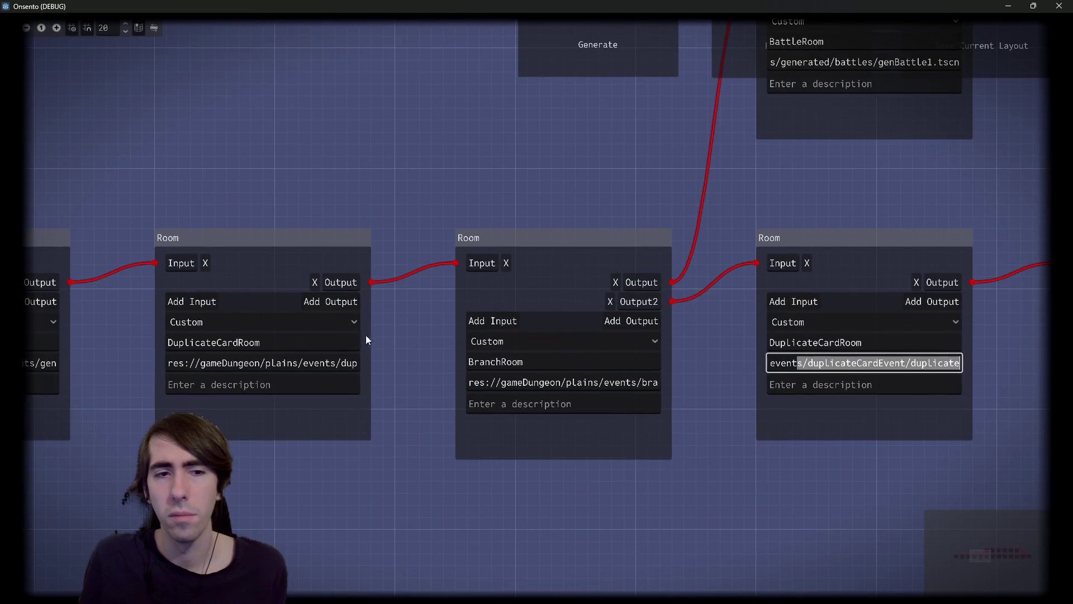
{"action": "left_click", "coordinate": [355, 363]}
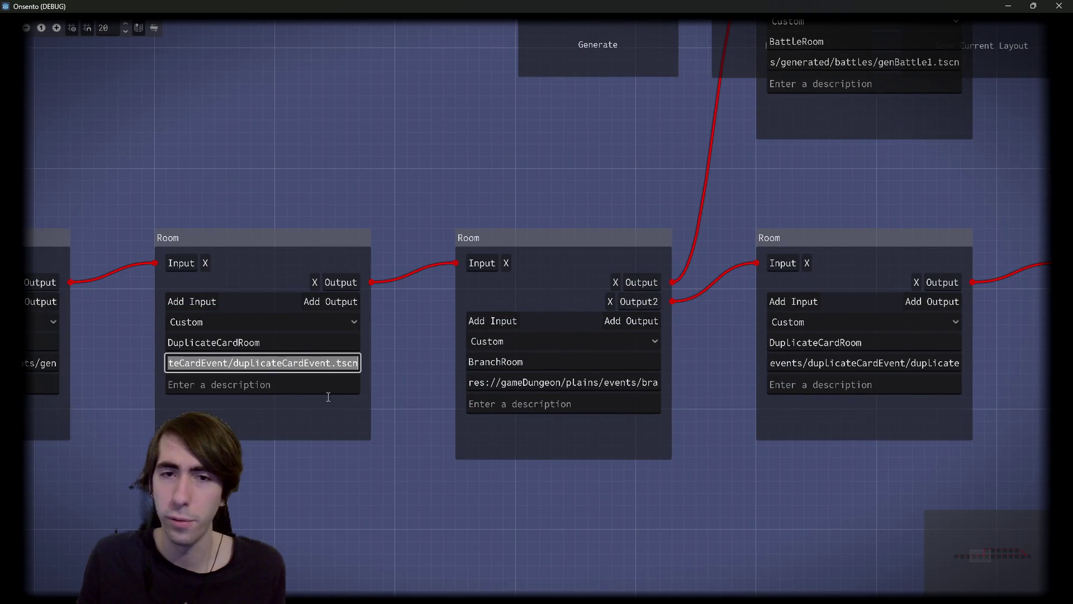
{"action": "left_click_drag", "start_coordinate": [616, 236], "coordinate": [376, 251]}
Step: Pan the graph to bring the branch's upper rooms into view and select a group of rooms
{"action": "scroll", "coordinate": [637, 233], "scroll_direction": "down", "scroll_amount": 2}
{"action": "left_click_drag", "start_coordinate": [638, 232], "coordinate": [383, 294]}
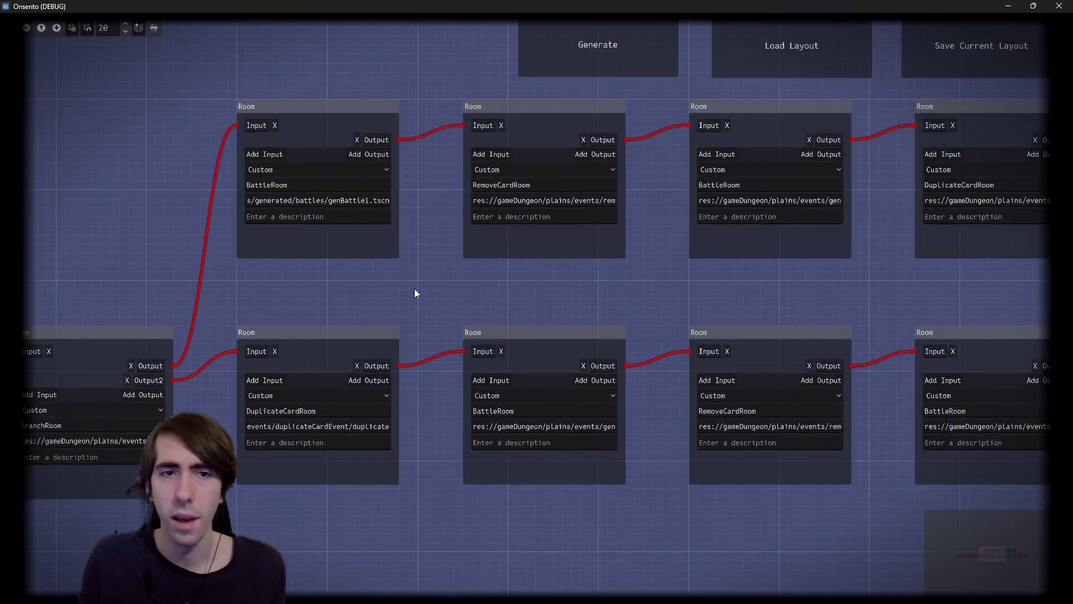
{"action": "scroll", "coordinate": [593, 302], "scroll_direction": "down", "scroll_amount": 2}
{"action": "scroll", "coordinate": [757, 300], "scroll_direction": "right", "scroll_amount": 10}
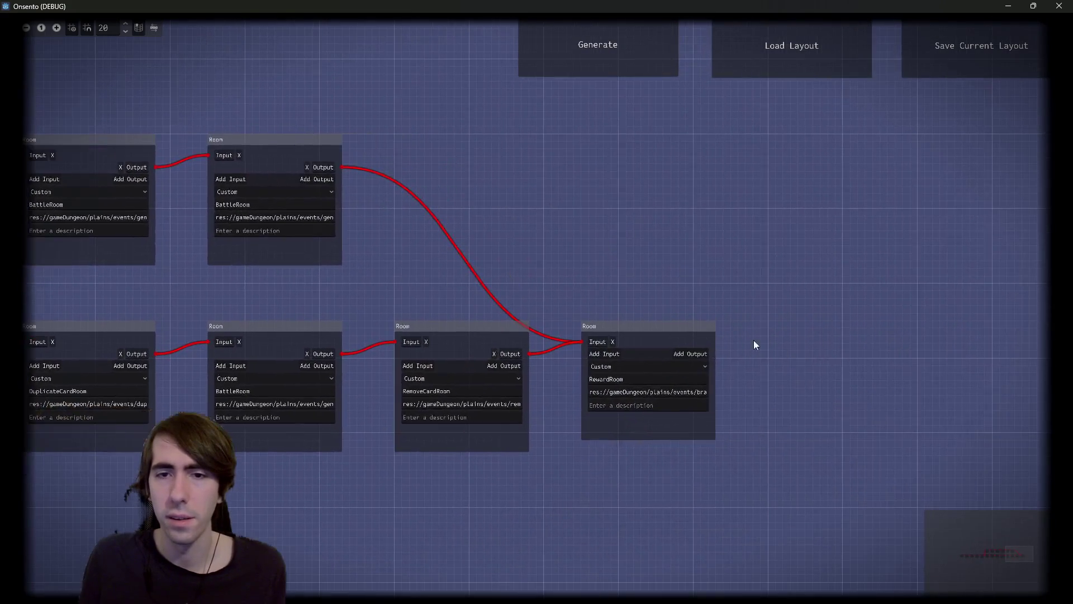
{"action": "scroll", "coordinate": [395, 250], "scroll_direction": "up", "scroll_amount": 2}
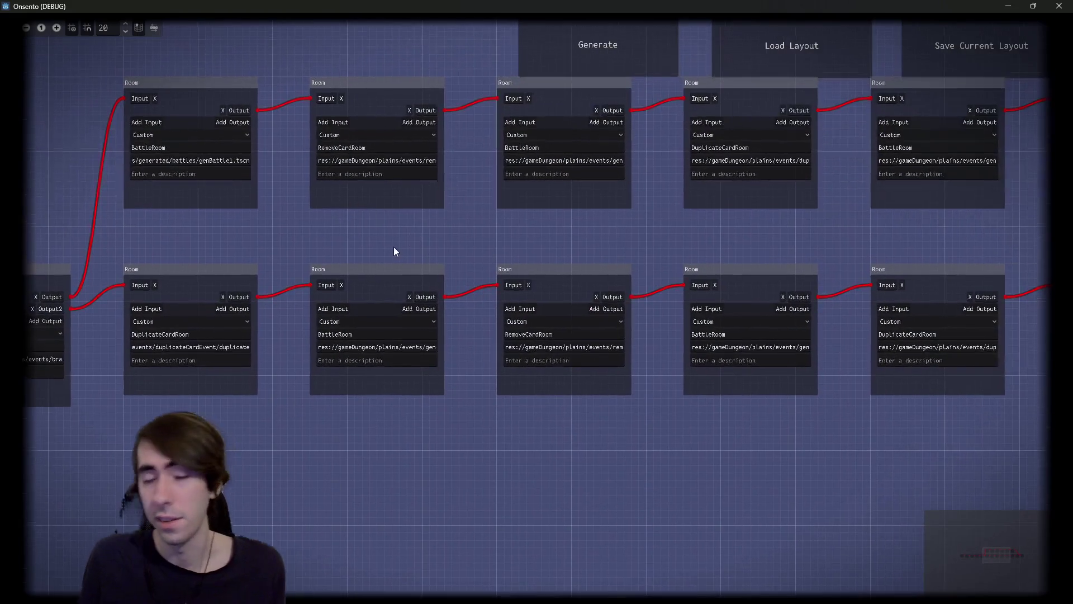
{"action": "left_click_drag", "start_coordinate": [276, 246], "coordinate": [342, 343]}
{"action": "left_click_drag", "start_coordinate": [345, 257], "coordinate": [399, 261]}
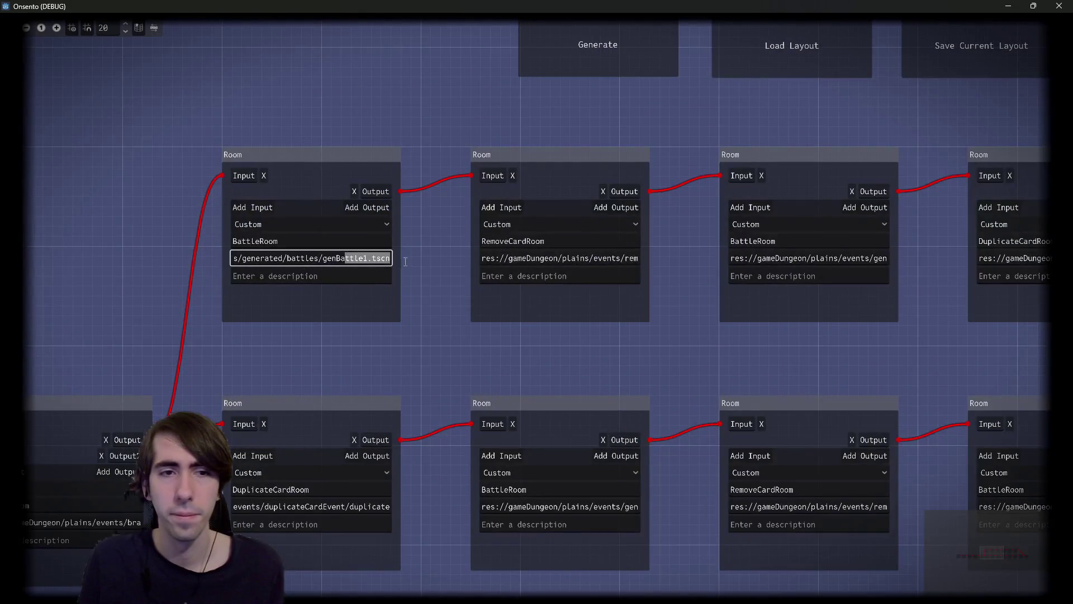
{"action": "scroll", "coordinate": [505, 330], "scroll_direction": "down", "scroll_amount": 3}
{"action": "left_click_drag", "start_coordinate": [680, 355], "coordinate": [522, 335]}
{"action": "scroll", "coordinate": [427, 332], "scroll_direction": "down", "scroll_amount": 2}
{"action": "scroll", "coordinate": [428, 334], "scroll_direction": "down", "scroll_amount": 1}
{"action": "mouse_move", "coordinate": [163, 176]}
{"action": "left_mouse_down"}
{"action": "mouse_move", "coordinate": [776, 434]}
{"action": "mouse_move", "coordinate": [836, 445]}
{"action": "left_mouse_up"}
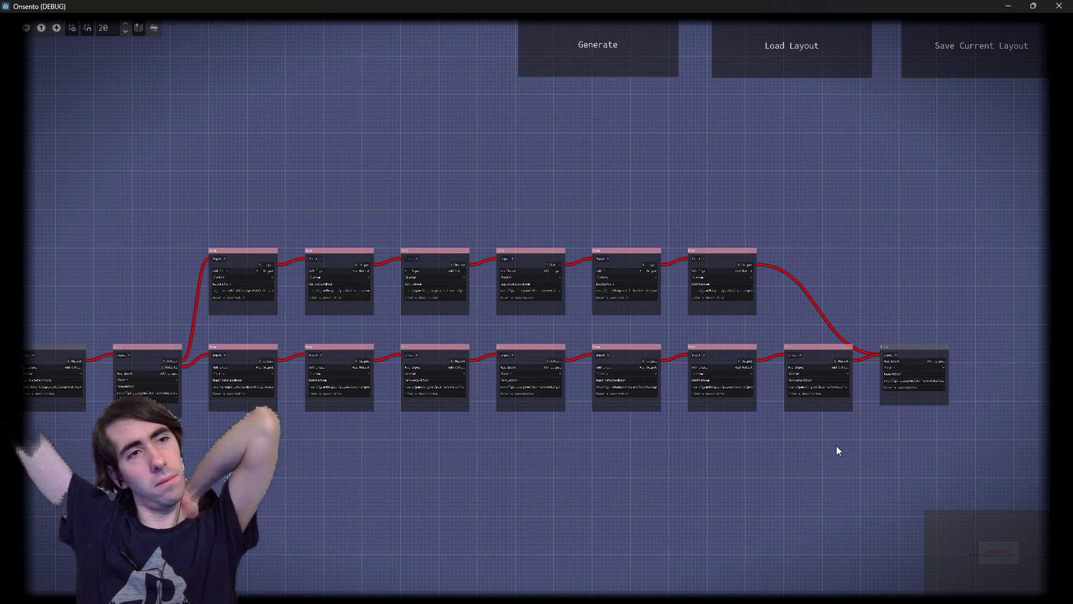
Step: Select the first room node, pan across the remaining graph, and close the game
{"action": "scroll", "coordinate": [489, 413], "scroll_direction": "left", "scroll_amount": 3}
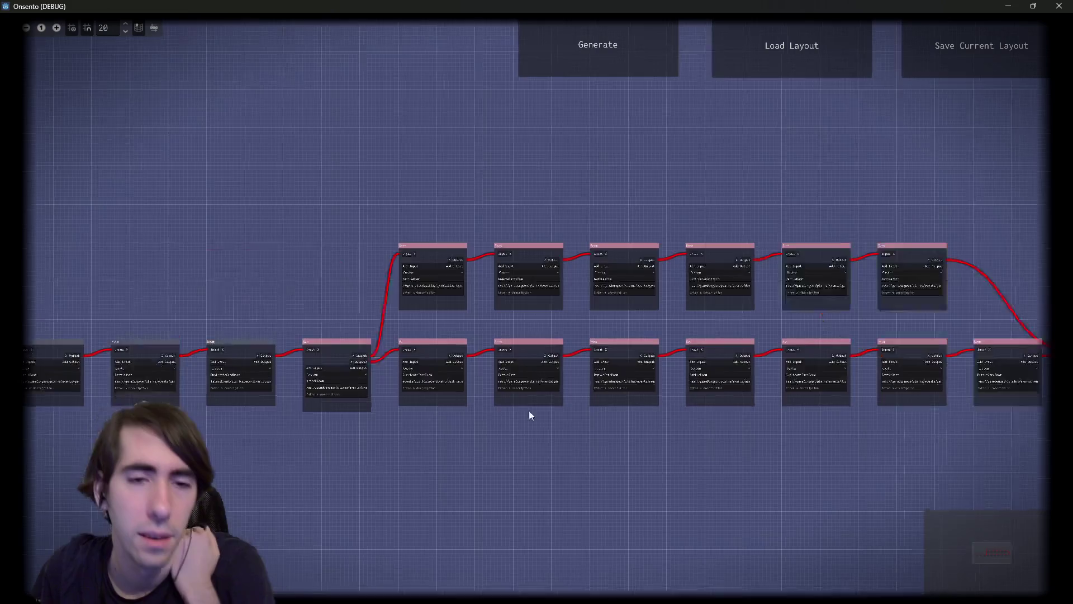
{"action": "scroll", "coordinate": [490, 412], "scroll_direction": "left", "scroll_amount": 4}
{"action": "scroll", "coordinate": [391, 374], "scroll_direction": "down", "scroll_amount": 1}
{"action": "left_click_drag", "start_coordinate": [191, 258], "coordinate": [203, 322]}
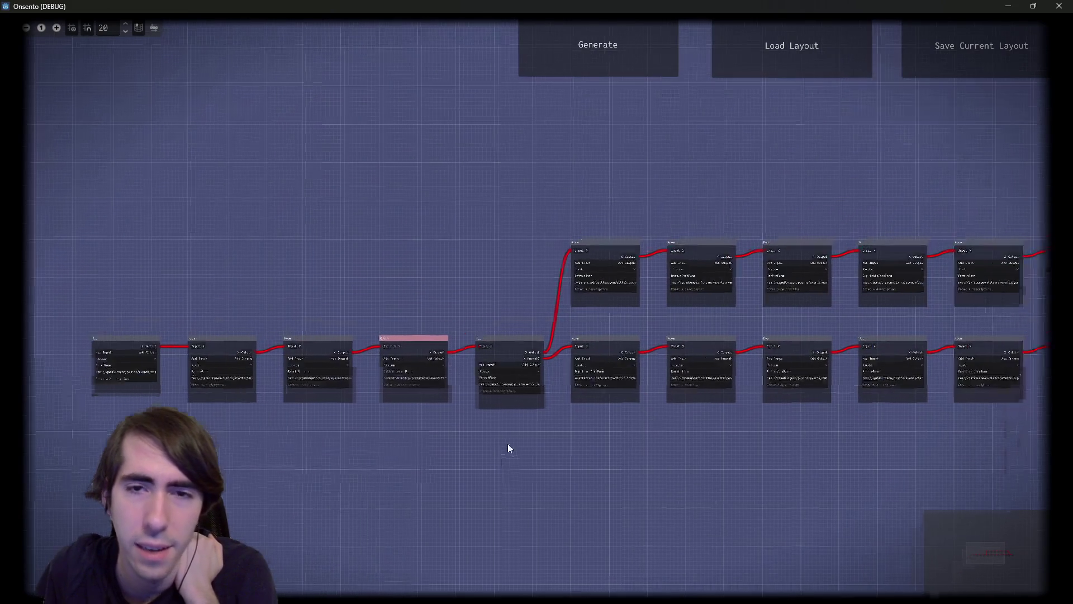
{"action": "scroll", "coordinate": [502, 385], "scroll_direction": "up", "scroll_amount": 3}
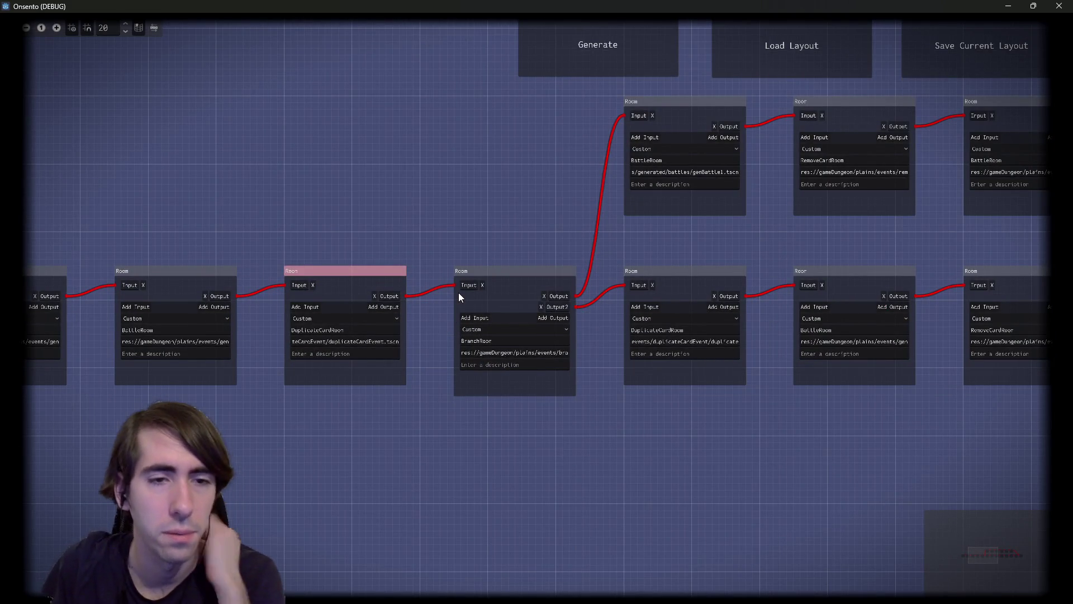
{"action": "scroll", "coordinate": [297, 257], "scroll_direction": "down", "scroll_amount": 3}
{"action": "left_click_drag", "start_coordinate": [350, 249], "coordinate": [304, 283]}
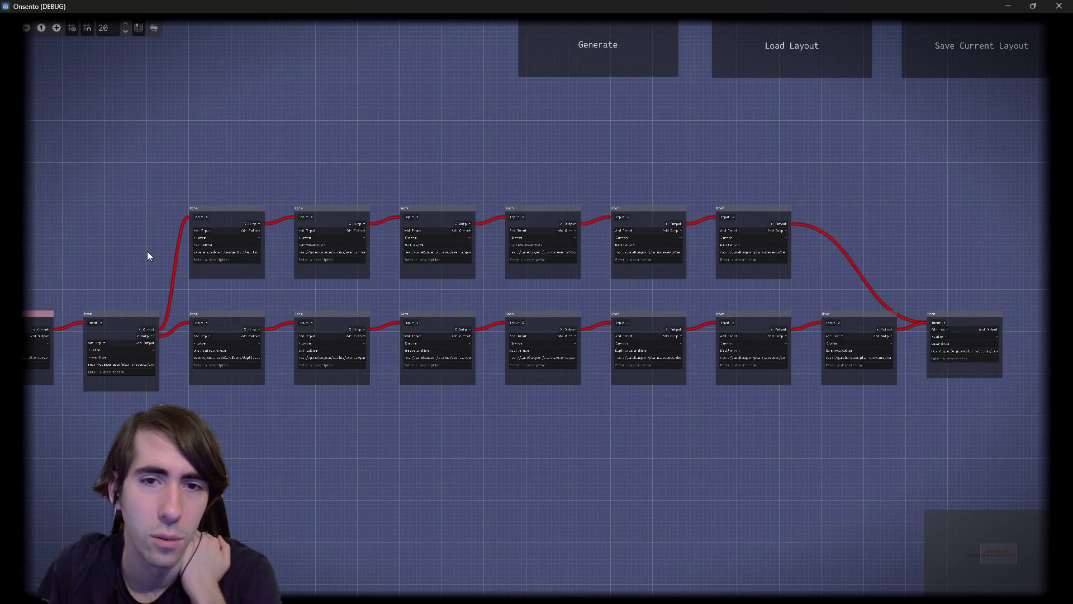
{"action": "scroll", "coordinate": [190, 254], "scroll_direction": "left", "scroll_amount": 10}
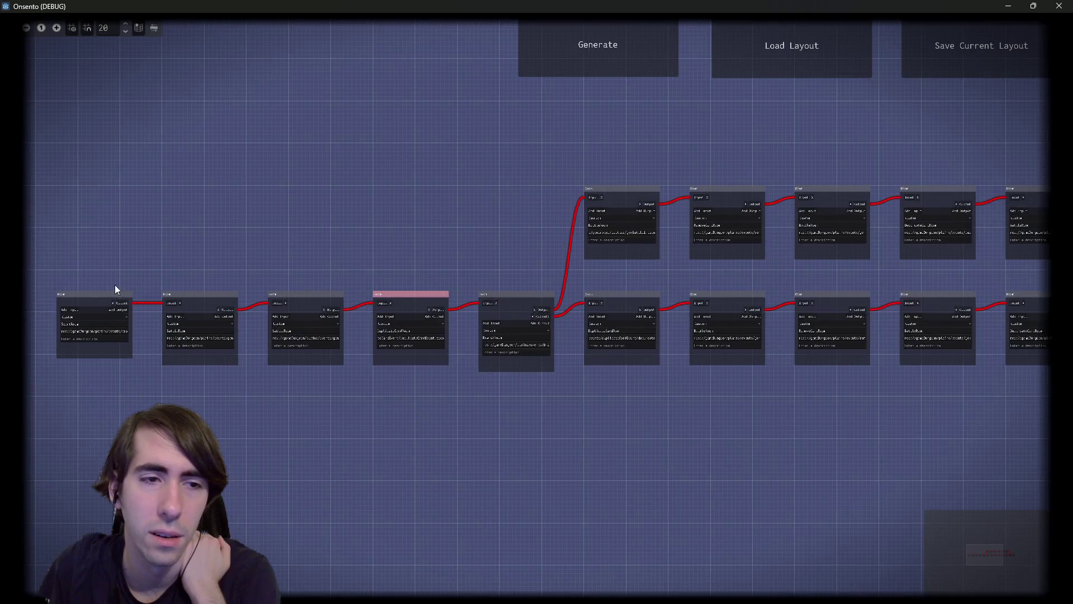
{"action": "scroll", "coordinate": [450, 267], "scroll_direction": "right", "scroll_amount": 6}
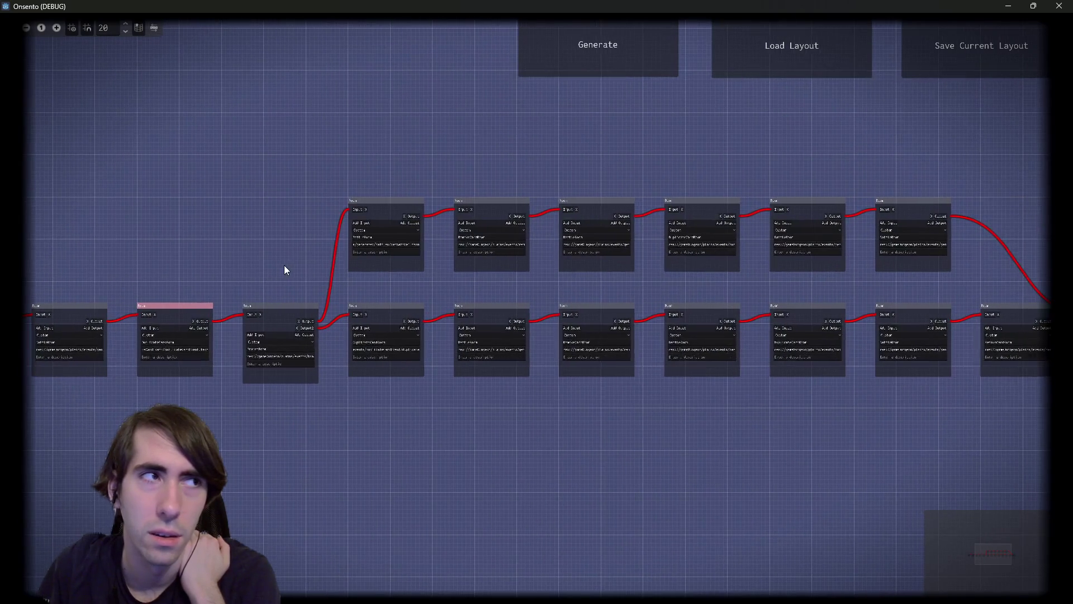
{"action": "scroll", "coordinate": [537, 243], "scroll_direction": "right", "scroll_amount": 2}
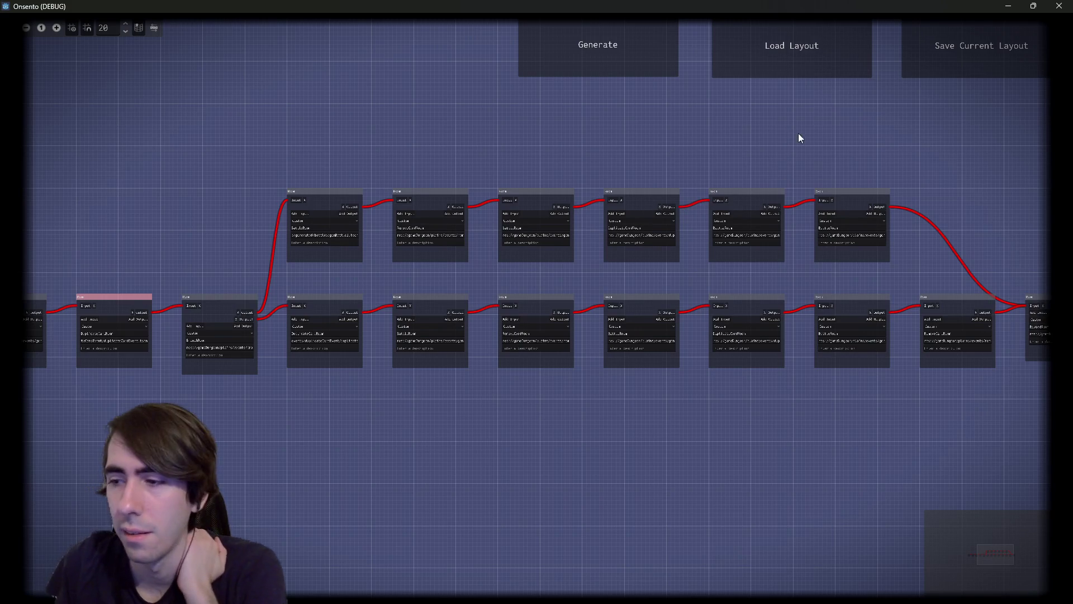
{"action": "scroll", "coordinate": [824, 176], "scroll_direction": "right", "scroll_amount": 3}
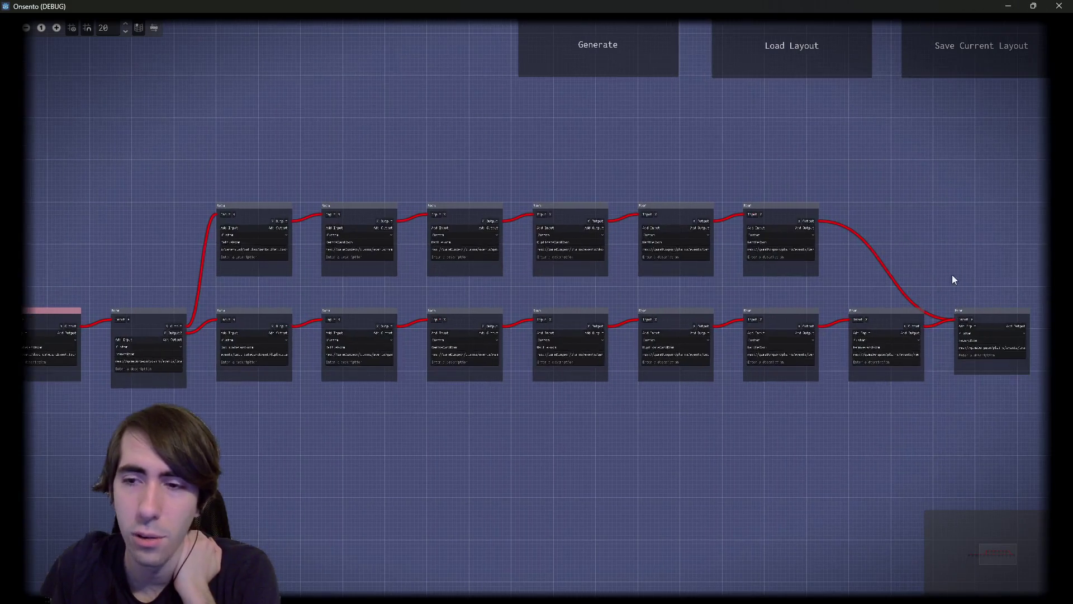
{"action": "left_click", "coordinate": [1008, 6]}
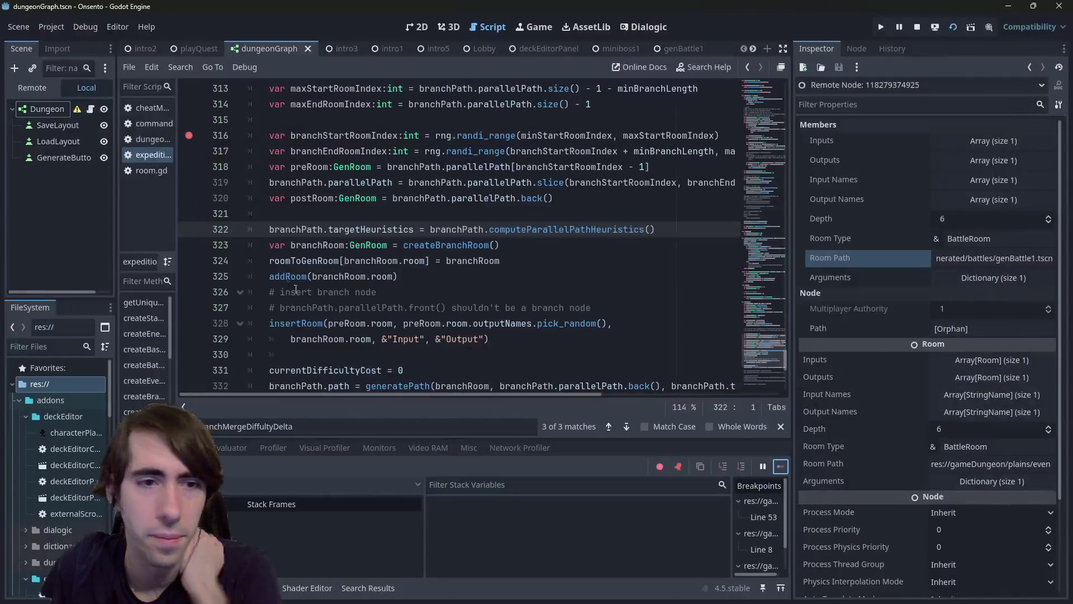
Step: Remove the line 316 breakpoint, examine line 322's heuristics call, and set a breakpoint on line 323
{"action": "left_click", "coordinate": [190, 137]}
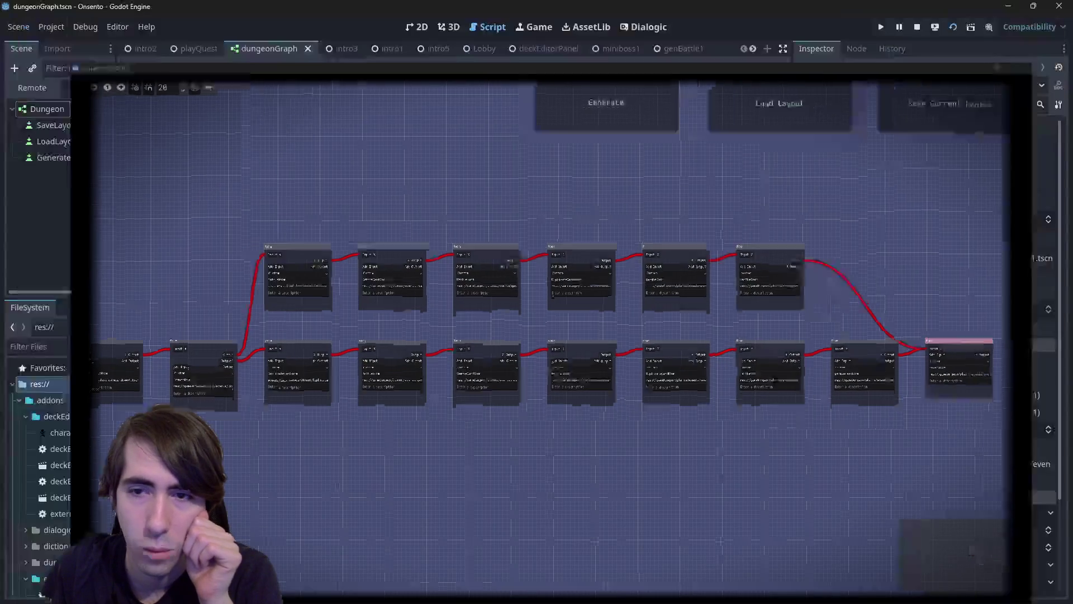
{"action": "scroll", "coordinate": [365, 291], "scroll_direction": "down", "scroll_amount": 4}
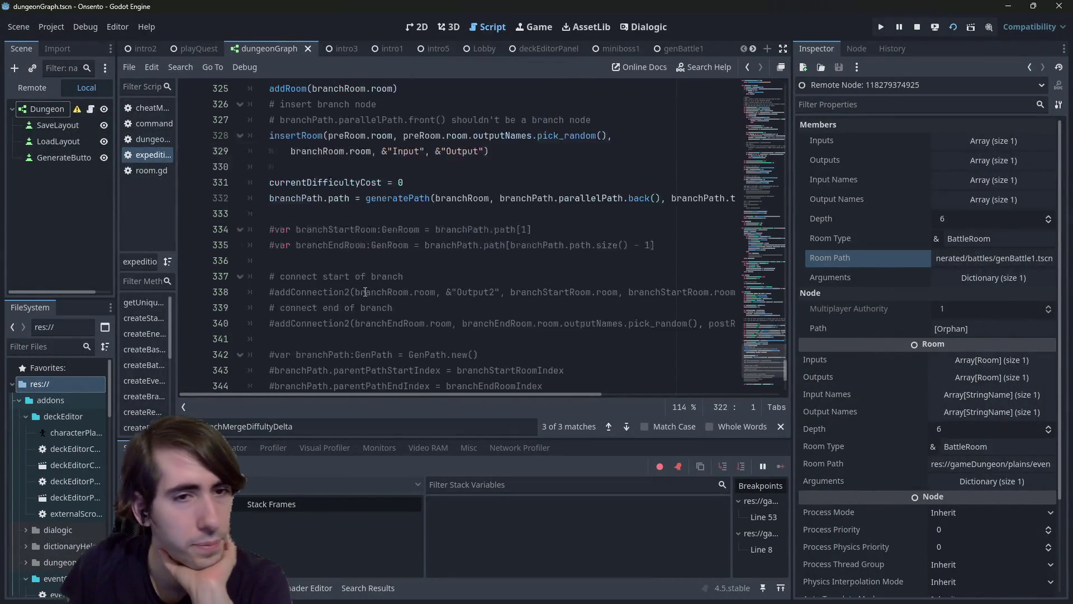
{"action": "scroll", "coordinate": [365, 291], "scroll_direction": "down", "scroll_amount": 4}
{"action": "scroll", "coordinate": [369, 293], "scroll_direction": "up", "scroll_amount": 7}
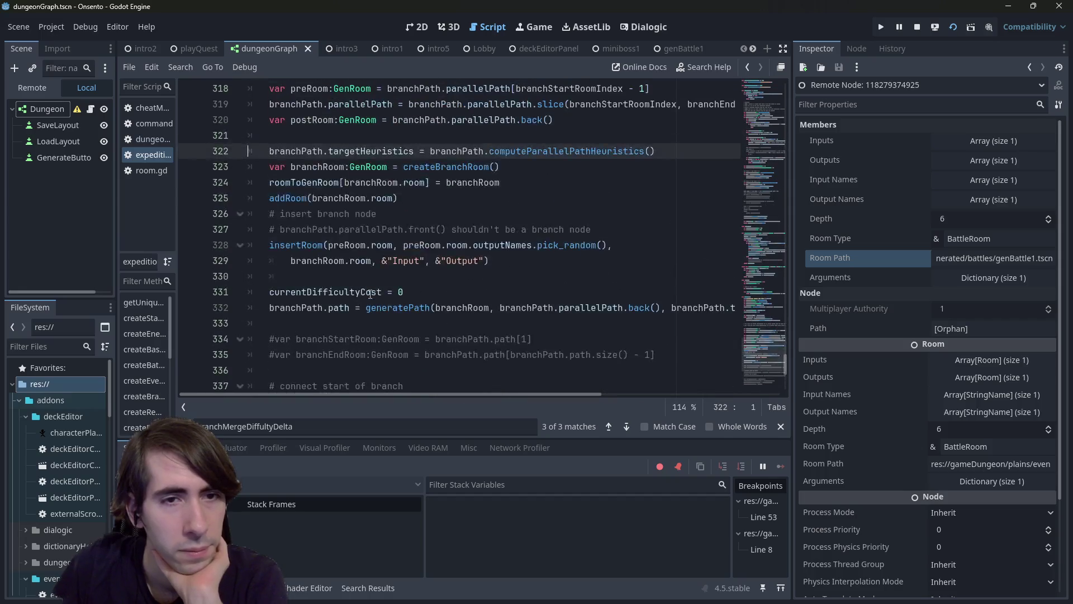
{"action": "double_click", "coordinate": [365, 205]}
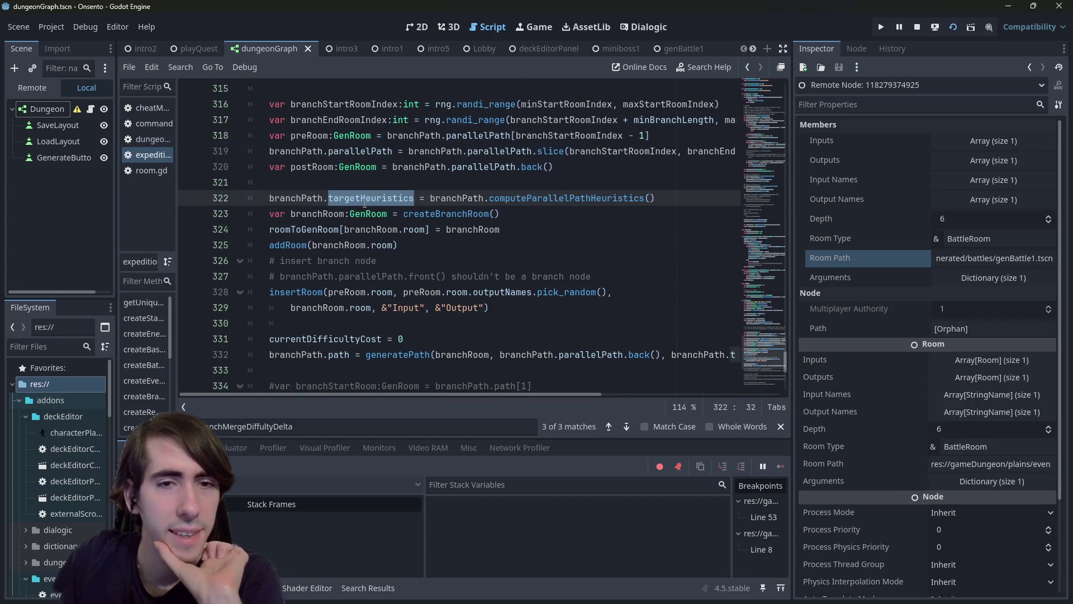
{"action": "mouse_move", "coordinate": [390, 200]}
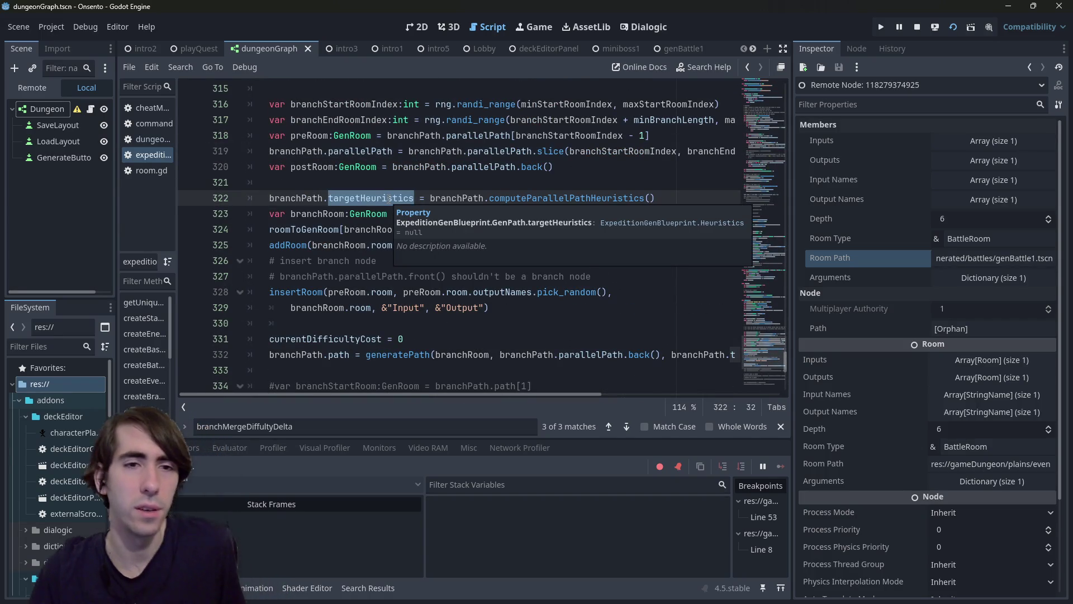
{"action": "double_click", "coordinate": [511, 199]}
{"action": "left_click", "coordinate": [204, 214]}
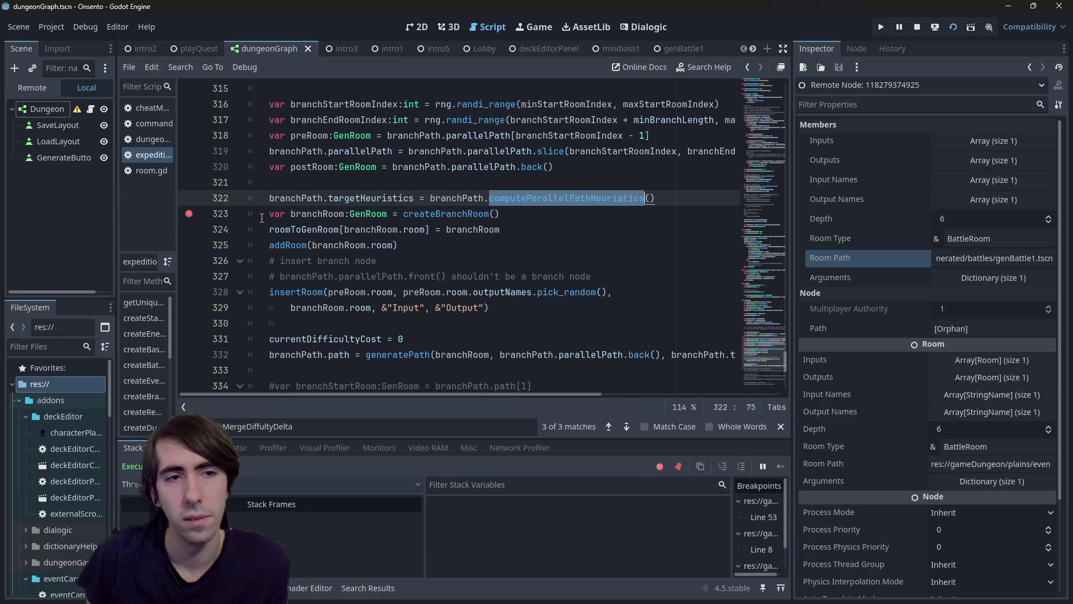
Step: Restart the game with F6, generate a dungeon, and inspect targetHeuristics at the breakpoint before resuming
{"action": "left_click", "coordinate": [952, 28]}
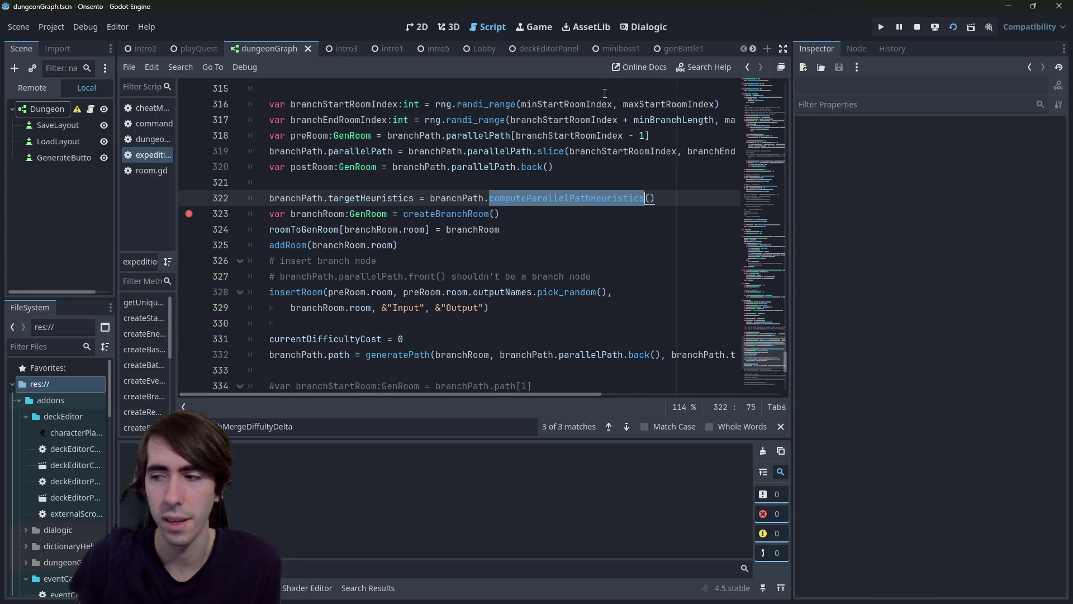
{"action": "key", "text": "F6"}
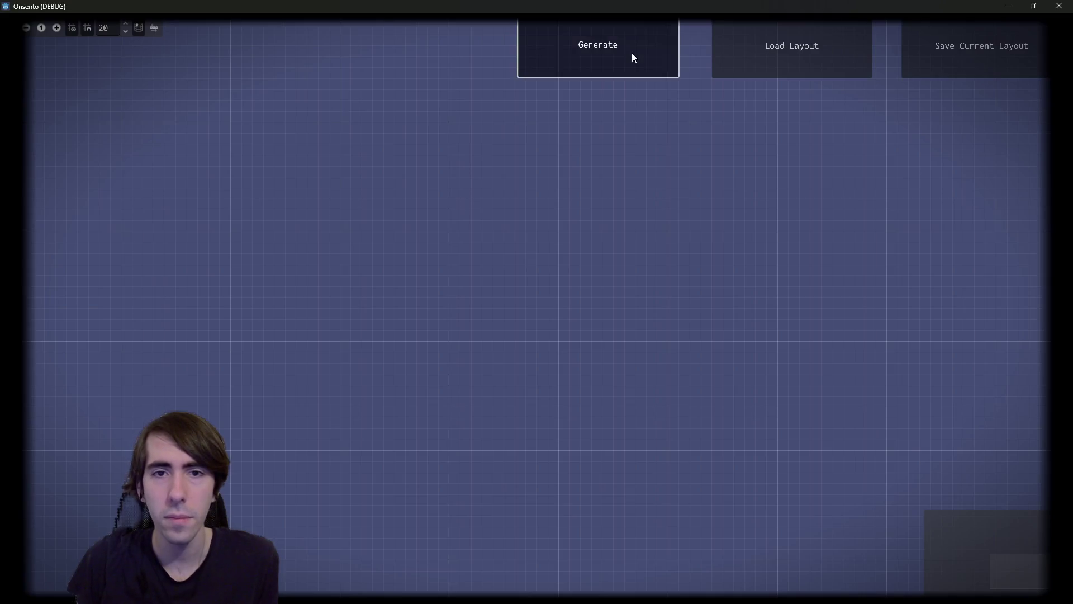
{"action": "left_click", "coordinate": [634, 56]}
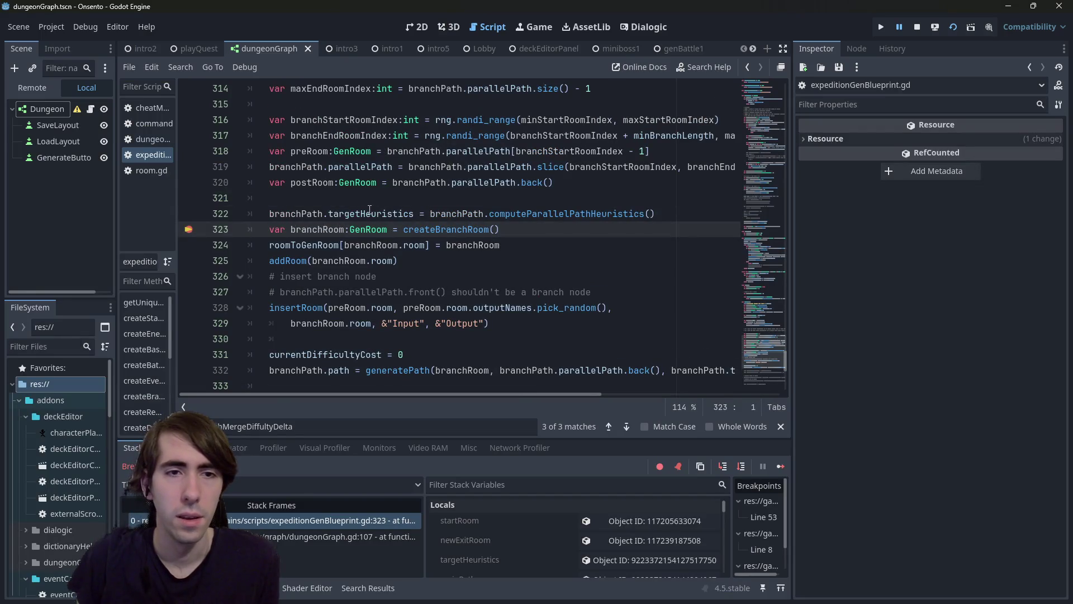
{"action": "mouse_move", "coordinate": [369, 209]}
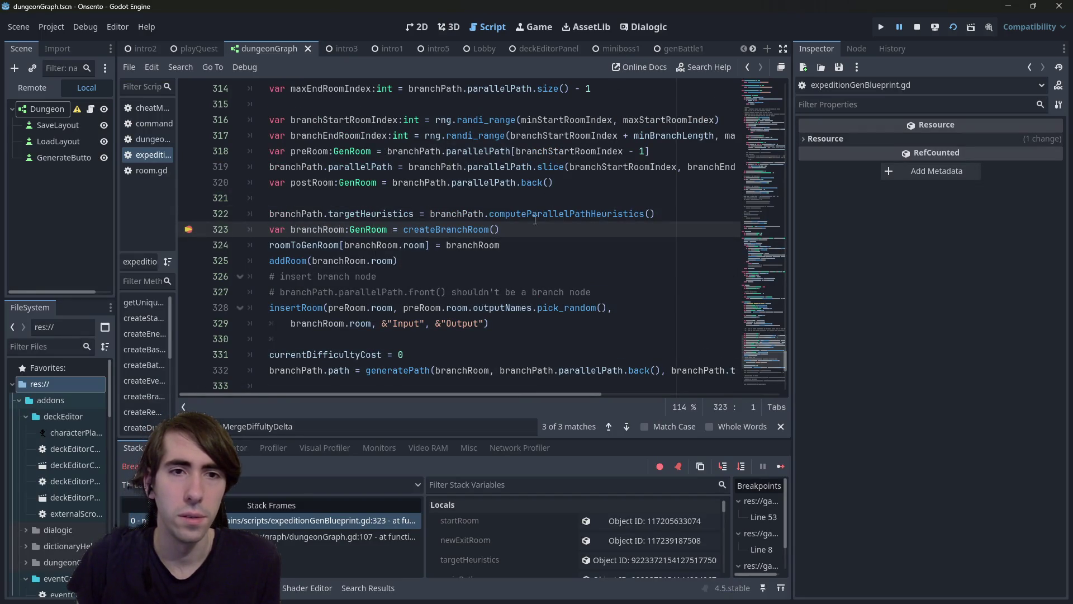
{"action": "left_click", "coordinate": [643, 559]}
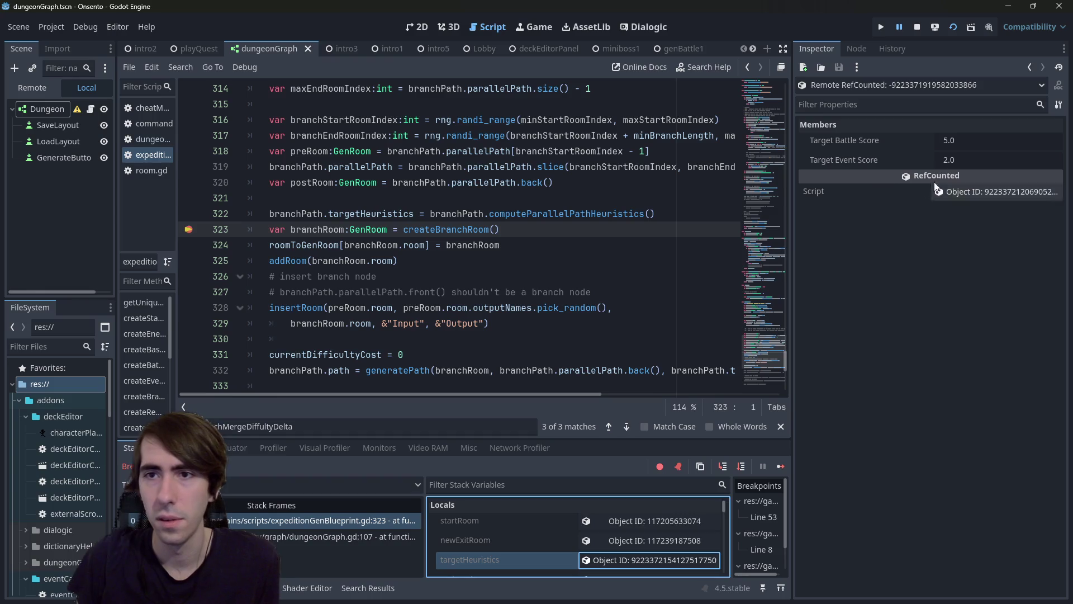
{"action": "left_click", "coordinate": [780, 466]}
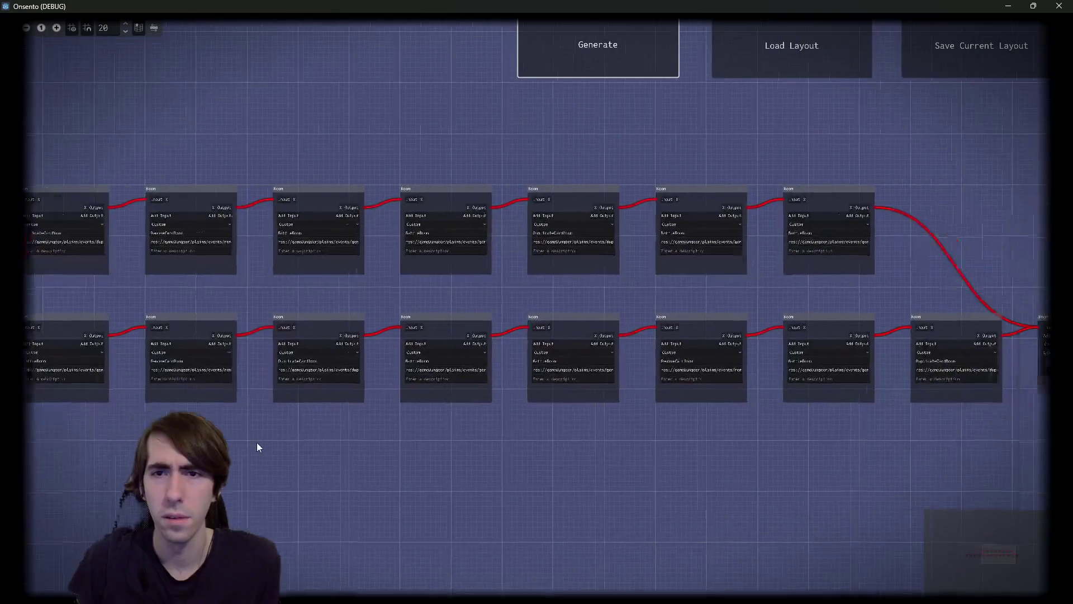
Step: Close the game window and generate another dungeon to hit the breakpoint again
{"action": "scroll", "coordinate": [539, 220], "scroll_direction": "up", "scroll_amount": 5}
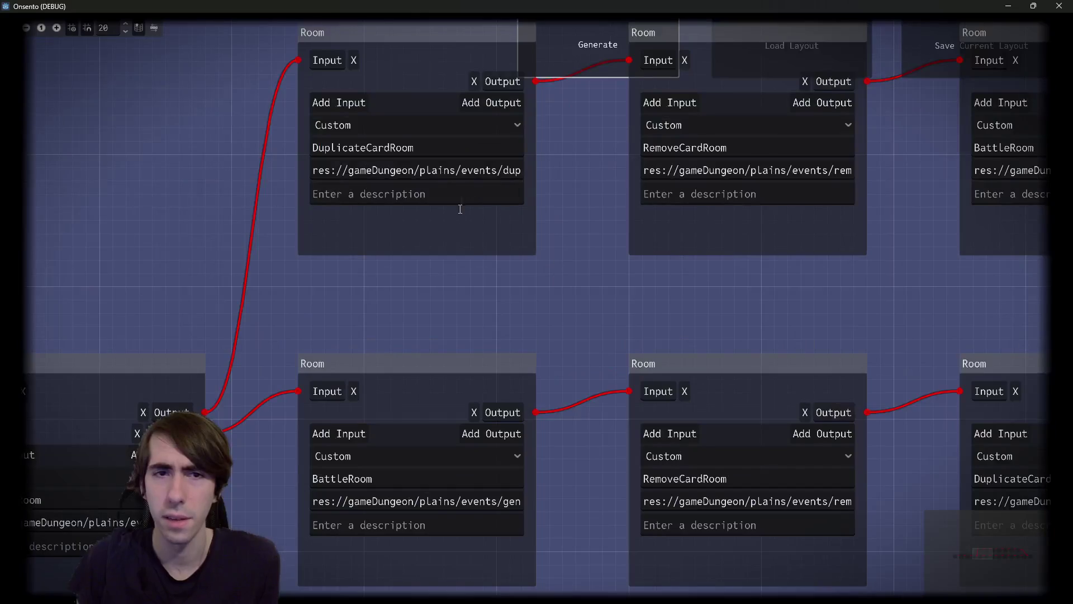
{"action": "scroll", "coordinate": [485, 209], "scroll_direction": "down", "scroll_amount": 1}
{"action": "left_click", "coordinate": [1060, 6]}
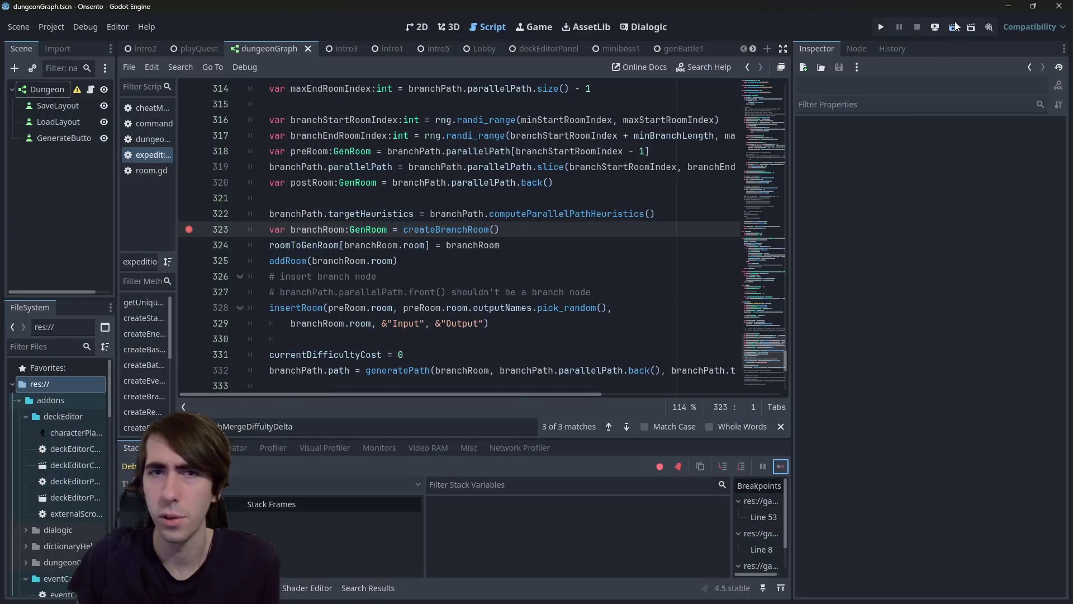
{"action": "mouse_move", "coordinate": [547, 183]}
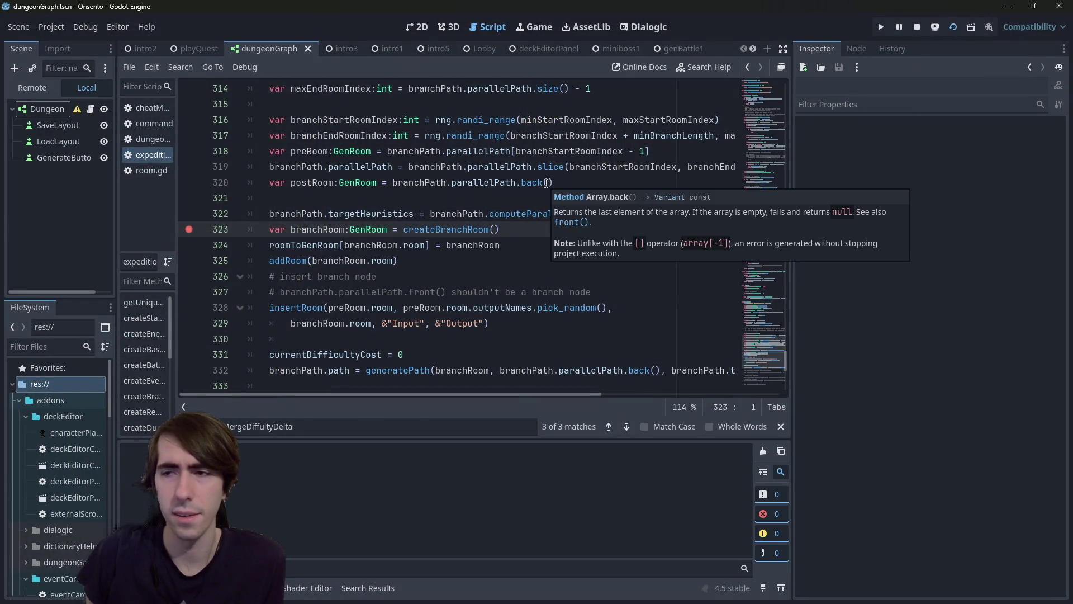
{"action": "mouse_move", "coordinate": [419, 218]}
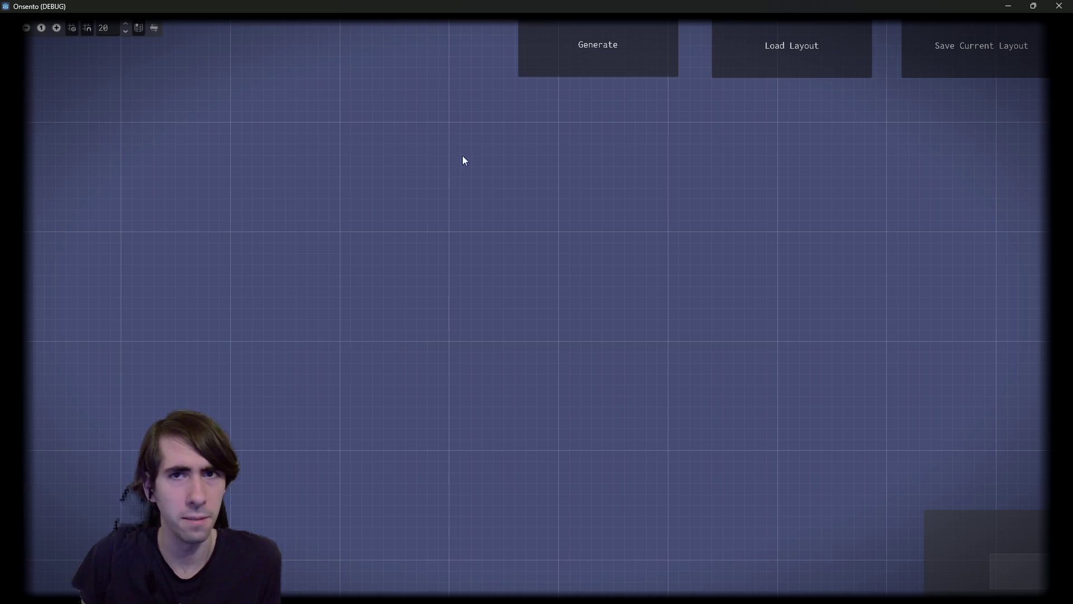
{"action": "left_click", "coordinate": [629, 61]}
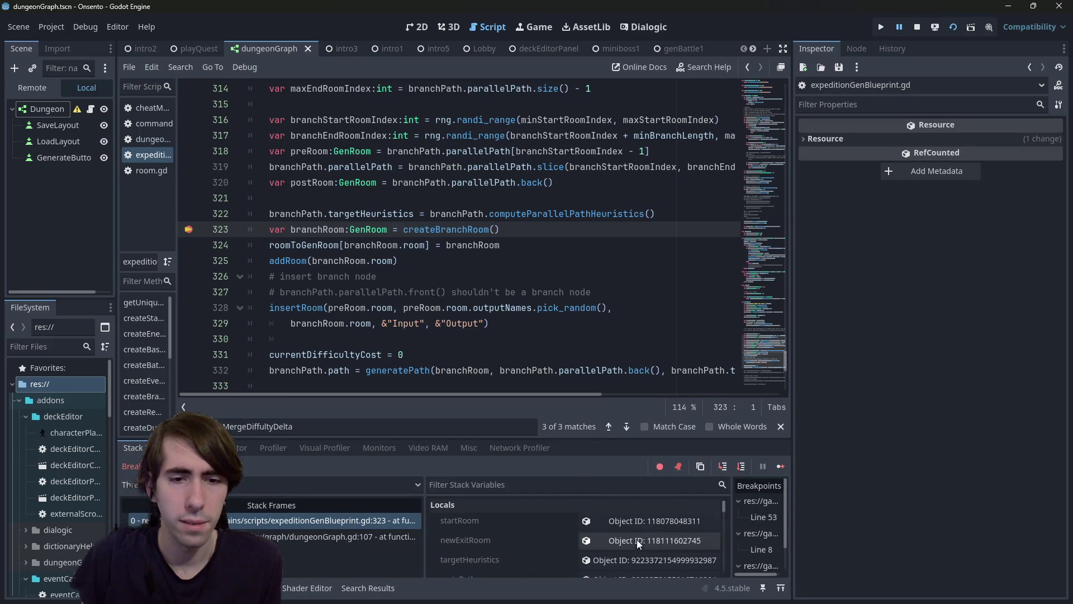
Step: Pause at line 323 again, then jump from targetHeuristics to the Heuristics class definition
{"action": "left_click", "coordinate": [649, 560]}
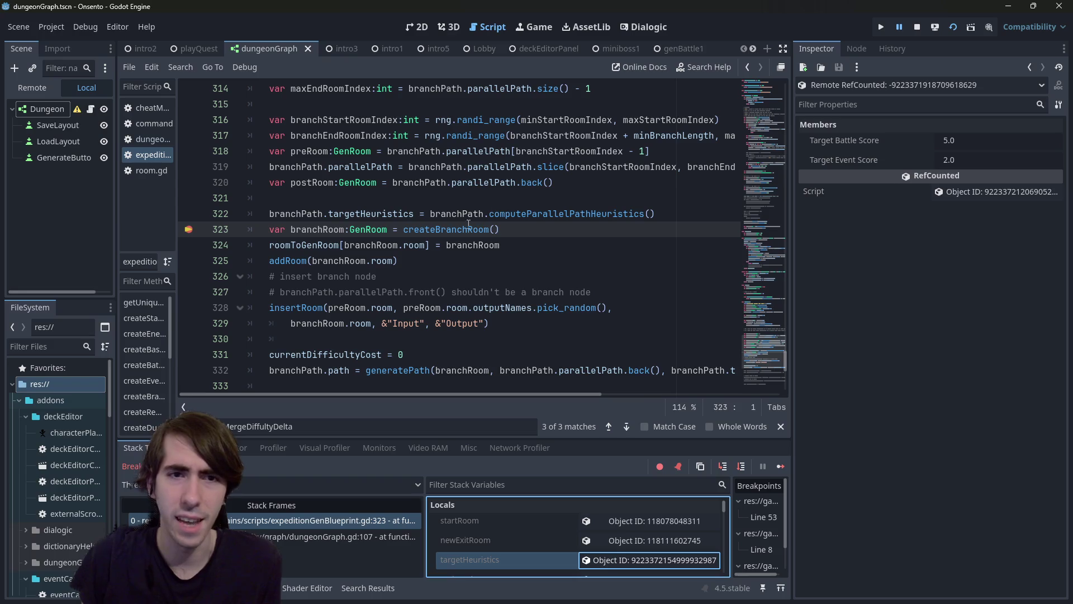
{"action": "mouse_move", "coordinate": [485, 211]}
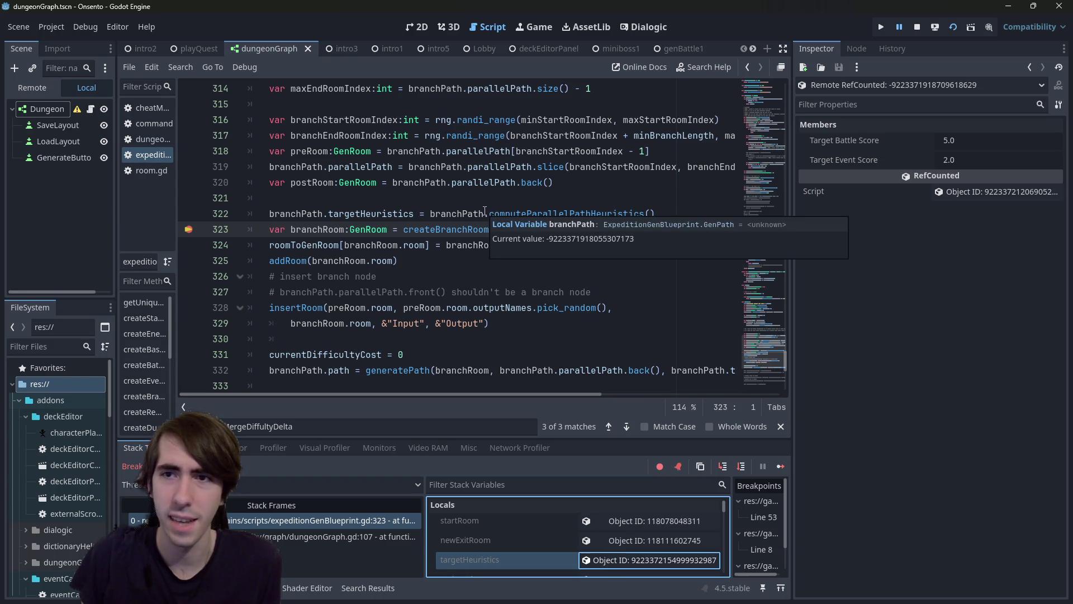
{"action": "scroll", "coordinate": [484, 211], "scroll_direction": "up", "scroll_amount": 8}
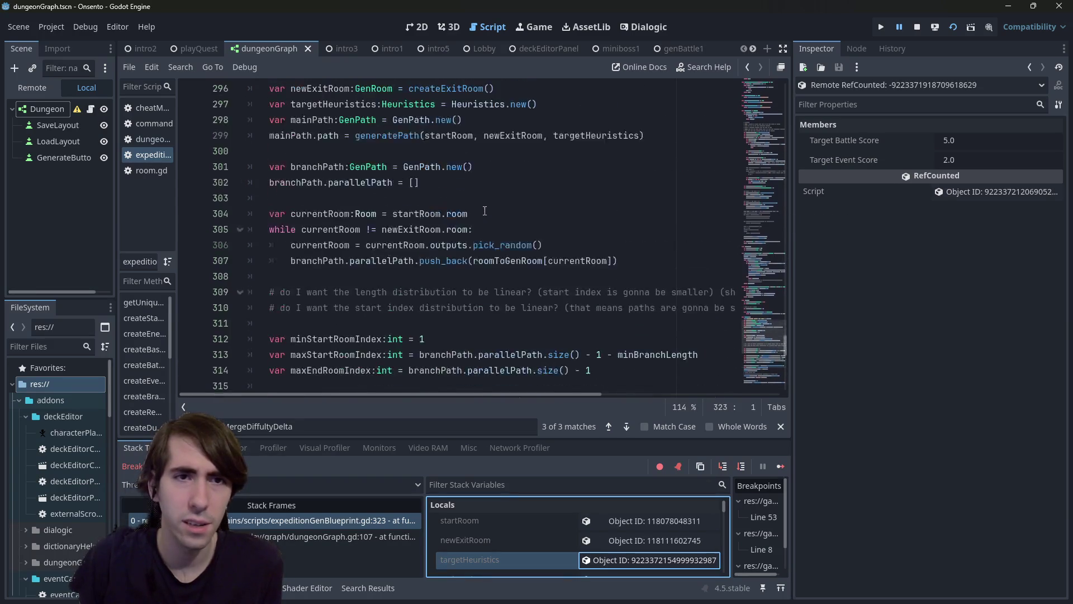
{"action": "left_click", "coordinate": [368, 198]}
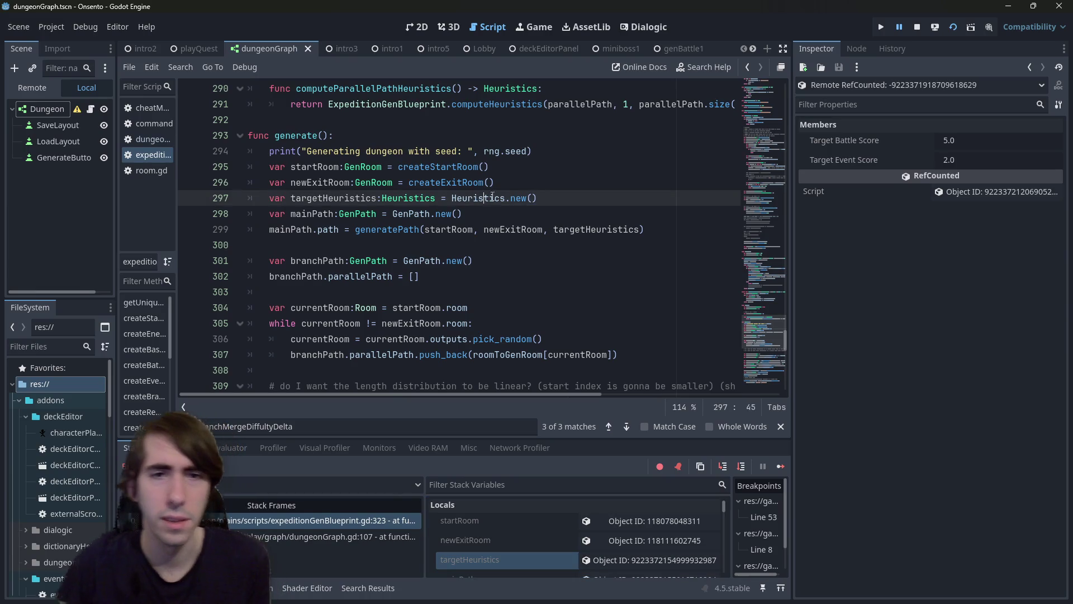
{"action": "double_click", "coordinate": [368, 198]}
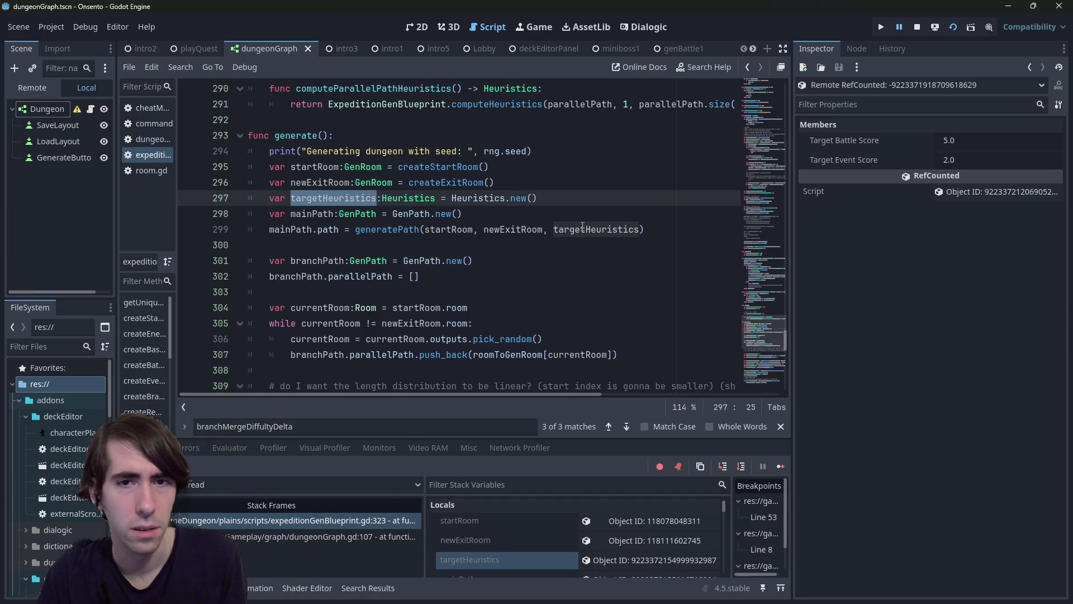
{"action": "left_click", "coordinate": [406, 200], "text": "ctrl"}
{"action": "left_click_drag", "start_coordinate": [462, 254], "coordinate": [227, 233]}
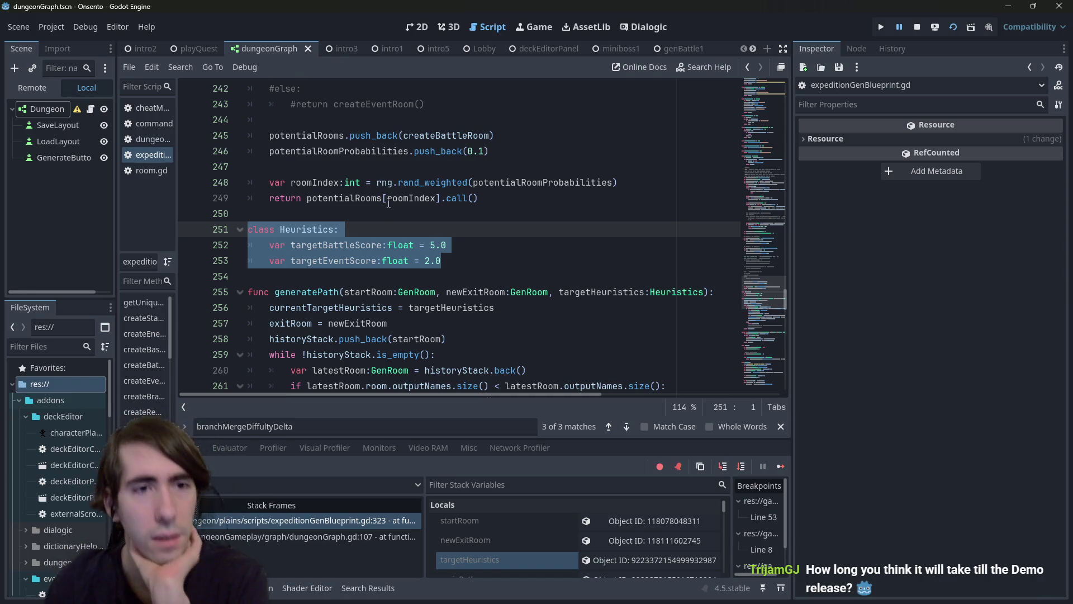
Step: Go to the computeParallelPathHeuristics definition and select its parallelPath argument on line 291
{"action": "scroll", "coordinate": [394, 239], "scroll_direction": "down", "scroll_amount": 20}
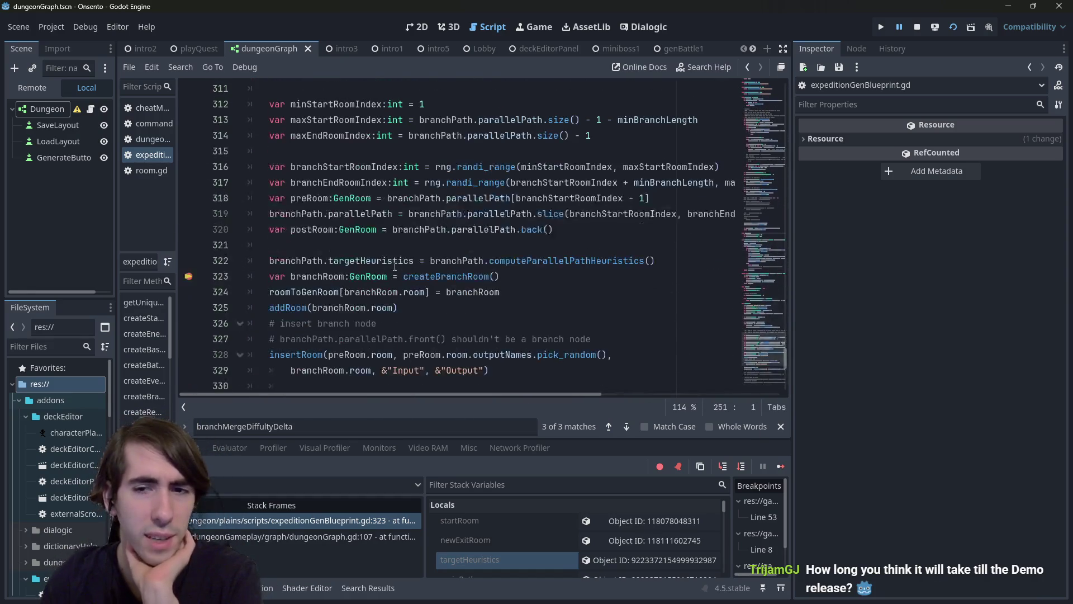
{"action": "mouse_move", "coordinate": [395, 263]}
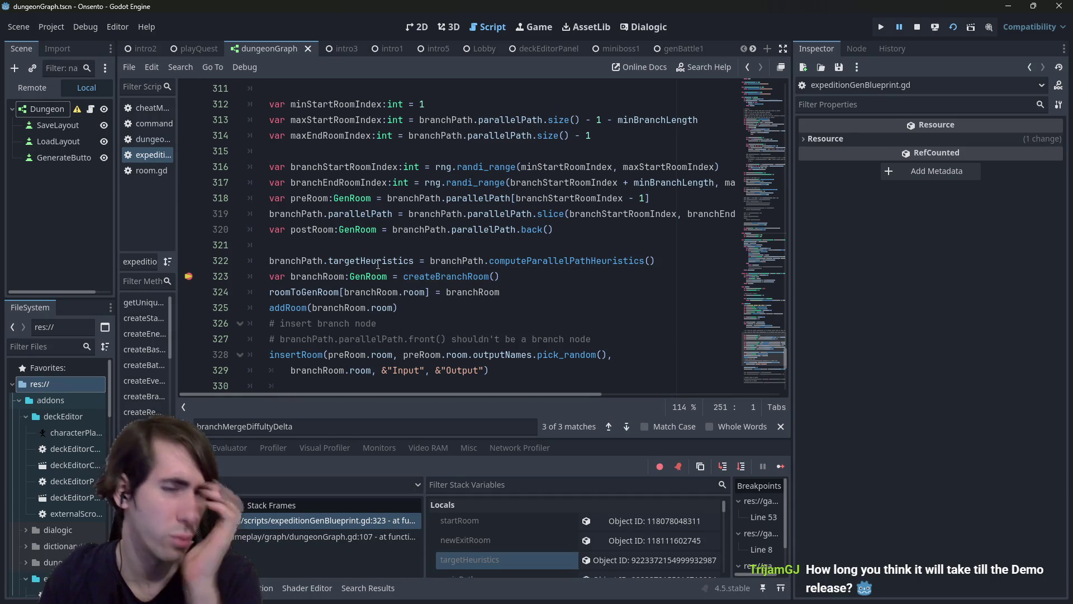
{"action": "scroll", "coordinate": [445, 184], "scroll_direction": "down", "scroll_amount": 3}
{"action": "scroll", "coordinate": [458, 212], "scroll_direction": "up", "scroll_amount": 4}
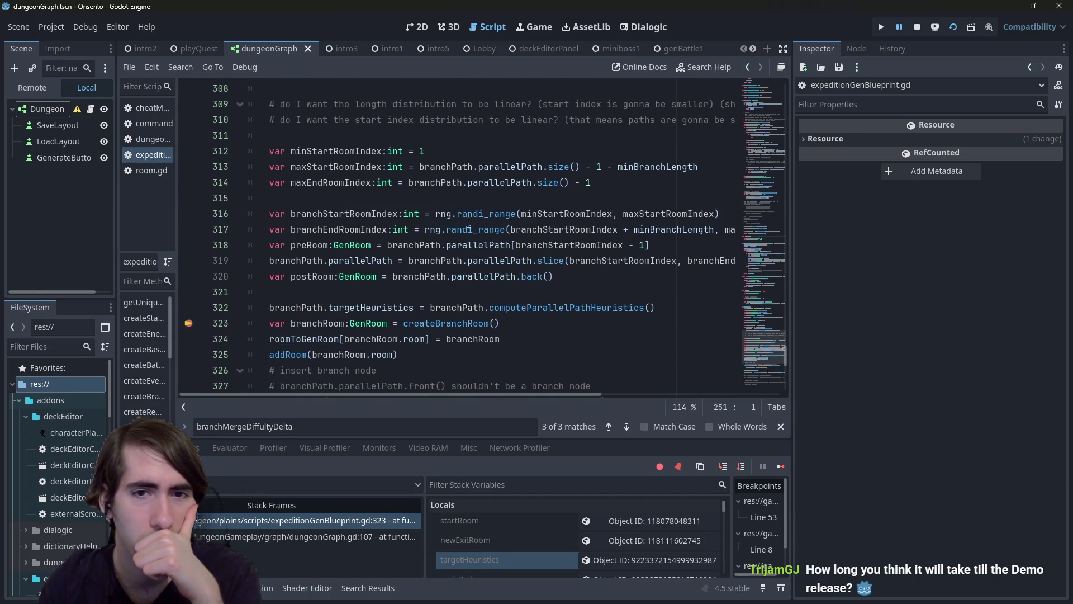
{"action": "scroll", "coordinate": [486, 255], "scroll_direction": "up", "scroll_amount": 2}
{"action": "scroll", "coordinate": [458, 256], "scroll_direction": "down", "scroll_amount": 3}
{"action": "mouse_move", "coordinate": [436, 256]}
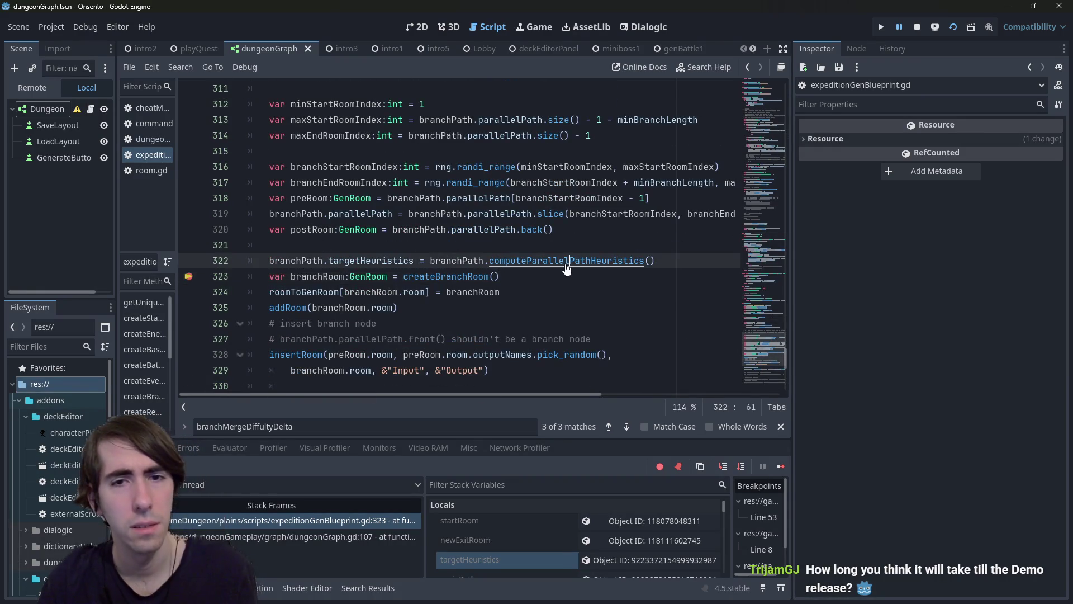
{"action": "left_click", "coordinate": [566, 264], "text": "ctrl"}
{"action": "left_click", "coordinate": [551, 246]}
{"action": "double_click", "coordinate": [551, 246]}
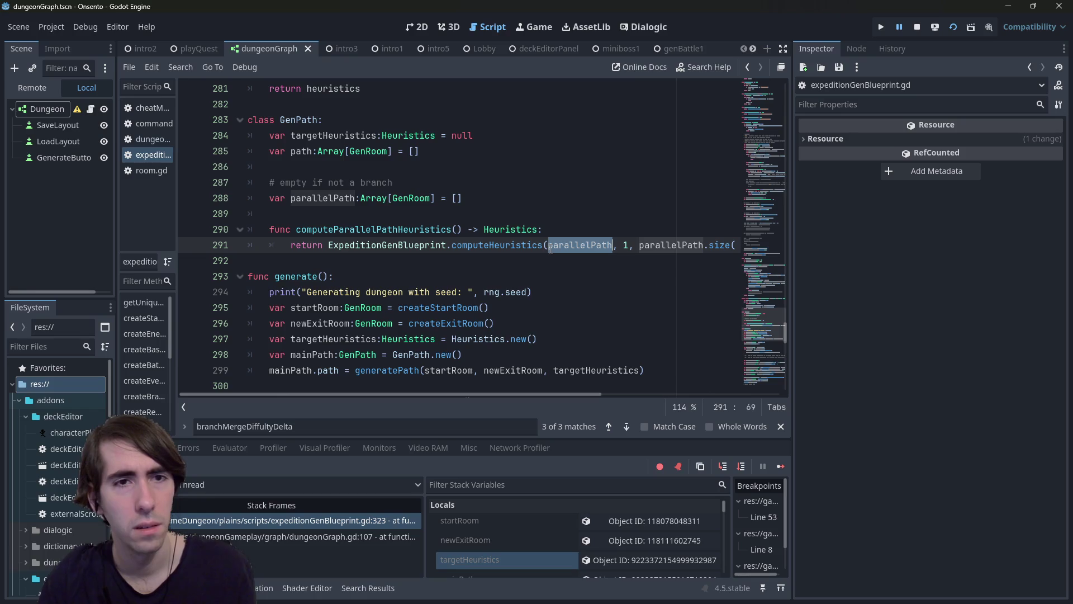
{"action": "mouse_move", "coordinate": [511, 394]}
{"action": "left_mouse_down"}
{"action": "mouse_move", "coordinate": [669, 410]}
{"action": "mouse_move", "coordinate": [508, 419]}
{"action": "mouse_move", "coordinate": [515, 397]}
{"action": "mouse_move", "coordinate": [595, 390]}
{"action": "mouse_move", "coordinate": [562, 367]}
{"action": "mouse_move", "coordinate": [517, 393]}
{"action": "left_mouse_up"}
{"action": "left_click", "coordinate": [577, 244]}
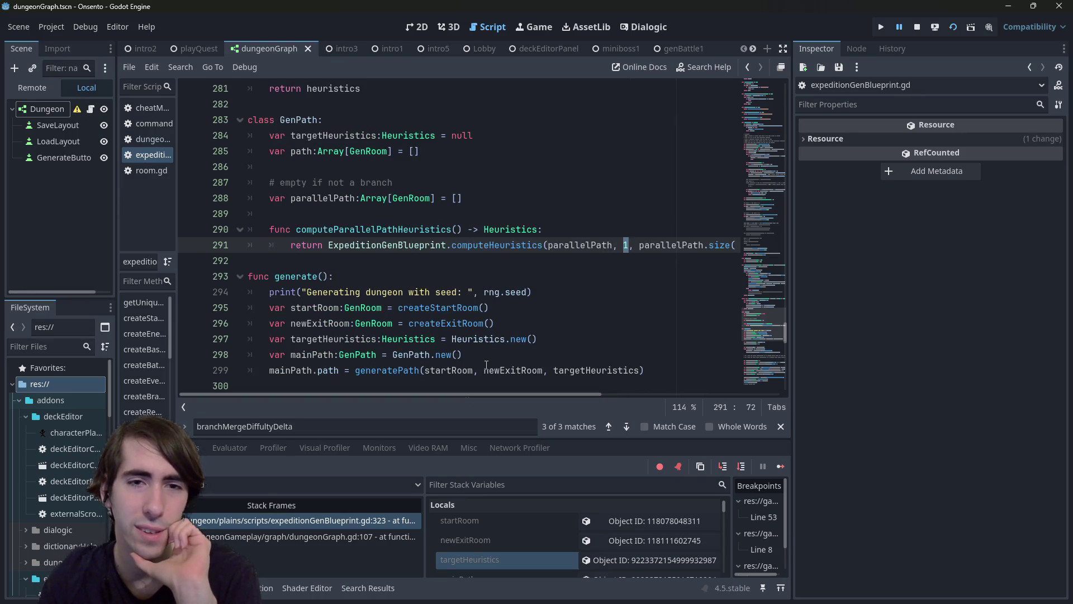
{"action": "mouse_move", "coordinate": [486, 364]}
{"action": "double_click", "coordinate": [584, 245]}
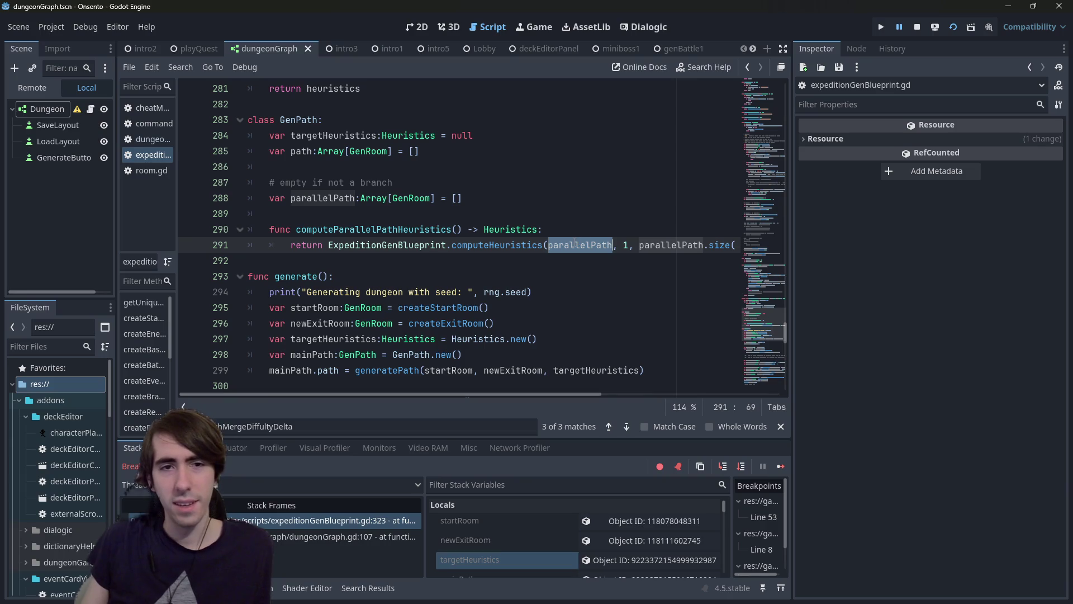
{"action": "mouse_move", "coordinate": [574, 241]}
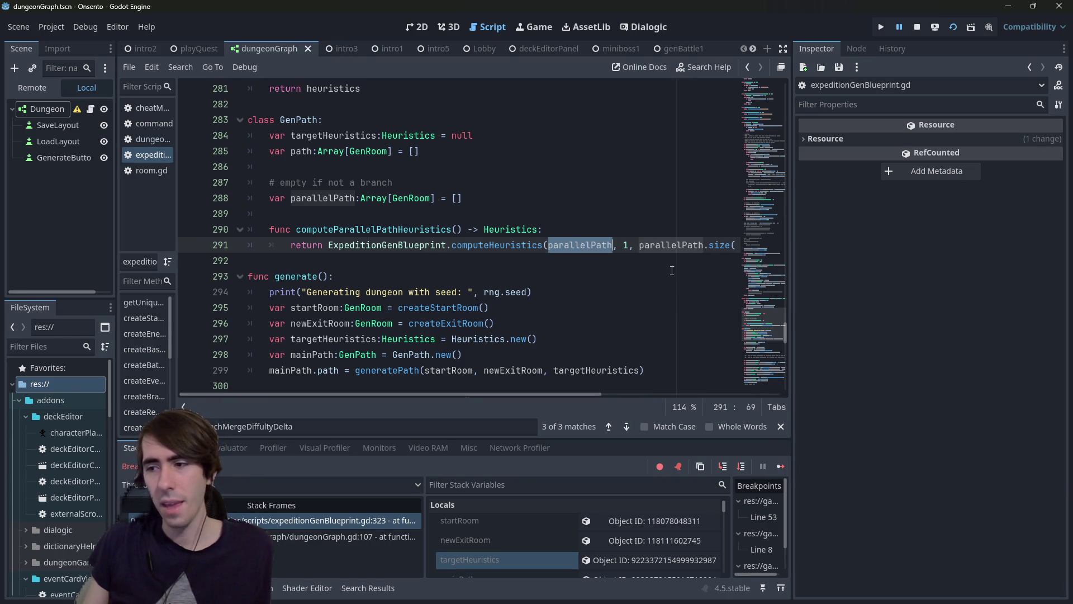
{"action": "mouse_move", "coordinate": [652, 252]}
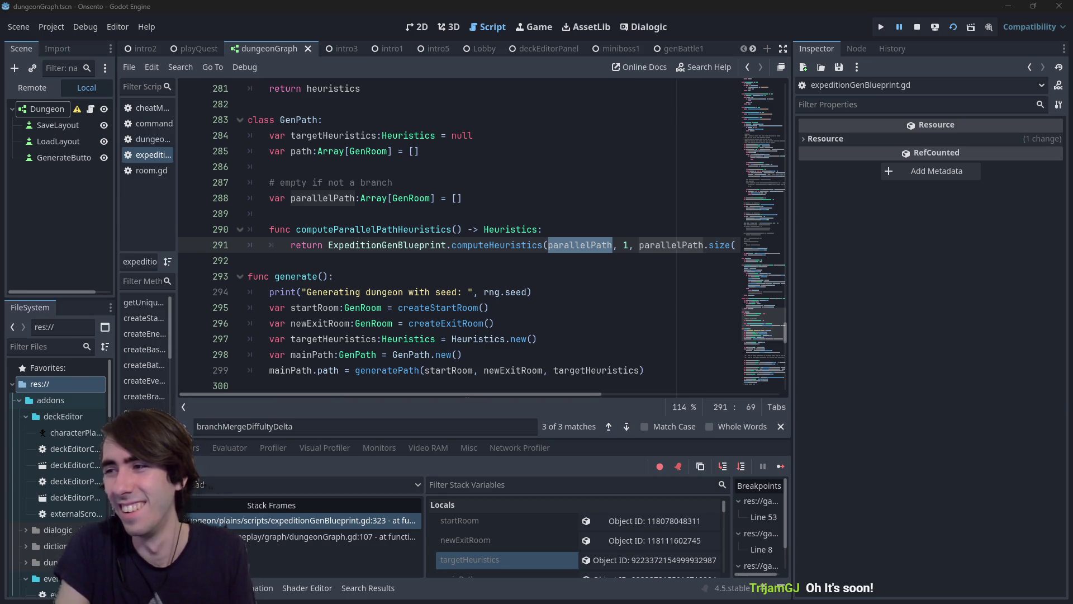
{"action": "key", "text": "alt+Tab"}
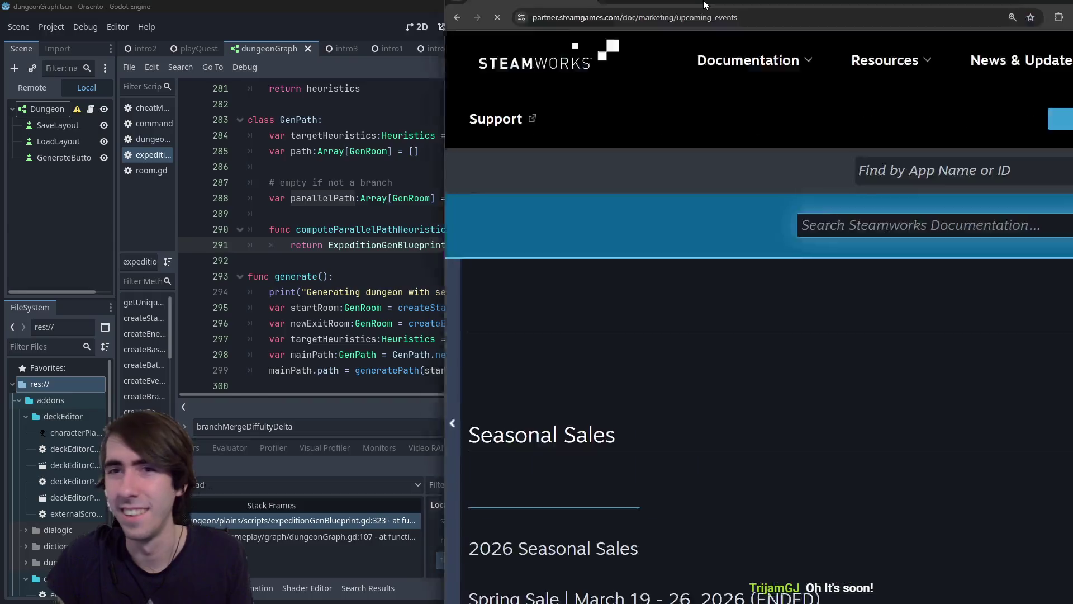
Step: Scroll the Upcoming Events table and select the Deckbuilders Fest theme name
{"action": "scroll", "coordinate": [538, 268], "scroll_direction": "down", "scroll_amount": 10}
{"action": "scroll", "coordinate": [353, 367], "scroll_direction": "down", "scroll_amount": 6}
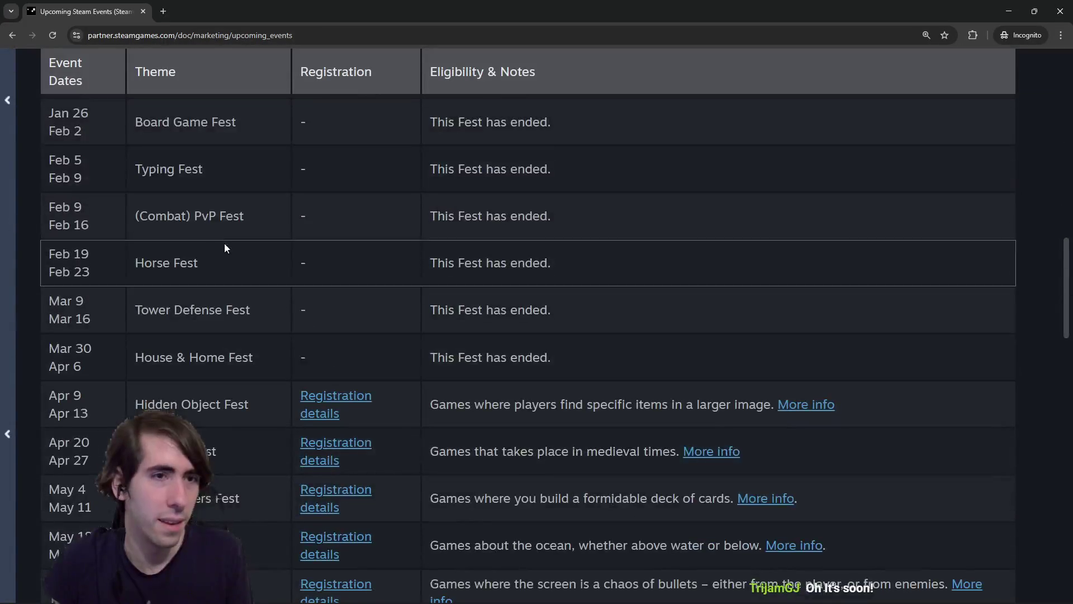
{"action": "left_click_drag", "start_coordinate": [136, 386], "coordinate": [243, 391]}
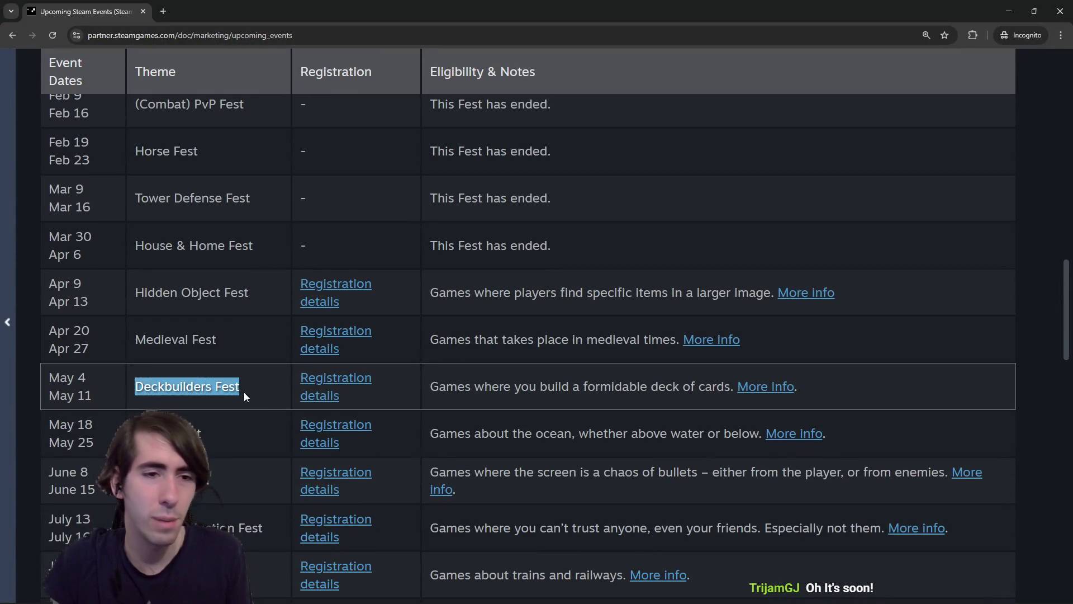
{"action": "left_click", "coordinate": [256, 390]}
{"action": "left_click_drag", "start_coordinate": [135, 385], "coordinate": [241, 391]}
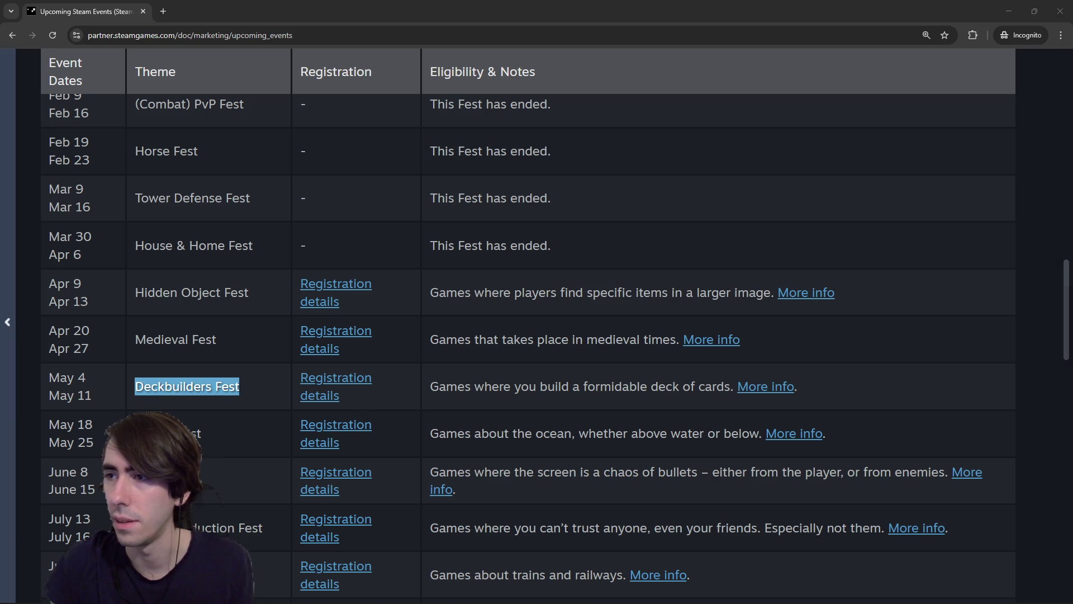
{"action": "scroll", "coordinate": [327, 411], "scroll_direction": "down", "scroll_amount": 1}
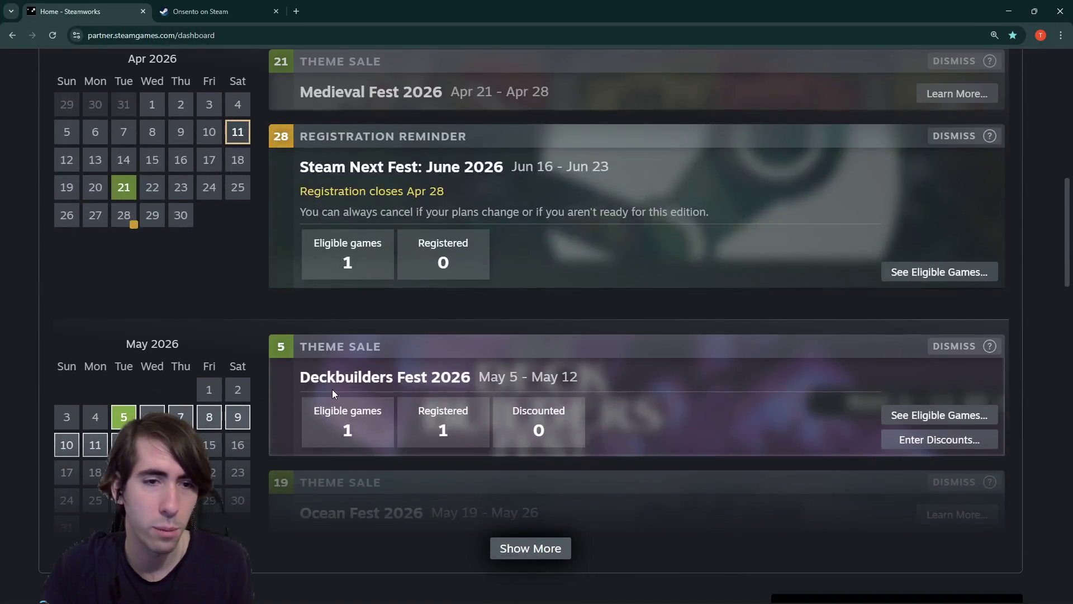
Step: Scroll the Deckbuilders Fest 2026 registration page to its eligibility criteria and May 5, 2026 deadline
{"action": "mouse_move", "coordinate": [461, 422]}
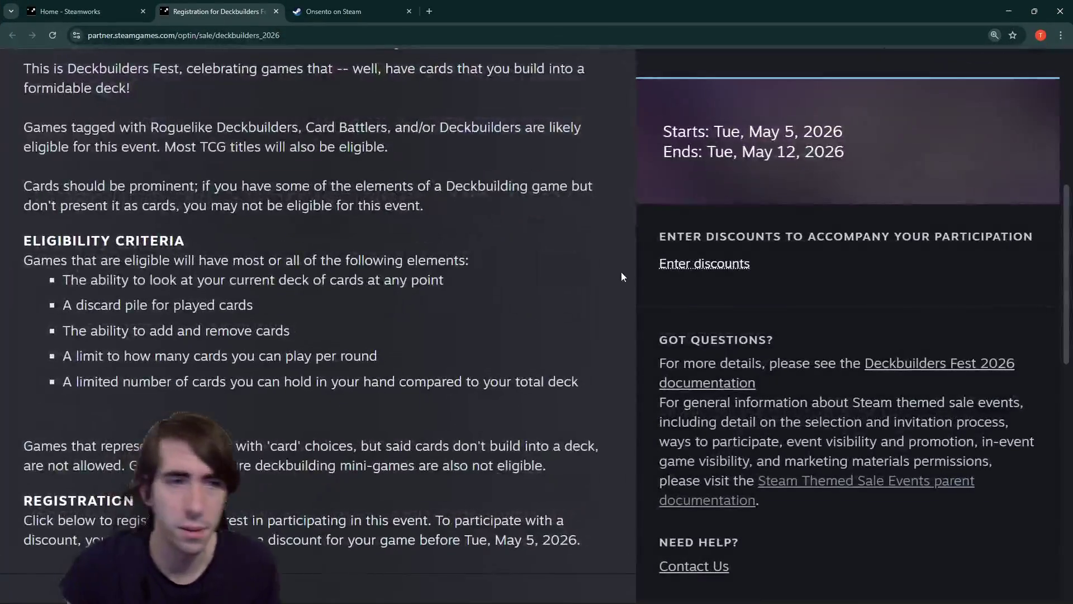
{"action": "scroll", "coordinate": [224, 313], "scroll_direction": "up", "scroll_amount": 1}
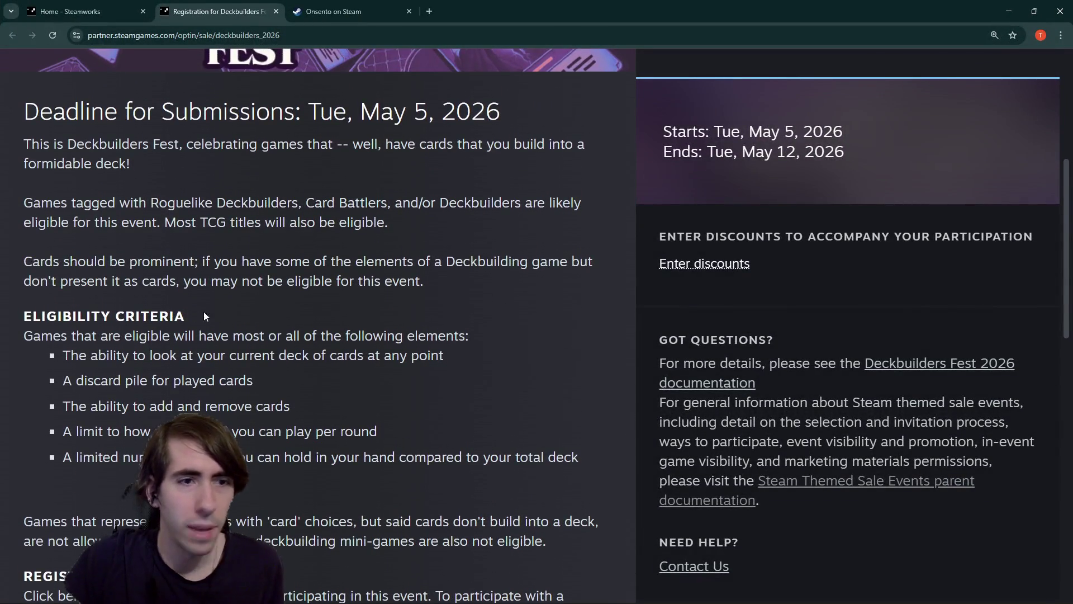
{"action": "scroll", "coordinate": [61, 319], "scroll_direction": "down", "scroll_amount": 2}
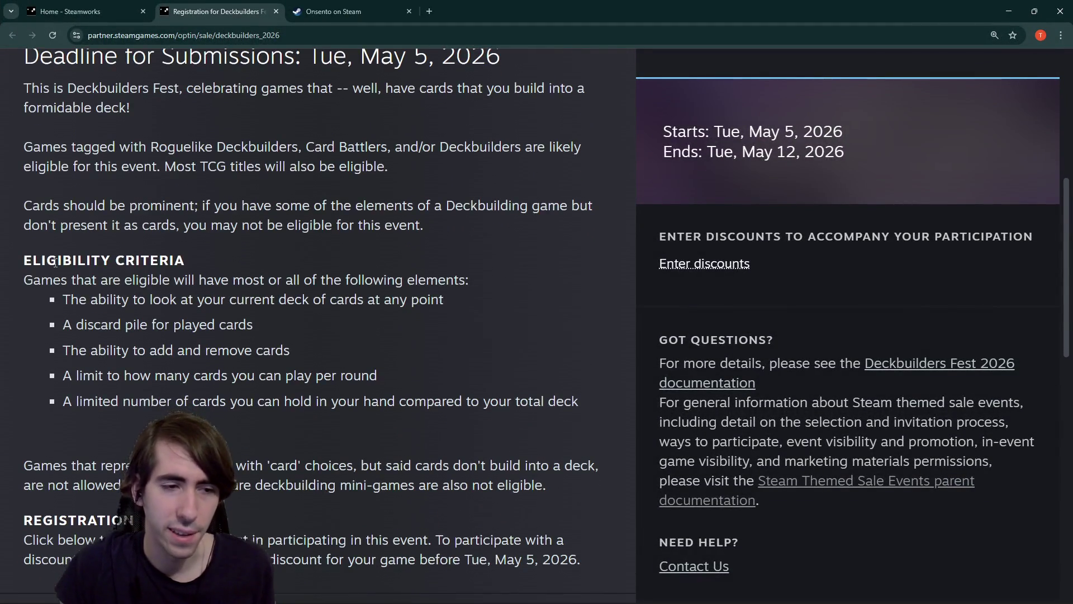
{"action": "scroll", "coordinate": [84, 355], "scroll_direction": "down", "scroll_amount": 1}
{"action": "scroll", "coordinate": [188, 368], "scroll_direction": "down", "scroll_amount": 2}
{"action": "scroll", "coordinate": [186, 389], "scroll_direction": "up", "scroll_amount": 2}
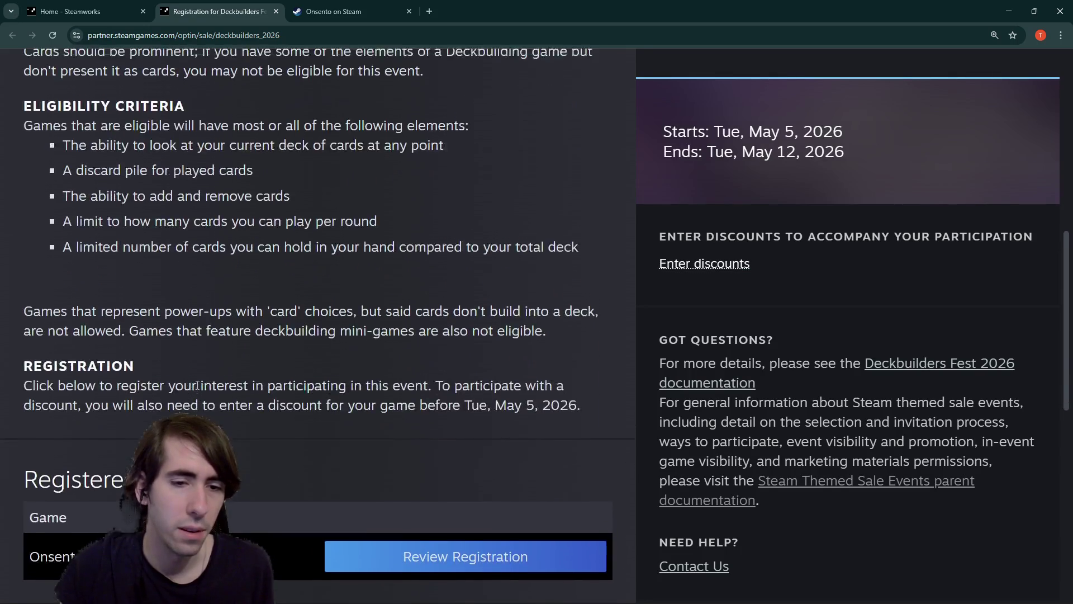
{"action": "scroll", "coordinate": [197, 386], "scroll_direction": "up", "scroll_amount": 2}
{"action": "scroll", "coordinate": [197, 389], "scroll_direction": "down", "scroll_amount": 1}
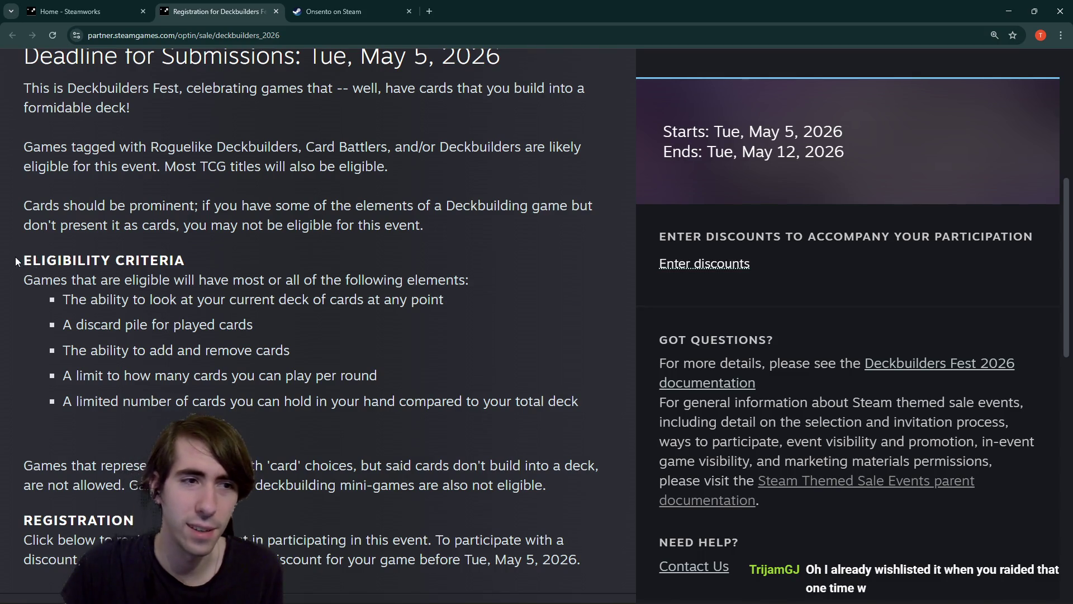
{"action": "left_click_drag", "start_coordinate": [17, 261], "coordinate": [526, 403]}
{"action": "left_click", "coordinate": [332, 312]}
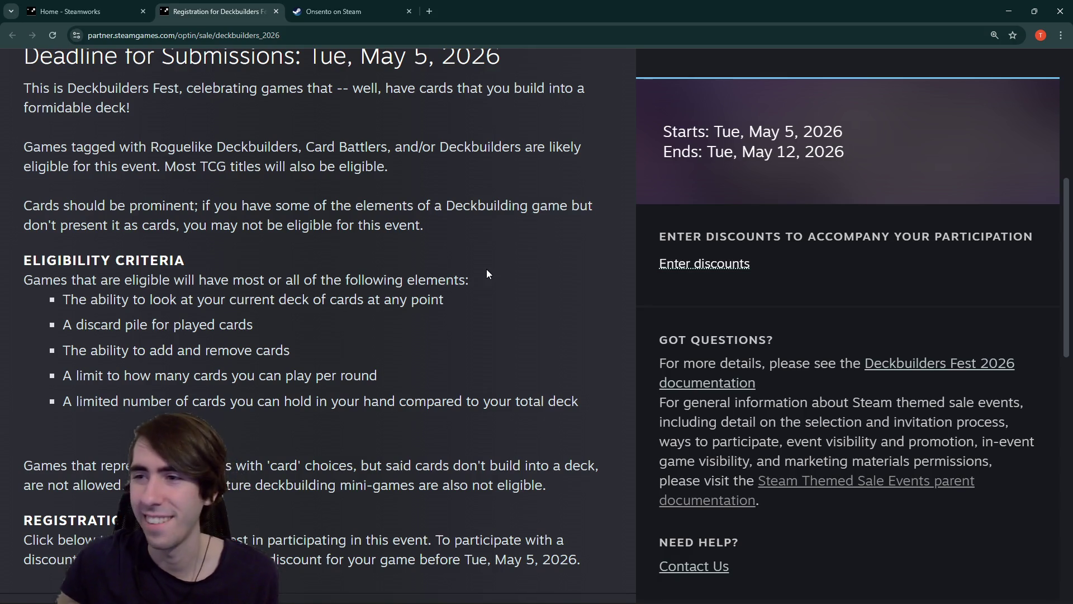
{"action": "middle_click", "coordinate": [428, 281]}
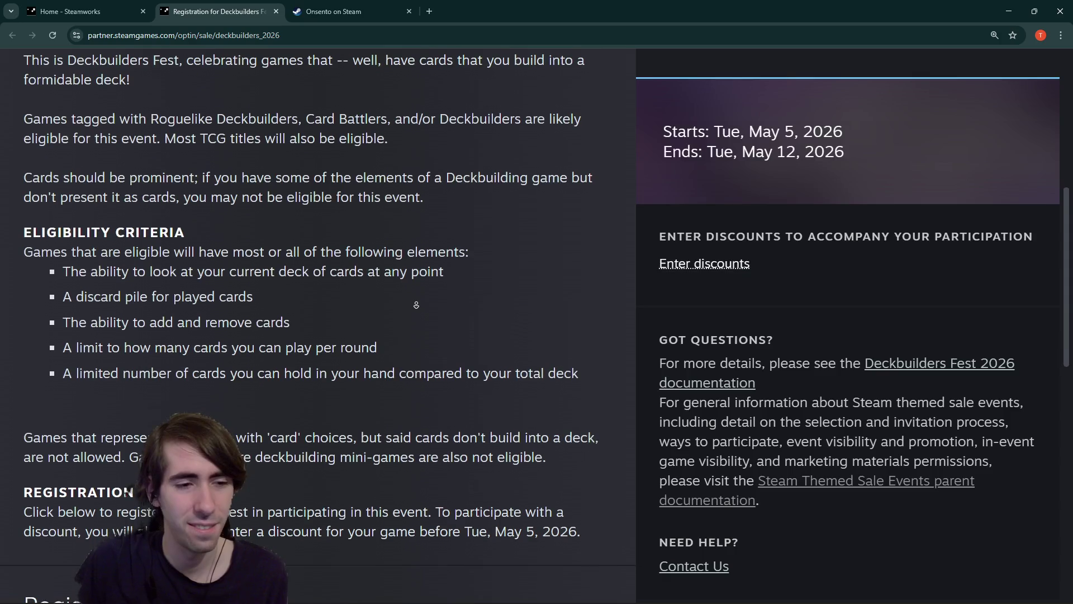
{"action": "left_click", "coordinate": [395, 245]}
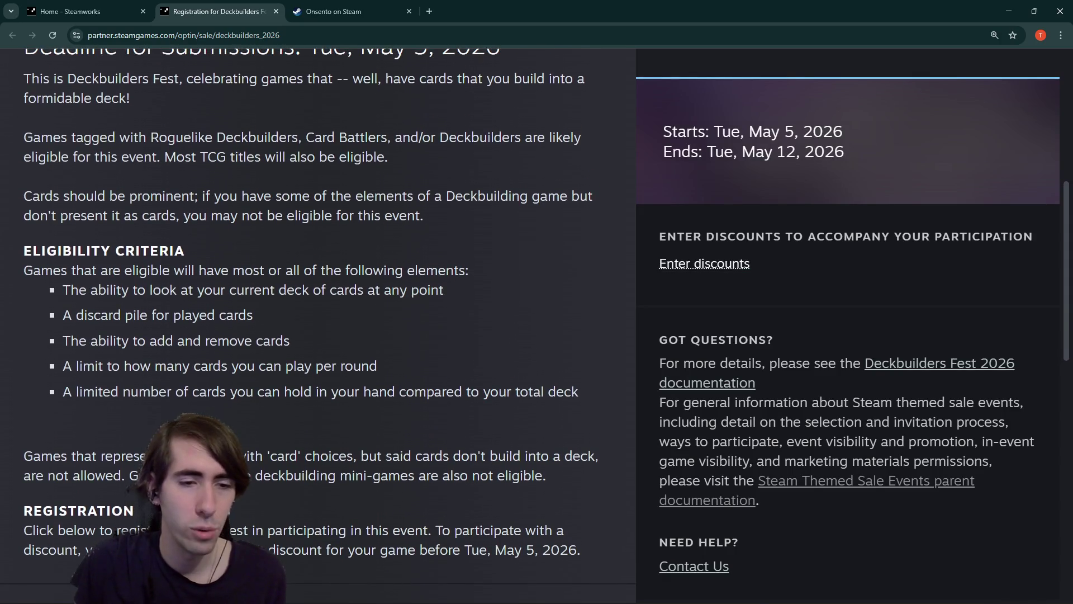
{"action": "scroll", "coordinate": [346, 371], "scroll_direction": "up", "scroll_amount": 2}
{"action": "left_click_drag", "start_coordinate": [342, 189], "coordinate": [346, 428]}
{"action": "left_click", "coordinate": [77, 394]}
{"action": "left_click_drag", "start_coordinate": [77, 395], "coordinate": [302, 402]}
{"action": "left_click", "coordinate": [216, 412]}
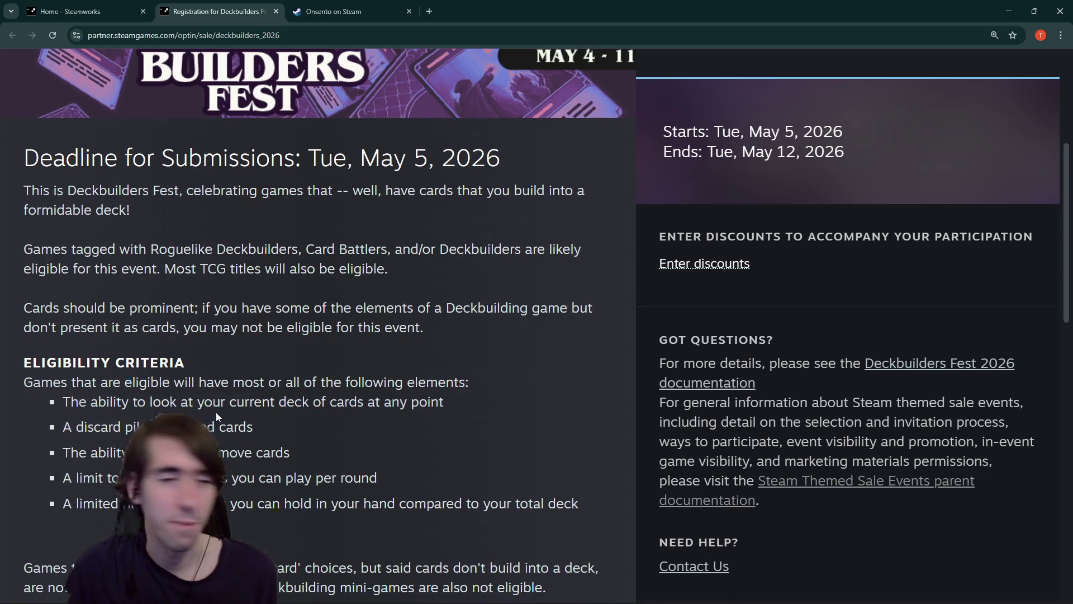
{"action": "scroll", "coordinate": [178, 395], "scroll_direction": "down", "scroll_amount": 1}
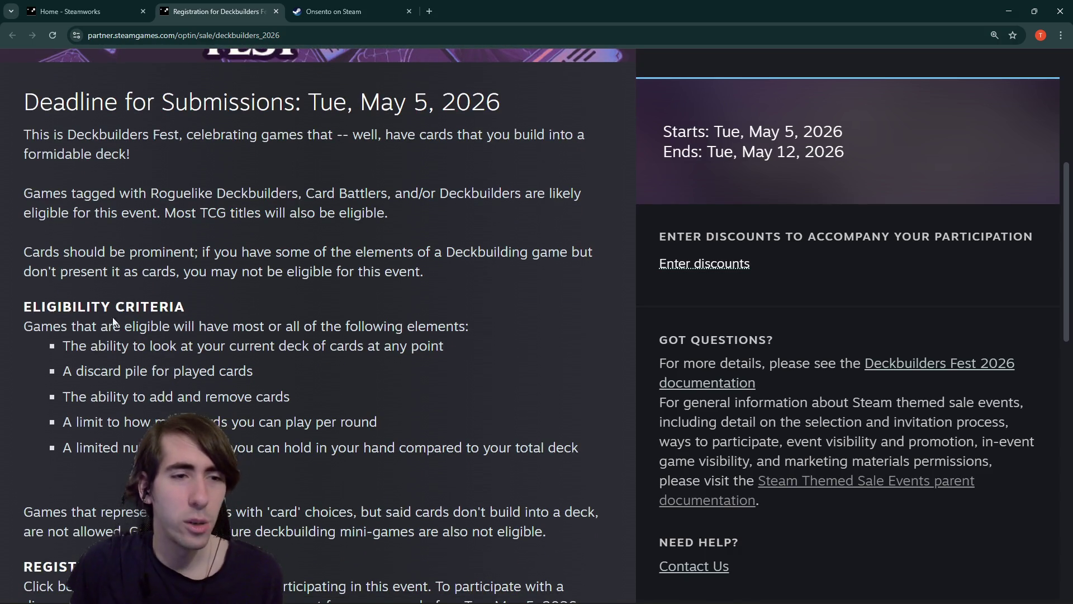
{"action": "left_click_drag", "start_coordinate": [65, 347], "coordinate": [444, 348]}
{"action": "left_click", "coordinate": [444, 348]}
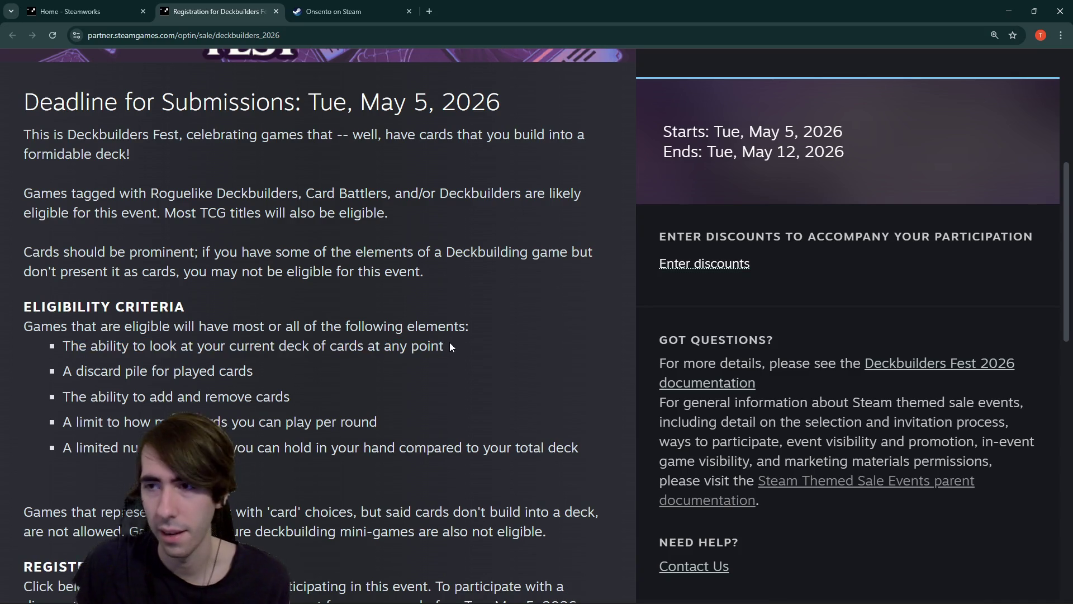
{"action": "left_click_drag", "start_coordinate": [62, 370], "coordinate": [271, 369]}
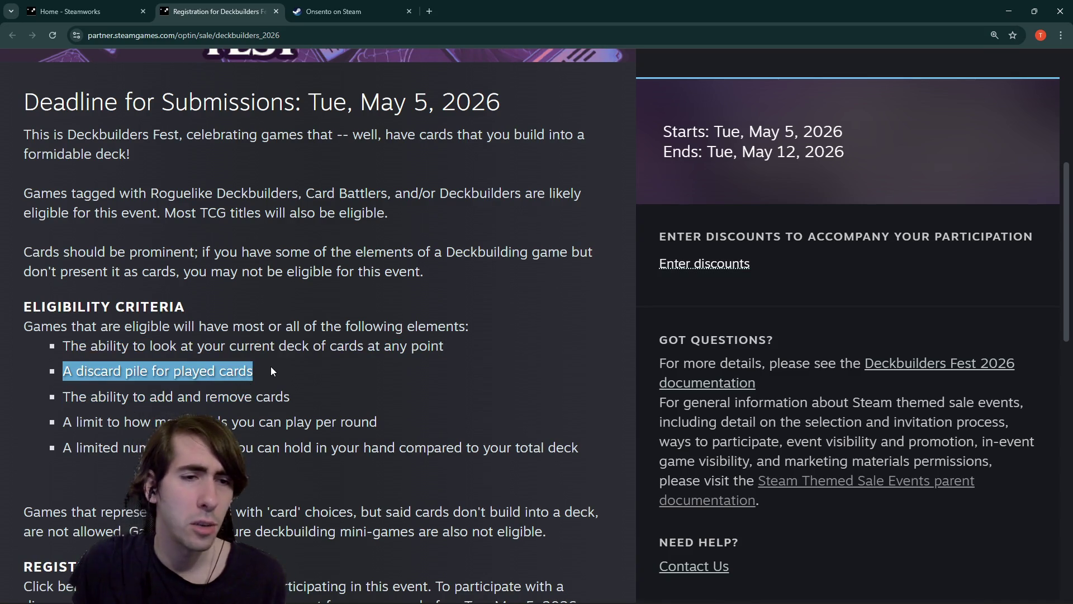
{"action": "left_click_drag", "start_coordinate": [63, 371], "coordinate": [254, 370]}
{"action": "left_click_drag", "start_coordinate": [62, 396], "coordinate": [297, 396]}
{"action": "mouse_move", "coordinate": [62, 422]}
{"action": "left_mouse_down"}
{"action": "mouse_move", "coordinate": [168, 448]}
{"action": "mouse_move", "coordinate": [231, 423]}
{"action": "mouse_move", "coordinate": [399, 423]}
{"action": "mouse_move", "coordinate": [73, 426]}
{"action": "left_mouse_up"}
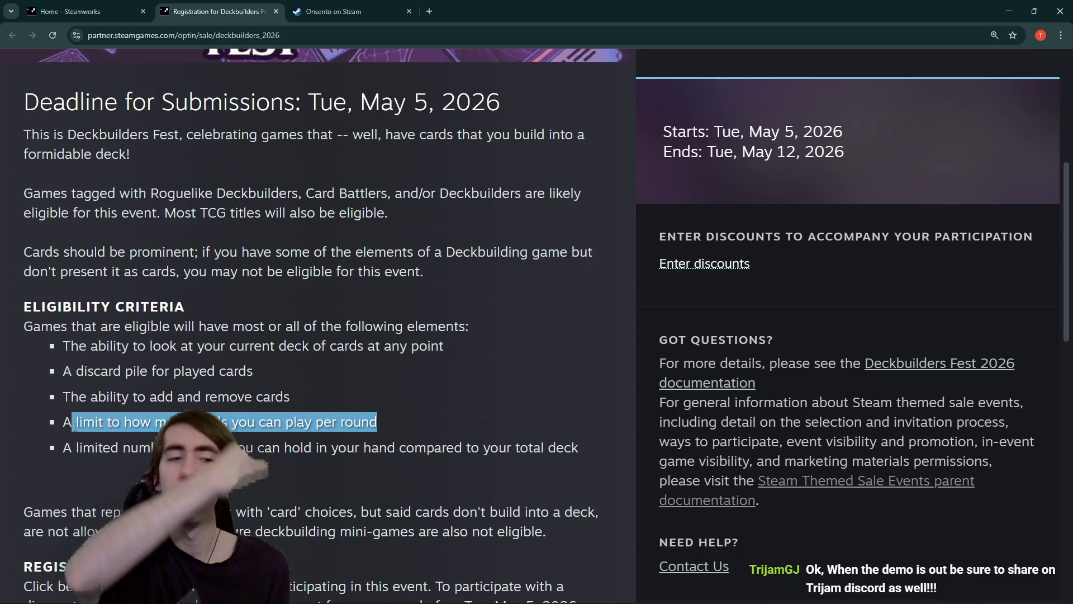
{"action": "mouse_move", "coordinate": [150, 448]}
{"action": "left_mouse_down"}
{"action": "mouse_move", "coordinate": [581, 448]}
{"action": "mouse_move", "coordinate": [624, 437]}
{"action": "mouse_move", "coordinate": [56, 450]}
{"action": "left_mouse_up"}
{"action": "left_click", "coordinate": [625, 438]}
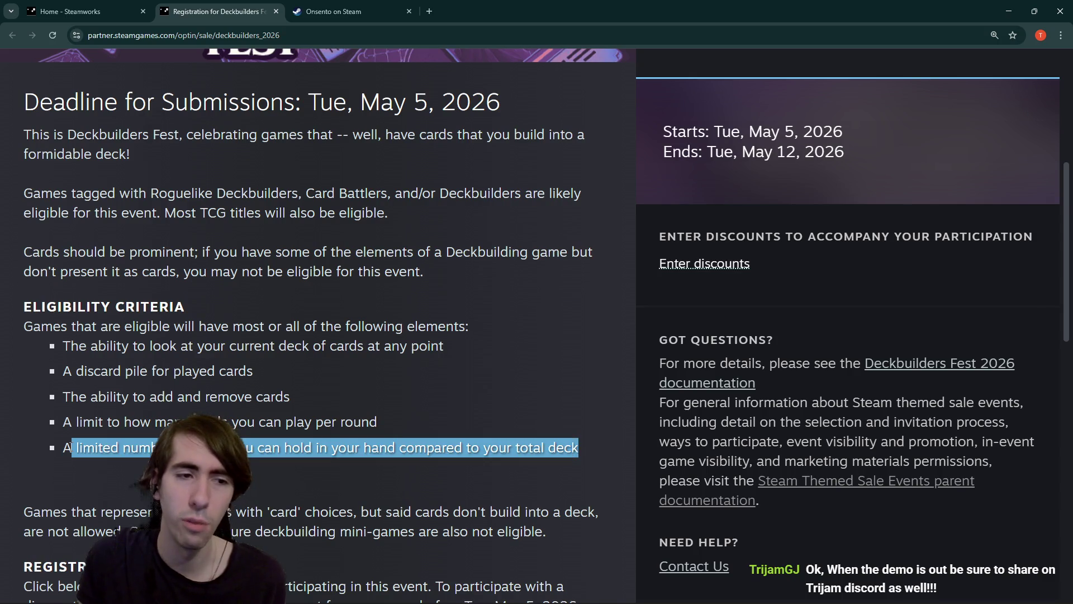
{"action": "left_click", "coordinate": [55, 448]}
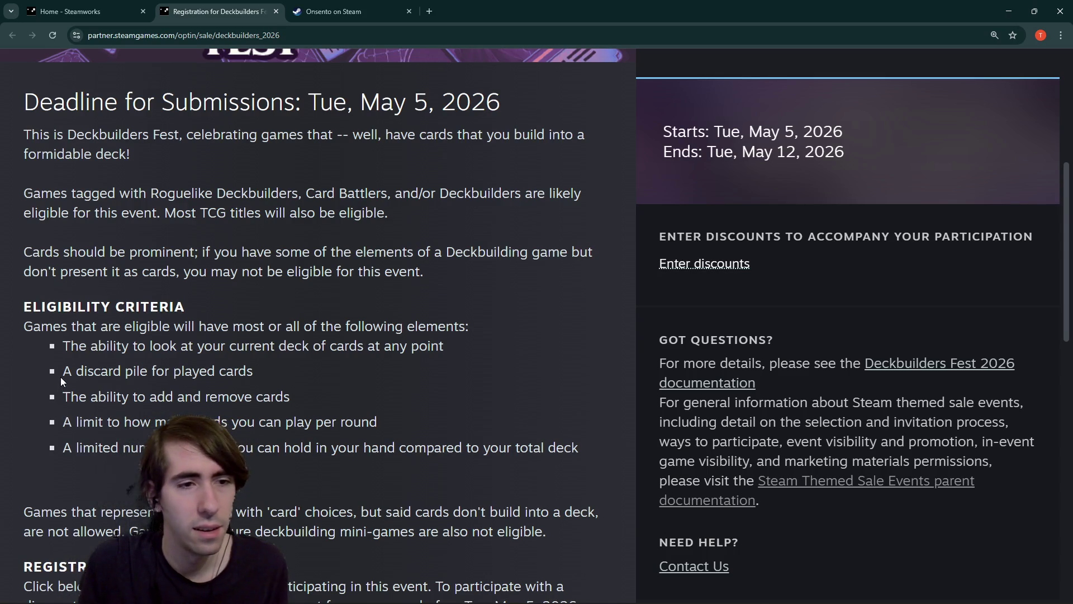
{"action": "mouse_move", "coordinate": [62, 396]}
{"action": "left_mouse_down"}
{"action": "mouse_move", "coordinate": [287, 381]}
{"action": "mouse_move", "coordinate": [338, 394]}
{"action": "left_mouse_up"}
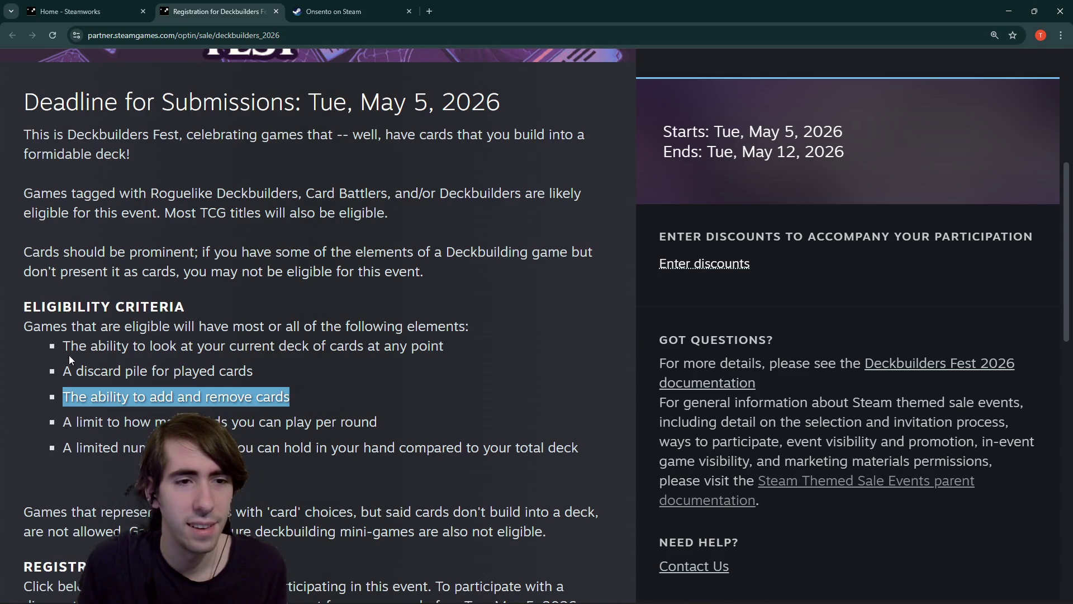
Step: Highlight the first two Deckbuilders Fest eligibility requirements and scroll through the Steamworks page
{"action": "mouse_move", "coordinate": [57, 349]}
{"action": "left_mouse_down"}
{"action": "mouse_move", "coordinate": [440, 356]}
{"action": "mouse_move", "coordinate": [459, 340]}
{"action": "mouse_move", "coordinate": [79, 346]}
{"action": "left_mouse_up"}
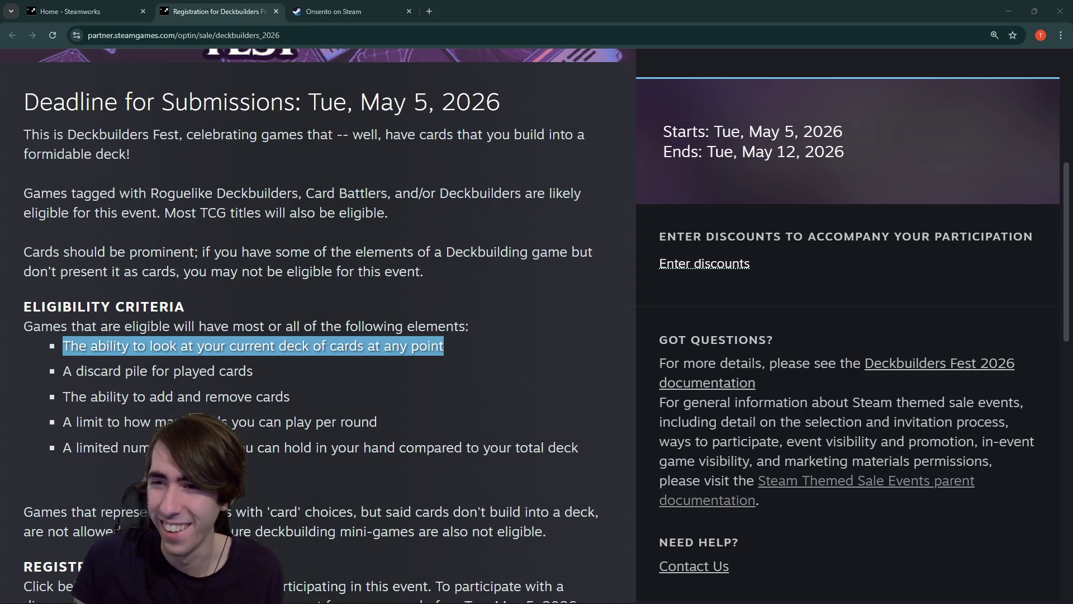
{"action": "scroll", "coordinate": [414, 330], "scroll_direction": "down", "scroll_amount": 1}
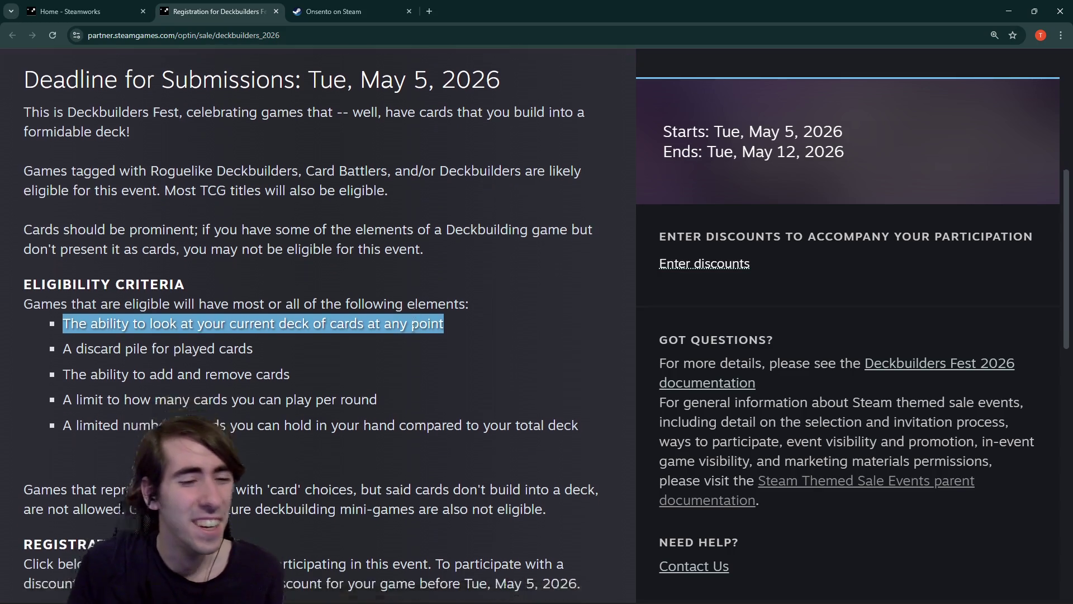
{"action": "scroll", "coordinate": [534, 159], "scroll_direction": "down", "scroll_amount": 1}
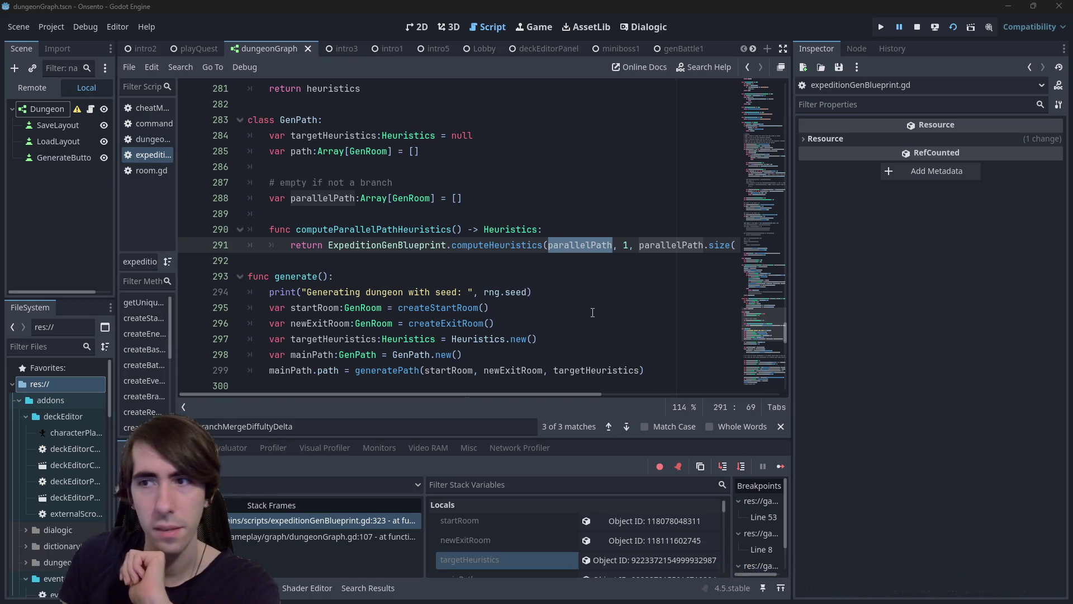
Step: On line 291, change computeHeuristics' start index argument from 1 to 0
{"action": "left_click", "coordinate": [597, 294]}
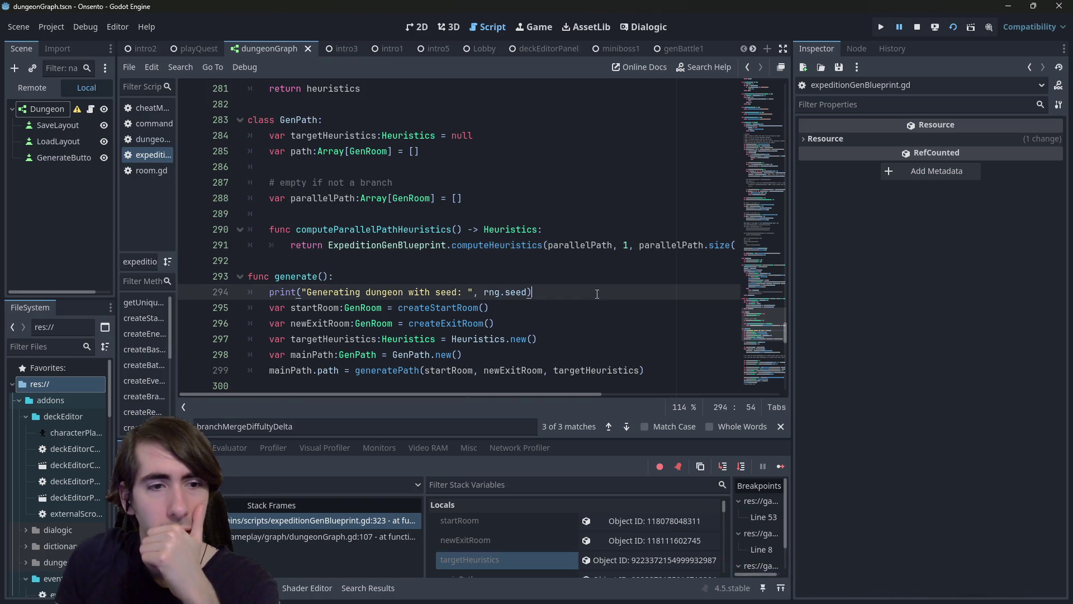
{"action": "left_click", "coordinate": [589, 245]}
{"action": "left_click_drag", "start_coordinate": [622, 244], "coordinate": [709, 244]}
{"action": "left_click", "coordinate": [709, 245]}
{"action": "left_click", "coordinate": [629, 241]}
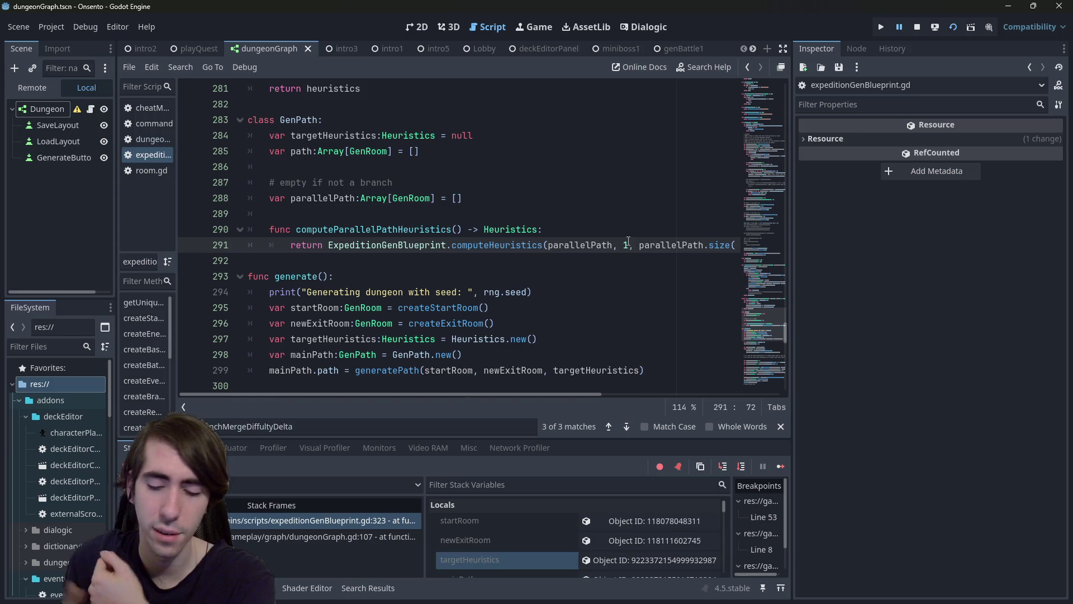
{"action": "key", "text": "BackSpace"}
{"action": "type", "text": "0"}
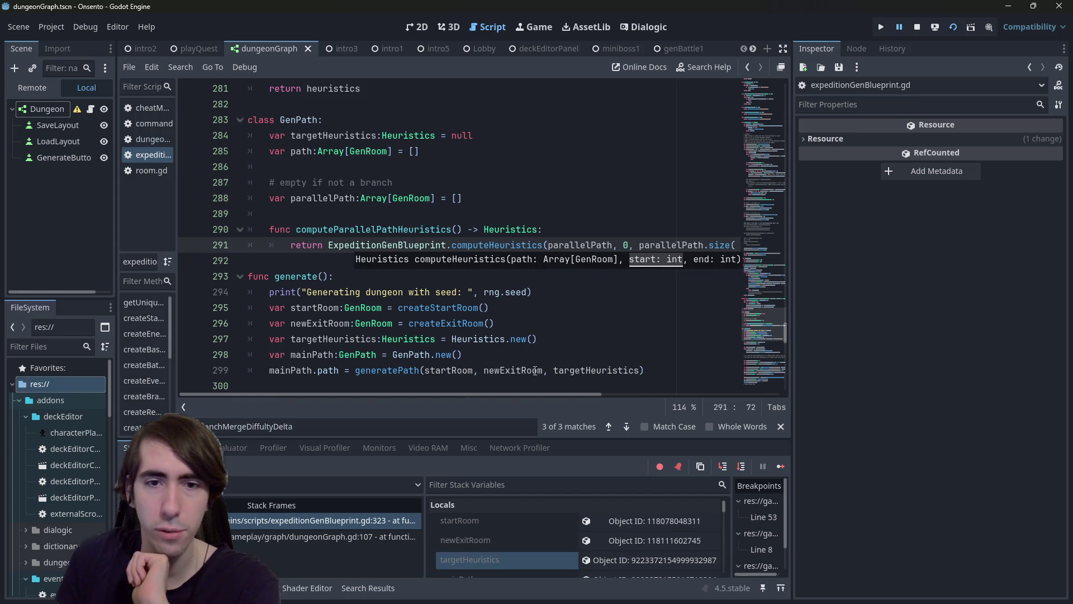
{"action": "type", "text": ") - 1)"}
{"action": "left_click_drag", "start_coordinate": [530, 394], "coordinate": [651, 395]}
{"action": "left_click", "coordinate": [591, 244]}
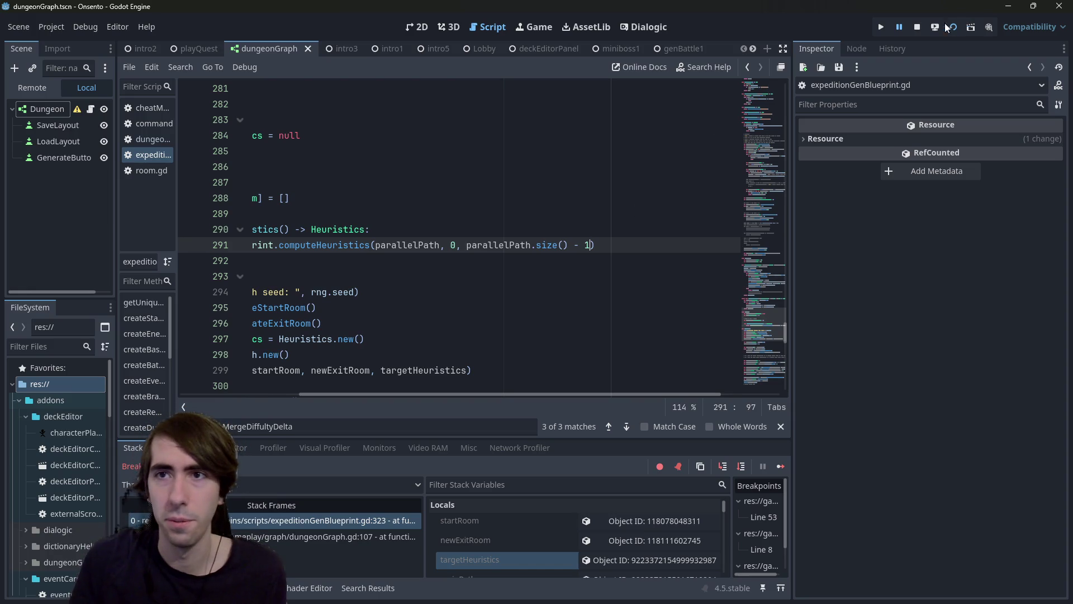
Step: Stop the running game and relaunch it with F5 to test the fix
{"action": "left_click", "coordinate": [917, 27]}
{"action": "scroll", "coordinate": [469, 252], "scroll_direction": "left", "scroll_amount": 5}
{"action": "left_click", "coordinate": [389, 247]}
{"action": "left_click", "coordinate": [395, 254]}
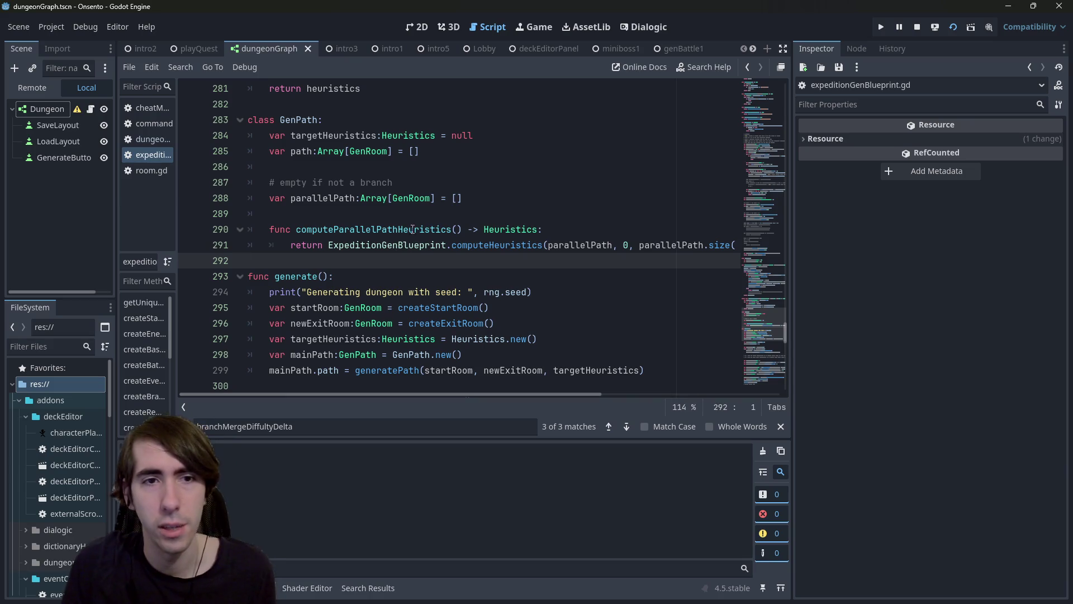
{"action": "key", "text": "F5"}
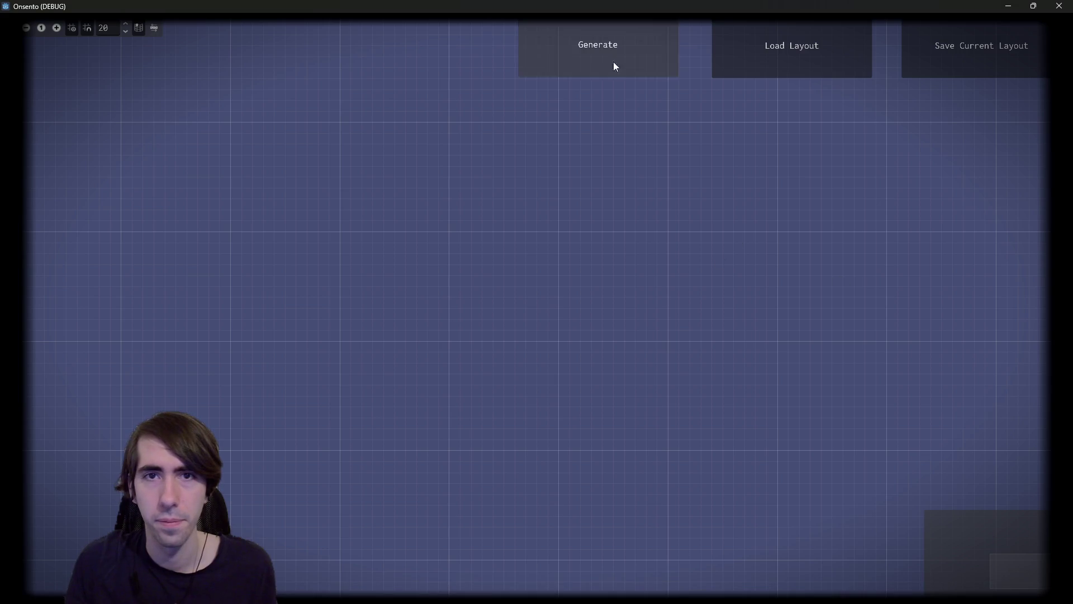
Step: Generate a dungeon, remove the line 323 breakpoint, resume, regenerate the room graph, then close the game
{"action": "left_click", "coordinate": [613, 62]}
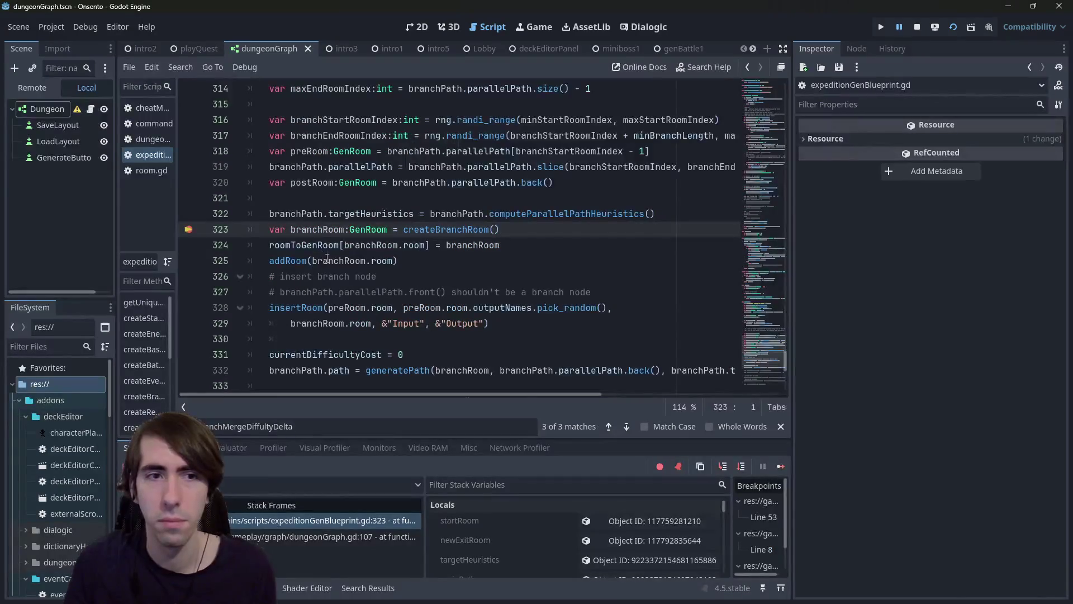
{"action": "left_click", "coordinate": [195, 225]}
{"action": "left_click", "coordinate": [778, 466]}
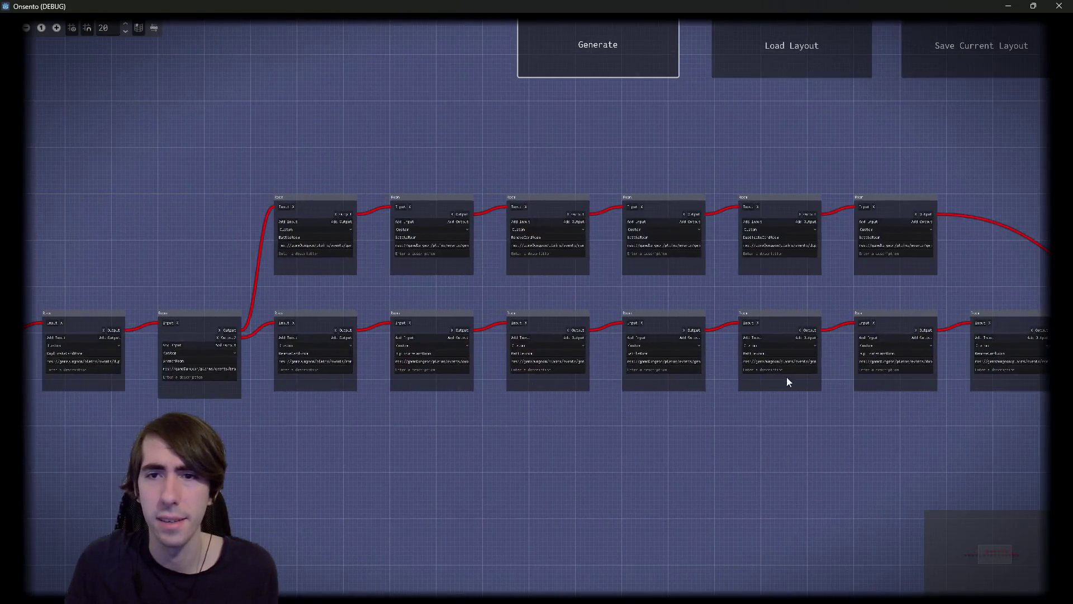
{"action": "scroll", "coordinate": [341, 285], "scroll_direction": "up", "scroll_amount": 4}
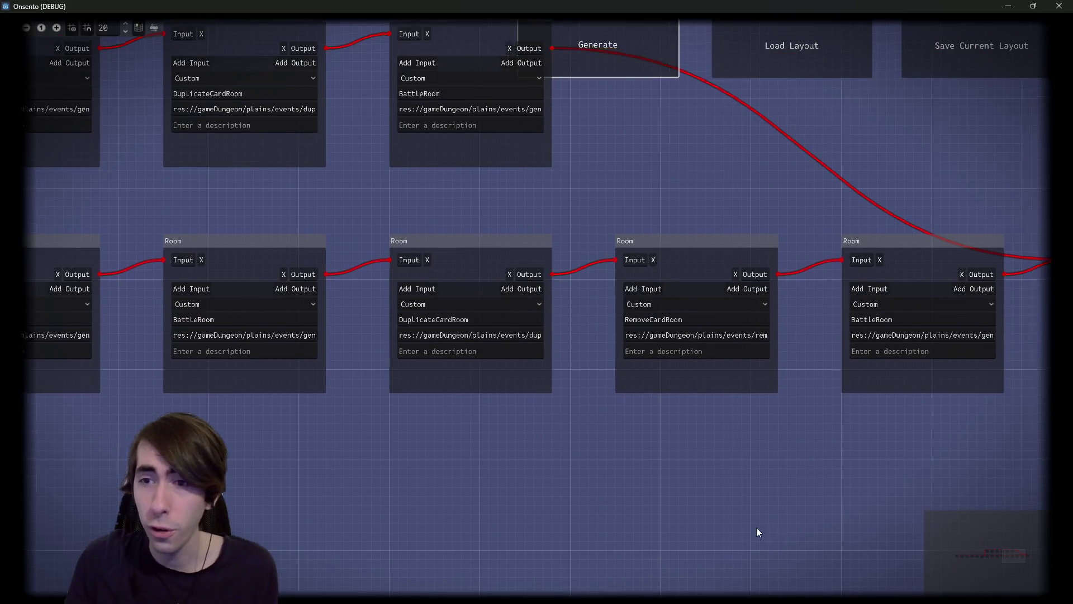
{"action": "left_click", "coordinate": [617, 45]}
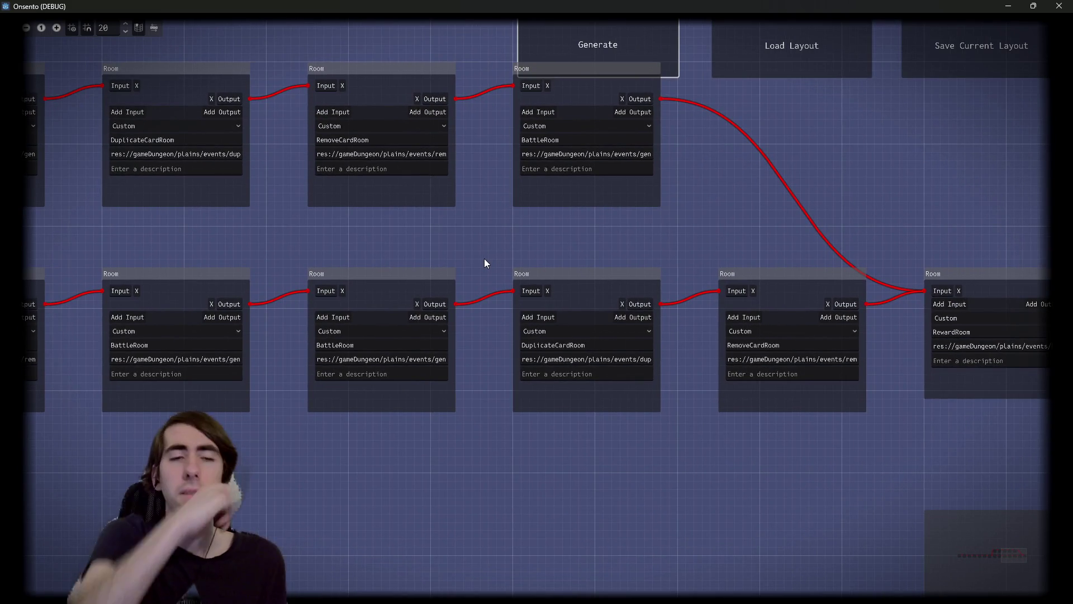
{"action": "left_click", "coordinate": [1059, 5]}
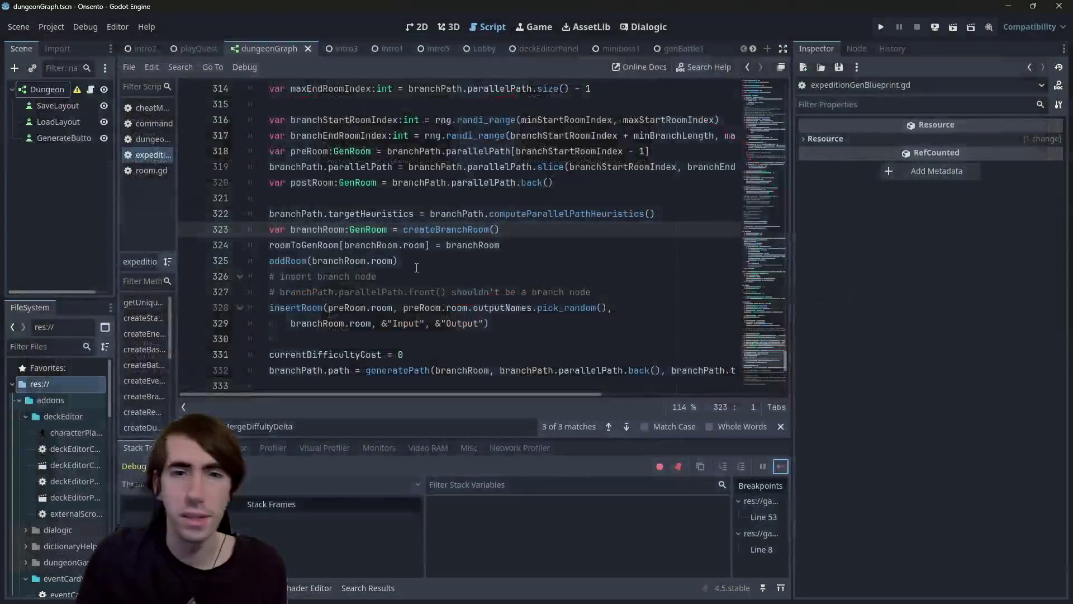
Step: Start a debug print on new line 321 labelled "ParallelPath nbNodes: "
{"action": "scroll", "coordinate": [431, 250], "scroll_direction": "down", "scroll_amount": 2}
{"action": "scroll", "coordinate": [442, 246], "scroll_direction": "up", "scroll_amount": 2}
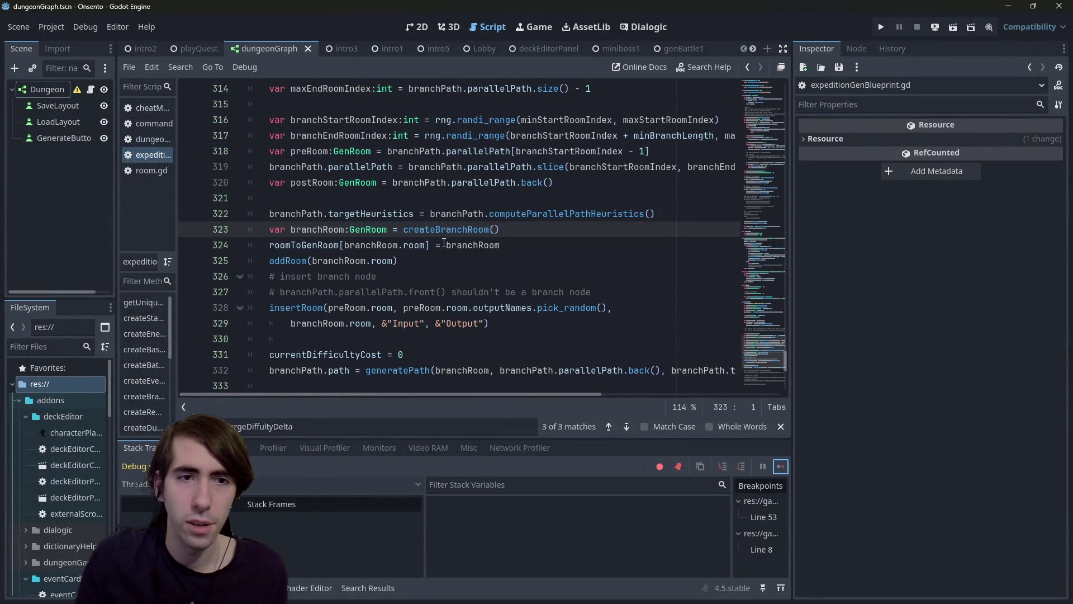
{"action": "scroll", "coordinate": [444, 244], "scroll_direction": "down", "scroll_amount": 3}
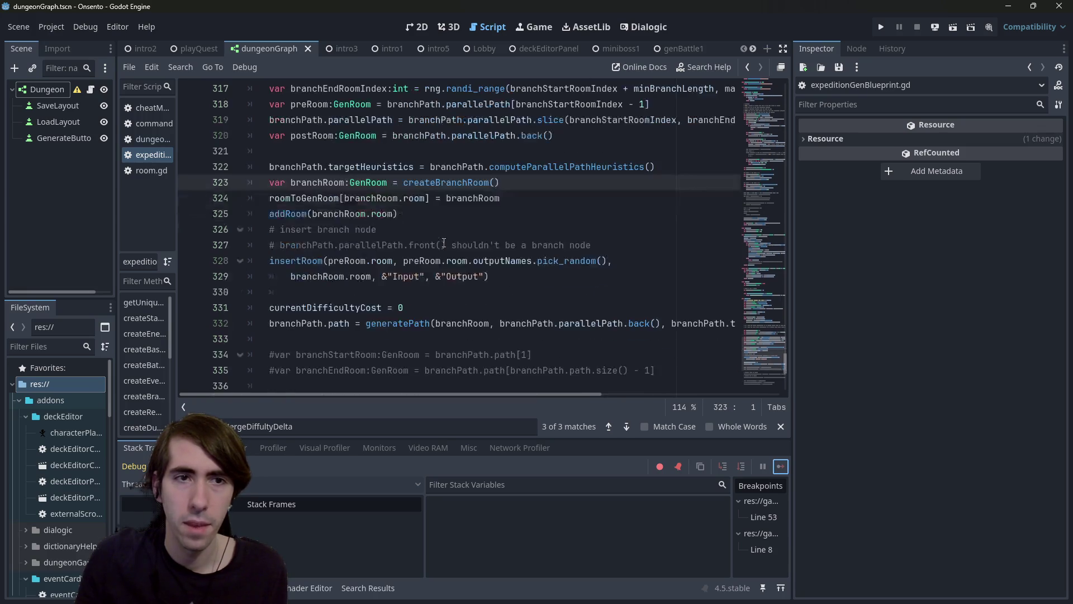
{"action": "scroll", "coordinate": [444, 243], "scroll_direction": "up", "scroll_amount": 5}
{"action": "scroll", "coordinate": [444, 243], "scroll_direction": "down", "scroll_amount": 1}
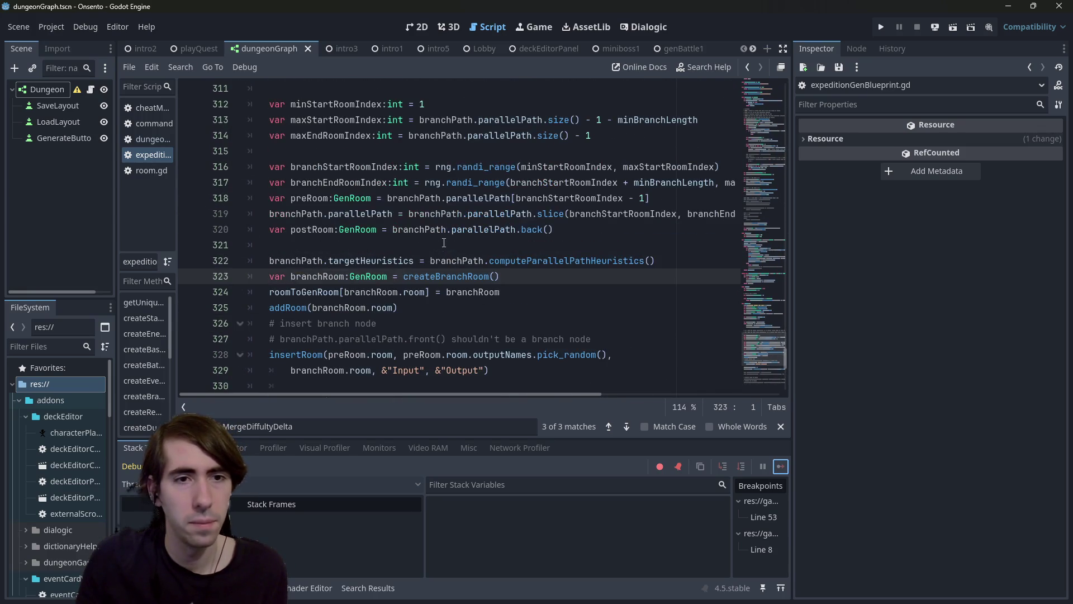
{"action": "scroll", "coordinate": [444, 243], "scroll_direction": "up", "scroll_amount": 3}
{"action": "scroll", "coordinate": [444, 242], "scroll_direction": "down", "scroll_amount": 3}
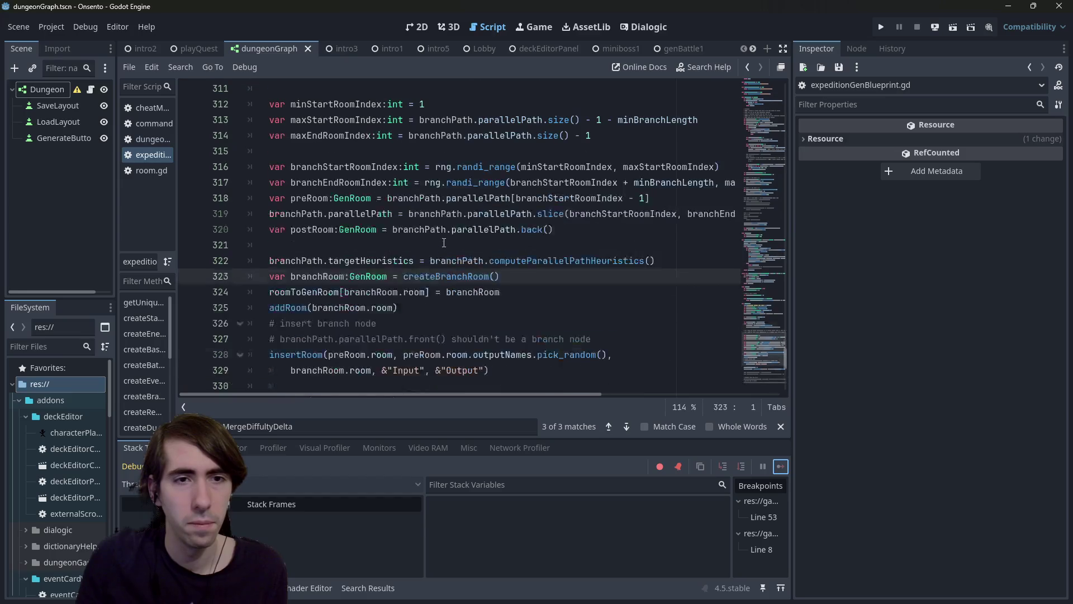
{"action": "double_click", "coordinate": [360, 213]}
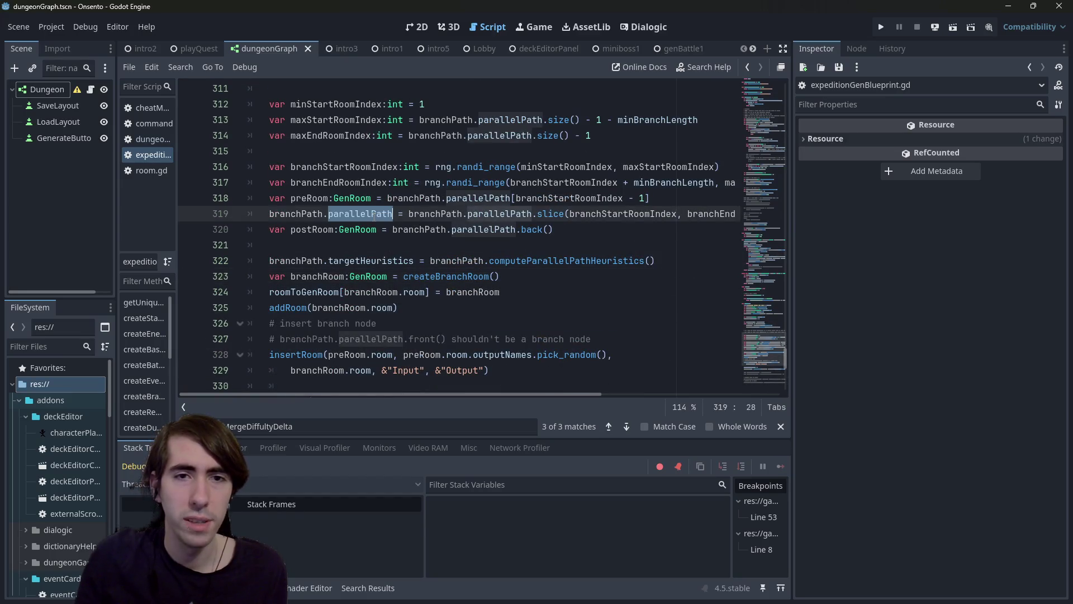
{"action": "left_click", "coordinate": [303, 241]}
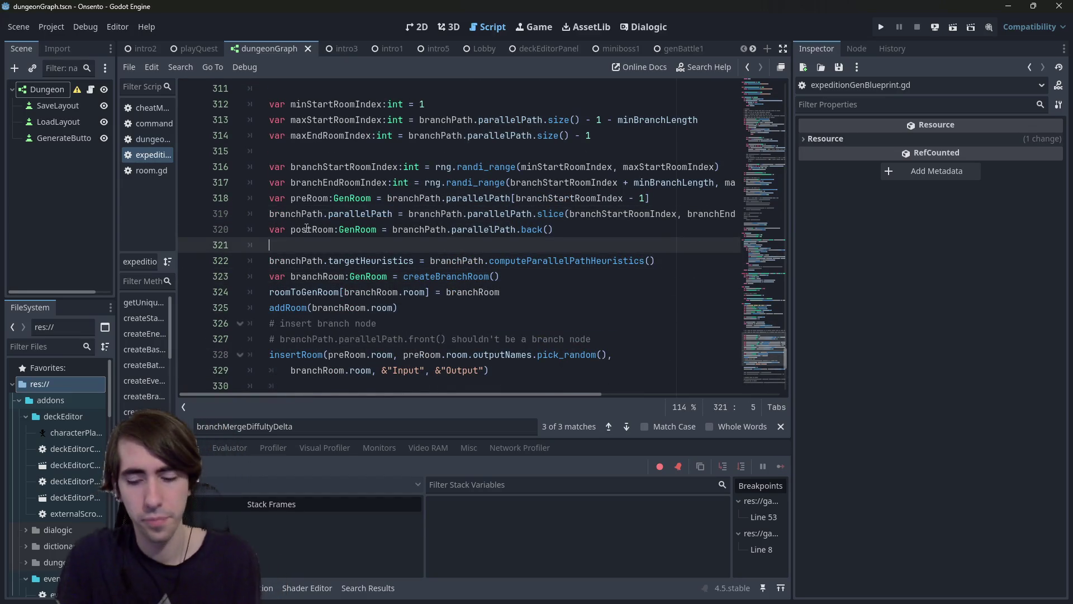
{"action": "key", "text": "Return"}
{"action": "key", "text": "Up"}
{"action": "type", "text": "print("}
{"action": "type", "text": "\"Paa"}
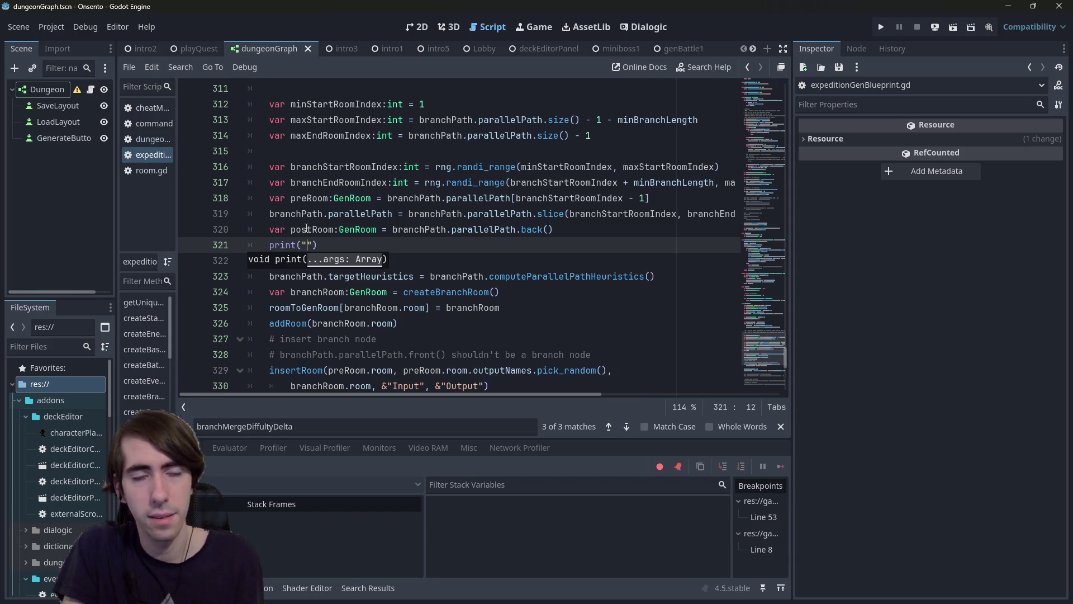
{"action": "key", "text": "BackSpace"}
{"action": "type", "text": "rallelPath"}
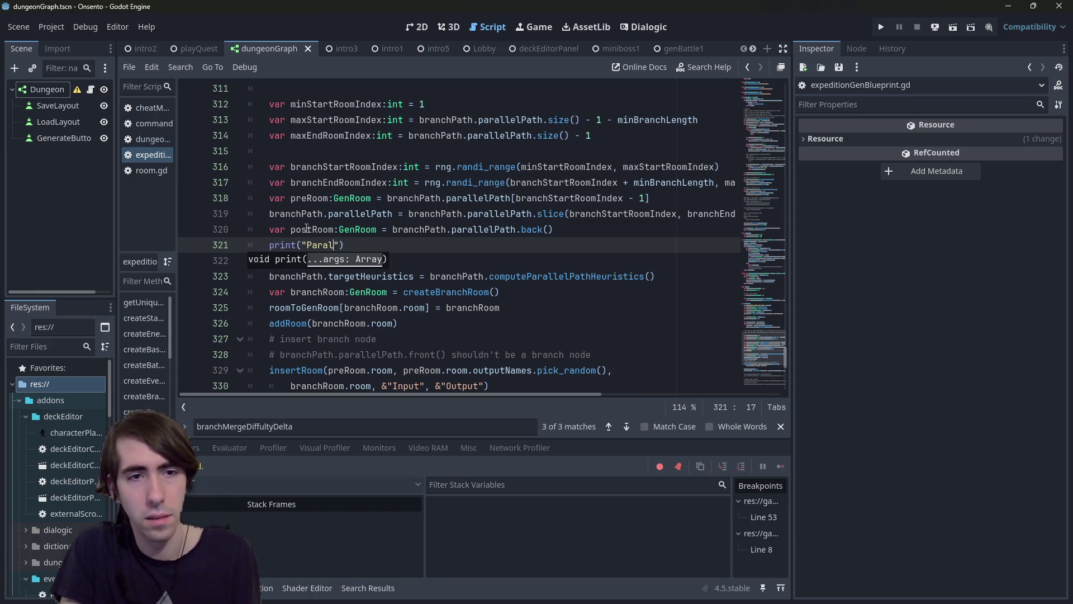
{"action": "type", "text": " nbNodes: "}
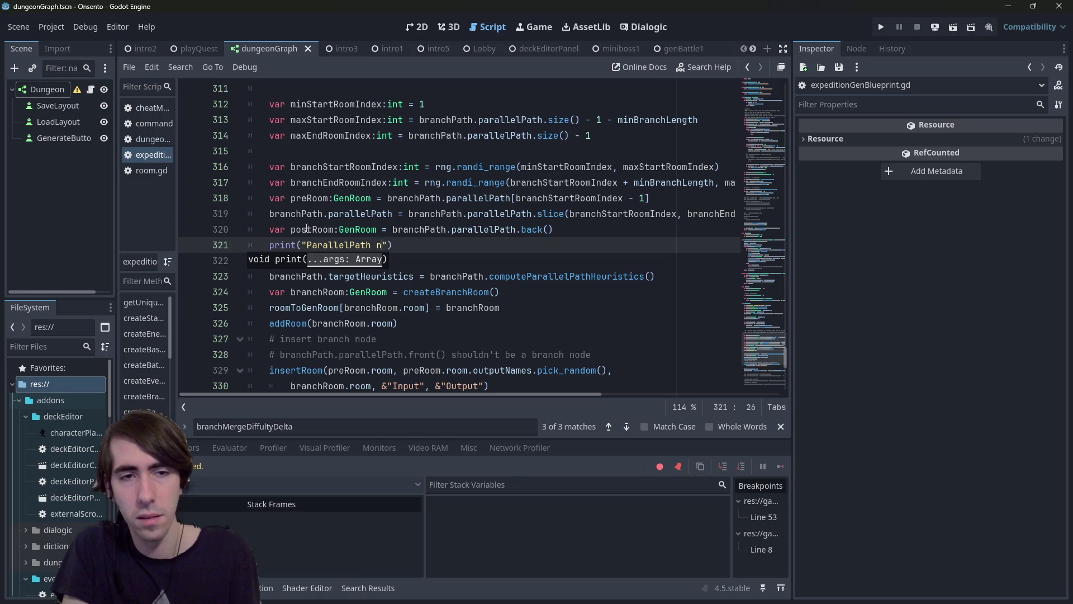
{"action": "type", "text": "\","}
Step: Complete the print with branchPath.parallelPath.size() as its second argument
{"action": "left_click_drag", "start_coordinate": [270, 215], "coordinate": [393, 214]}
{"action": "key", "text": "ctrl+c"}
{"action": "left_click", "coordinate": [441, 245]}
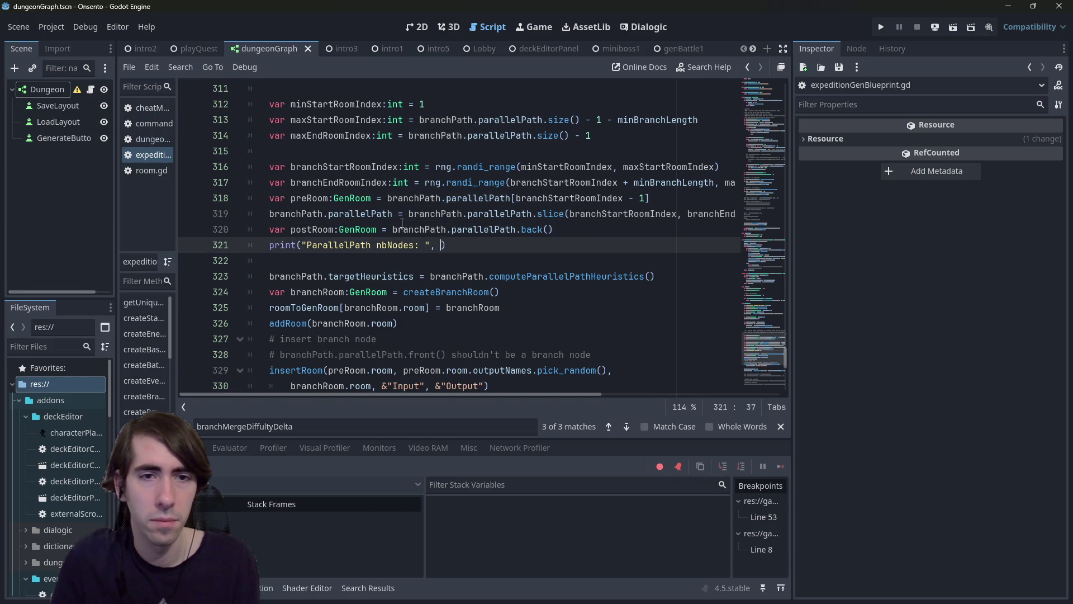
{"action": "key", "text": "ctrl+v"}
{"action": "type", "text": ".size"}
{"action": "key", "text": "Return"}
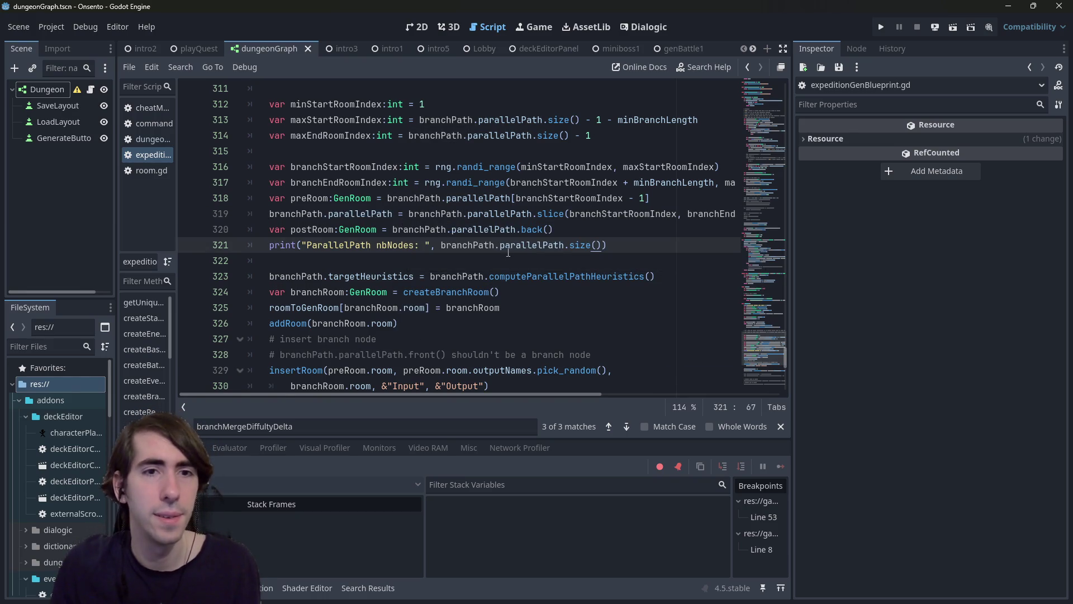
Step: Set a breakpoint on line 325 and run the game again
{"action": "scroll", "coordinate": [496, 245], "scroll_direction": "up", "scroll_amount": 3}
{"action": "scroll", "coordinate": [577, 272], "scroll_direction": "down", "scroll_amount": 2}
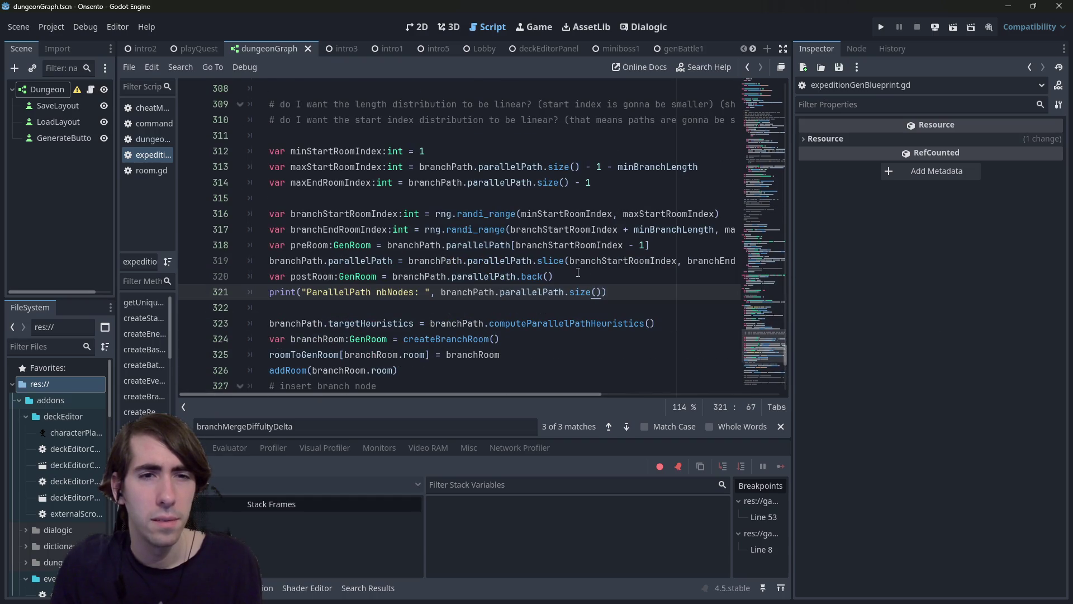
{"action": "scroll", "coordinate": [192, 296], "scroll_direction": "down", "scroll_amount": 3}
{"action": "left_click", "coordinate": [189, 214]}
{"action": "left_click_drag", "start_coordinate": [441, 151], "coordinate": [249, 214]}
{"action": "left_click", "coordinate": [953, 27]}
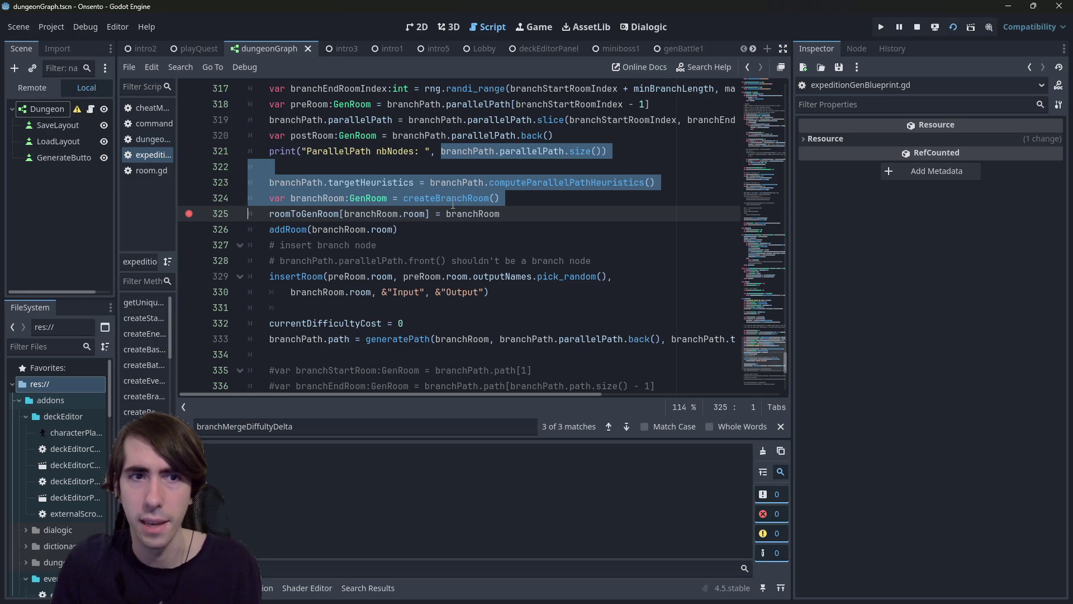
Step: Run the game and generate a dungeon, pausing at the line 325 breakpoint
{"action": "left_click", "coordinate": [446, 197]}
{"action": "double_click", "coordinate": [382, 183]}
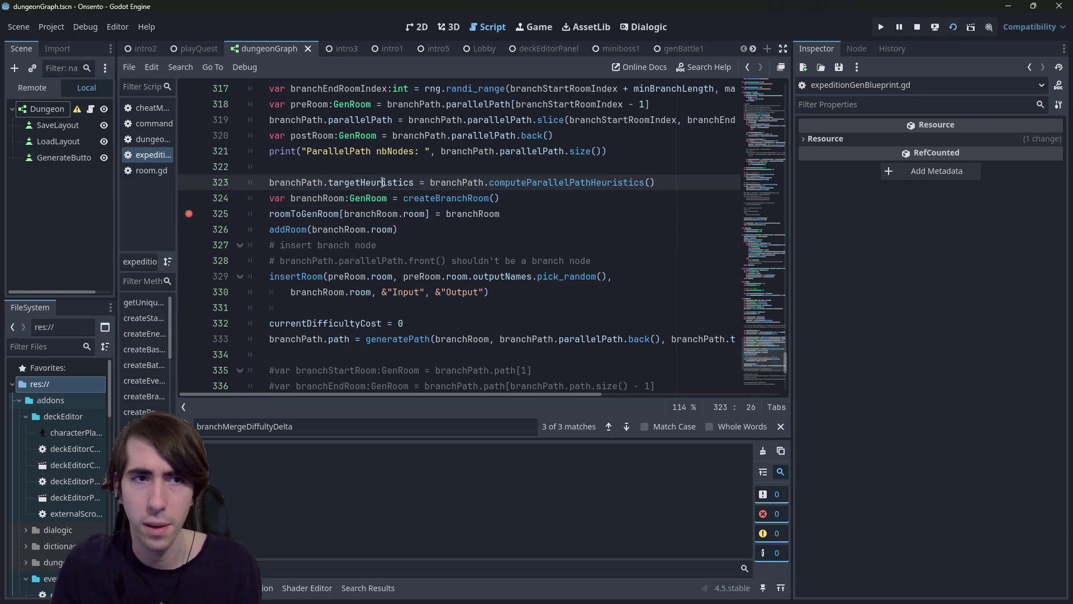
{"action": "double_click", "coordinate": [322, 182]}
{"action": "scroll", "coordinate": [330, 198], "scroll_direction": "up", "scroll_amount": 2}
{"action": "scroll", "coordinate": [672, 310], "scroll_direction": "down", "scroll_amount": 1}
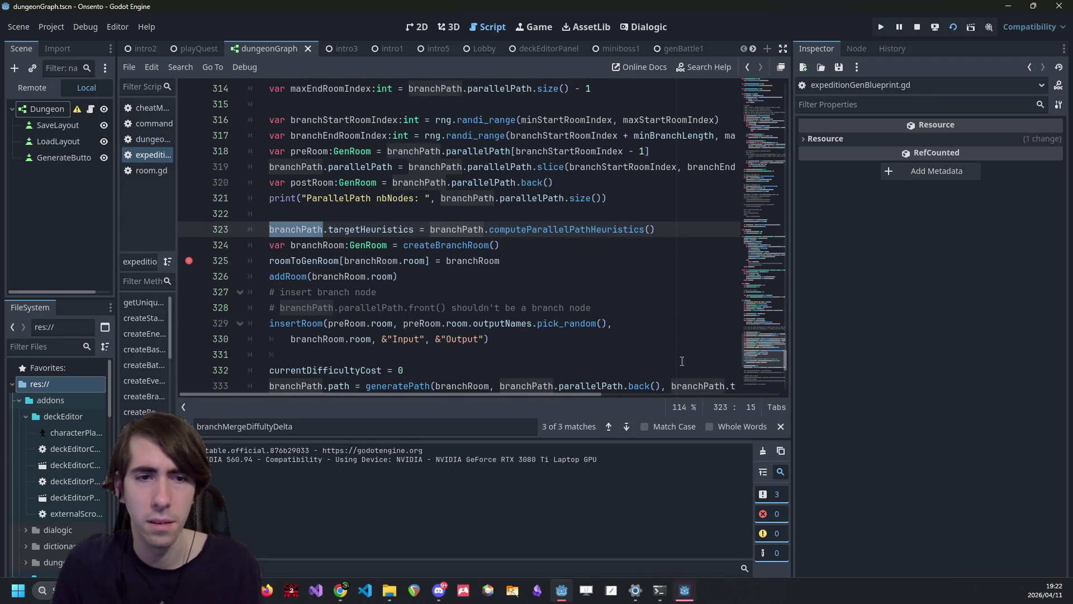
{"action": "left_click", "coordinate": [685, 589]}
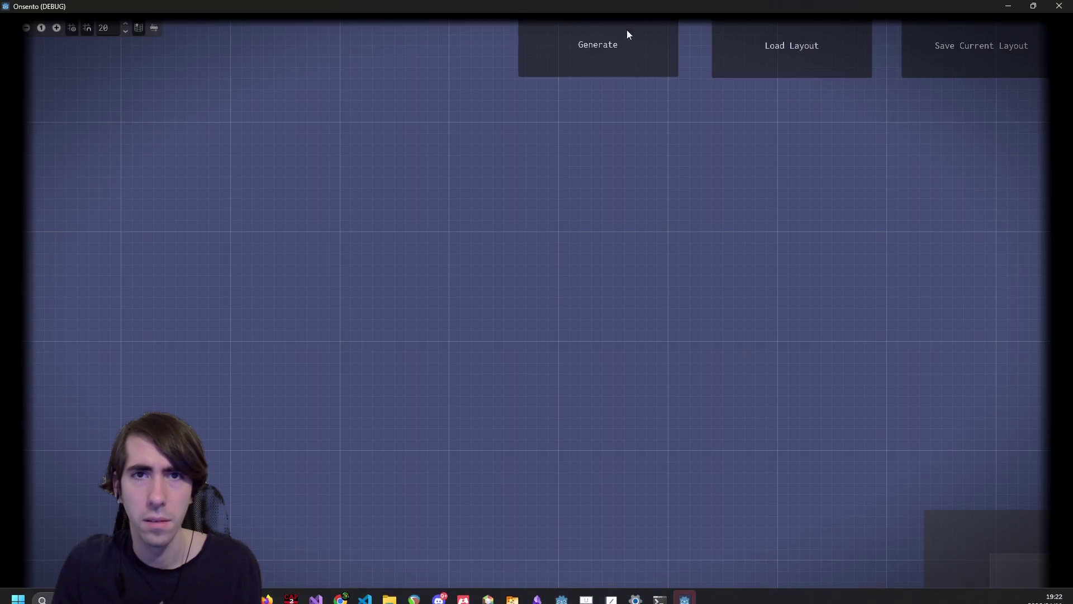
{"action": "left_click", "coordinate": [632, 26]}
Step: Inspect targetHeuristics (battle 5.0, event 2.0) across several generate-and-resume runs
{"action": "scroll", "coordinate": [396, 256], "scroll_direction": "down", "scroll_amount": 6}
{"action": "scroll", "coordinate": [369, 235], "scroll_direction": "up", "scroll_amount": 14}
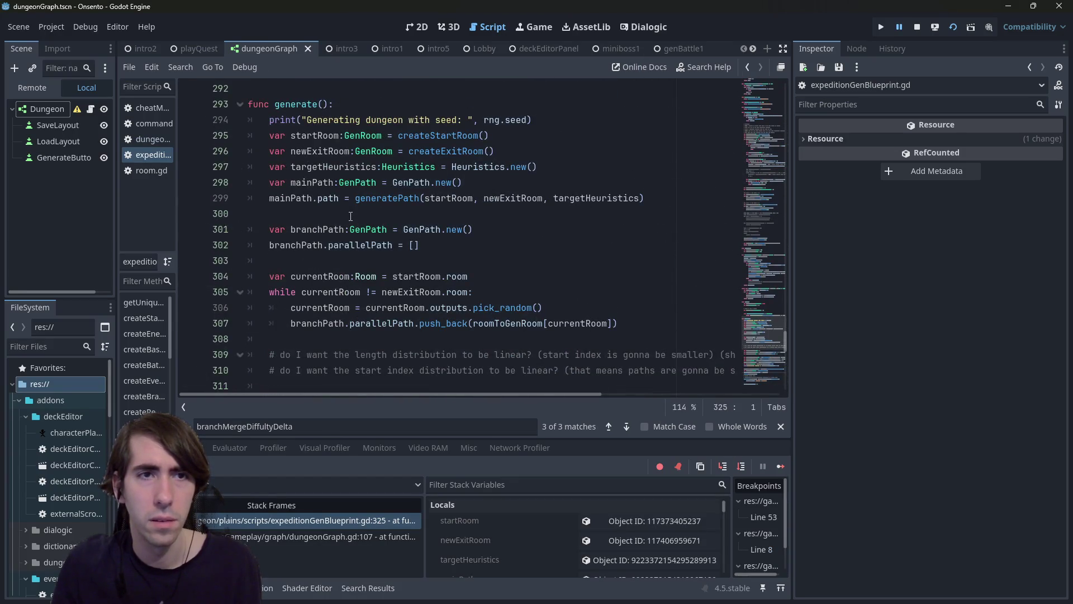
{"action": "scroll", "coordinate": [351, 217], "scroll_direction": "down", "scroll_amount": 6}
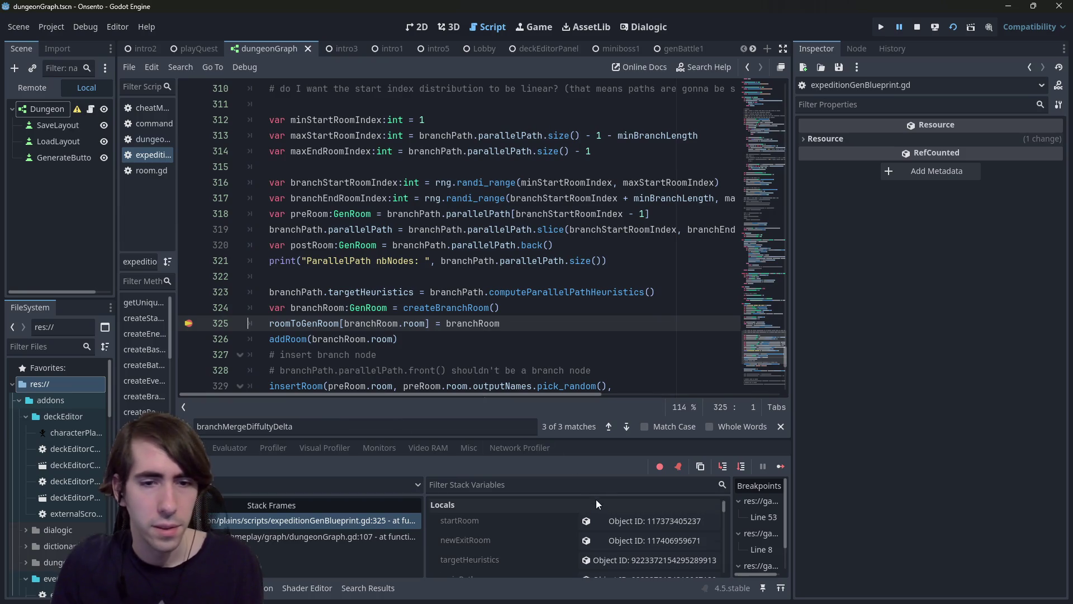
{"action": "left_click", "coordinate": [648, 550]}
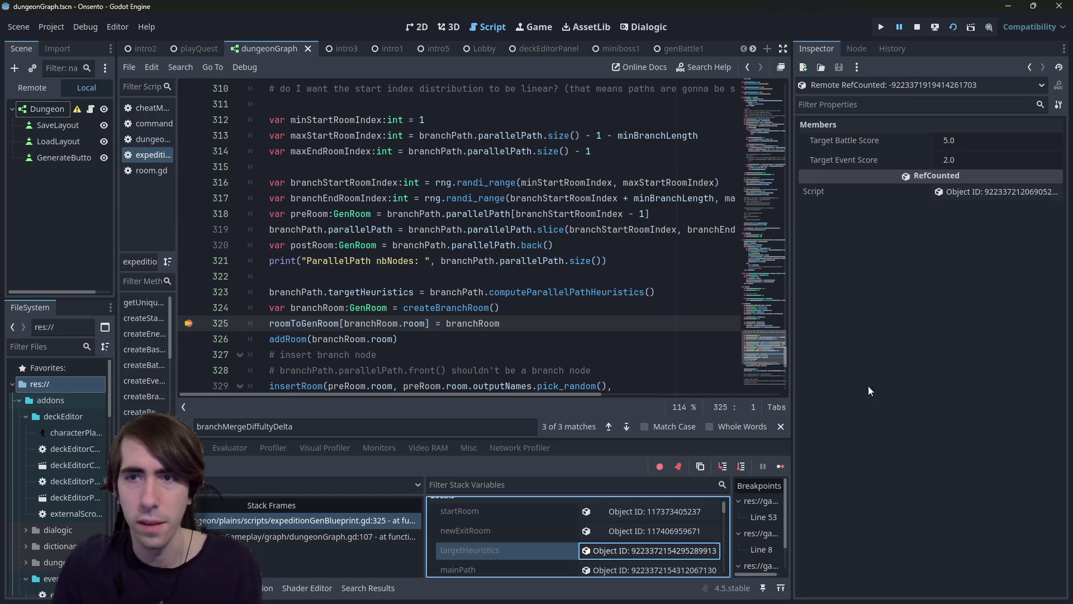
{"action": "left_click", "coordinate": [779, 467]}
{"action": "left_click", "coordinate": [605, 36]}
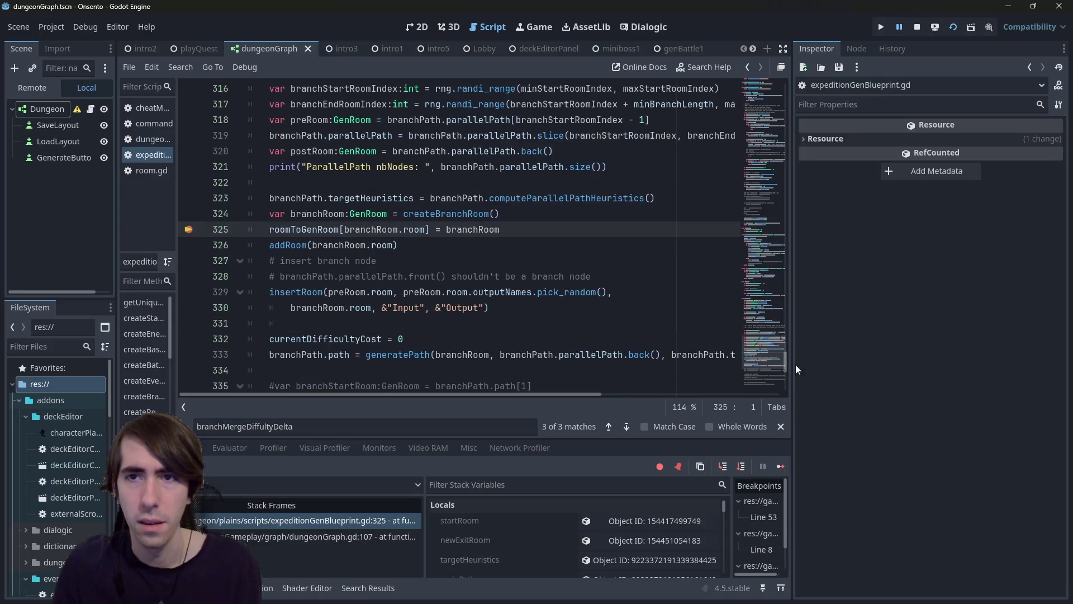
{"action": "left_click", "coordinate": [656, 560]}
{"action": "left_click", "coordinate": [781, 466]}
{"action": "left_click", "coordinate": [617, 46]}
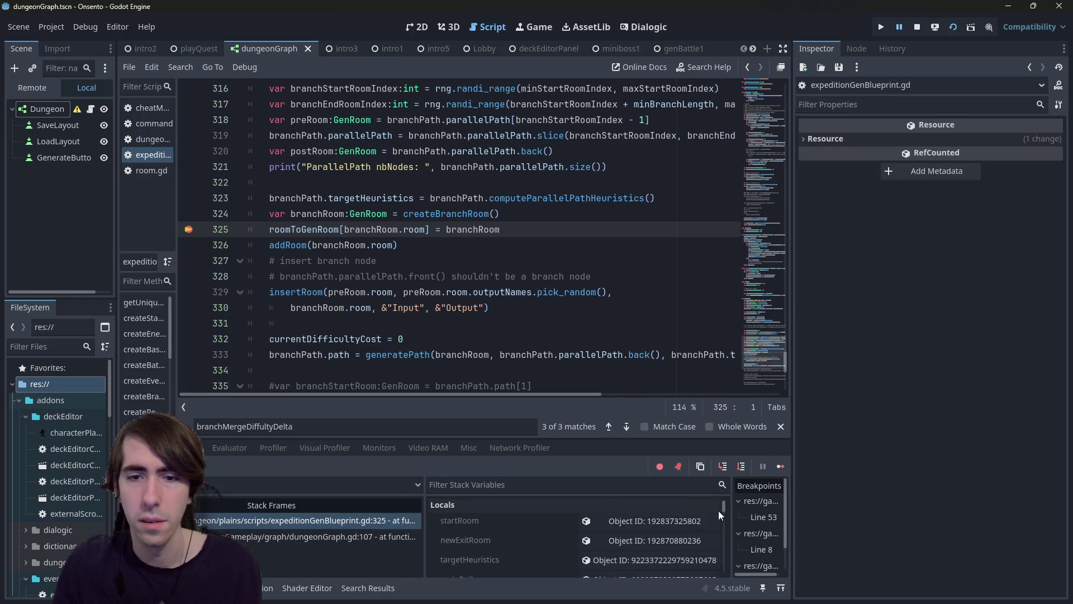
{"action": "left_click", "coordinate": [640, 559]}
{"action": "left_click", "coordinate": [774, 466]}
{"action": "left_click", "coordinate": [668, 28]}
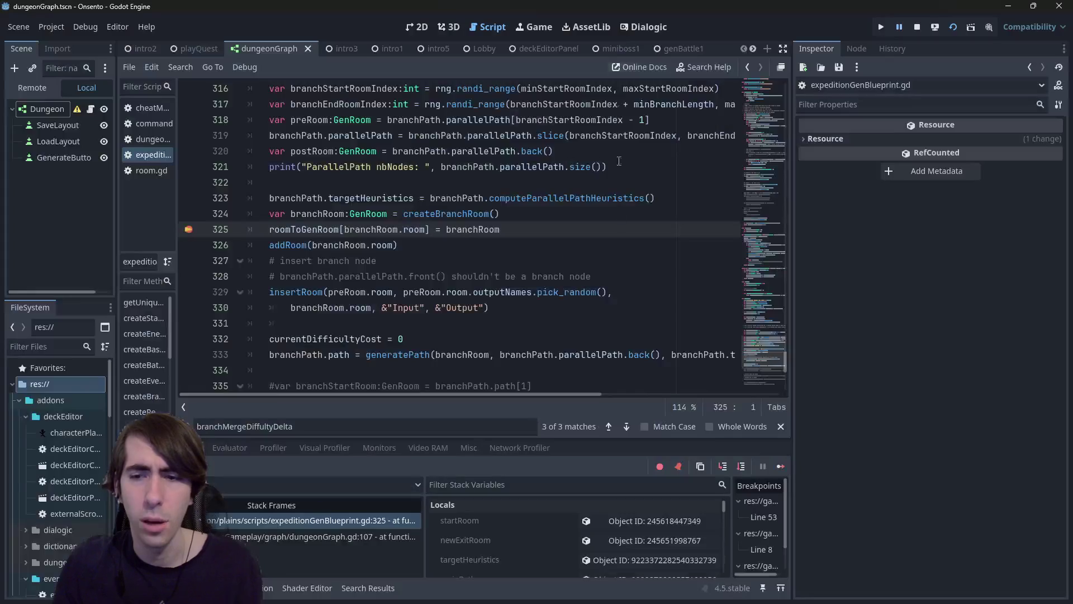
{"action": "left_click", "coordinate": [699, 559]}
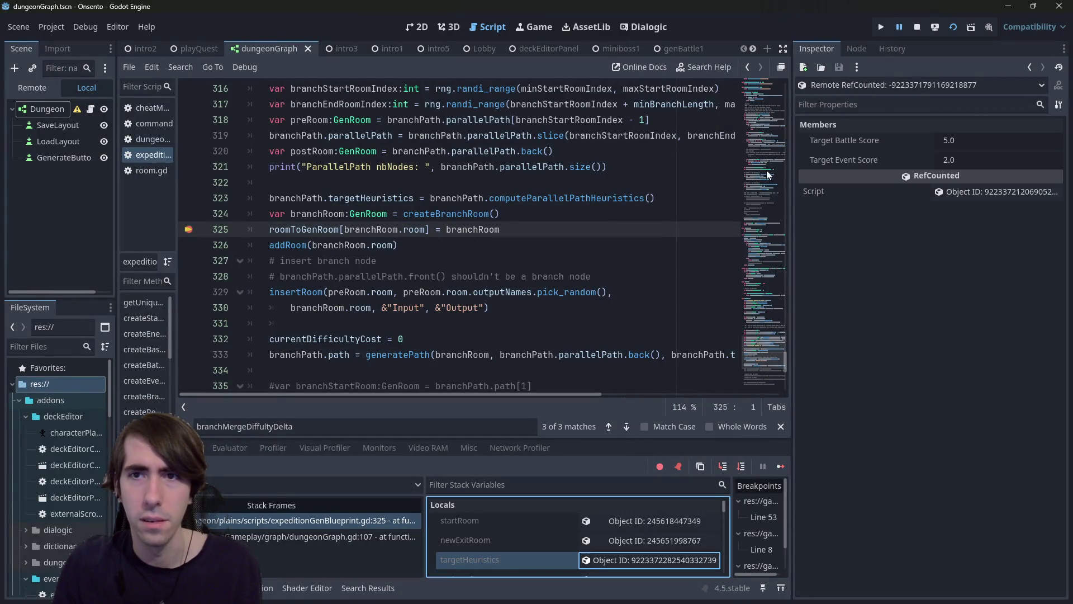
{"action": "left_click", "coordinate": [782, 466]}
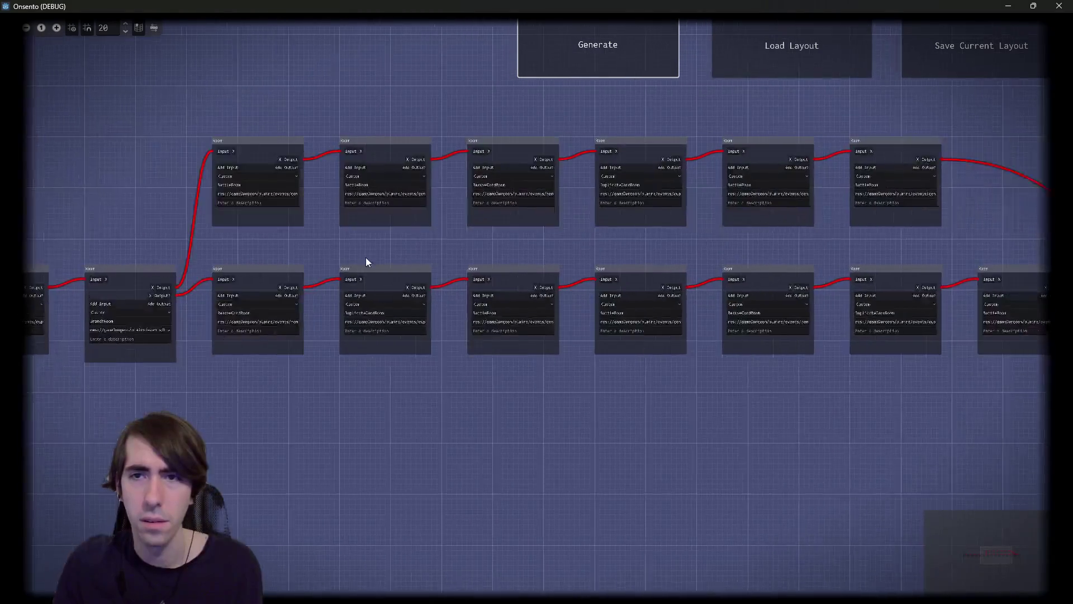
Step: Select the six top-row branch rooms in the game's graph, zoom, then close the game
{"action": "left_click_drag", "start_coordinate": [783, 182], "coordinate": [890, 213]}
{"action": "scroll", "coordinate": [297, 200], "scroll_direction": "up", "scroll_amount": 3}
{"action": "scroll", "coordinate": [295, 208], "scroll_direction": "up", "scroll_amount": 1}
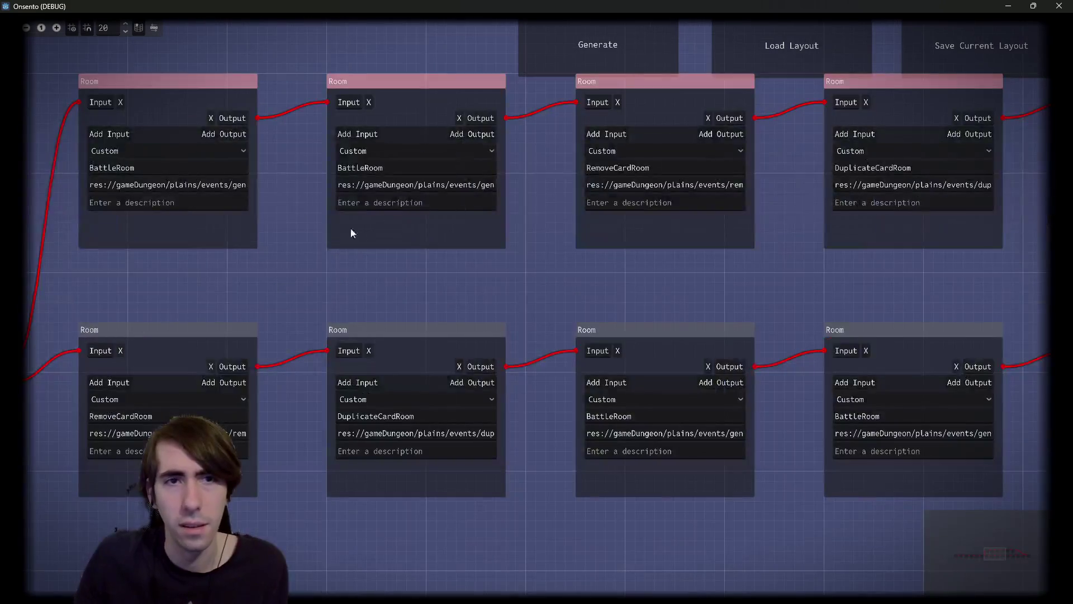
{"action": "scroll", "coordinate": [414, 298], "scroll_direction": "down", "scroll_amount": 3}
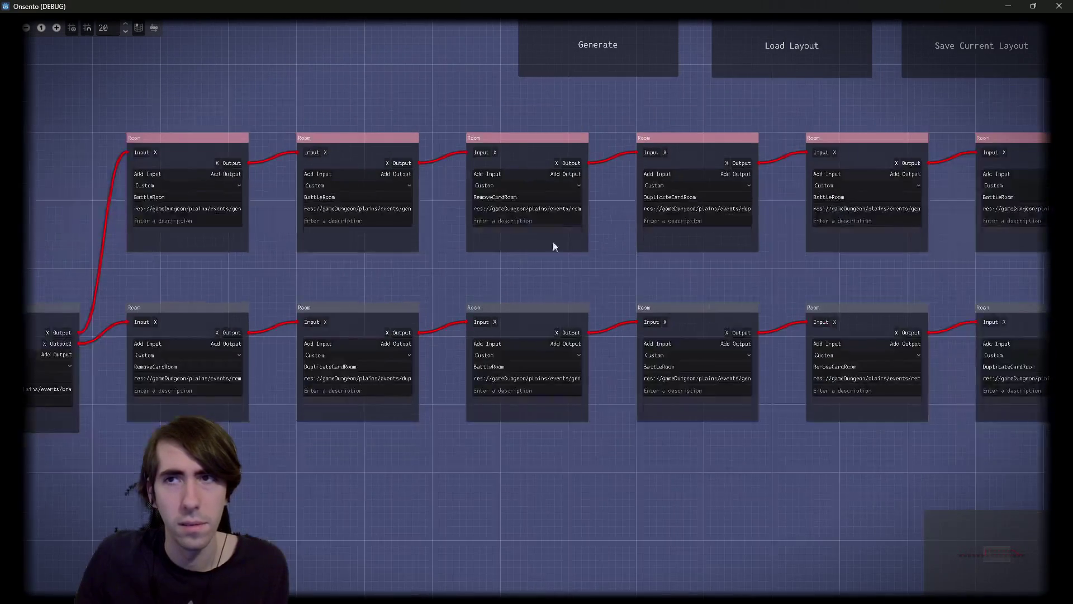
{"action": "left_click", "coordinate": [1059, 5]}
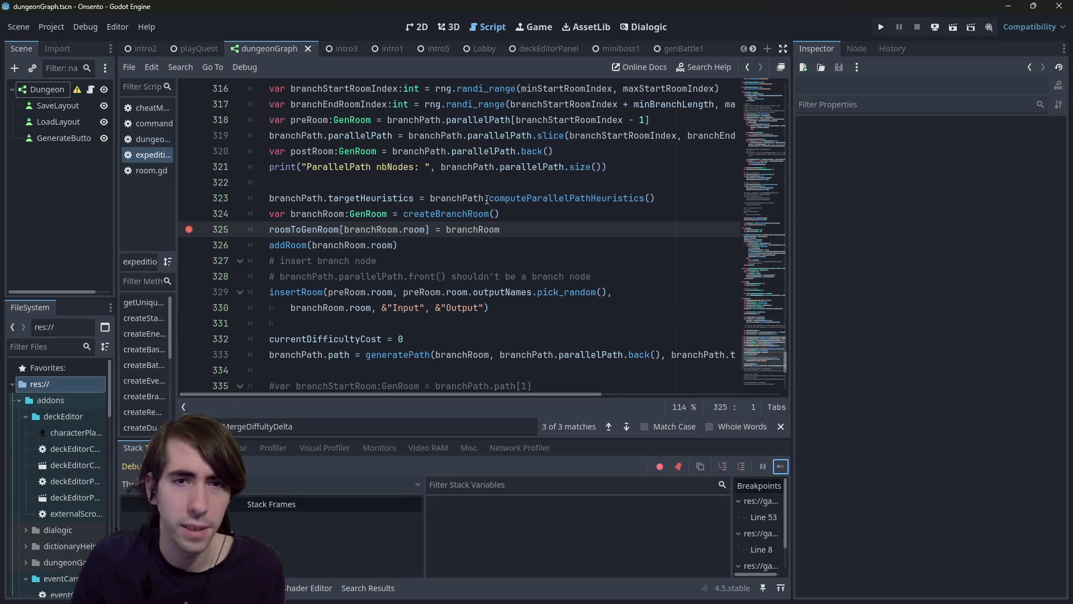
Step: Move the breakpoint from line 325 to 323, relaunch the game, and generate a dungeon
{"action": "left_click", "coordinate": [188, 230]}
{"action": "left_click", "coordinate": [189, 198]}
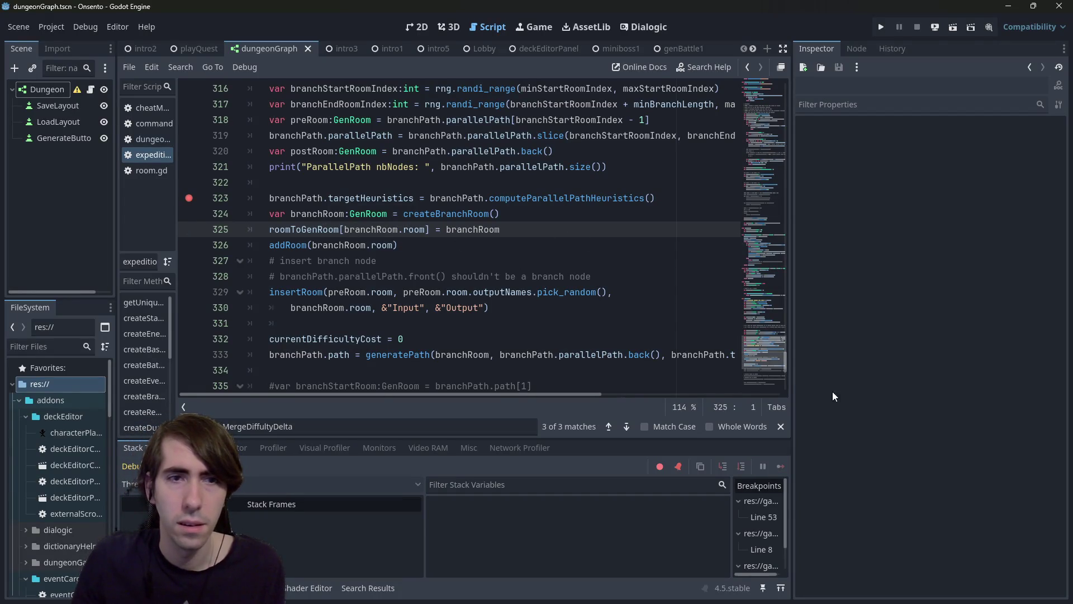
{"action": "left_click", "coordinate": [953, 28]}
{"action": "double_click", "coordinate": [527, 199]}
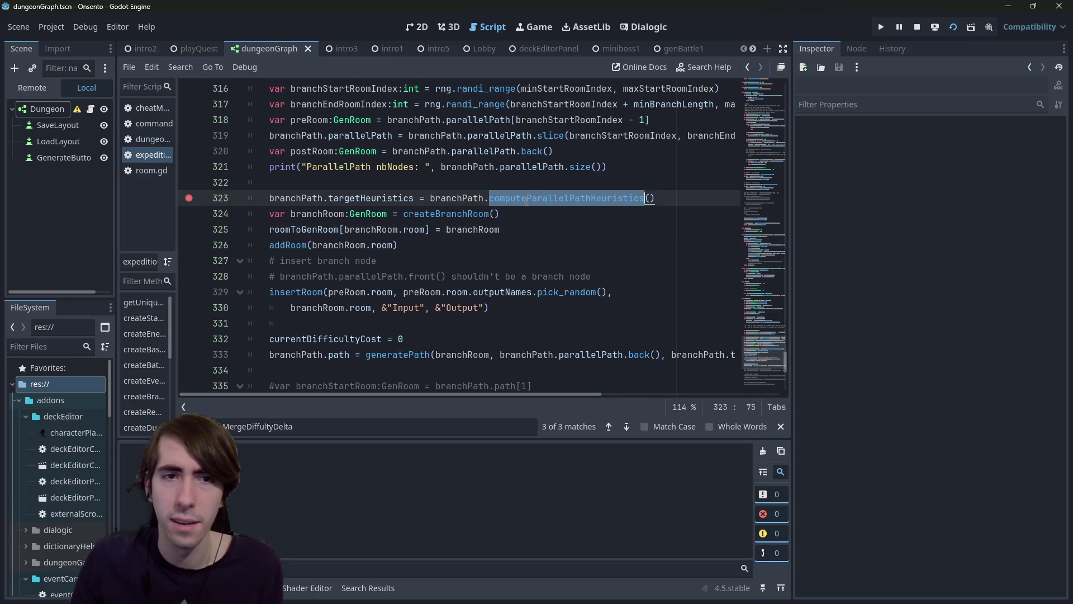
{"action": "double_click", "coordinate": [450, 197]}
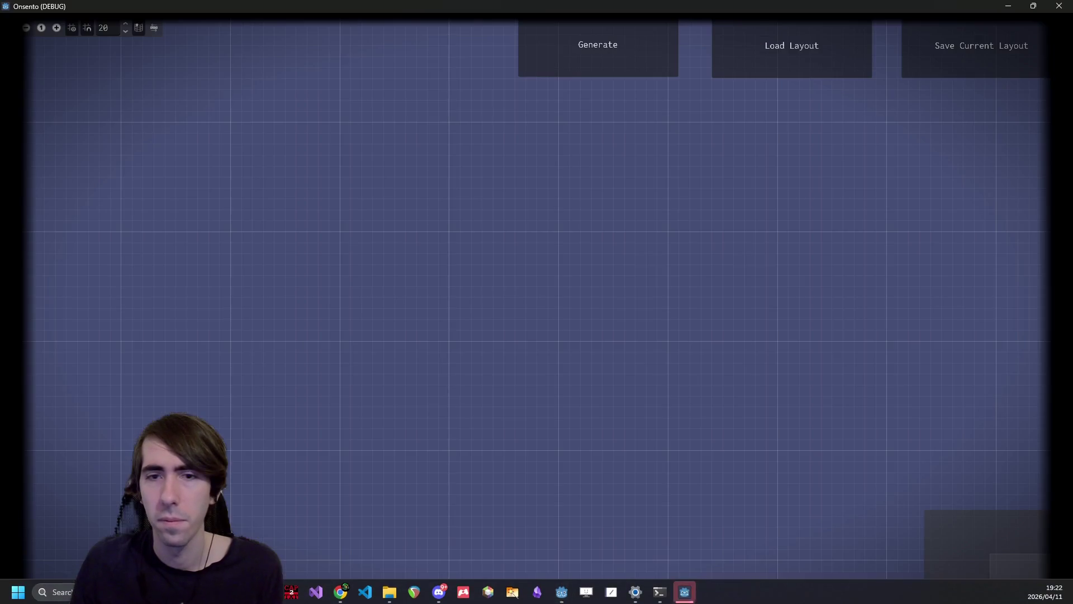
{"action": "left_click", "coordinate": [653, 36]}
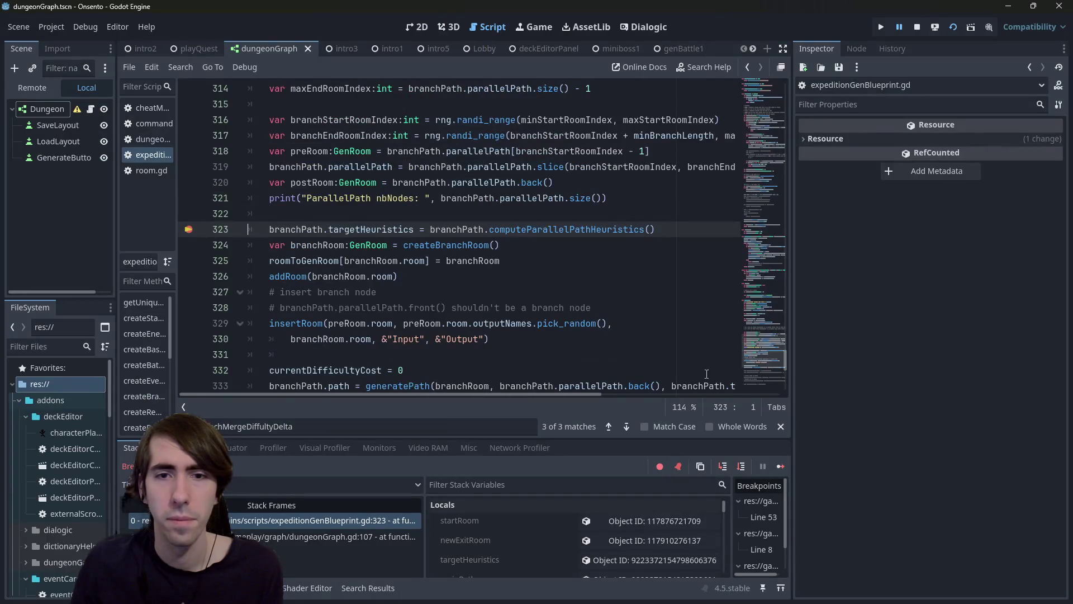
Step: Step into computeParallelPathHeuristics at line 291, confirm parallelPath holds four rooms, then step into computeHeuristics
{"action": "left_click", "coordinate": [722, 466]}
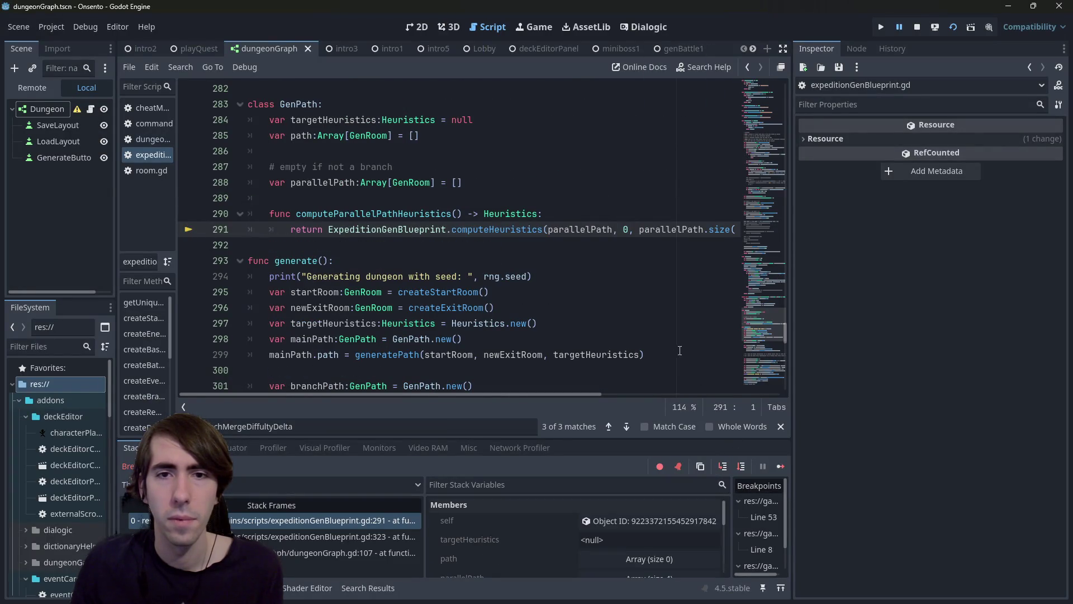
{"action": "mouse_move", "coordinate": [588, 227]}
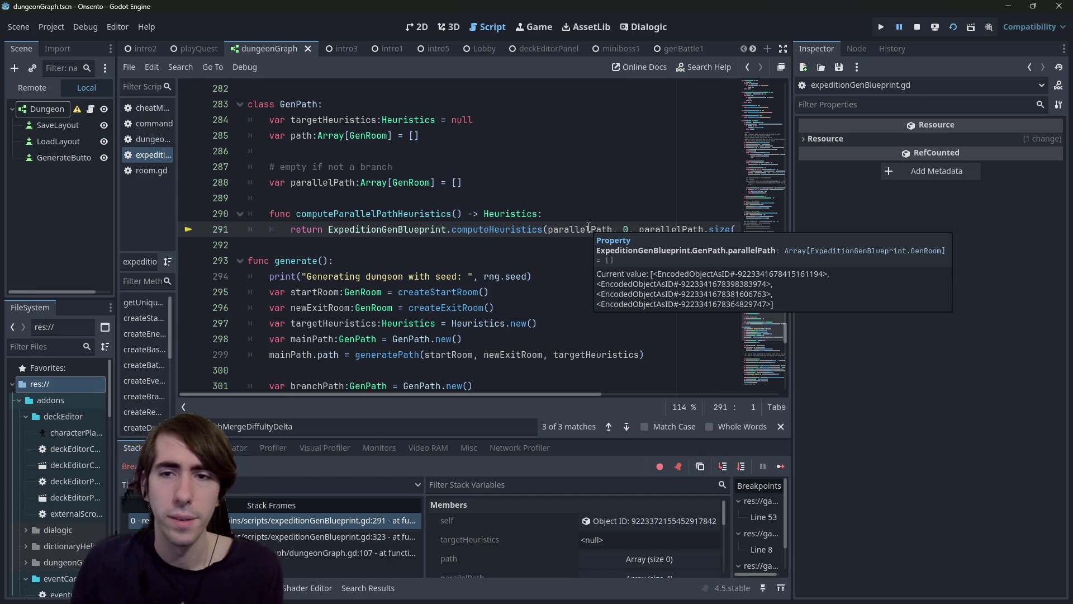
{"action": "left_click", "coordinate": [588, 228]}
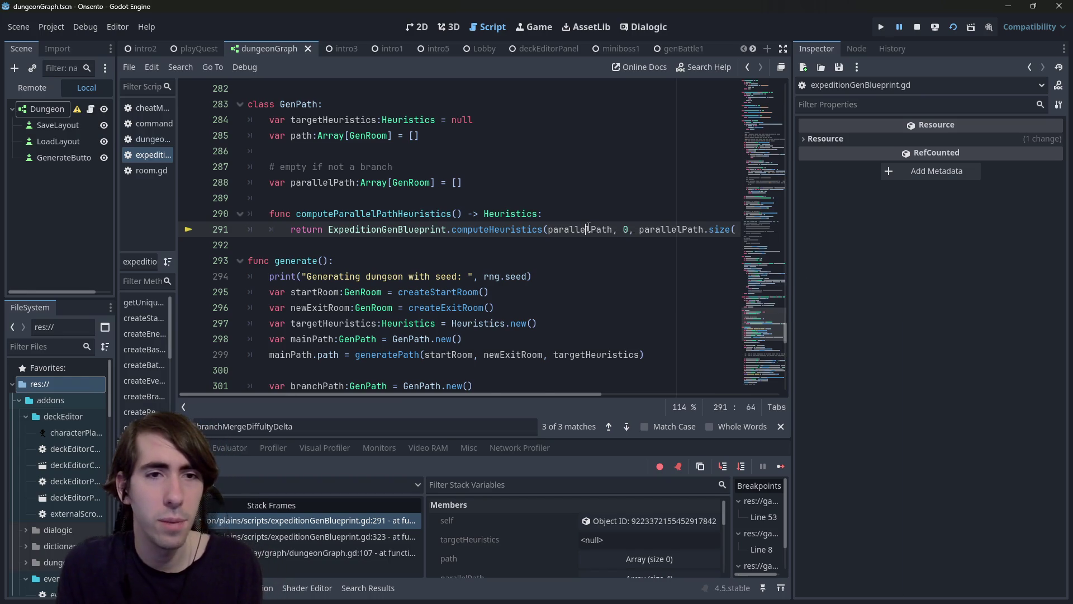
{"action": "key", "text": "alt+Left"}
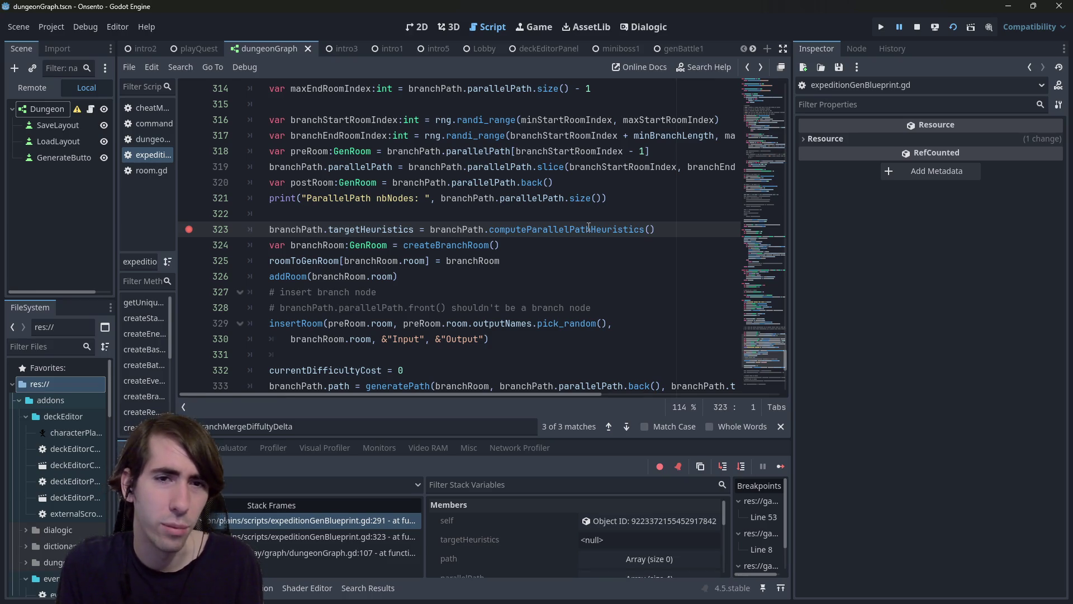
{"action": "double_click", "coordinate": [296, 229]}
{"action": "double_click", "coordinate": [312, 239]}
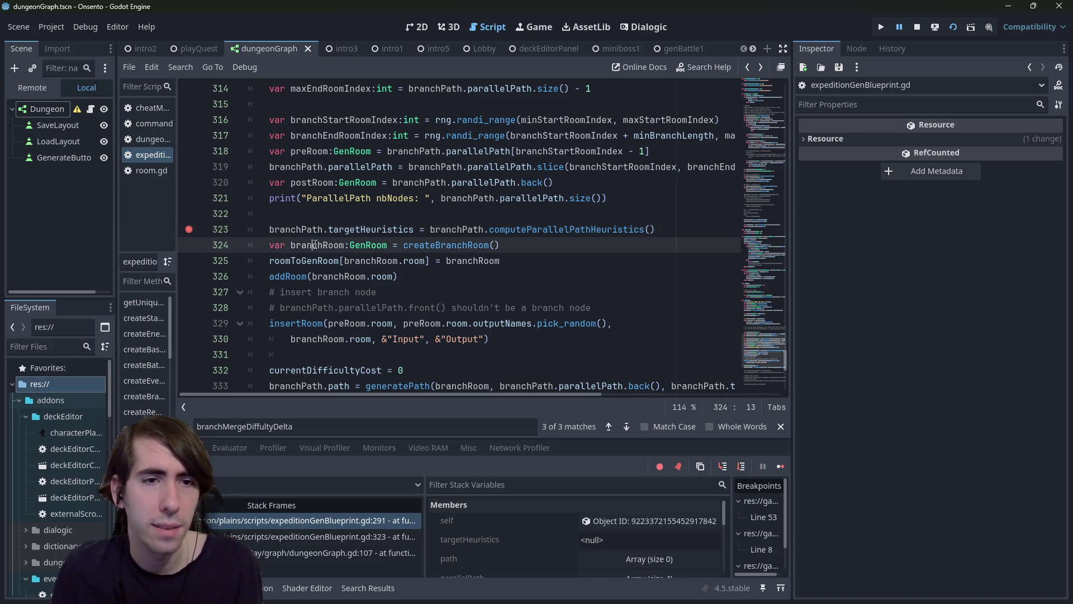
{"action": "scroll", "coordinate": [311, 236], "scroll_direction": "down", "scroll_amount": 2}
{"action": "scroll", "coordinate": [311, 236], "scroll_direction": "up", "scroll_amount": 2}
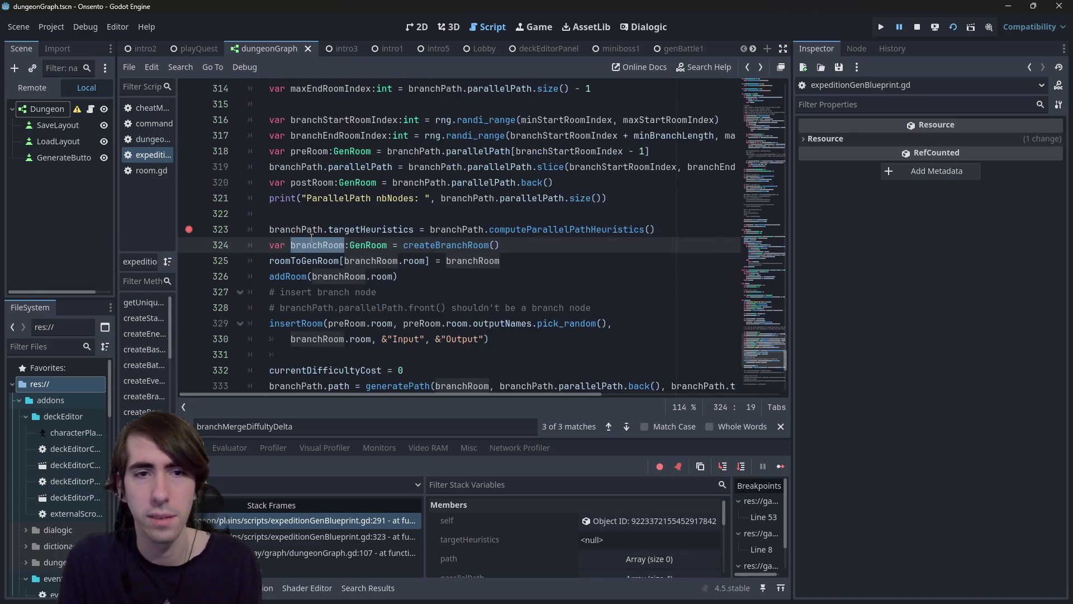
{"action": "key", "text": "alt+Left"}
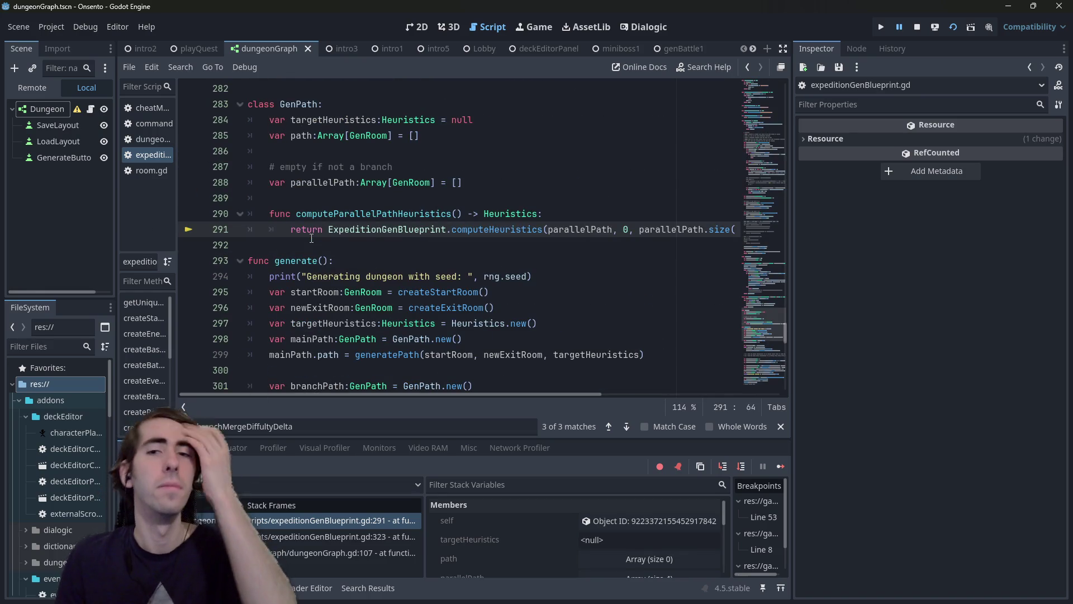
{"action": "mouse_move", "coordinate": [475, 394]}
{"action": "left_mouse_down"}
{"action": "mouse_move", "coordinate": [559, 391]}
{"action": "mouse_move", "coordinate": [460, 386]}
{"action": "left_mouse_up"}
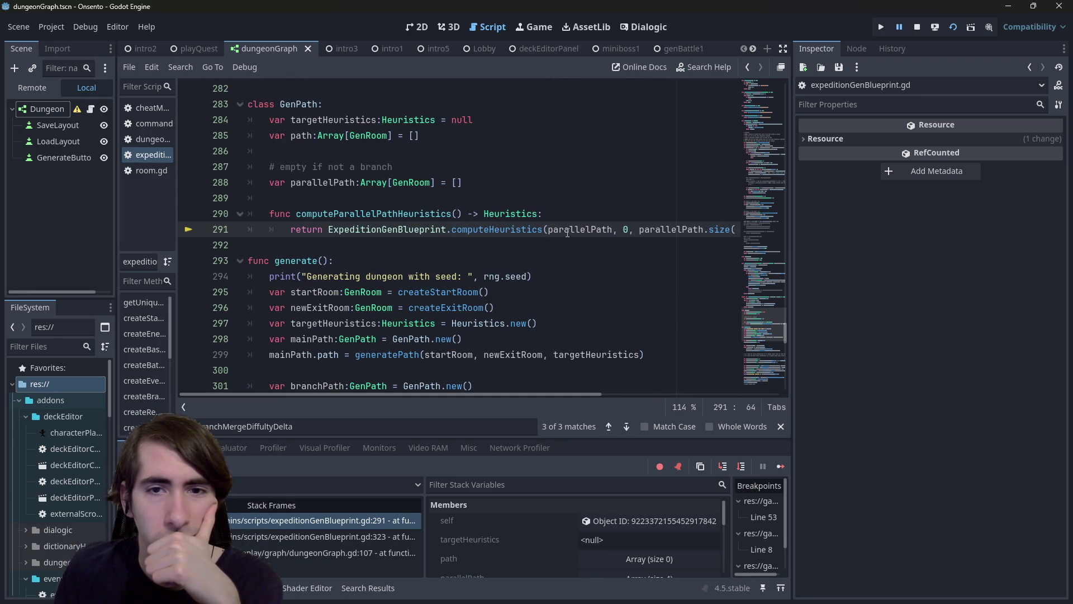
{"action": "mouse_move", "coordinate": [570, 231]}
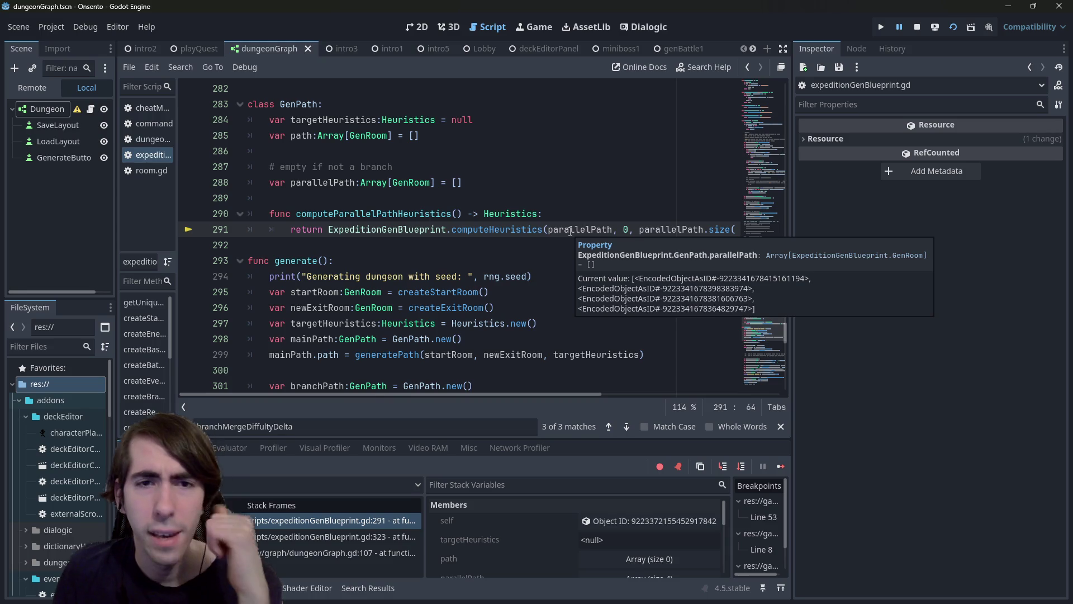
{"action": "left_click", "coordinate": [723, 466]}
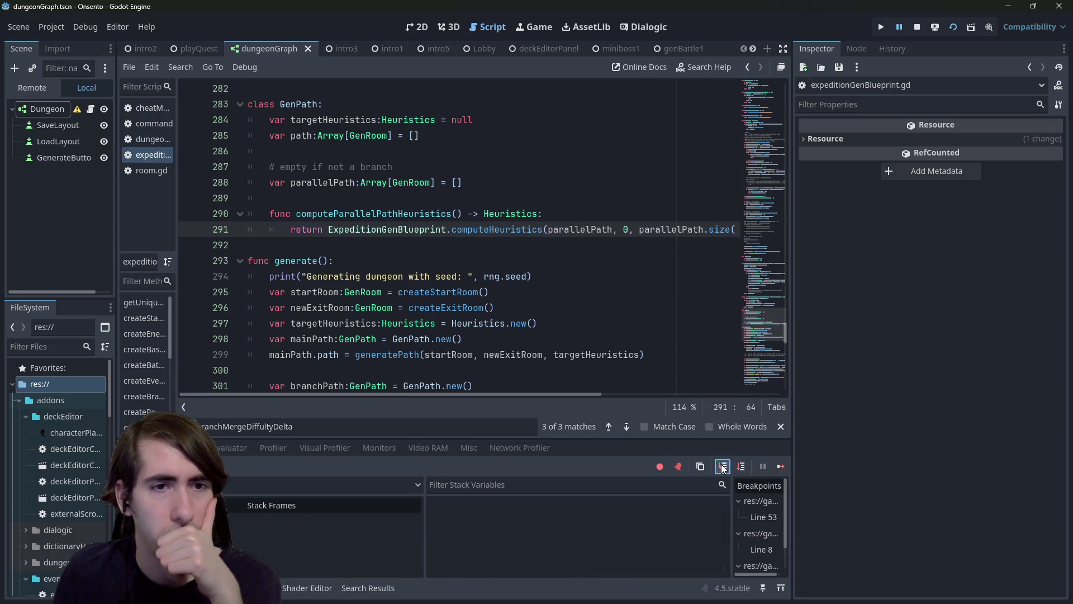
Step: Step to the loop on line 277 and review the start/end parameters and loop body
{"action": "left_click", "coordinate": [724, 466]}
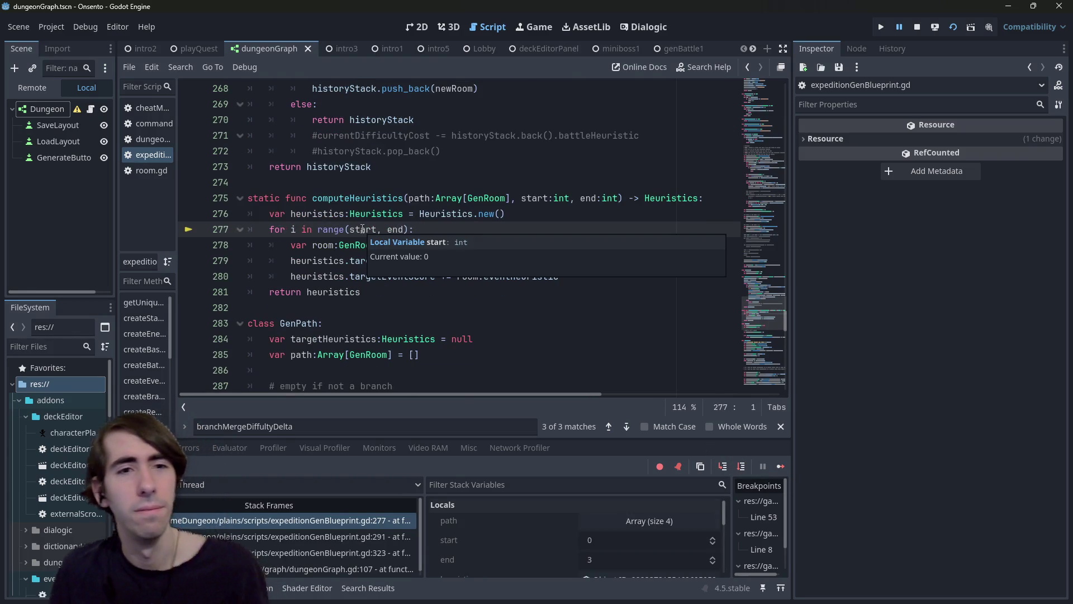
{"action": "left_click_drag", "start_coordinate": [394, 198], "coordinate": [596, 202]}
{"action": "triple_click", "coordinate": [446, 213]}
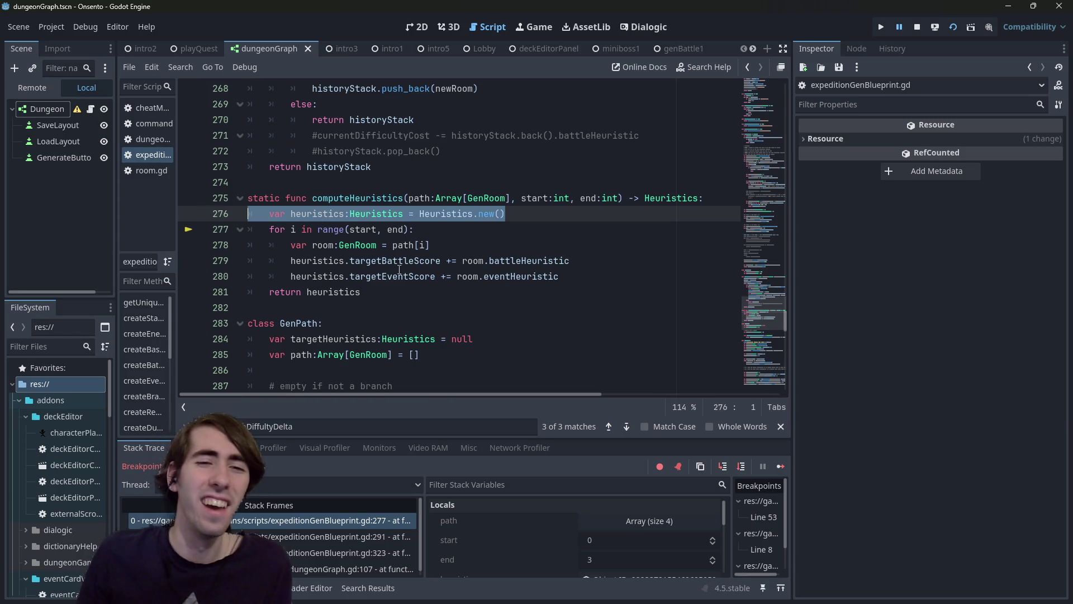
{"action": "left_click_drag", "start_coordinate": [361, 292], "coordinate": [229, 246]}
{"action": "left_click", "coordinate": [539, 262]}
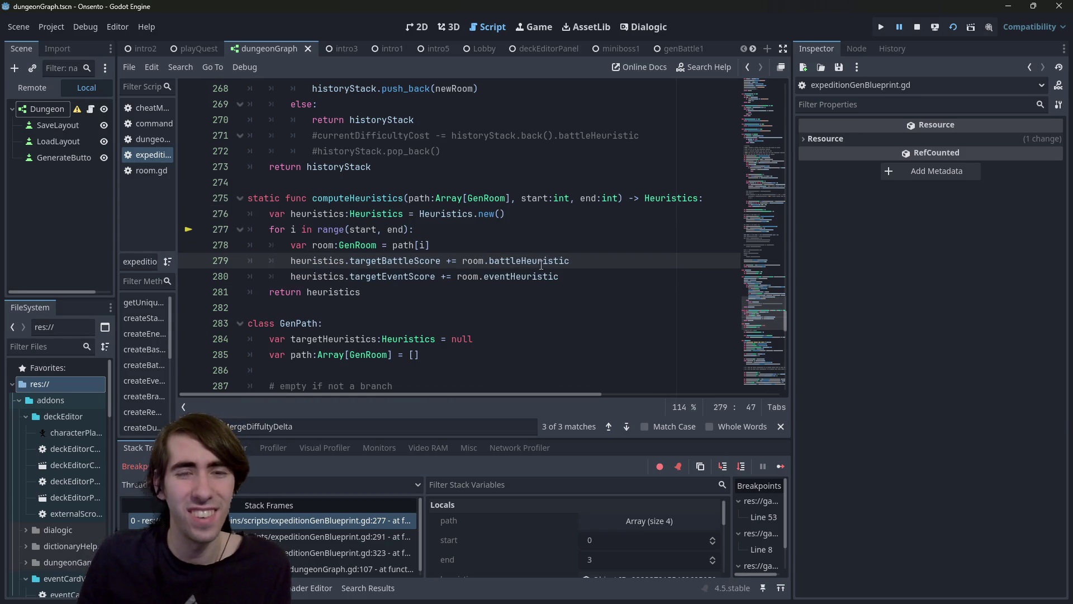
{"action": "double_click", "coordinate": [391, 260]}
{"action": "left_click", "coordinate": [393, 276]}
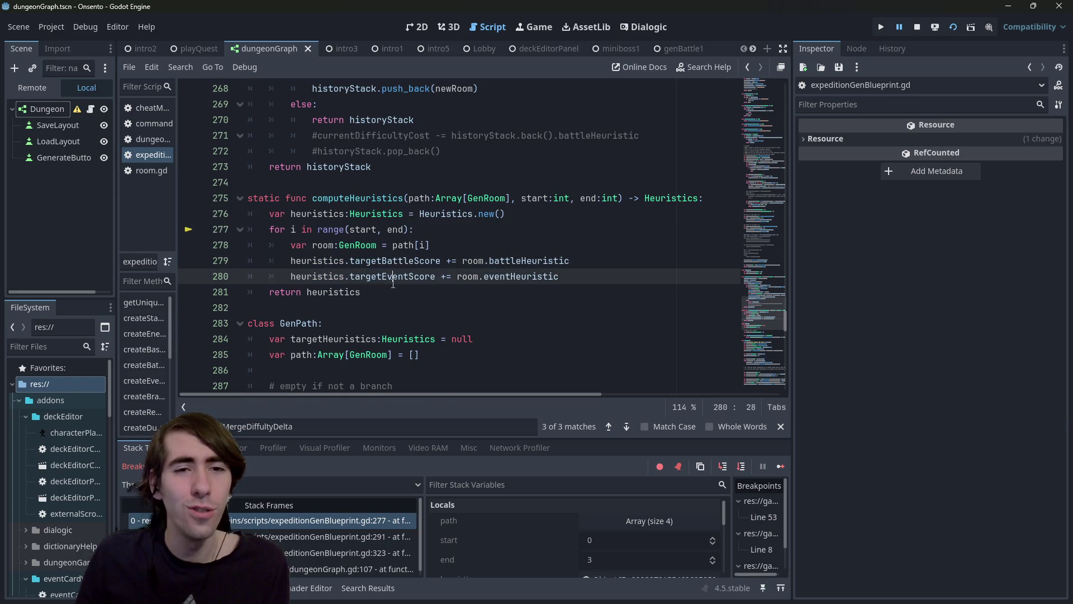
{"action": "double_click", "coordinate": [334, 214]}
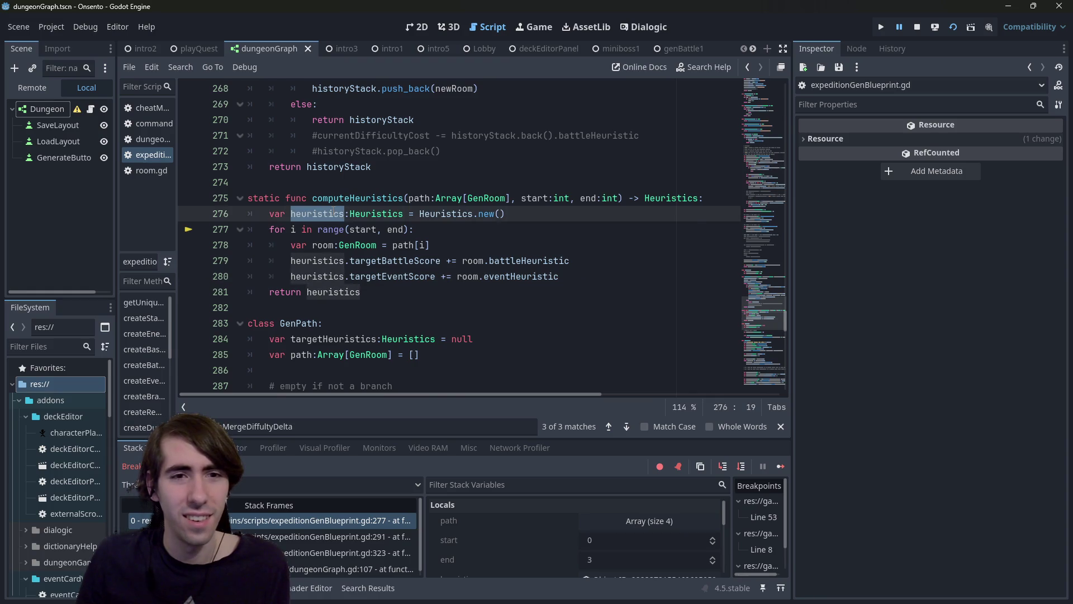
{"action": "key", "text": "Up"}
{"action": "key", "text": "Up"}
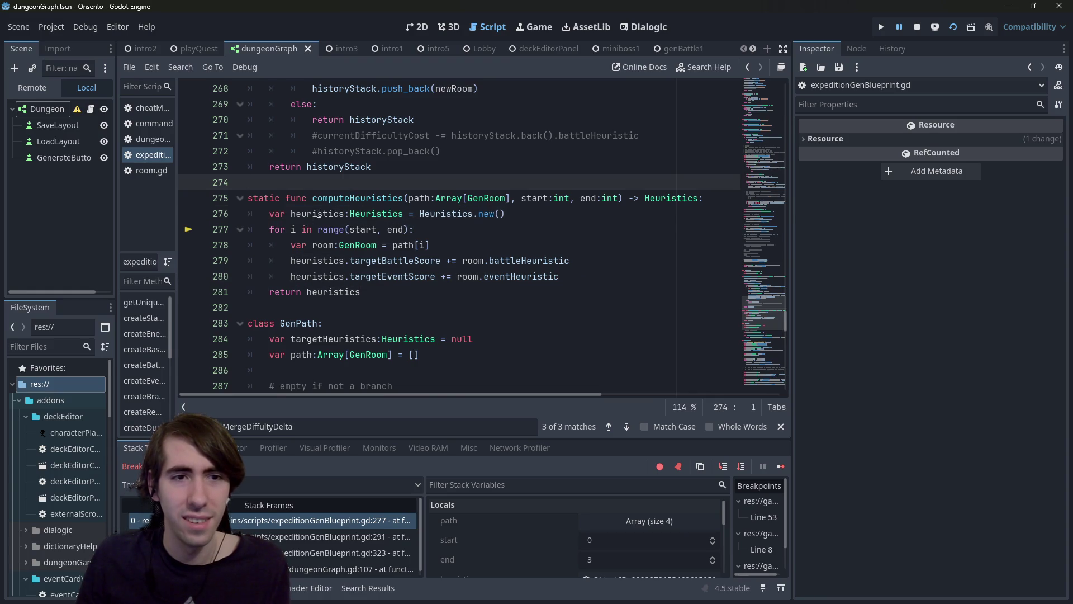
{"action": "left_click", "coordinate": [320, 214]}
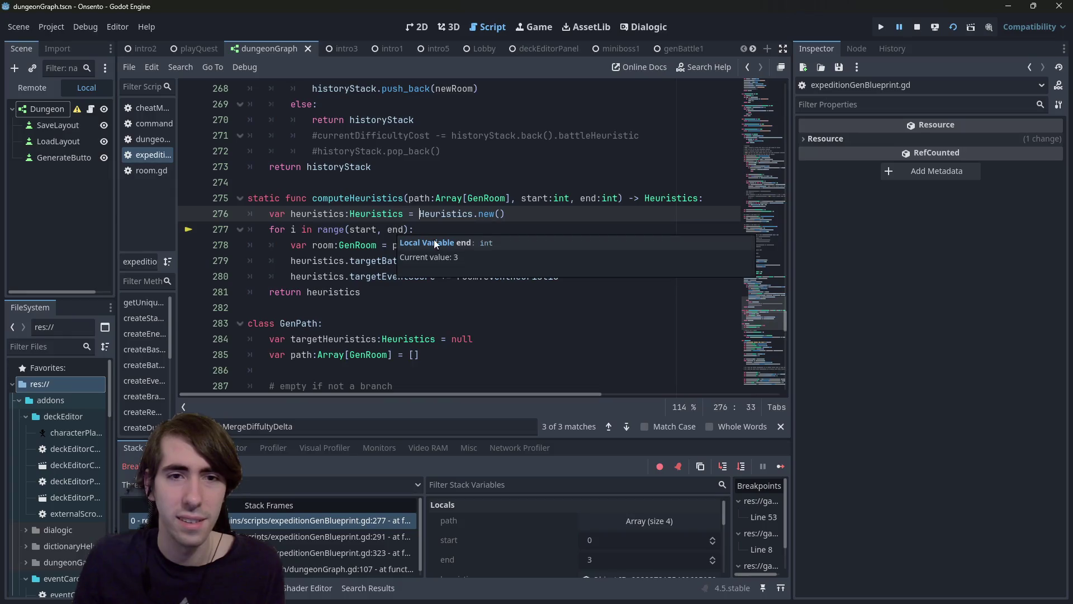
Step: Step through the heuristics loop, inspecting the current room, and back out to line 324
{"action": "left_click", "coordinate": [742, 467]}
{"action": "left_click", "coordinate": [742, 466]}
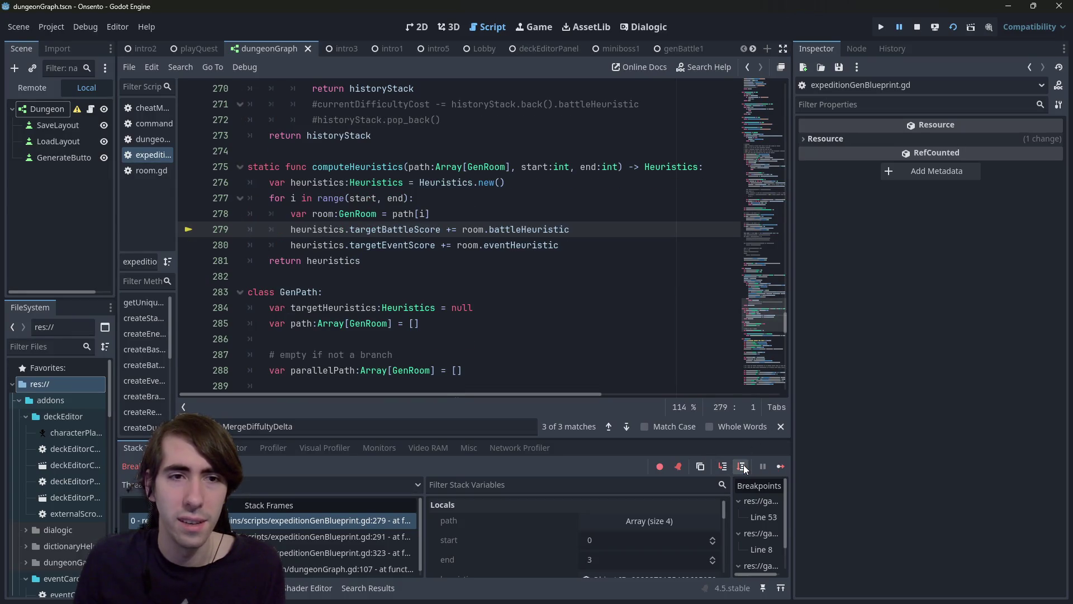
{"action": "left_click", "coordinate": [742, 466]}
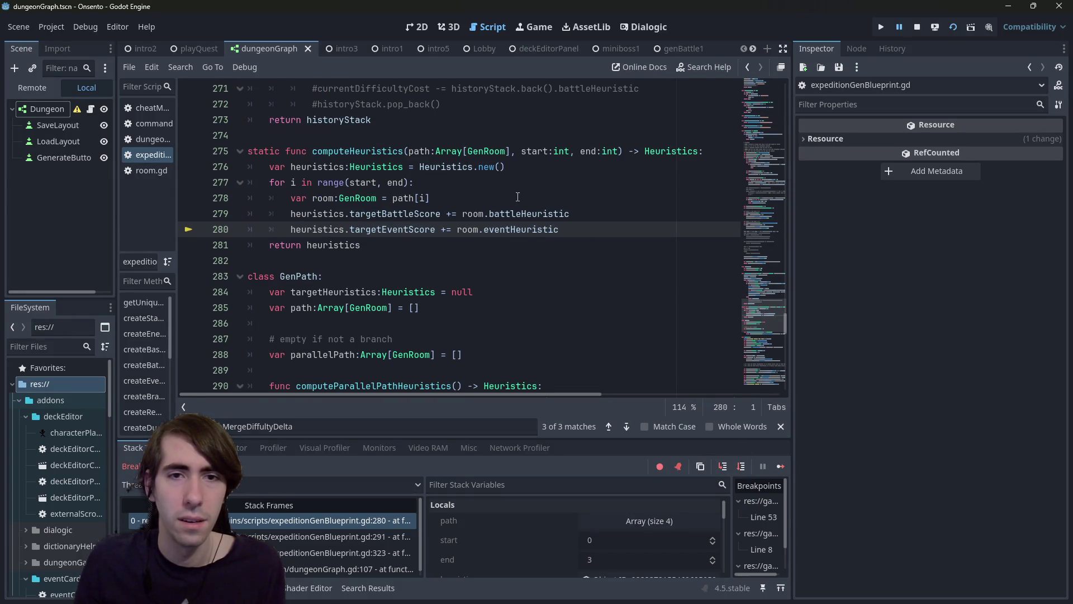
{"action": "mouse_move", "coordinate": [524, 214]}
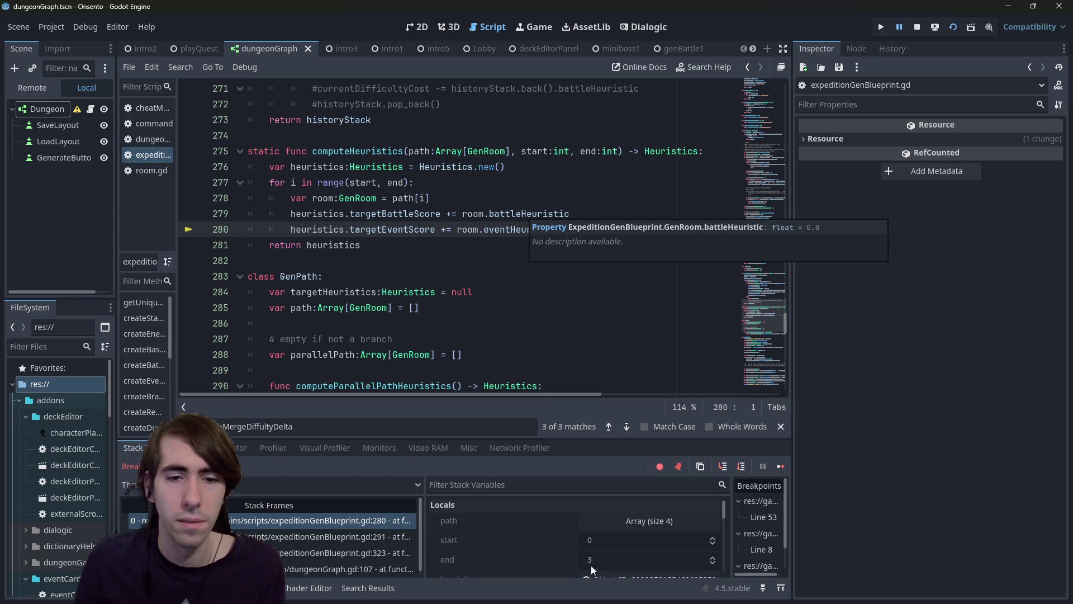
{"action": "scroll", "coordinate": [581, 539], "scroll_direction": "down", "scroll_amount": 5}
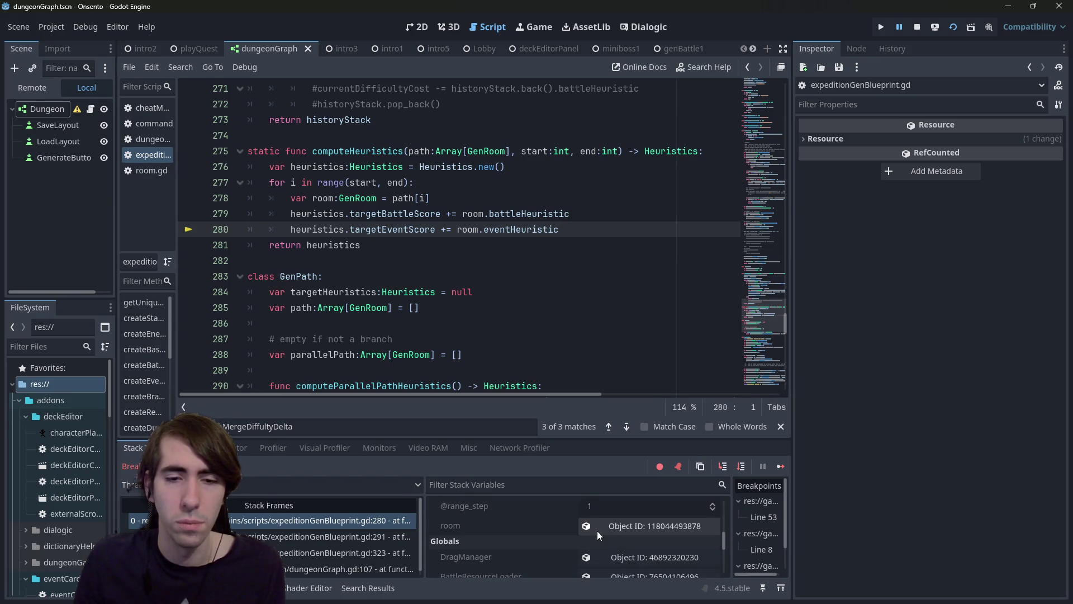
{"action": "left_click", "coordinate": [595, 531]}
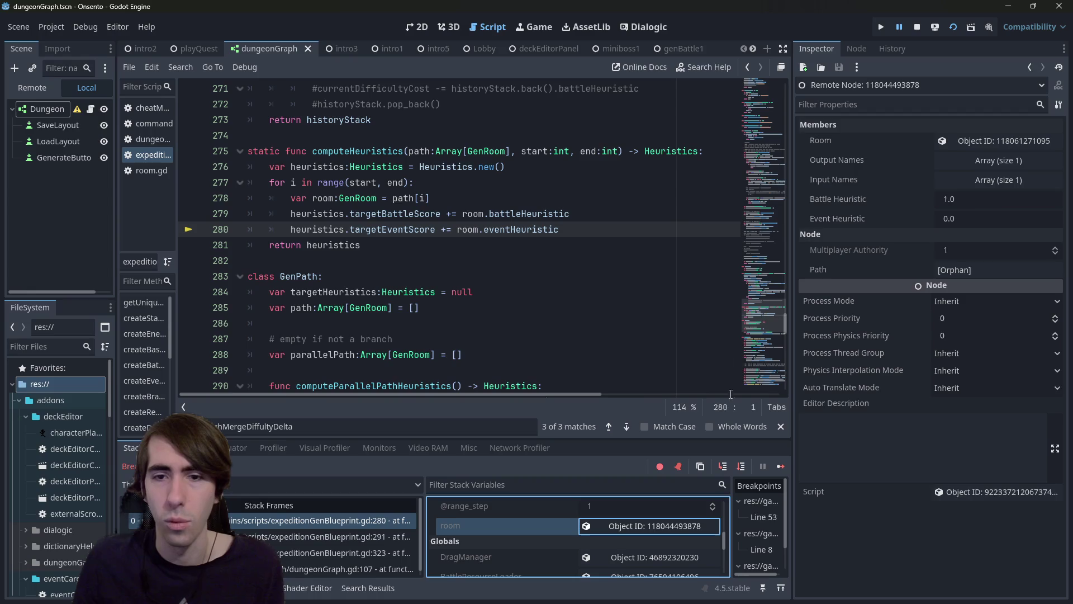
{"action": "left_click", "coordinate": [741, 465]}
{"action": "left_click", "coordinate": [741, 465]}
{"action": "left_click", "coordinate": [741, 465]}
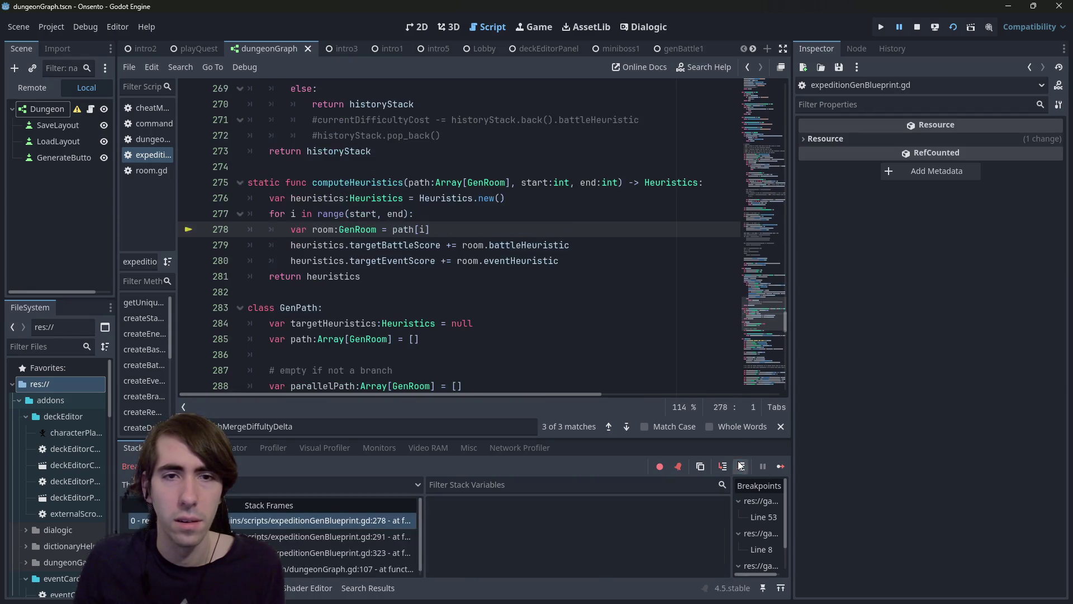
{"action": "left_click", "coordinate": [741, 465]}
{"action": "left_click", "coordinate": [741, 465]}
{"action": "left_click", "coordinate": [741, 466]}
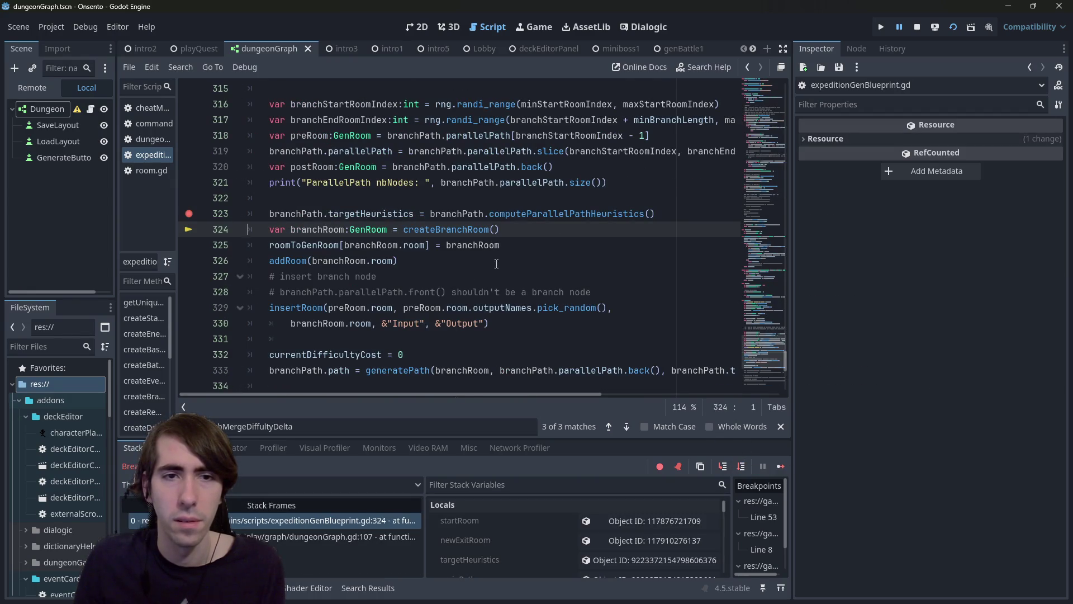
Step: Step to line 325 and check branchPath's target heuristics: battle 7.0, event 3.0
{"action": "key", "text": "F10"}
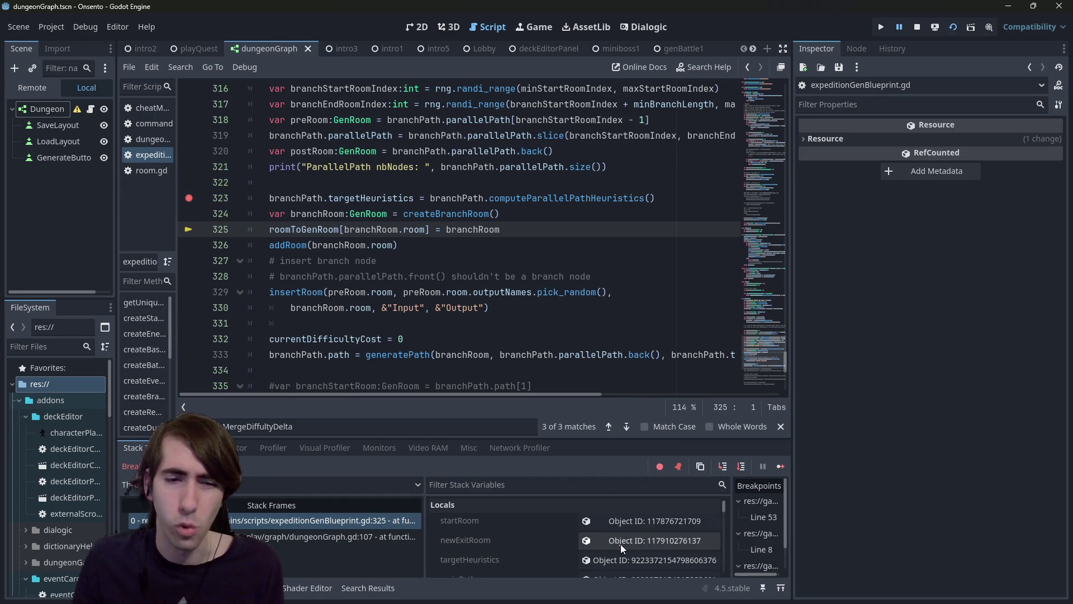
{"action": "scroll", "coordinate": [621, 545], "scroll_direction": "down", "scroll_amount": 1}
{"action": "scroll", "coordinate": [621, 545], "scroll_direction": "down", "scroll_amount": 1}
{"action": "left_click", "coordinate": [626, 561]}
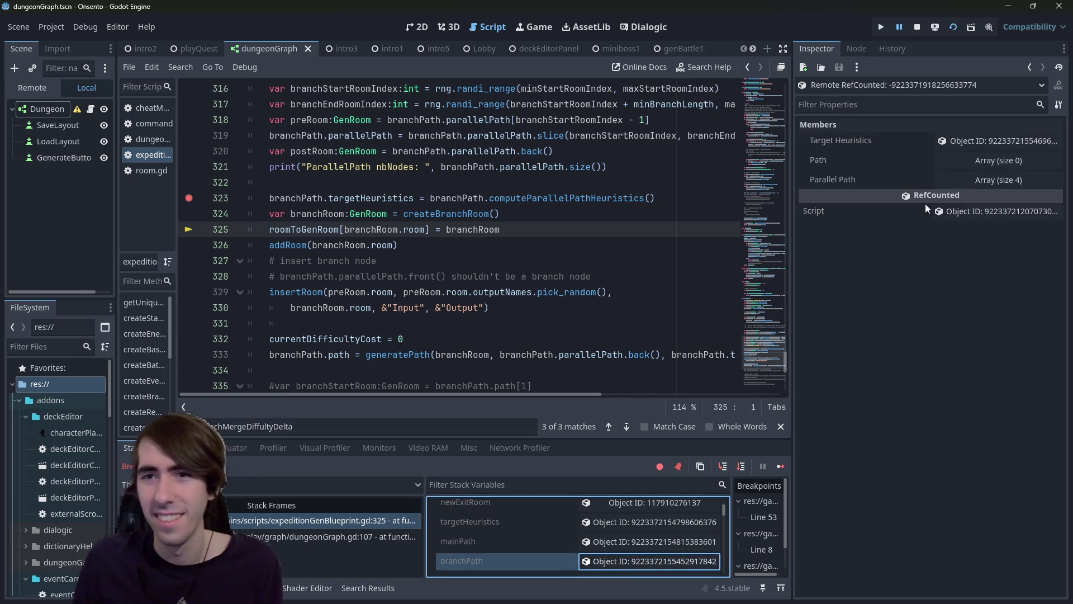
{"action": "left_click", "coordinate": [960, 138]}
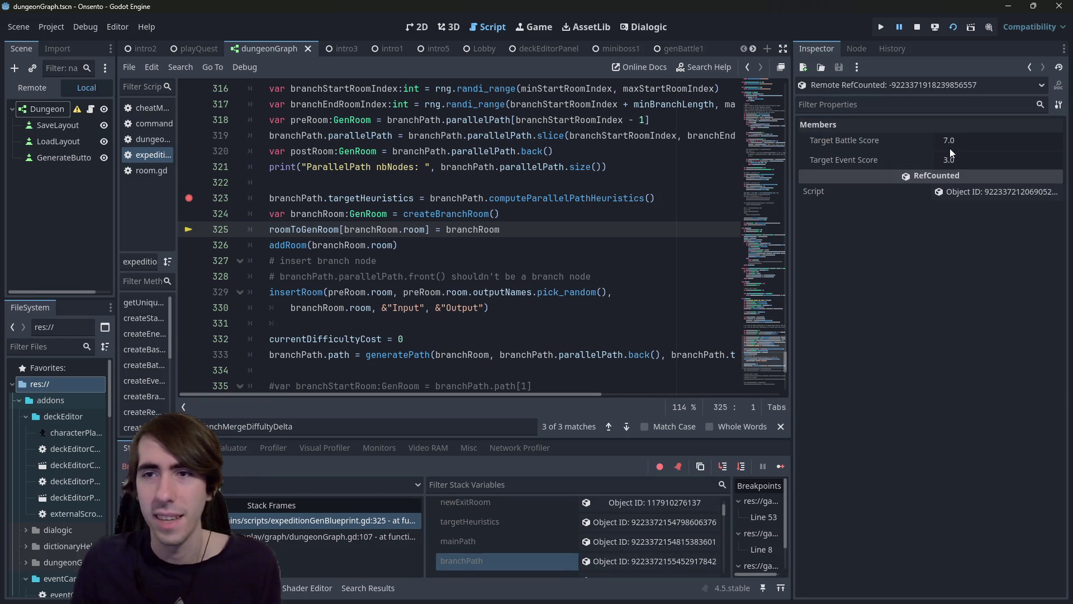
Step: Jump to createBranchRoom's definition, go back, then open computeParallelPathHeuristics' definition
{"action": "left_click", "coordinate": [425, 215], "text": "ctrl"}
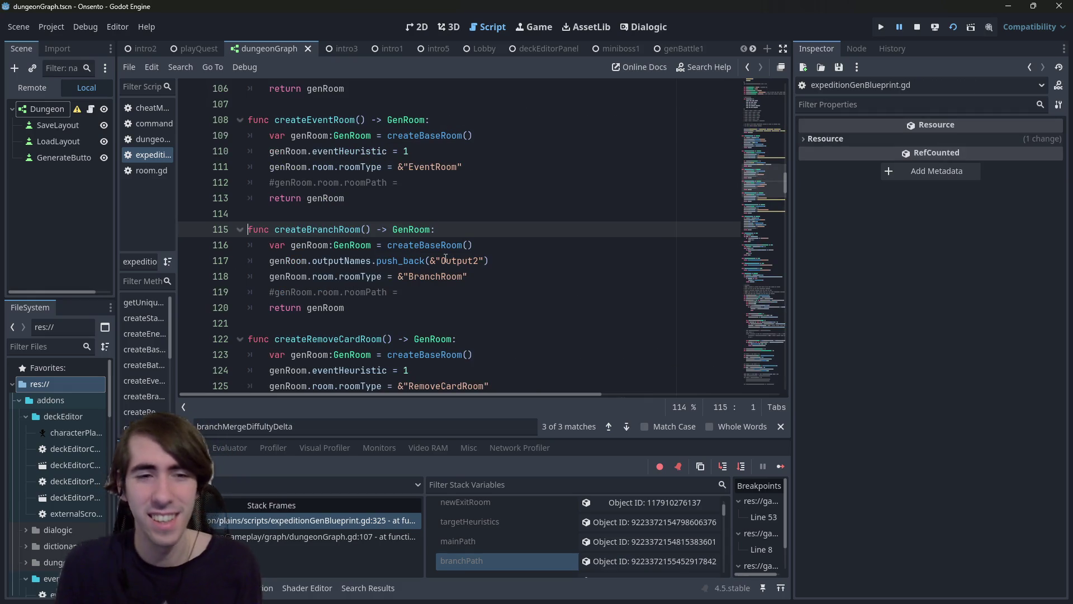
{"action": "key", "text": "alt+Left"}
{"action": "left_click", "coordinate": [571, 225], "text": "ctrl"}
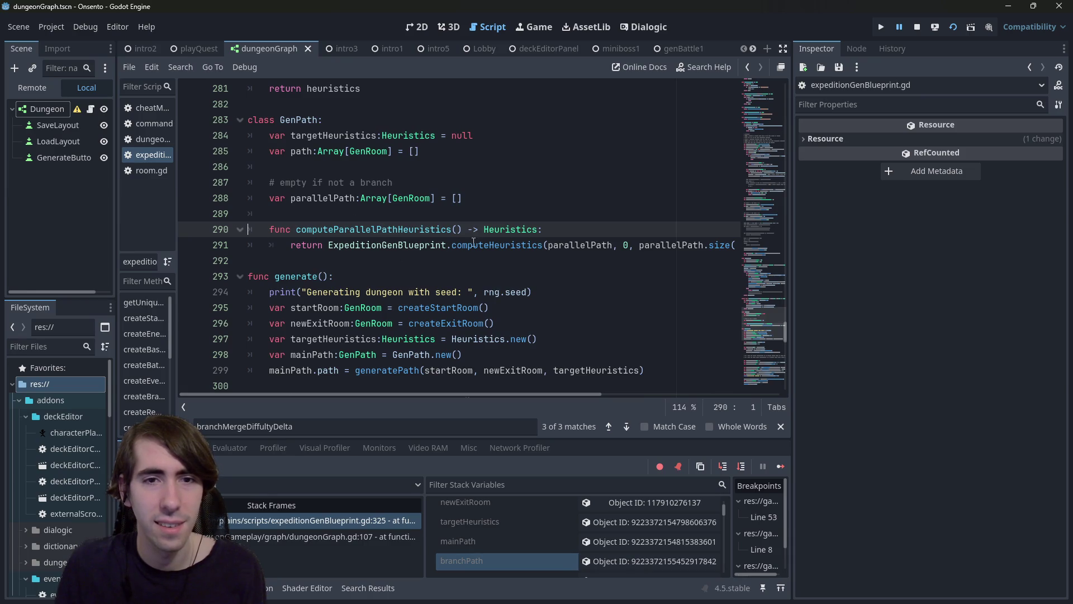
Step: In computeHeuristics, try adding a heuristics.targetBattleScore assignment, then remove it
{"action": "left_click", "coordinate": [491, 247], "text": "ctrl"}
{"action": "double_click", "coordinate": [316, 245]}
{"action": "left_click", "coordinate": [531, 246]}
{"action": "key", "text": "Return"}
{"action": "type", "text": "heuristics.t"}
{"action": "key", "text": "Return"}
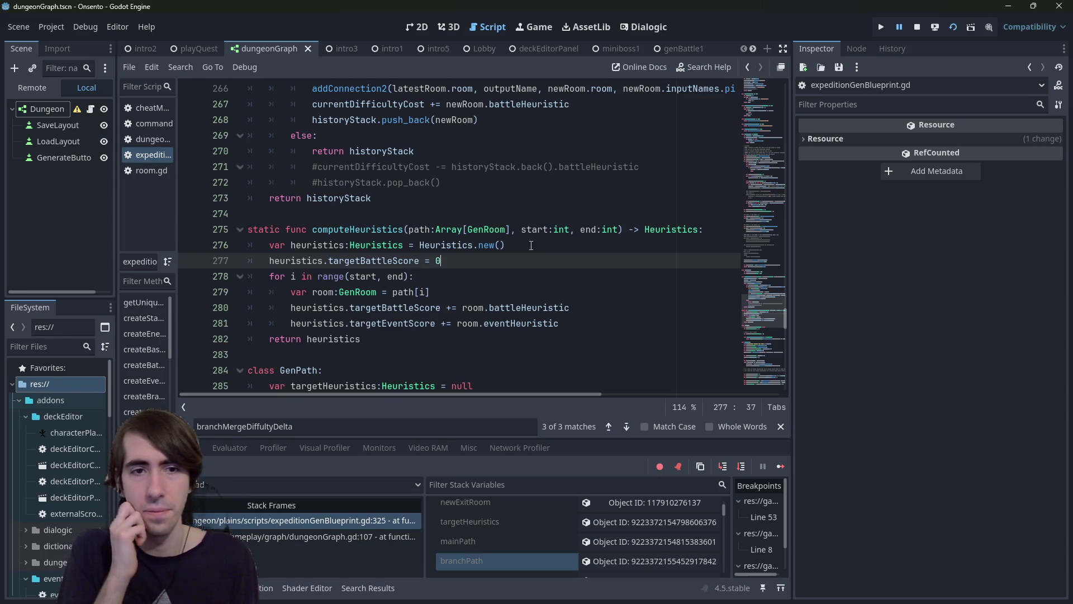
{"action": "key", "text": "BackSpace"}
{"action": "key", "text": "BackSpace"}
{"action": "key", "text": "BackSpace"}
{"action": "key", "text": "BackSpace"}
{"action": "key", "text": "BackSpace"}
{"action": "key", "text": "BackSpace"}
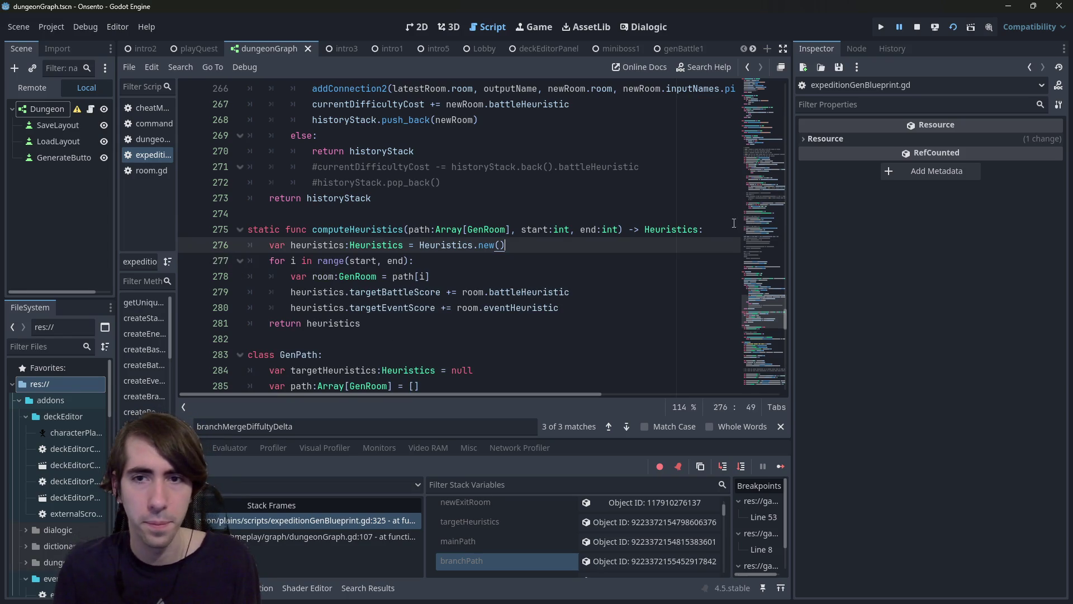
Step: Set the Heuristics class's targetBattleScore and targetEventScore defaults to 0.0 and save the script
{"action": "left_click", "coordinate": [378, 247], "text": "ctrl"}
{"action": "left_click", "coordinate": [436, 245]}
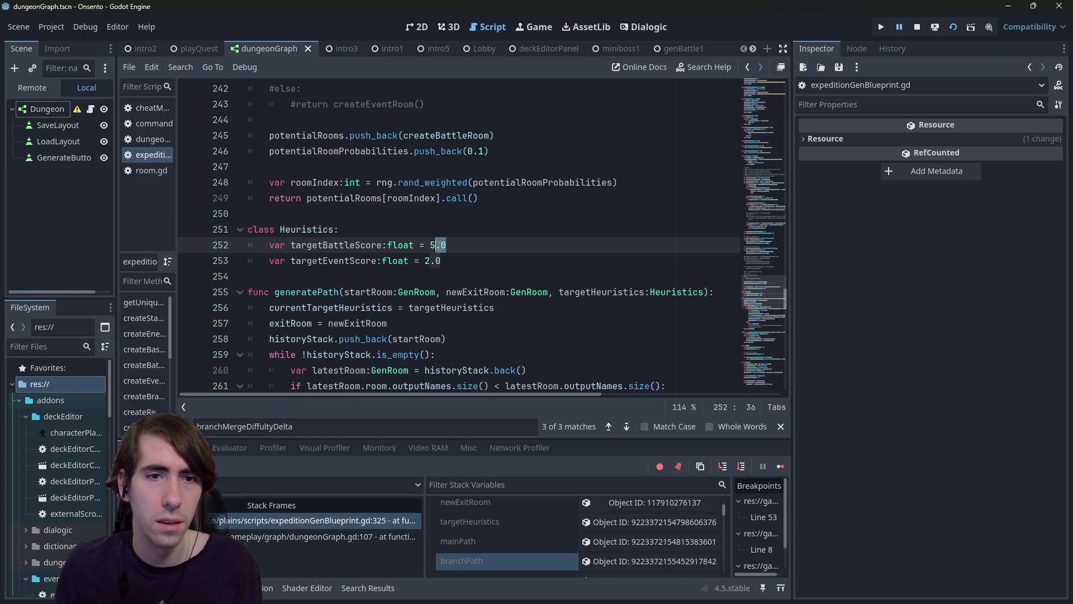
{"action": "left_click_drag", "start_coordinate": [467, 258], "coordinate": [223, 231]}
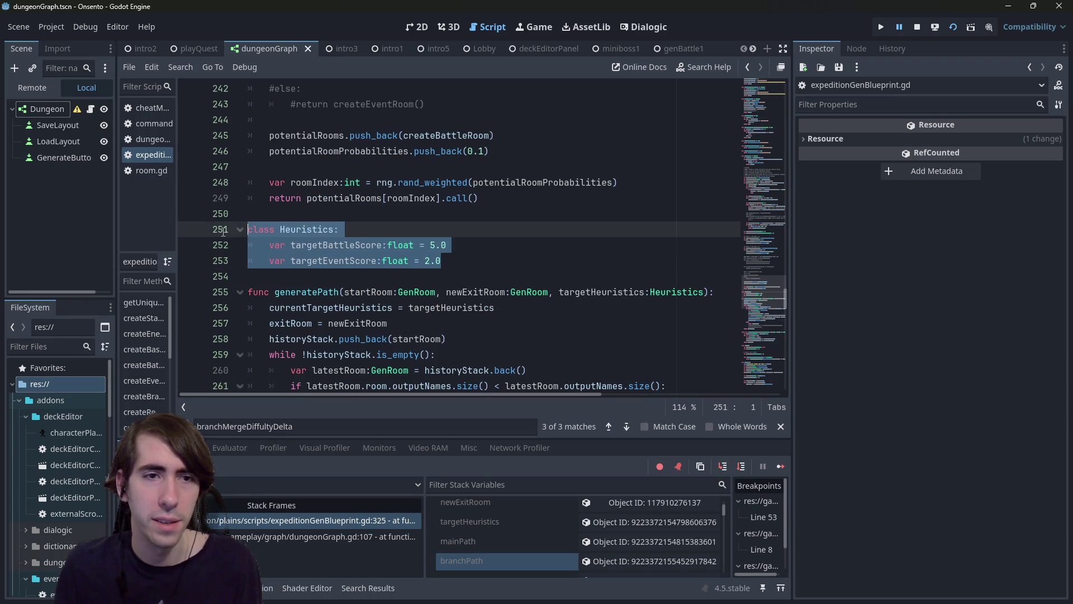
{"action": "left_click", "coordinate": [473, 248]}
{"action": "key", "text": "BackSpace"}
{"action": "key", "text": "BackSpace"}
{"action": "key", "text": "BackSpace"}
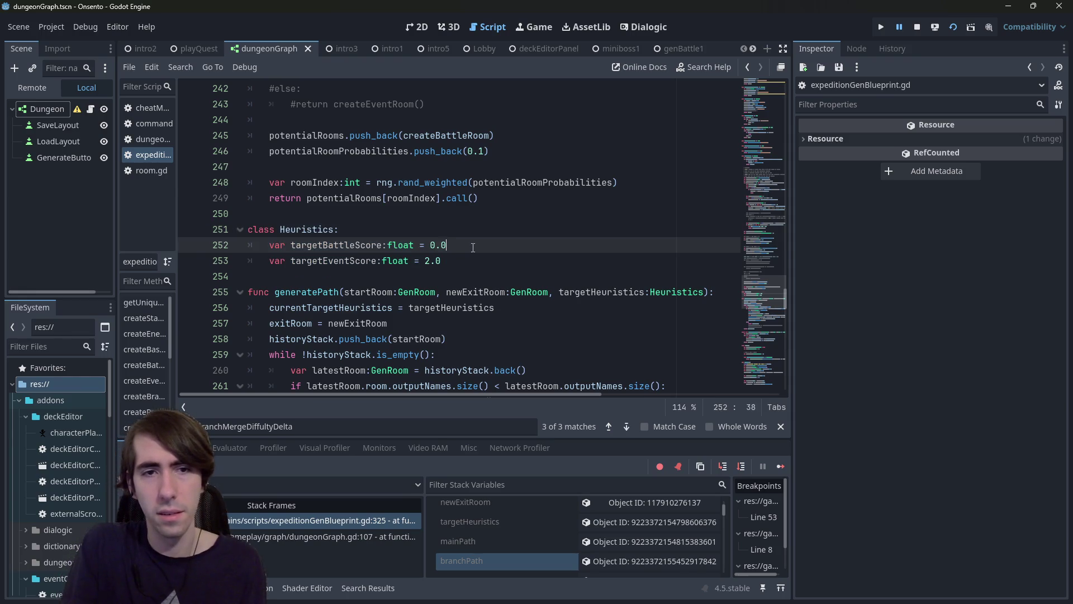
{"action": "left_click", "coordinate": [432, 260]}
{"action": "key", "text": "BackSpace"}
{"action": "type", "text": "0"}
{"action": "key", "text": "ctrl+s"}
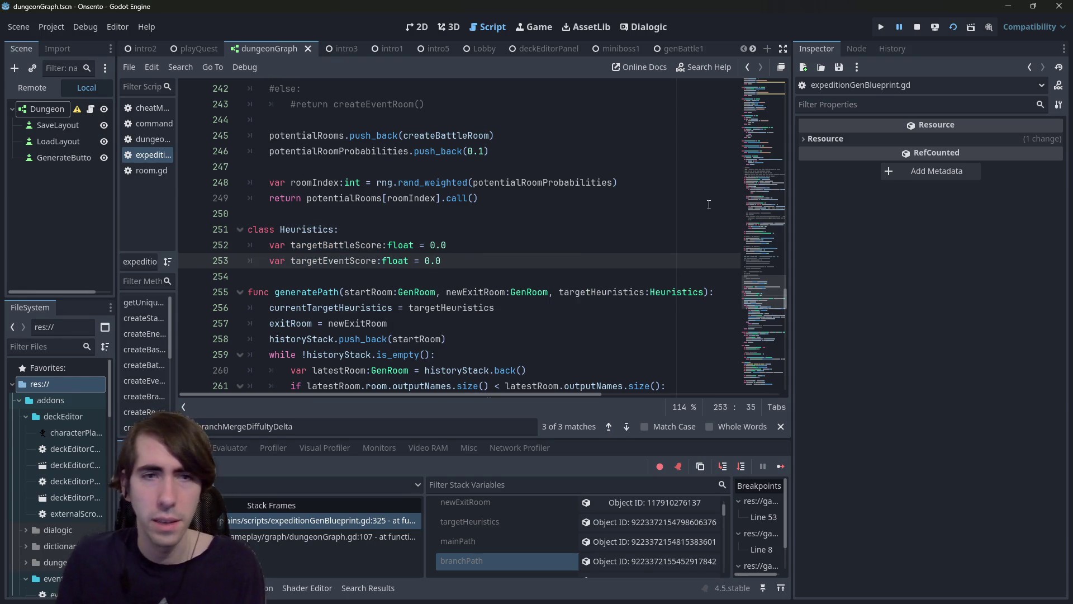
{"action": "mouse_move", "coordinate": [773, 276]}
{"action": "left_mouse_down"}
{"action": "mouse_move", "coordinate": [755, 347]}
{"action": "mouse_move", "coordinate": [757, 327]}
{"action": "mouse_move", "coordinate": [759, 337]}
{"action": "left_mouse_up"}
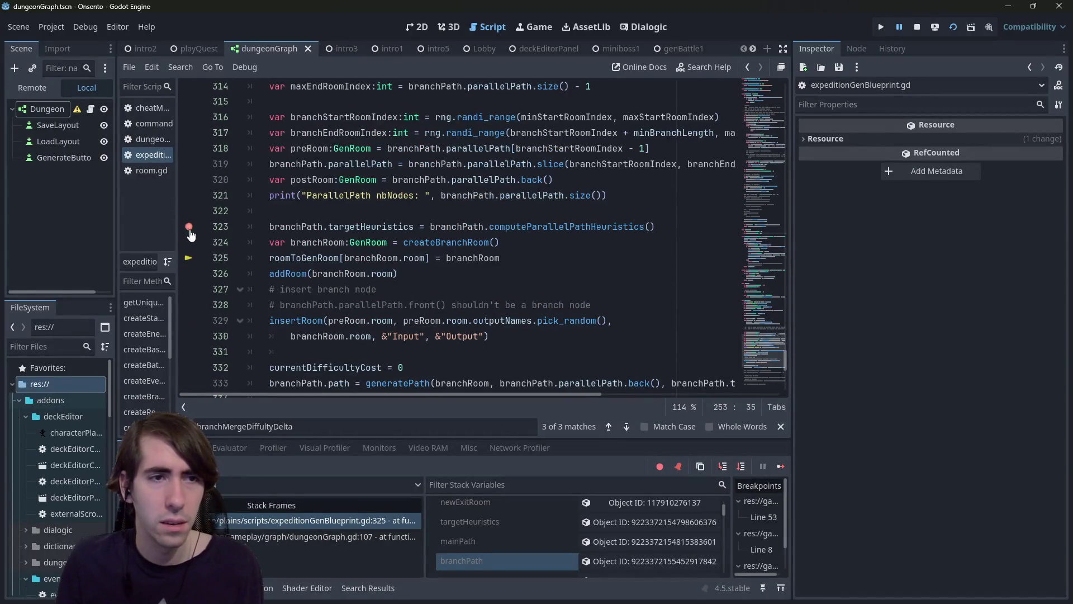
Step: Clear the branch-code breakpoint and add a targetHeuristics.targetBattleScore = 5 line in generate()
{"action": "left_click", "coordinate": [190, 232]}
{"action": "scroll", "coordinate": [449, 240], "scroll_direction": "up", "scroll_amount": 4}
{"action": "scroll", "coordinate": [449, 240], "scroll_direction": "up", "scroll_amount": 5}
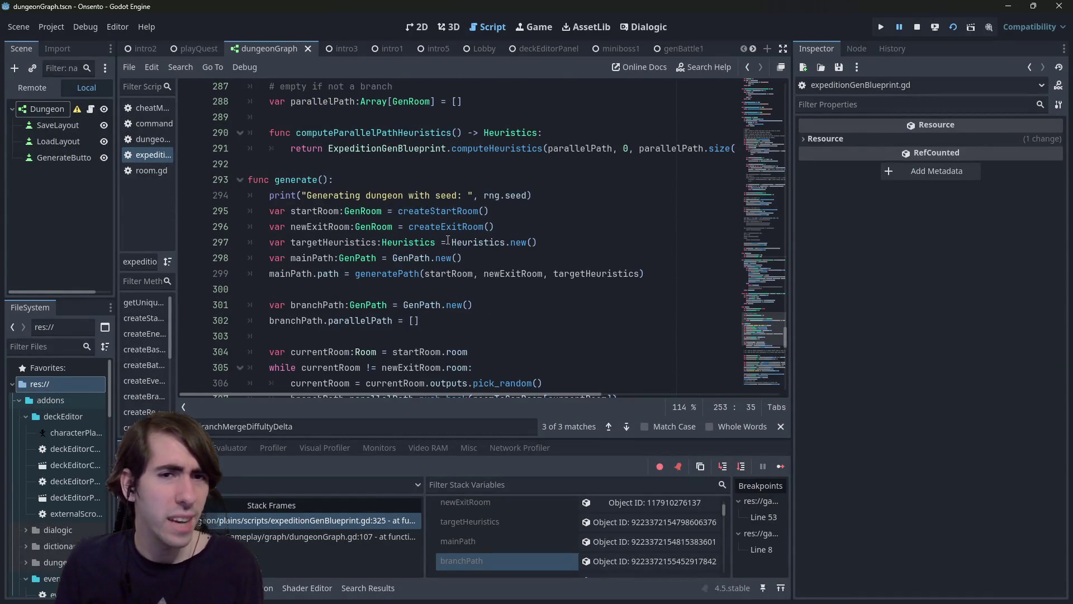
{"action": "left_click", "coordinate": [364, 243]}
{"action": "left_click", "coordinate": [565, 247]}
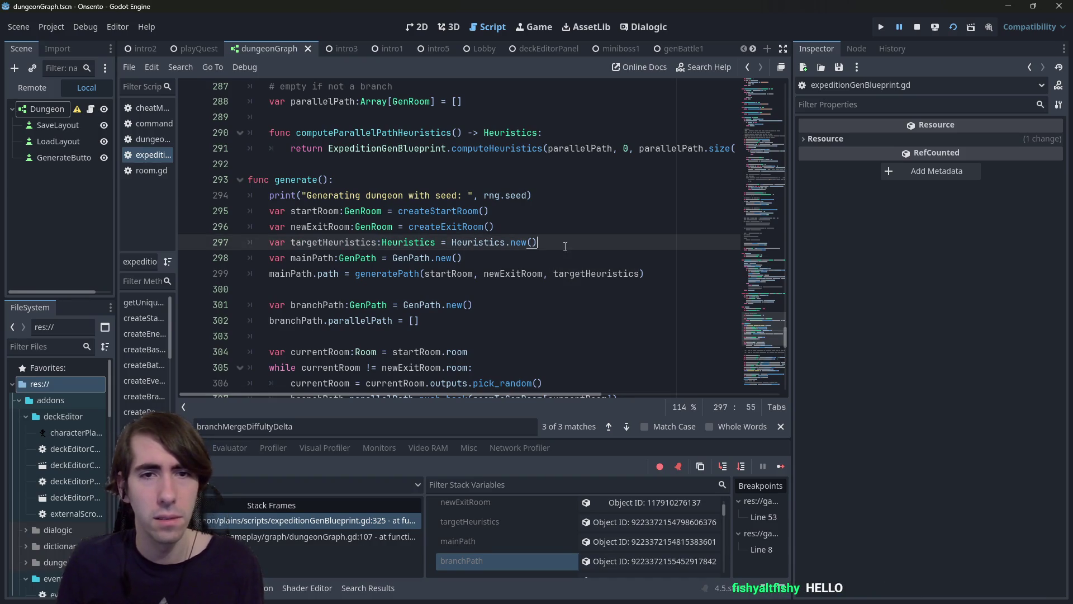
{"action": "key", "text": "Return"}
{"action": "type", "text": "targetHeuristics.targetBattleScore = 5"}
{"action": "key", "text": "Return"}
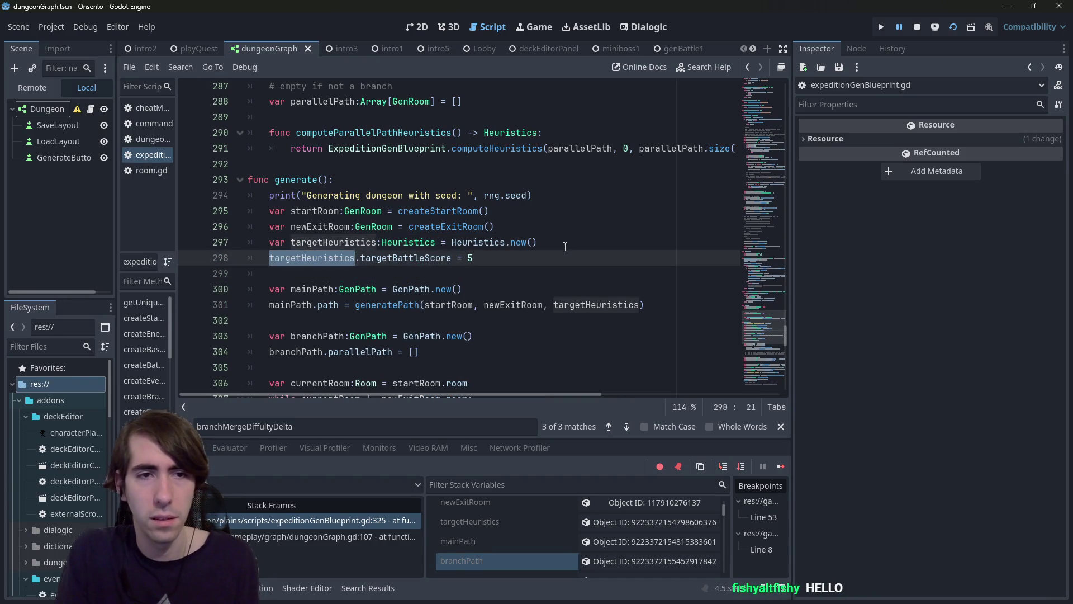
Step: Add targetHeuristics.targetEventScore = 2 below it, then stop and relaunch the game
{"action": "key", "text": "Return"}
{"action": "type", "text": "targetHeuristics,."}
{"action": "key", "text": "Down"}
{"action": "key", "text": "Return"}
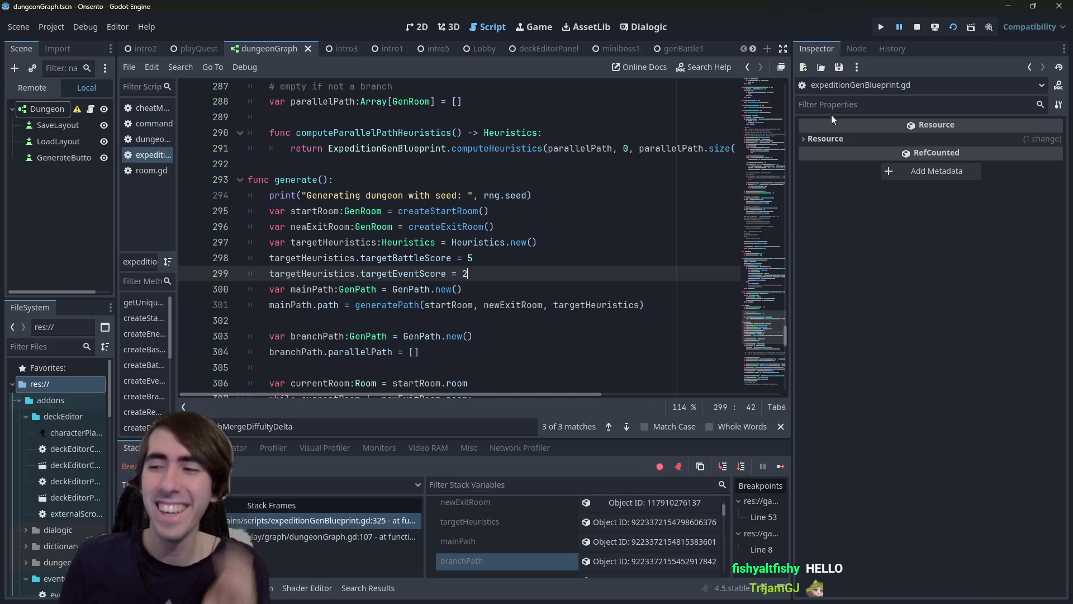
{"action": "left_click", "coordinate": [917, 29]}
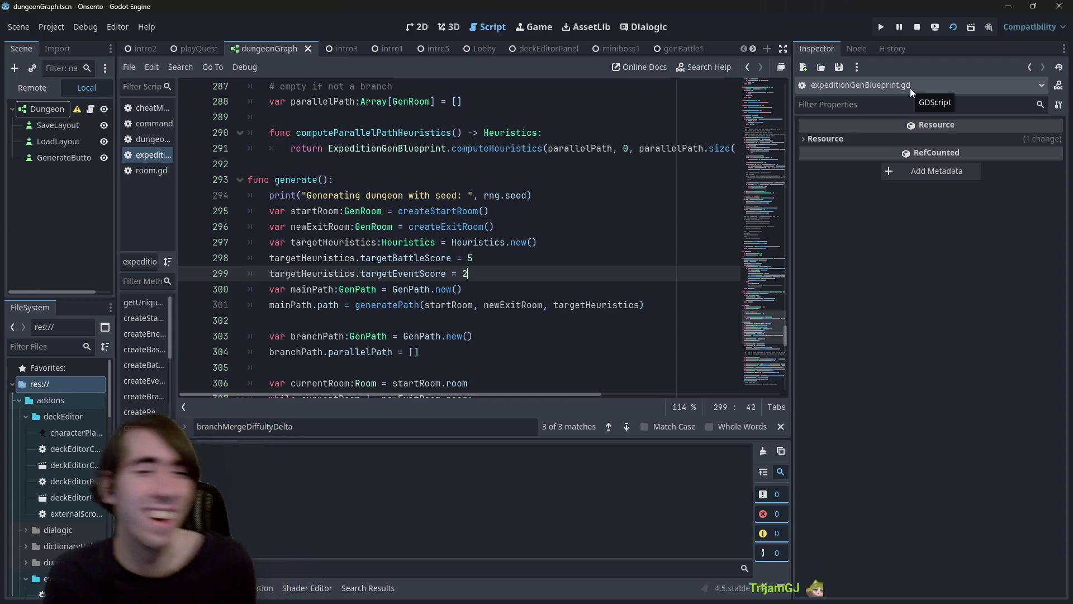
{"action": "key", "text": "F6"}
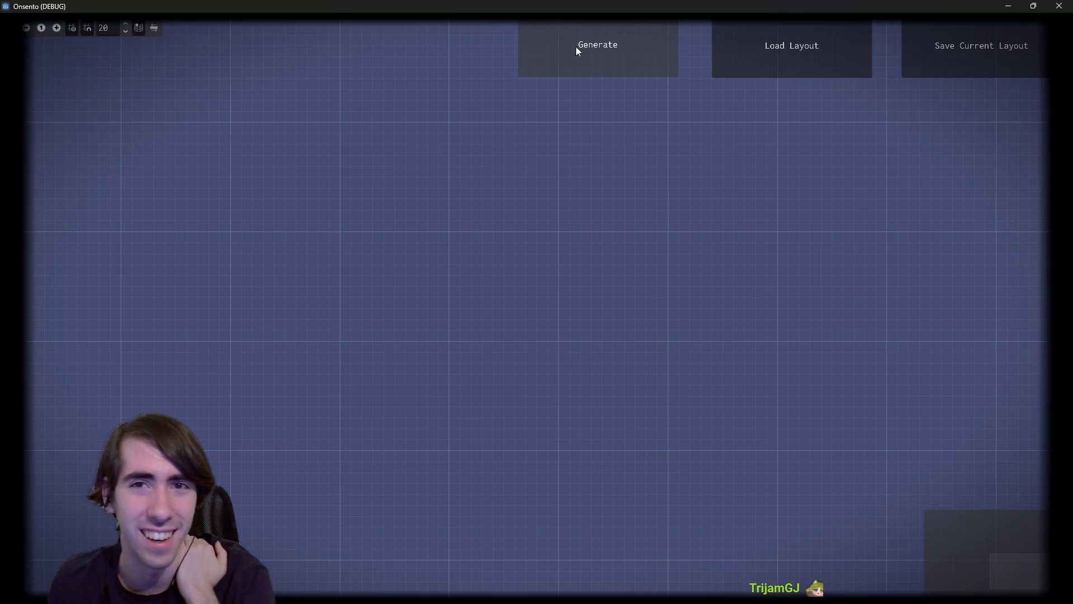
Step: Generate a new dungeon graph and zoom in where the branch rejoins at DuplicateCardRoom
{"action": "left_click", "coordinate": [558, 45]}
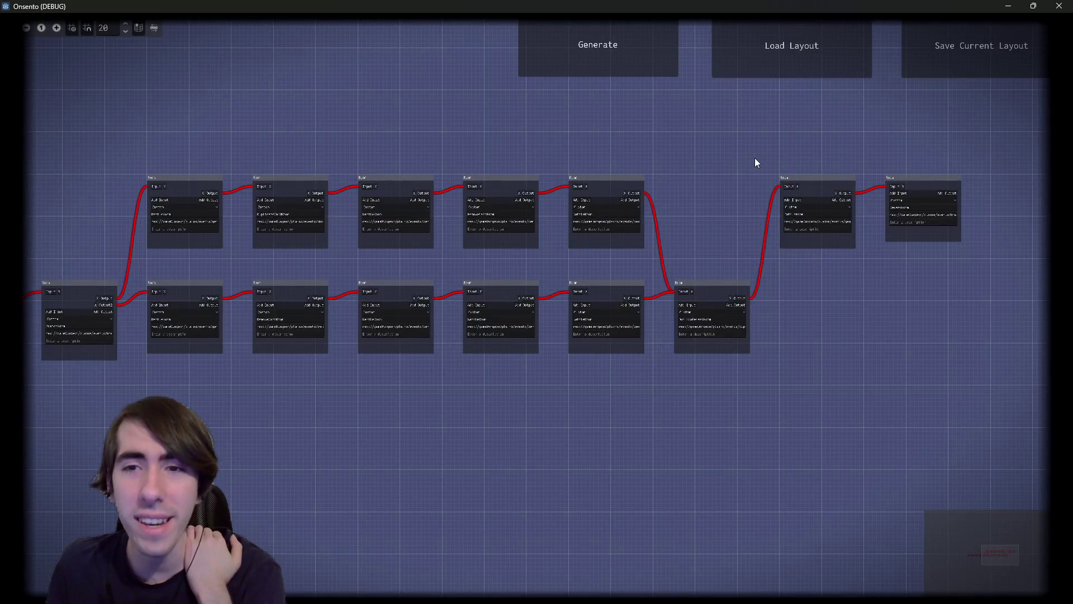
{"action": "scroll", "coordinate": [943, 257], "scroll_direction": "up", "scroll_amount": 3}
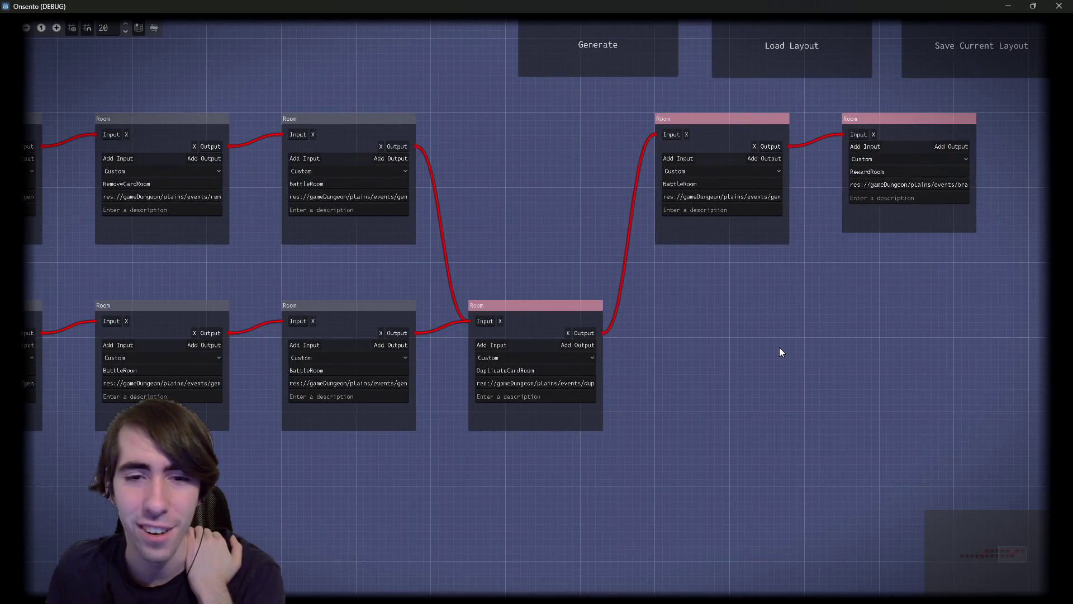
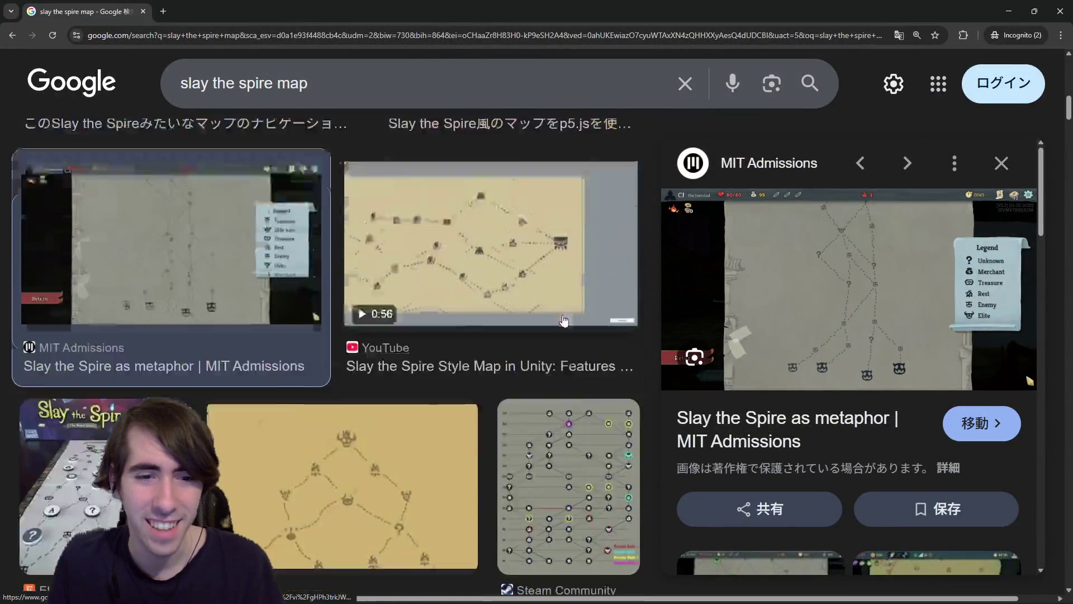
Step: Browse the Slay the Spire map results, previewing the x.com pyramid map and MIT Admissions screenshot
{"action": "scroll", "coordinate": [564, 320], "scroll_direction": "down", "scroll_amount": 3}
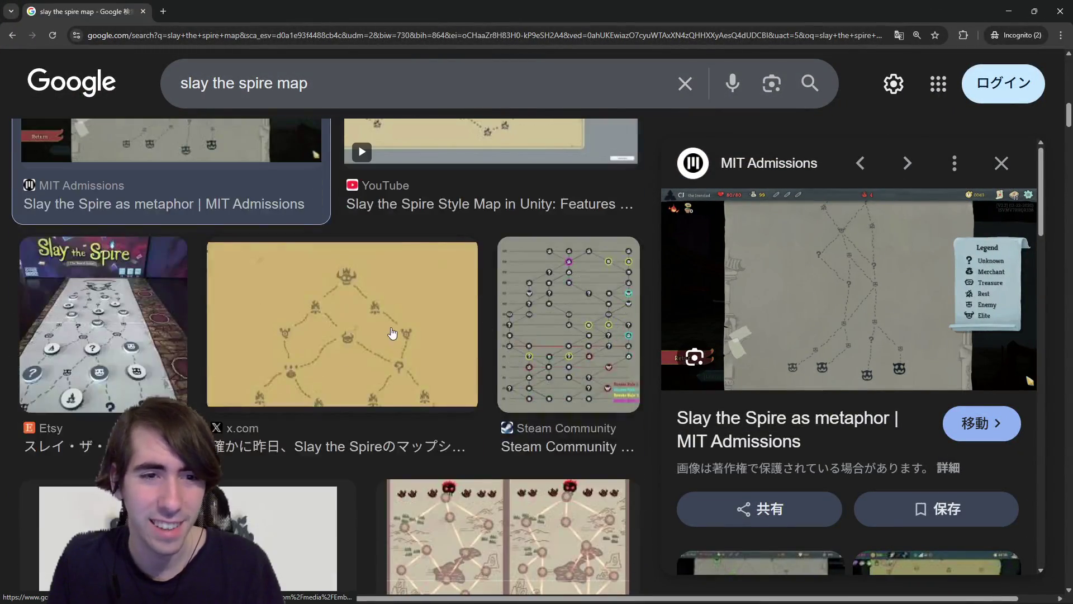
{"action": "left_click", "coordinate": [391, 334]}
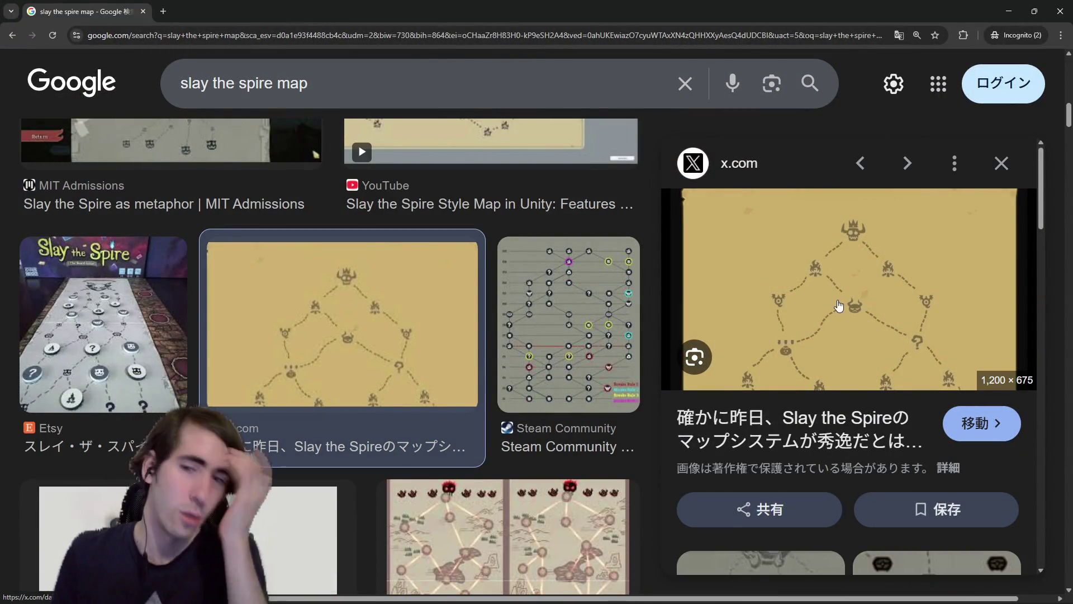
{"action": "scroll", "coordinate": [601, 338], "scroll_direction": "down", "scroll_amount": 2}
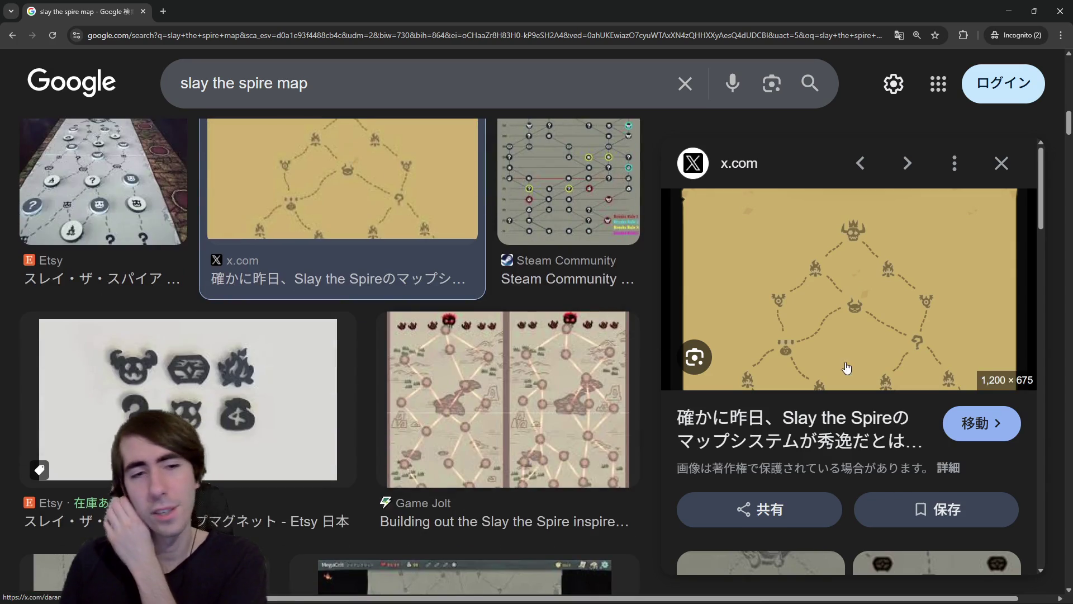
{"action": "scroll", "coordinate": [850, 371], "scroll_direction": "down", "scroll_amount": 2}
{"action": "scroll", "coordinate": [467, 350], "scroll_direction": "down", "scroll_amount": 4}
{"action": "scroll", "coordinate": [467, 351], "scroll_direction": "down", "scroll_amount": 1}
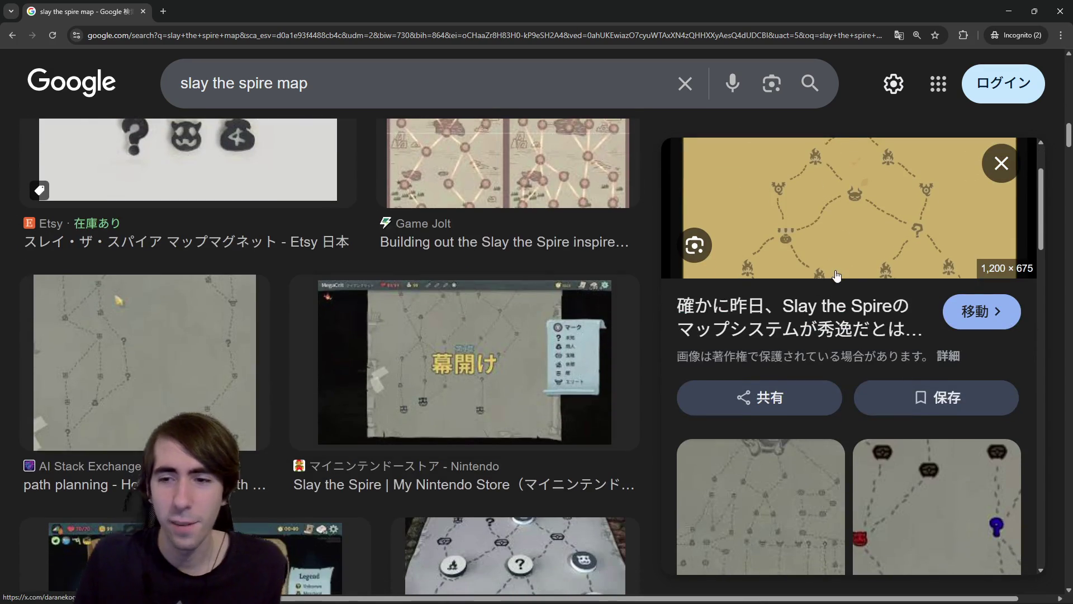
{"action": "scroll", "coordinate": [835, 274], "scroll_direction": "up", "scroll_amount": 2}
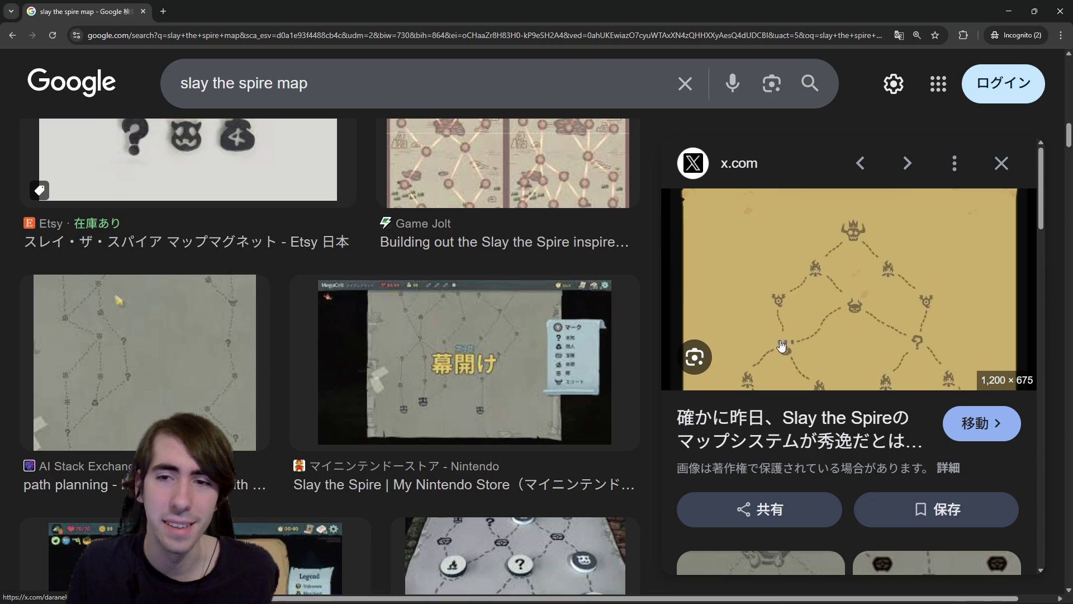
{"action": "scroll", "coordinate": [447, 345], "scroll_direction": "down", "scroll_amount": 1}
{"action": "scroll", "coordinate": [445, 361], "scroll_direction": "up", "scroll_amount": 5}
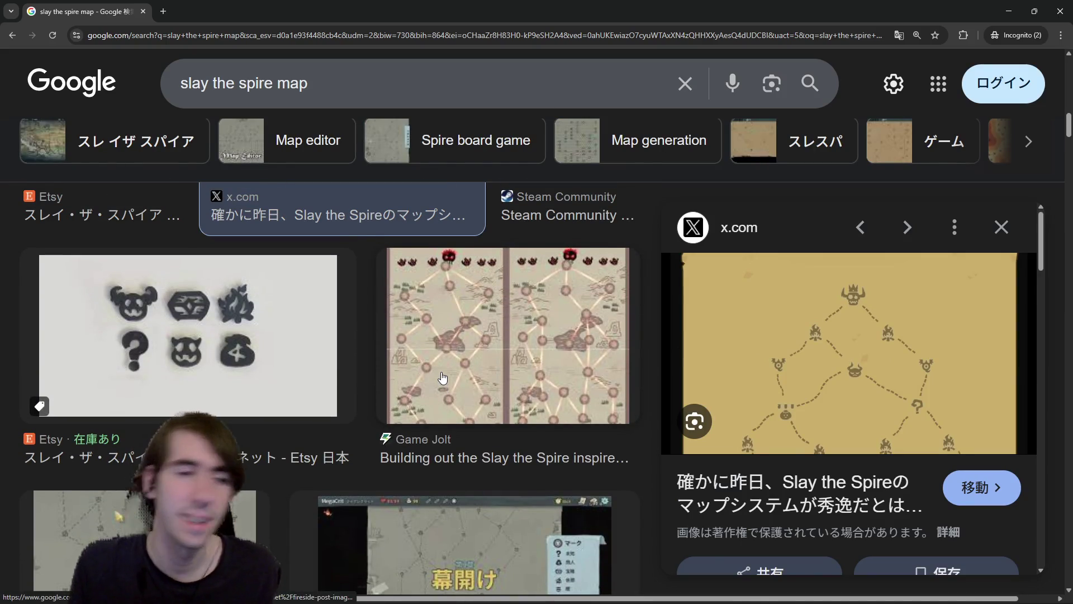
{"action": "scroll", "coordinate": [443, 378], "scroll_direction": "up", "scroll_amount": 1}
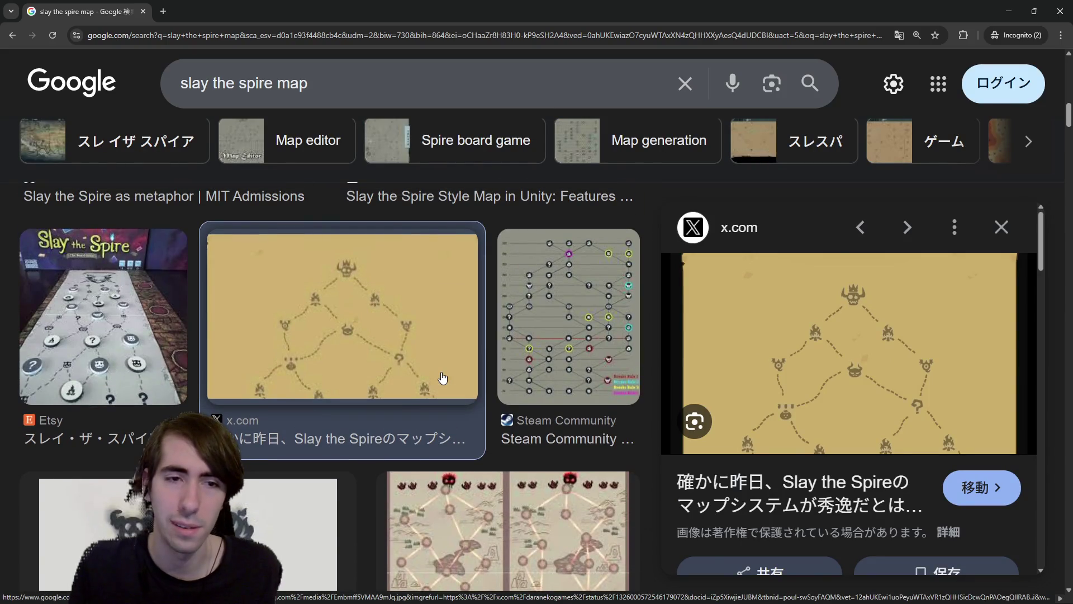
{"action": "scroll", "coordinate": [442, 378], "scroll_direction": "up", "scroll_amount": 4}
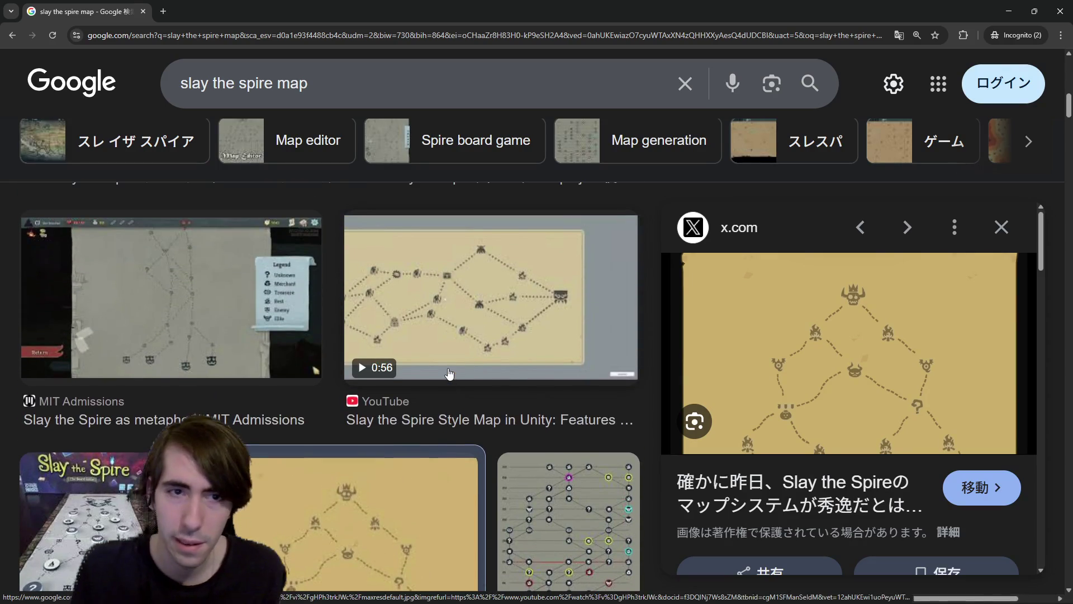
{"action": "left_click", "coordinate": [224, 341]}
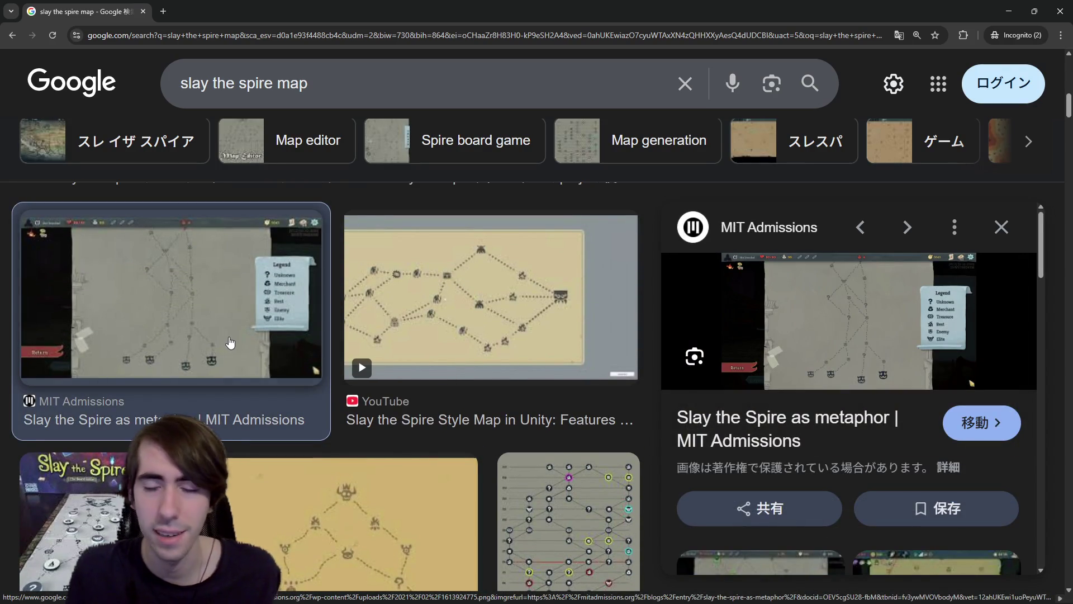
{"action": "scroll", "coordinate": [513, 347], "scroll_direction": "up", "scroll_amount": 1}
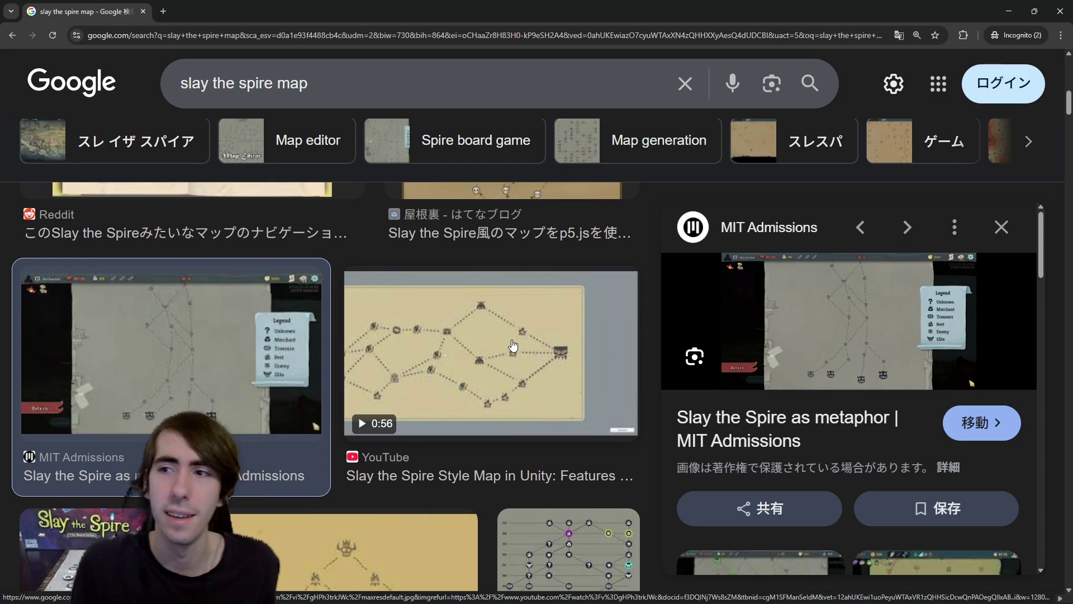
{"action": "scroll", "coordinate": [513, 345], "scroll_direction": "up", "scroll_amount": 3}
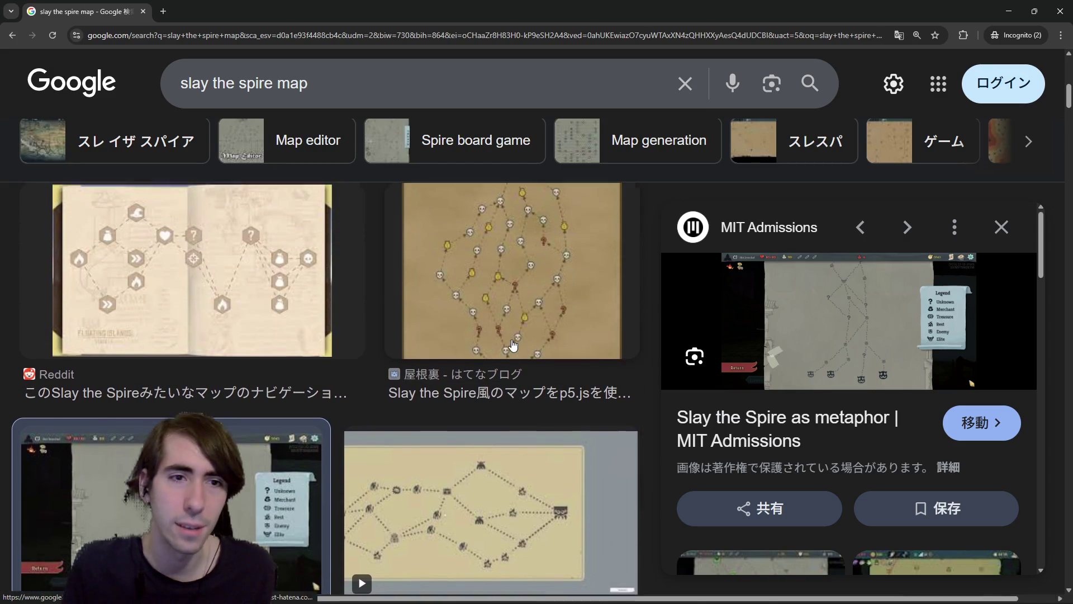
Step: Open the はてなブログ branching map image full-size in a new tab and look it over
{"action": "left_click", "coordinate": [518, 313]}
{"action": "right_click", "coordinate": [818, 325]}
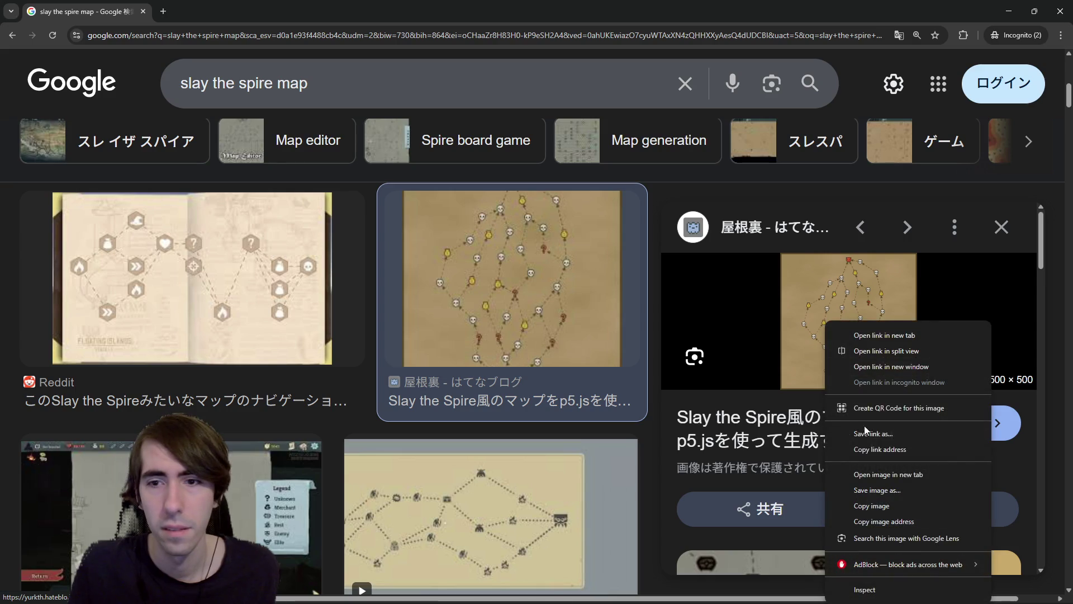
{"action": "left_click", "coordinate": [838, 474]}
{"action": "key", "text": "ctrl+Tab"}
{"action": "scroll", "coordinate": [511, 239], "scroll_direction": "down", "scroll_amount": 5}
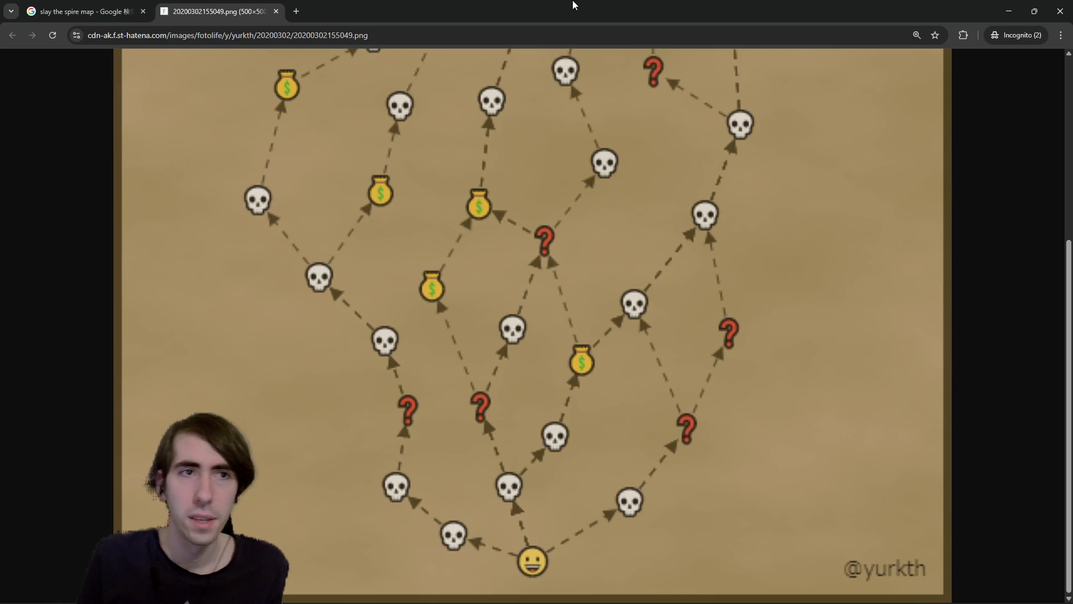
{"action": "key", "text": "alt+Tab"}
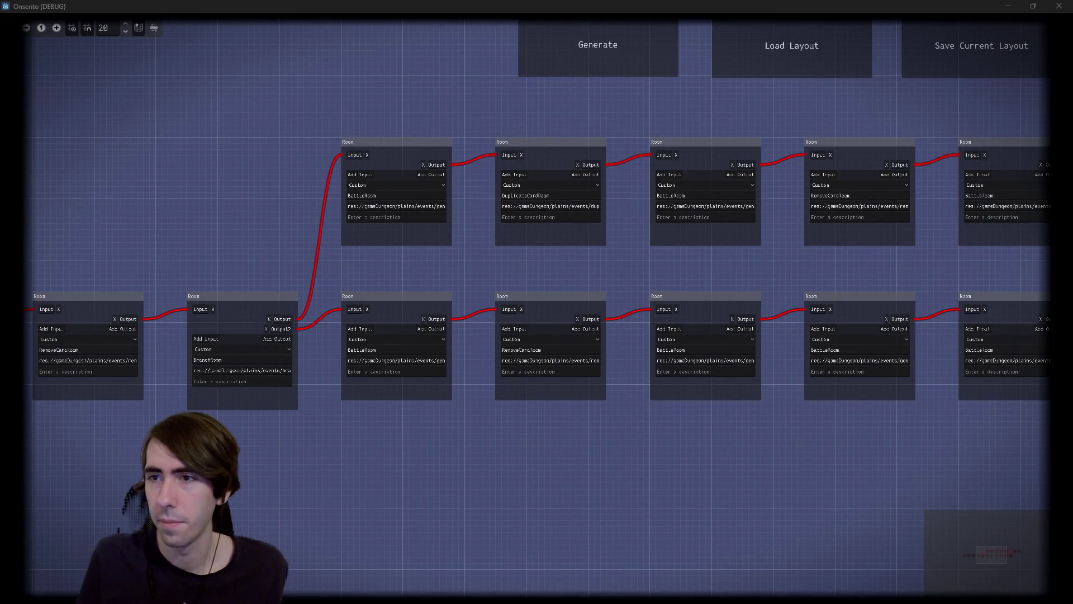
Step: Zoom into the room graph and inspect the BattleRoom nodes along the top and lower rows
{"action": "left_click_drag", "start_coordinate": [539, 111], "coordinate": [503, 134]}
{"action": "scroll", "coordinate": [472, 189], "scroll_direction": "up", "scroll_amount": 1}
{"action": "scroll", "coordinate": [433, 338], "scroll_direction": "up", "scroll_amount": 3}
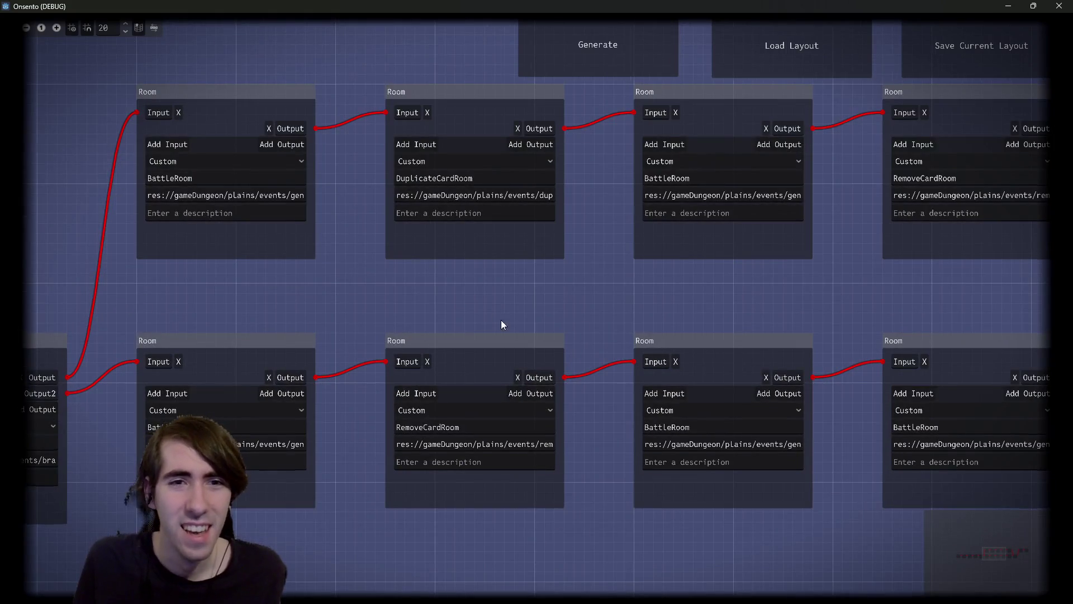
{"action": "scroll", "coordinate": [501, 324], "scroll_direction": "right", "scroll_amount": 5}
{"action": "double_click", "coordinate": [486, 207]}
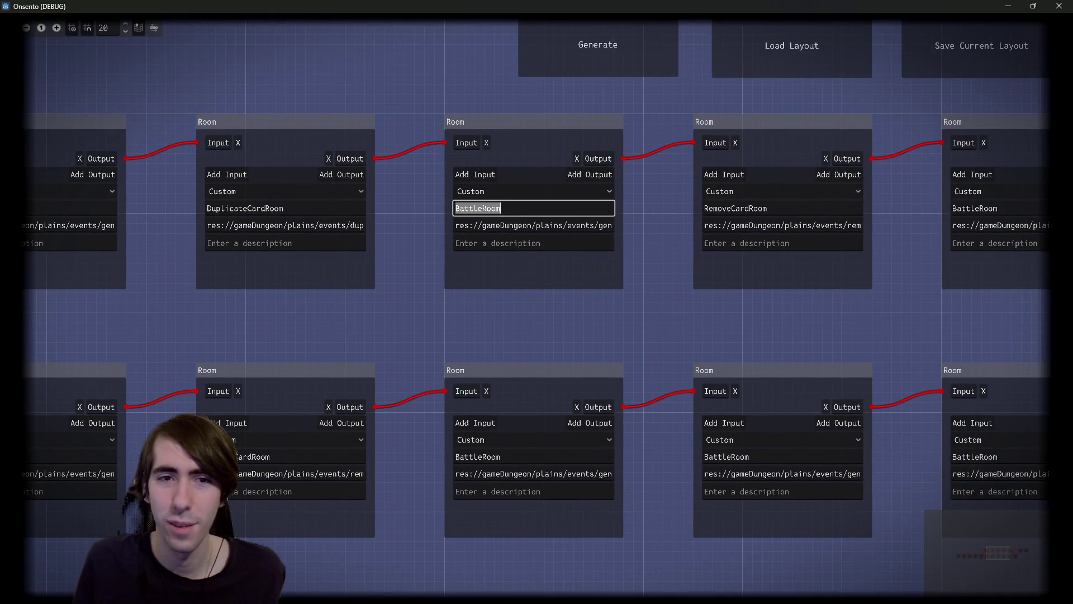
{"action": "scroll", "coordinate": [512, 344], "scroll_direction": "right", "scroll_amount": 8}
{"action": "double_click", "coordinate": [662, 220]}
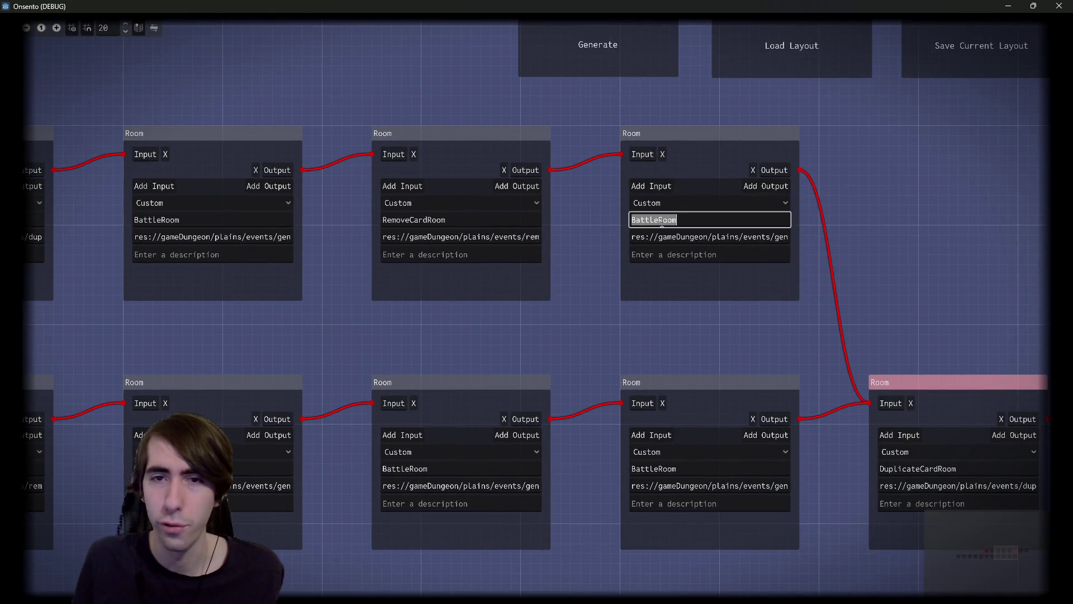
{"action": "scroll", "coordinate": [297, 339], "scroll_direction": "down", "scroll_amount": 8}
{"action": "scroll", "coordinate": [297, 339], "scroll_direction": "right", "scroll_amount": 10}
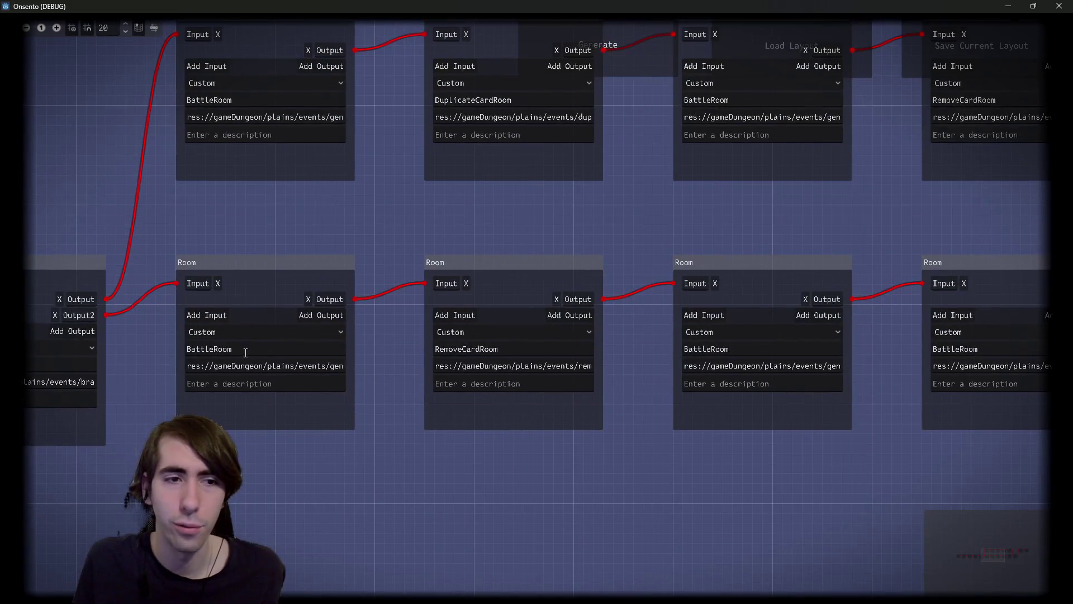
{"action": "double_click", "coordinate": [219, 349]}
{"action": "scroll", "coordinate": [502, 488], "scroll_direction": "right", "scroll_amount": 5}
{"action": "double_click", "coordinate": [536, 347]}
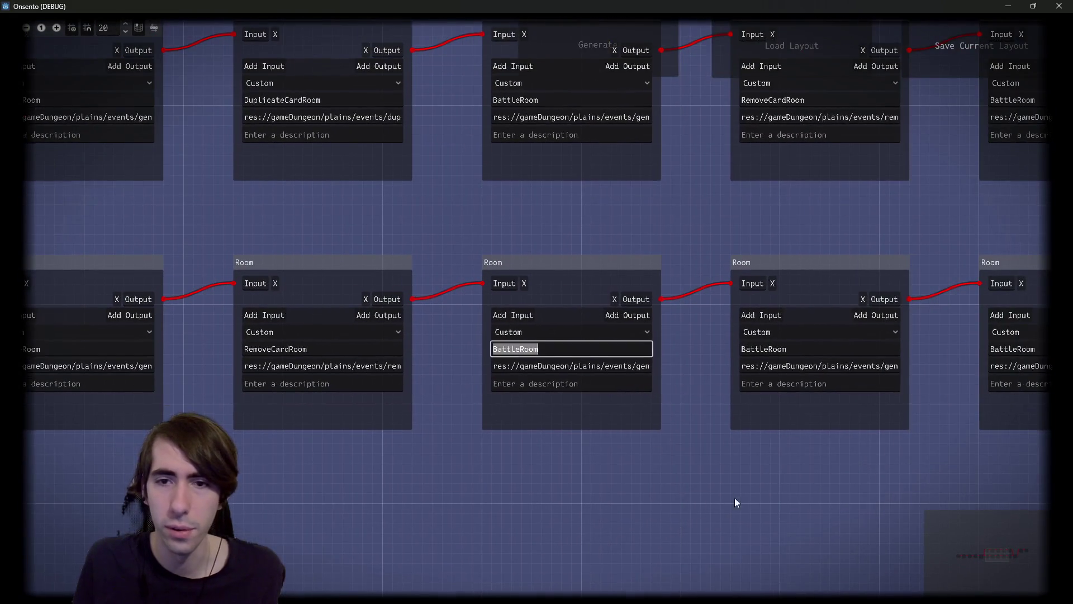
{"action": "scroll", "coordinate": [736, 498], "scroll_direction": "right", "scroll_amount": 6}
{"action": "double_click", "coordinate": [555, 342]}
{"action": "scroll", "coordinate": [565, 444], "scroll_direction": "right", "scroll_amount": 5}
{"action": "double_click", "coordinate": [604, 348]}
{"action": "scroll", "coordinate": [529, 496], "scroll_direction": "right", "scroll_amount": 5}
{"action": "scroll", "coordinate": [528, 493], "scroll_direction": "down", "scroll_amount": 6}
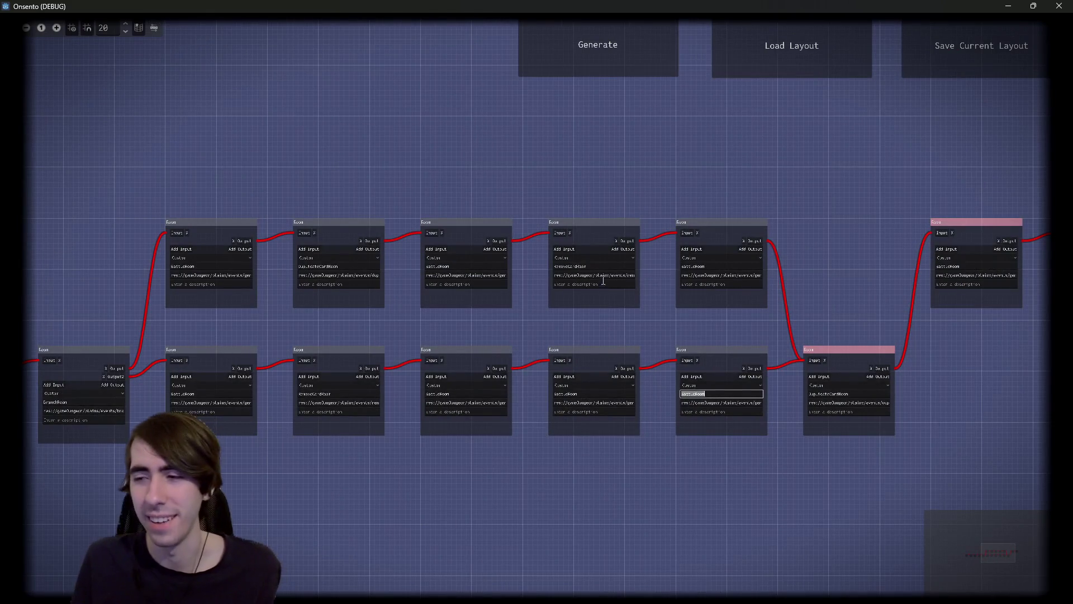
Step: Glance at the script, pan across the room graph again, then minimize the Onsento window
{"action": "key", "text": "alt+Tab"}
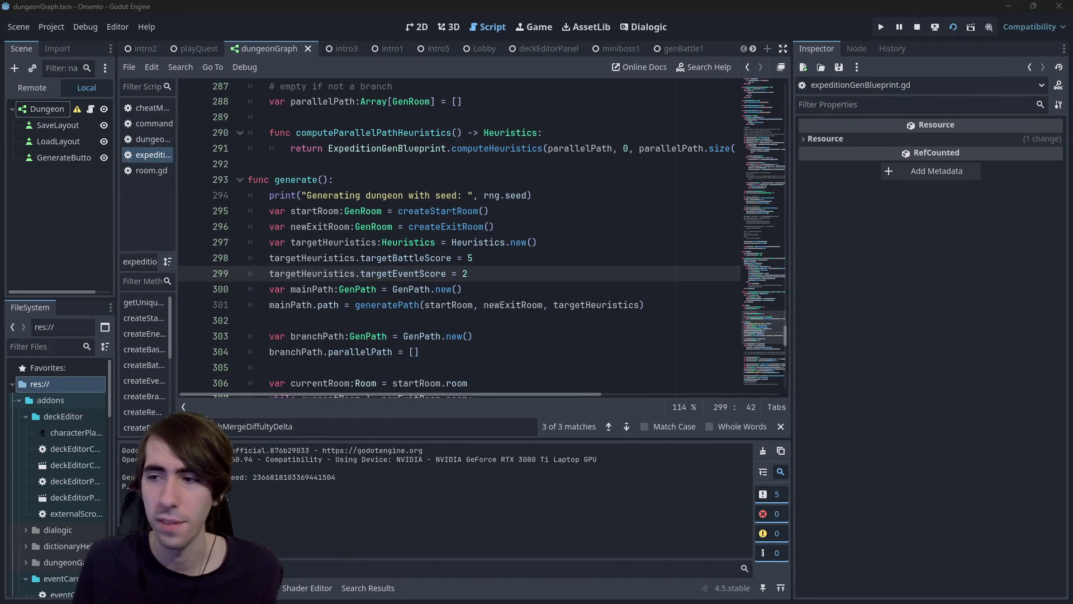
{"action": "key", "text": "alt+Tab"}
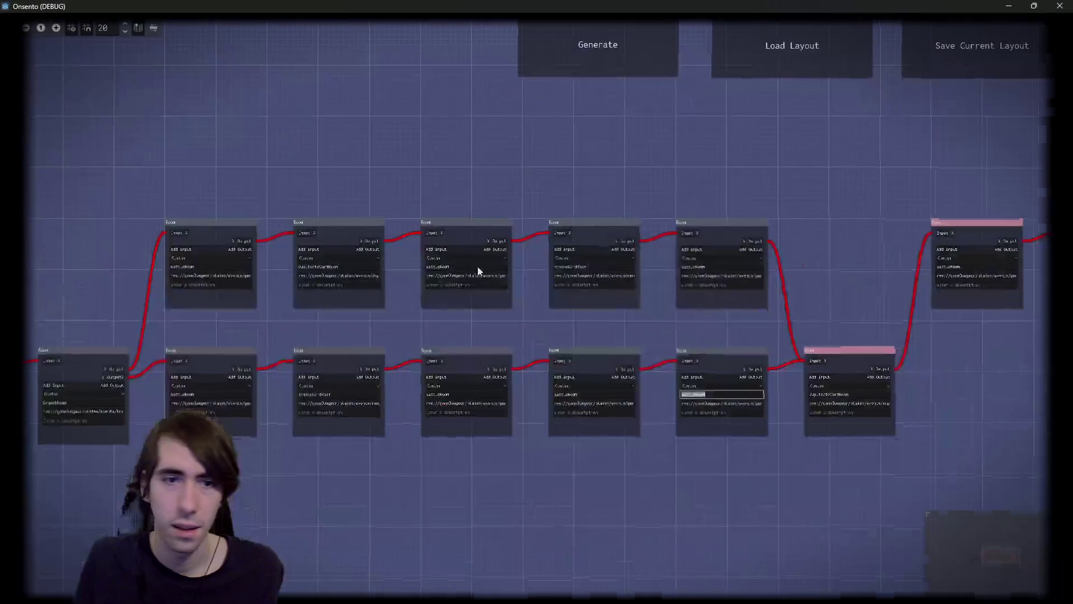
{"action": "left_click_drag", "start_coordinate": [395, 487], "coordinate": [454, 418]}
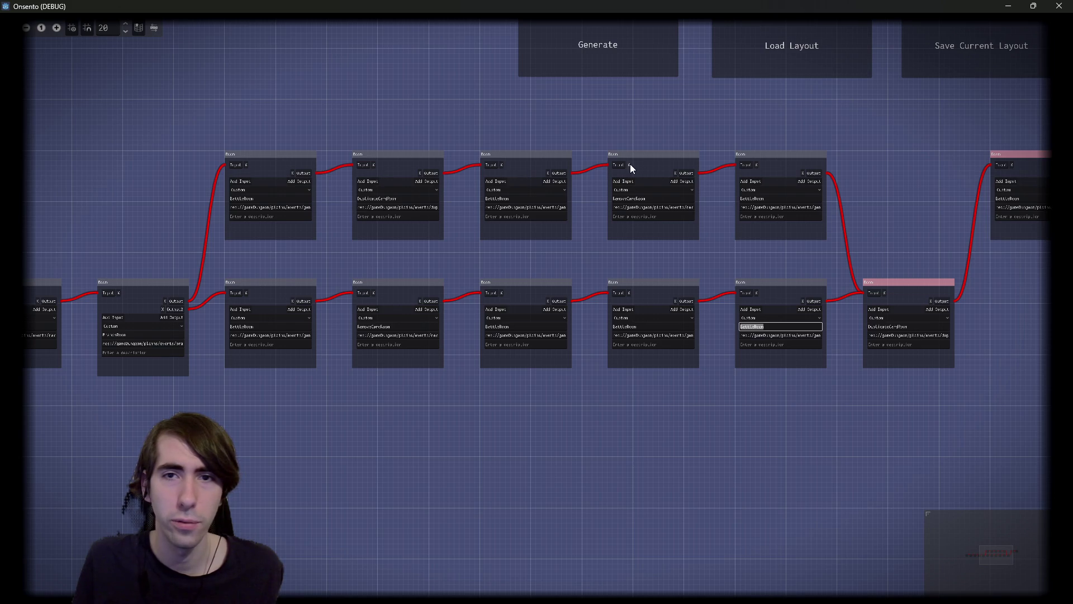
{"action": "mouse_move", "coordinate": [766, 175]}
{"action": "left_mouse_down"}
{"action": "mouse_move", "coordinate": [779, 162]}
{"action": "mouse_move", "coordinate": [613, 163]}
{"action": "mouse_move", "coordinate": [750, 184]}
{"action": "left_mouse_up"}
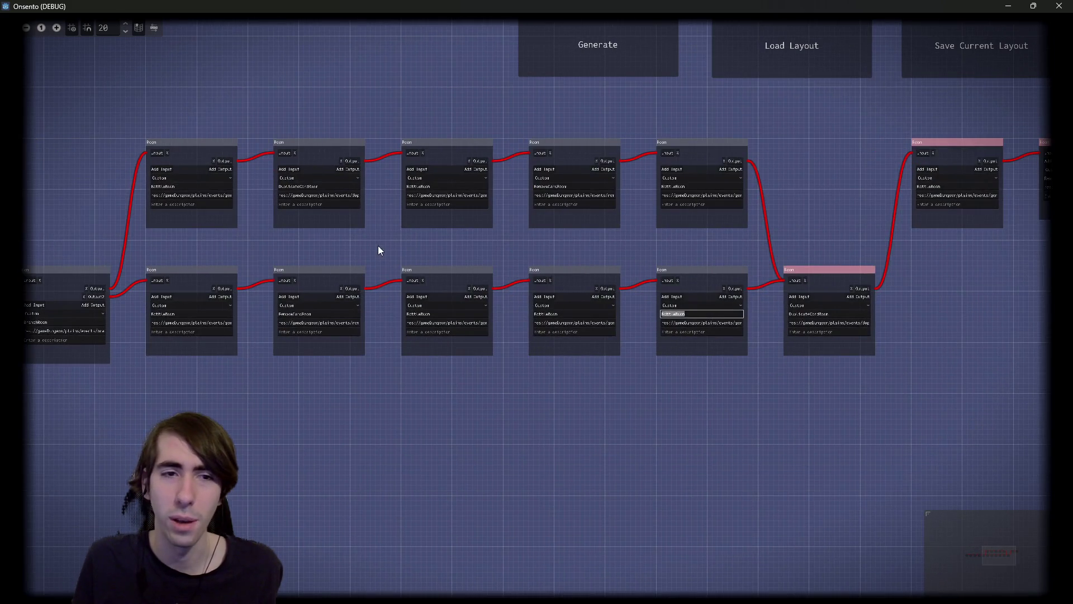
{"action": "left_click_drag", "start_coordinate": [376, 246], "coordinate": [485, 256]}
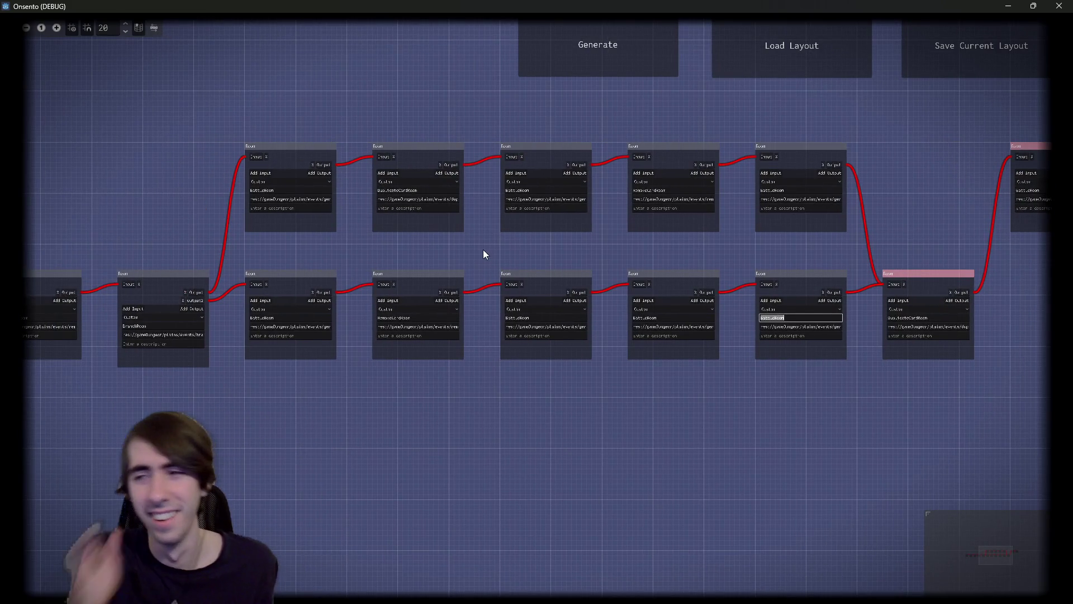
{"action": "left_click", "coordinate": [1009, 6]}
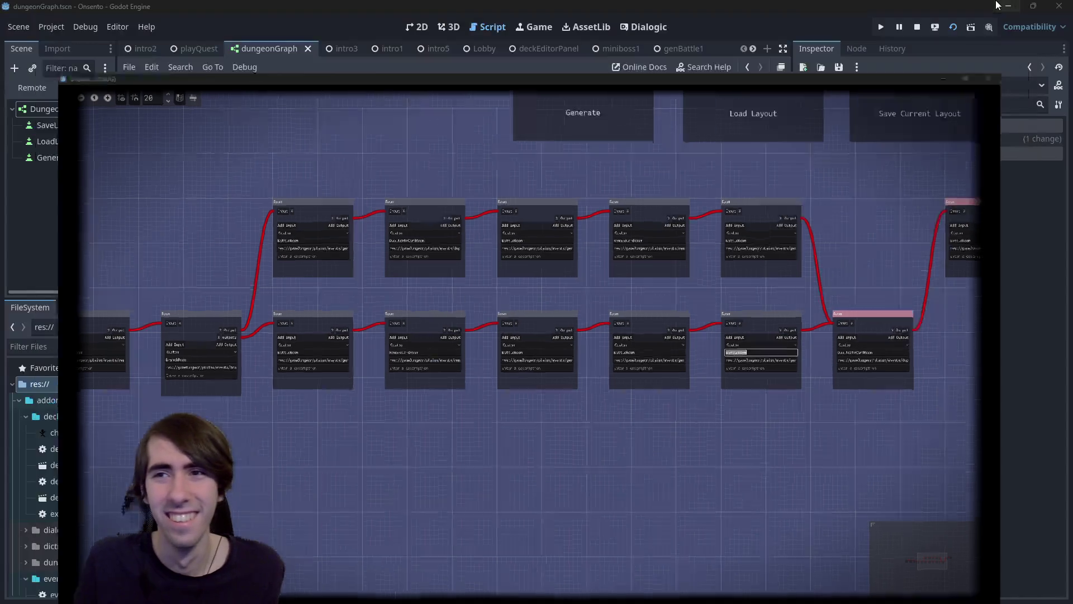
{"action": "double_click", "coordinate": [331, 274]}
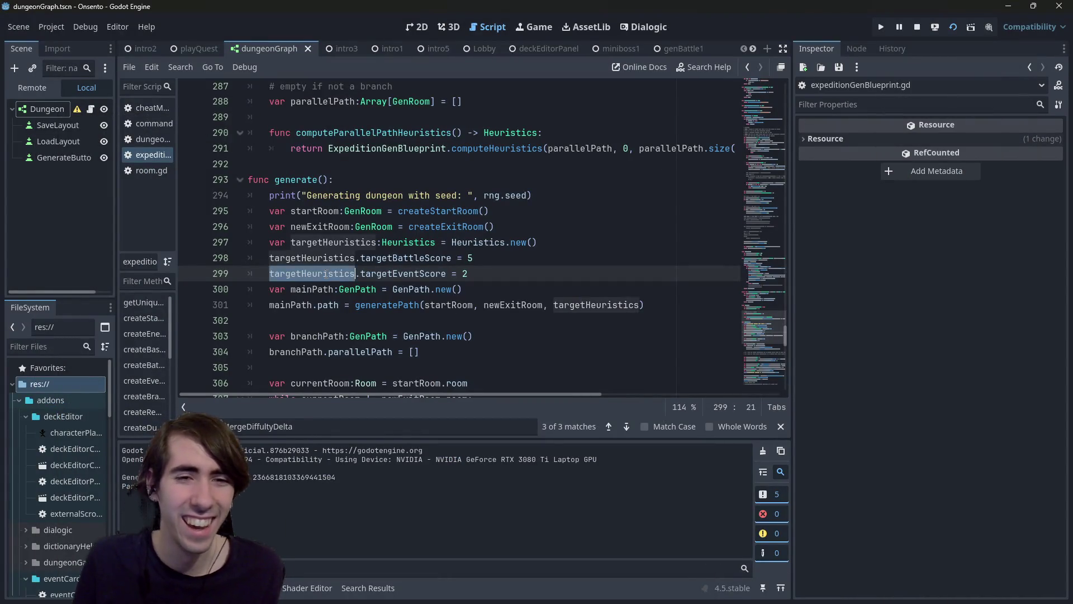
{"action": "scroll", "coordinate": [347, 278], "scroll_direction": "down", "scroll_amount": 7}
{"action": "scroll", "coordinate": [362, 283], "scroll_direction": "down", "scroll_amount": 1}
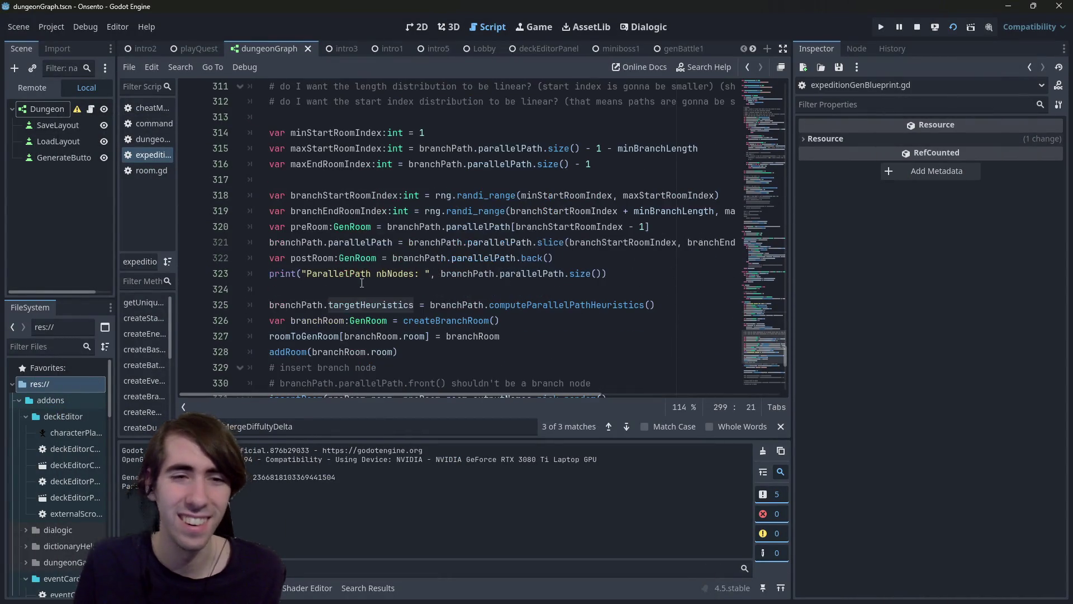
{"action": "scroll", "coordinate": [362, 283], "scroll_direction": "down", "scroll_amount": 2}
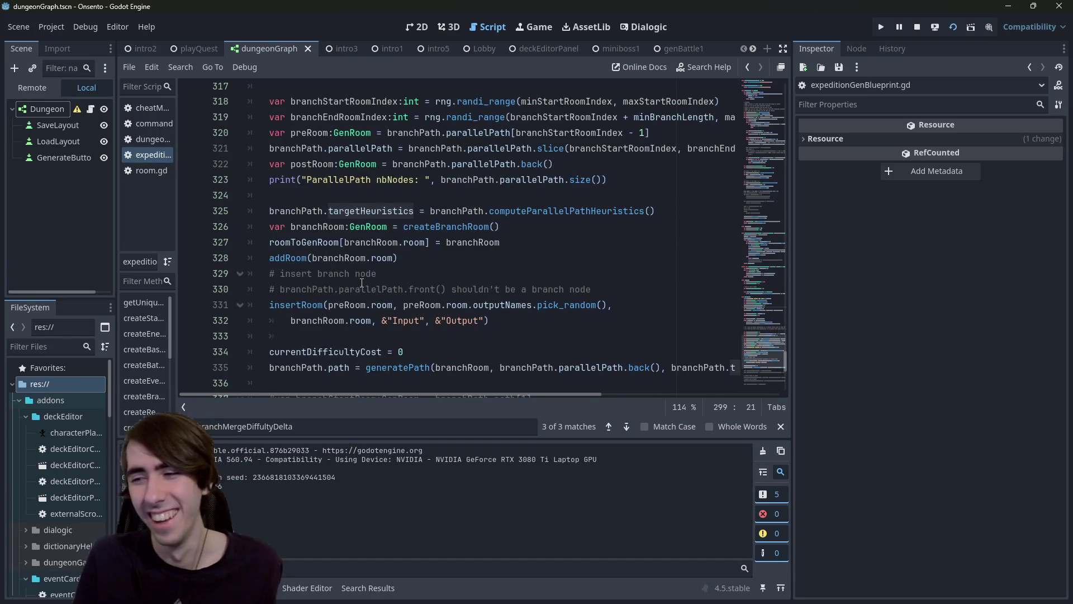
{"action": "scroll", "coordinate": [364, 280], "scroll_direction": "up", "scroll_amount": 1}
{"action": "scroll", "coordinate": [371, 270], "scroll_direction": "down", "scroll_amount": 2}
{"action": "scroll", "coordinate": [406, 284], "scroll_direction": "down", "scroll_amount": 6}
{"action": "scroll", "coordinate": [420, 252], "scroll_direction": "up", "scroll_amount": 7}
{"action": "scroll", "coordinate": [431, 229], "scroll_direction": "up", "scroll_amount": 2}
{"action": "scroll", "coordinate": [438, 215], "scroll_direction": "down", "scroll_amount": 1}
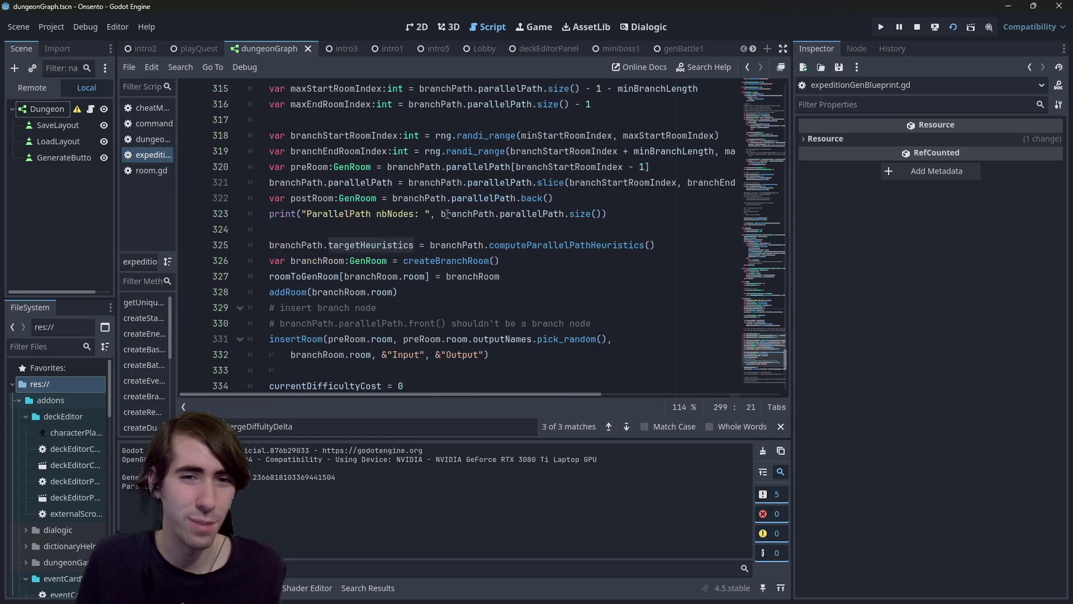
{"action": "double_click", "coordinate": [501, 214]}
{"action": "left_click", "coordinate": [526, 182]}
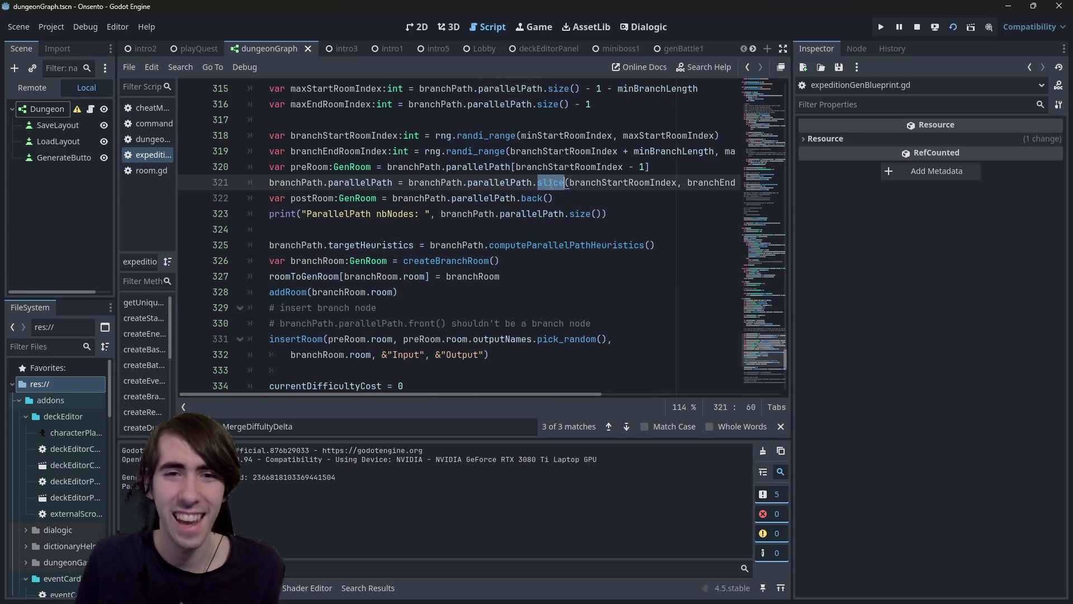
{"action": "scroll", "coordinate": [548, 253], "scroll_direction": "up", "scroll_amount": 1}
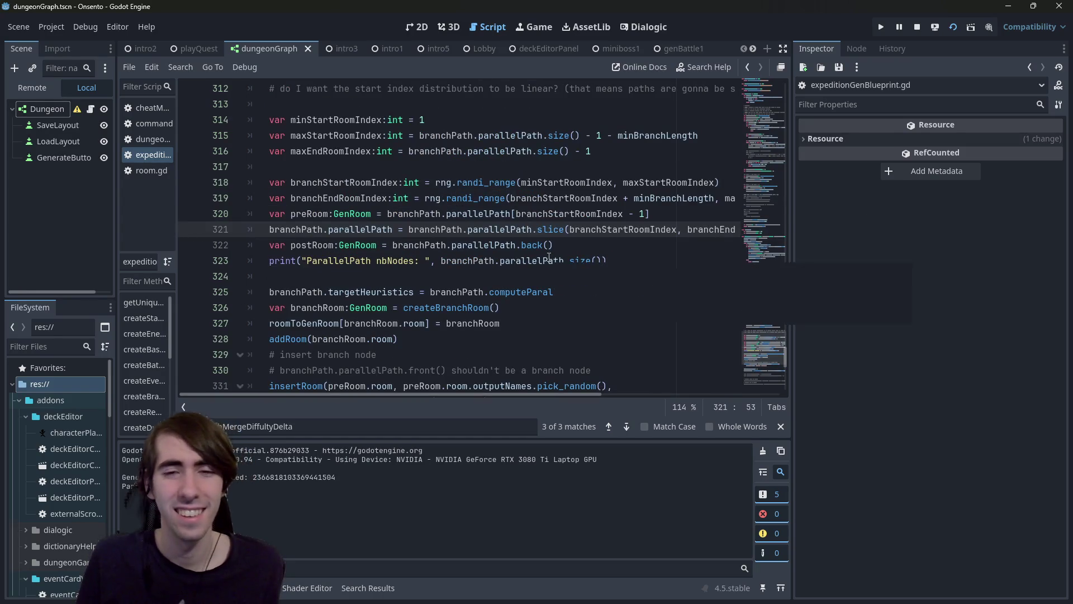
{"action": "double_click", "coordinate": [646, 228]}
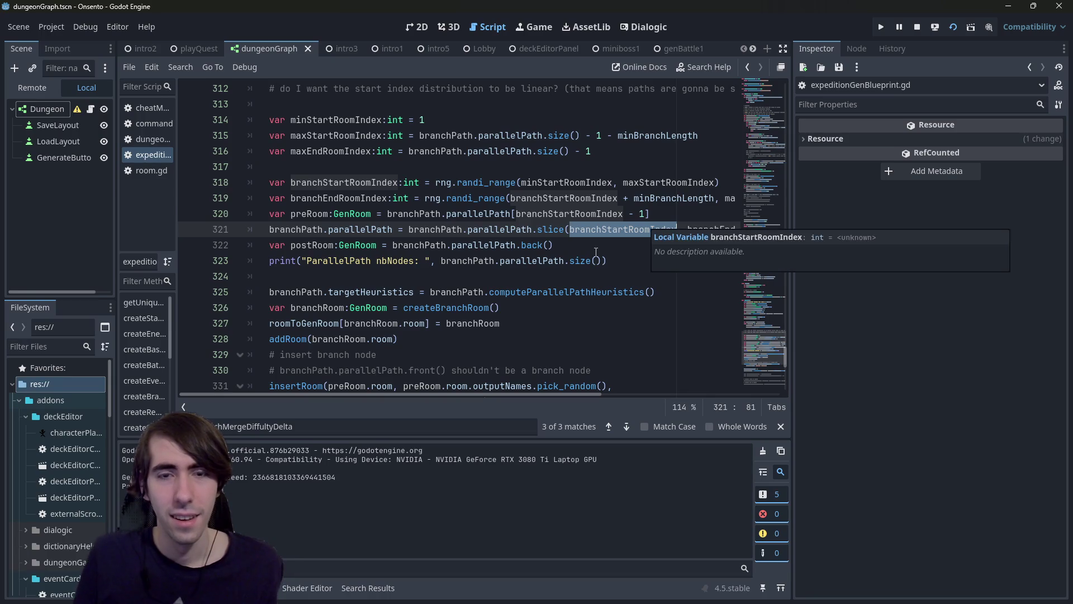
{"action": "left_click_drag", "start_coordinate": [504, 394], "coordinate": [354, 408]}
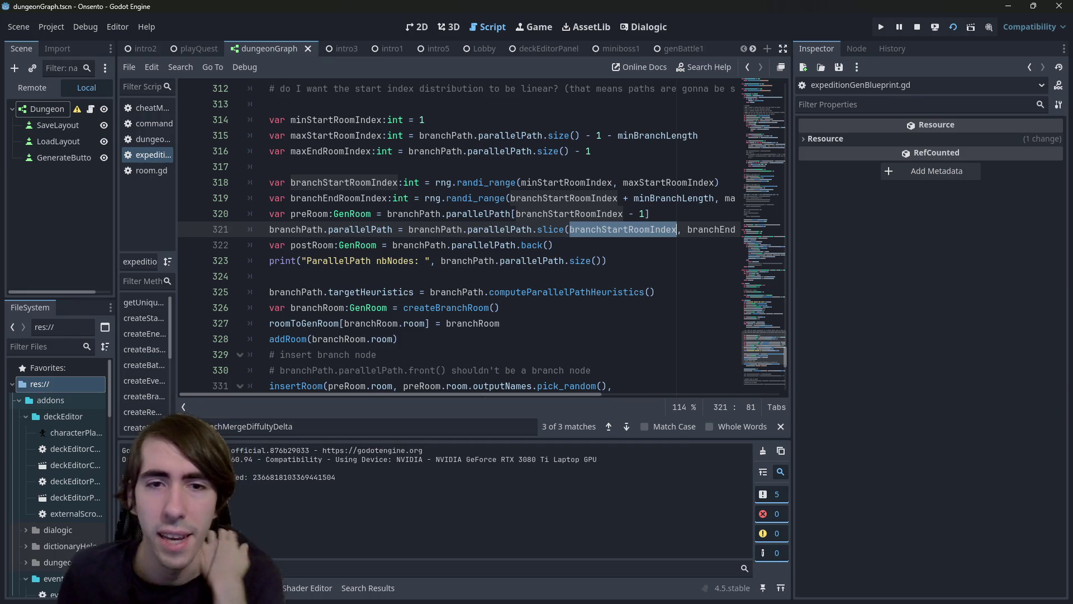
{"action": "mouse_move", "coordinate": [615, 261]}
{"action": "left_mouse_down"}
{"action": "mouse_move", "coordinate": [312, 290]}
{"action": "mouse_move", "coordinate": [269, 261]}
{"action": "left_mouse_up"}
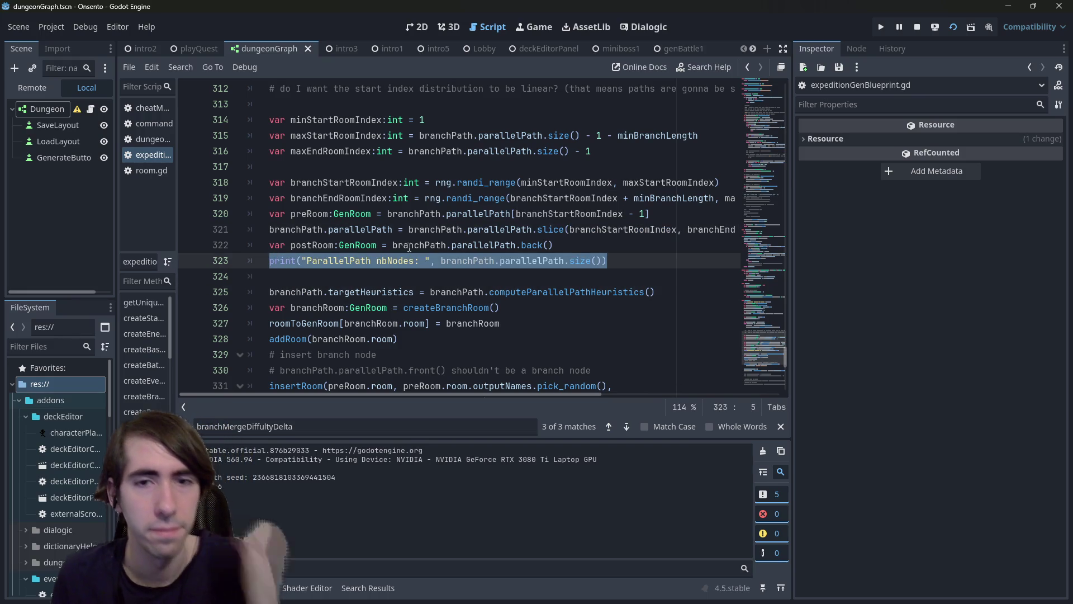
Step: Add a 'for node in branchPath.parallelPath:' loop below the node-count print
{"action": "key", "text": "End"}
{"action": "key", "text": "Return"}
{"action": "type", "text": "for"}
{"action": "key", "text": "Up"}
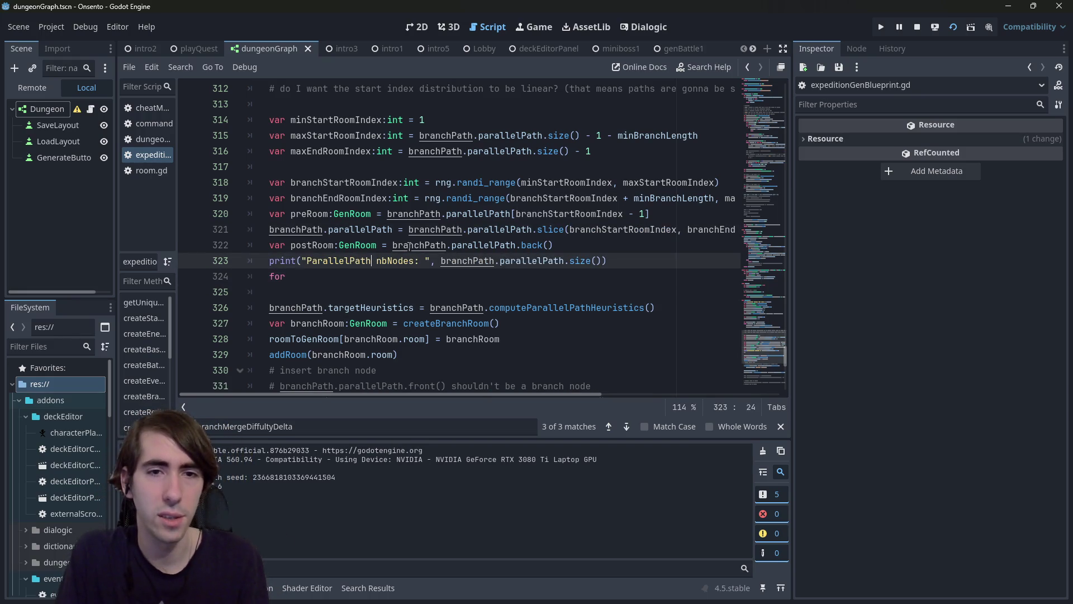
{"action": "key", "text": "Down"}
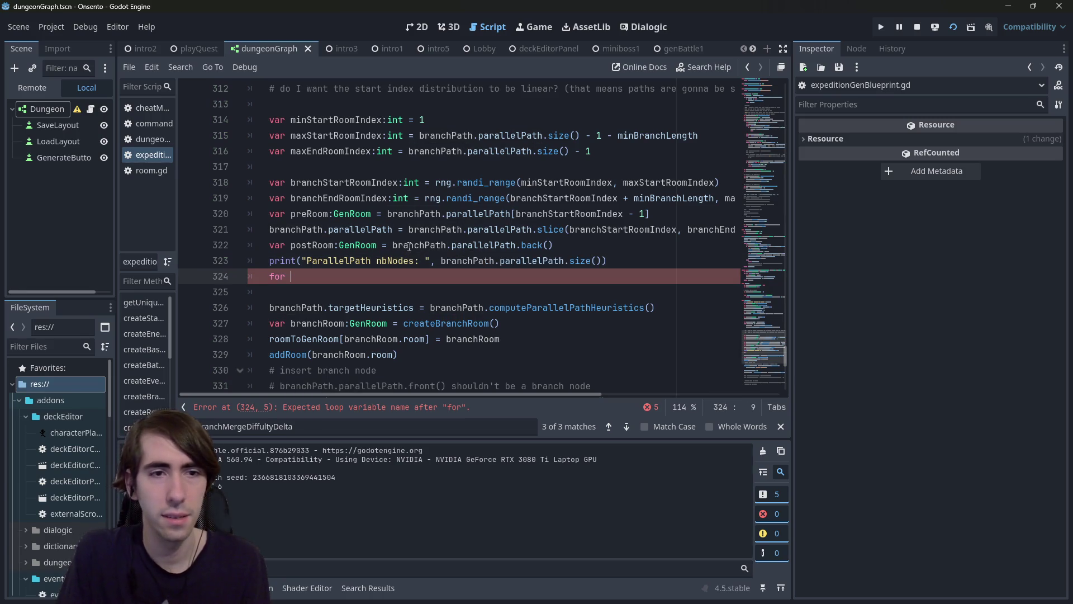
{"action": "type", "text": "node in branchPath.parallelPath:"}
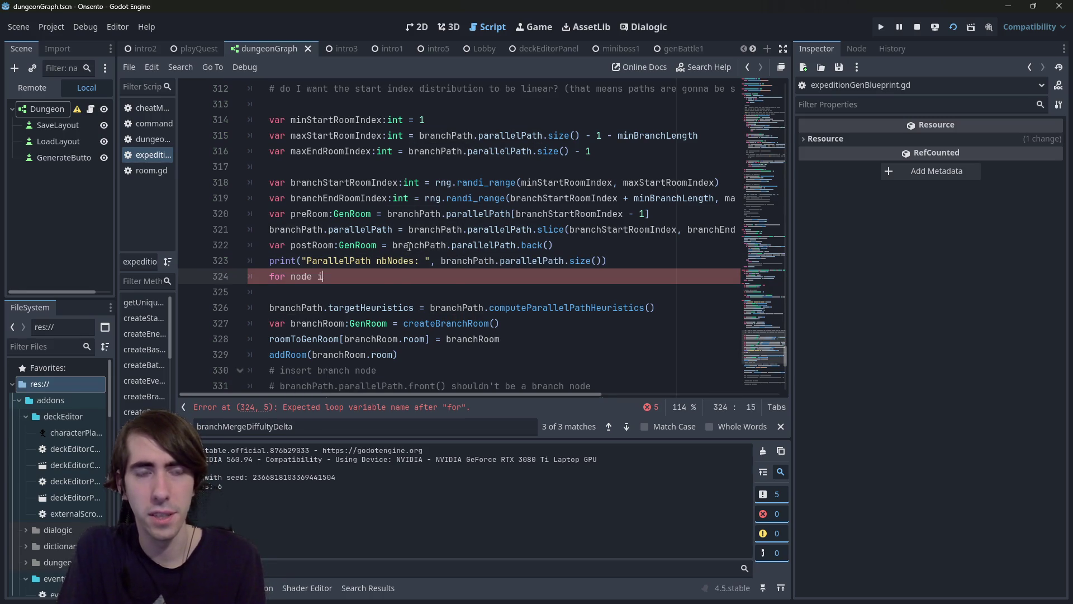
{"action": "key", "text": "Return"}
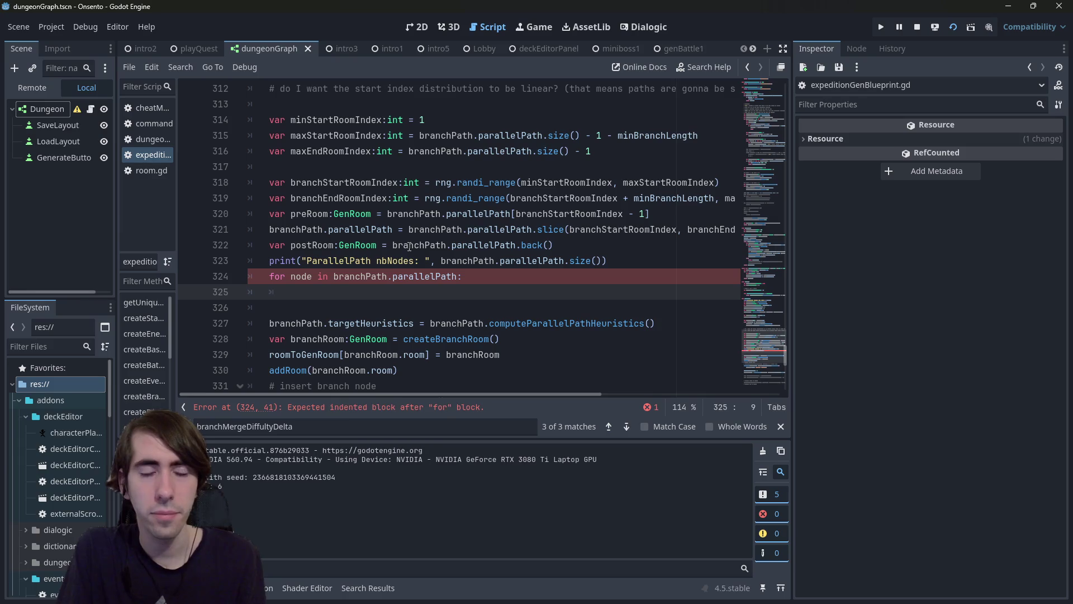
Step: Start the loop body with node.room and check the Room class's fields
{"action": "type", "text": "print(node."}
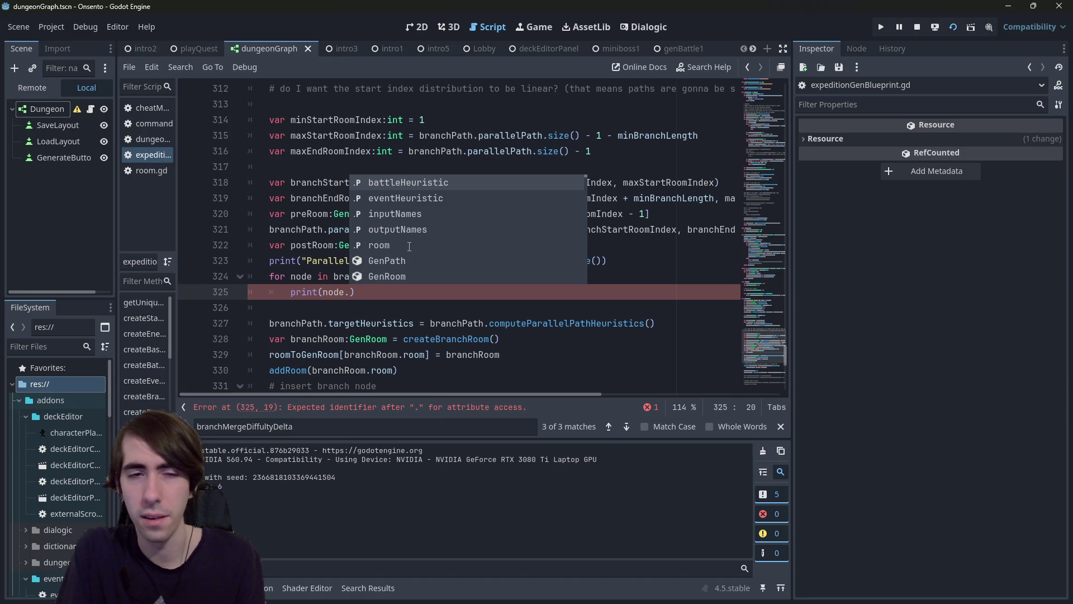
{"action": "type", "text": "room."}
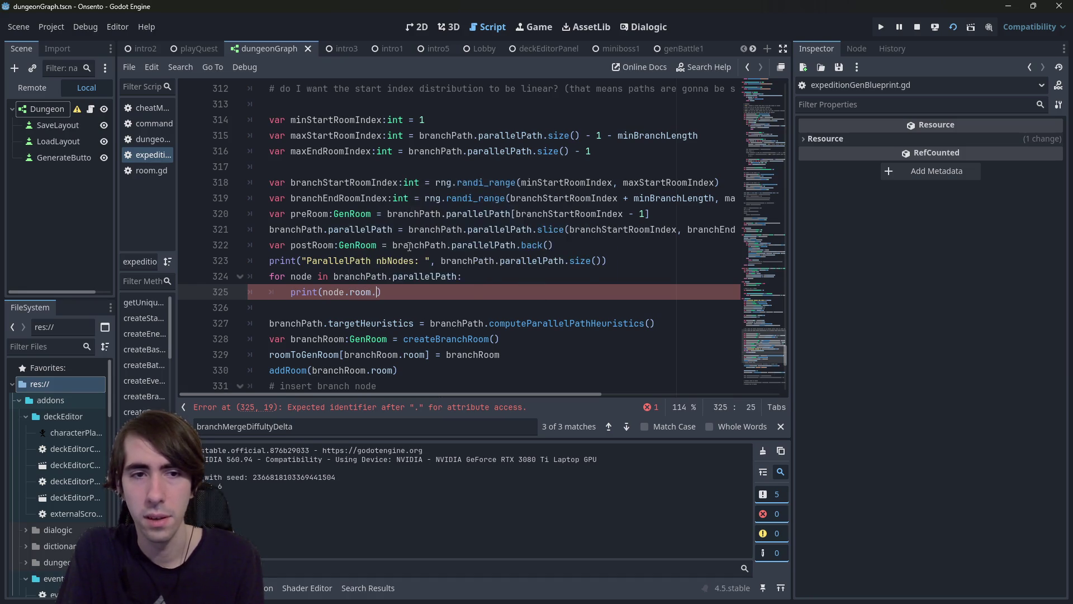
{"action": "type", "text": "na"}
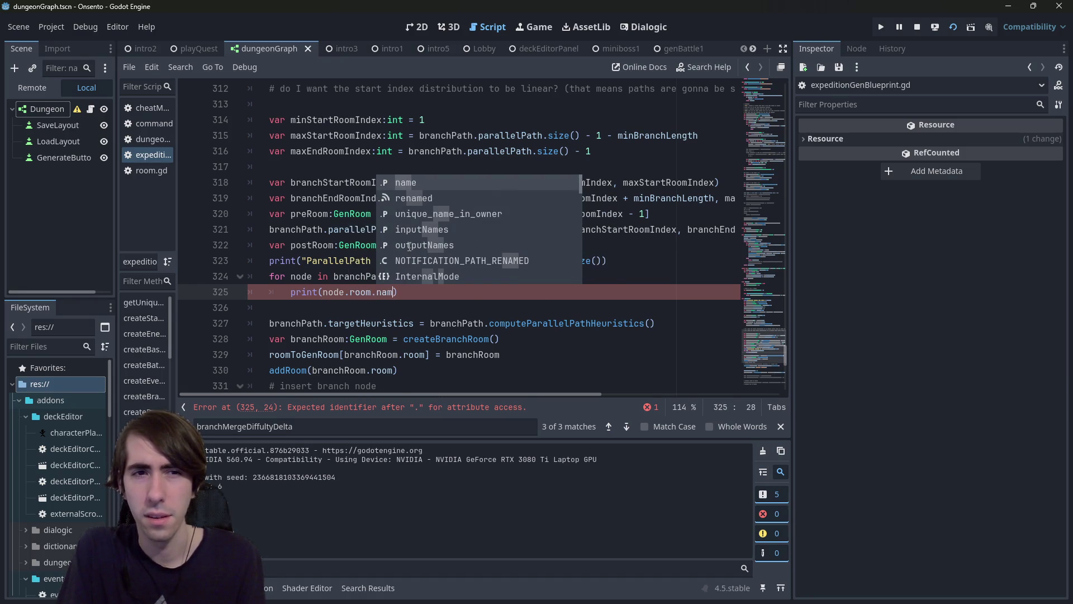
{"action": "left_click", "coordinate": [359, 292], "text": "ctrl"}
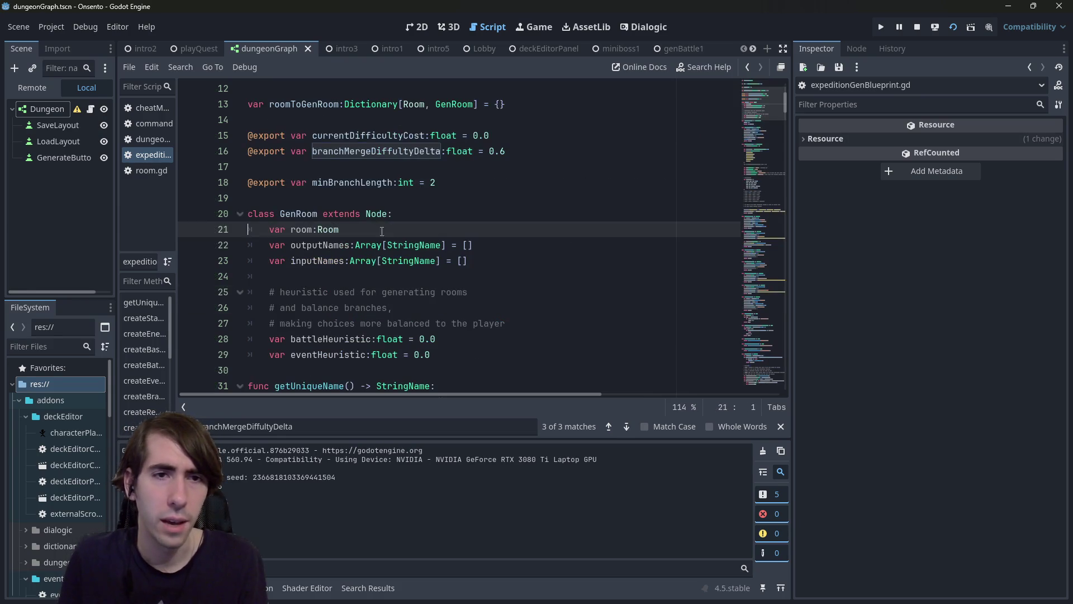
{"action": "left_click", "coordinate": [327, 231], "text": "ctrl"}
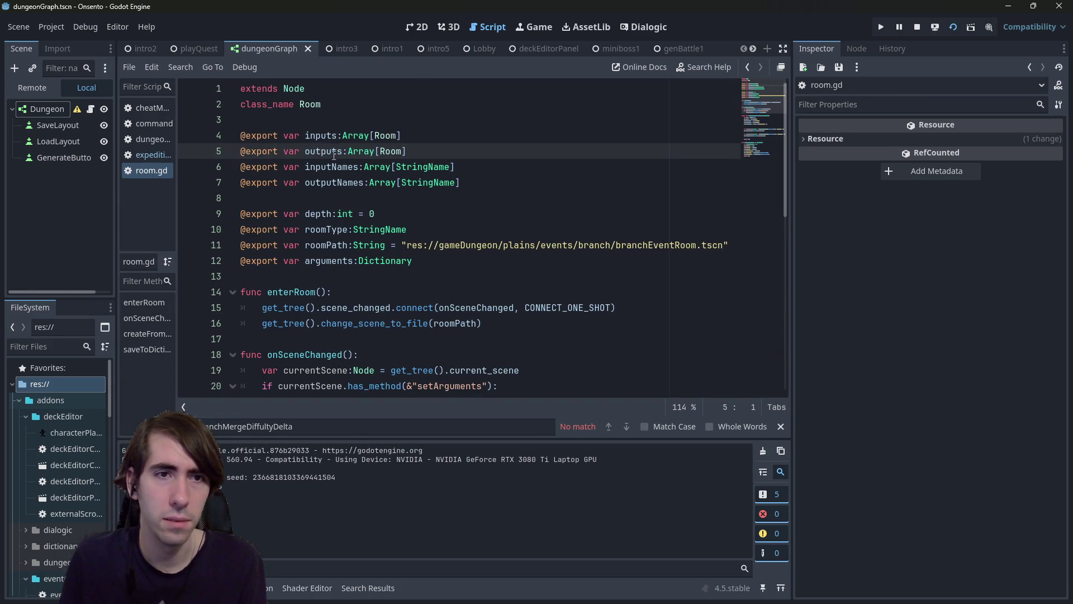
{"action": "key", "text": "alt+Left"}
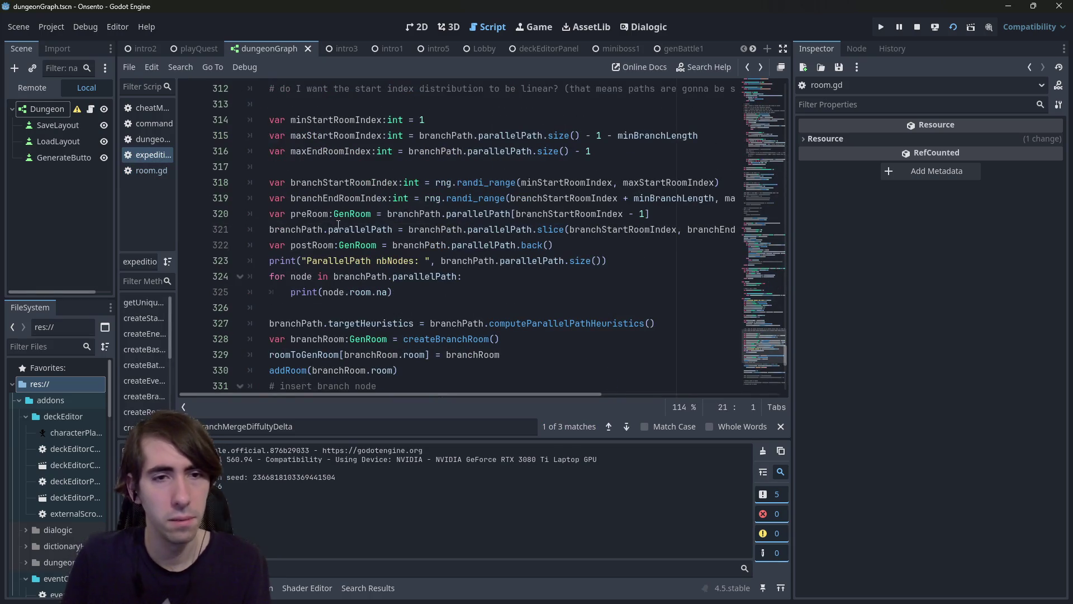
Step: Finish the loop body to print node.room.roomType, then relaunch the game with F5
{"action": "double_click", "coordinate": [380, 292]}
{"action": "type", "text": "roo"}
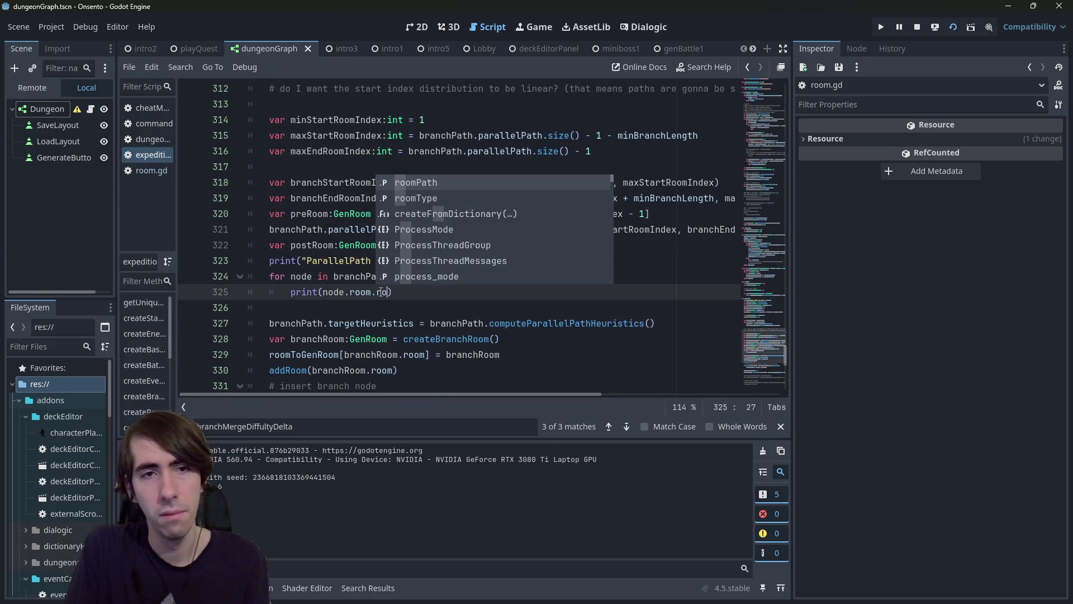
{"action": "key", "text": "Return"}
{"action": "key", "text": "ctrl+BackSpace"}
{"action": "type", "text": "room"}
{"action": "key", "text": "Return"}
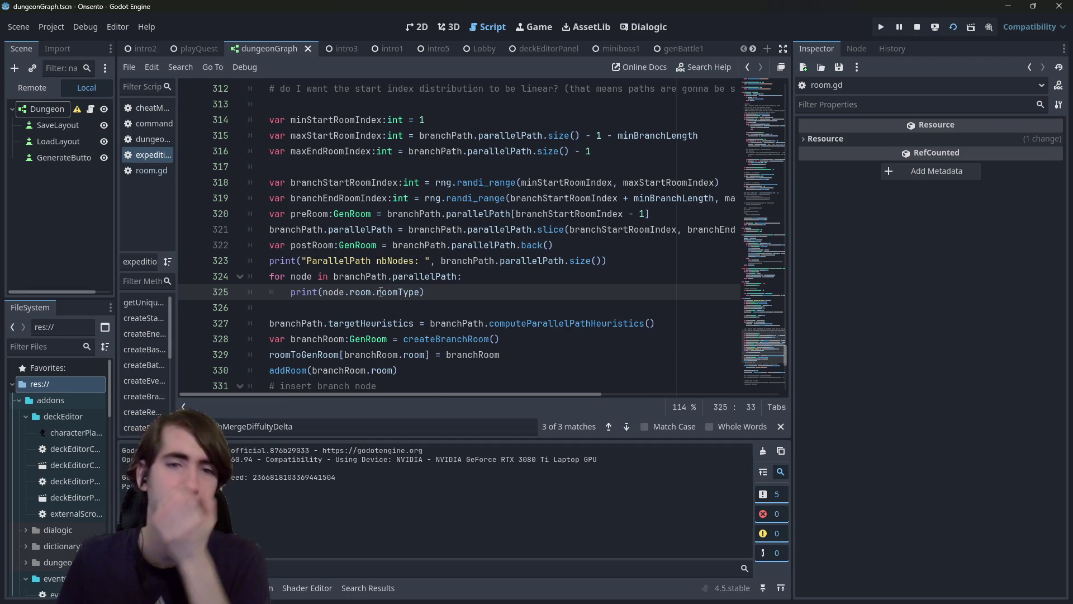
{"action": "key", "text": "F5"}
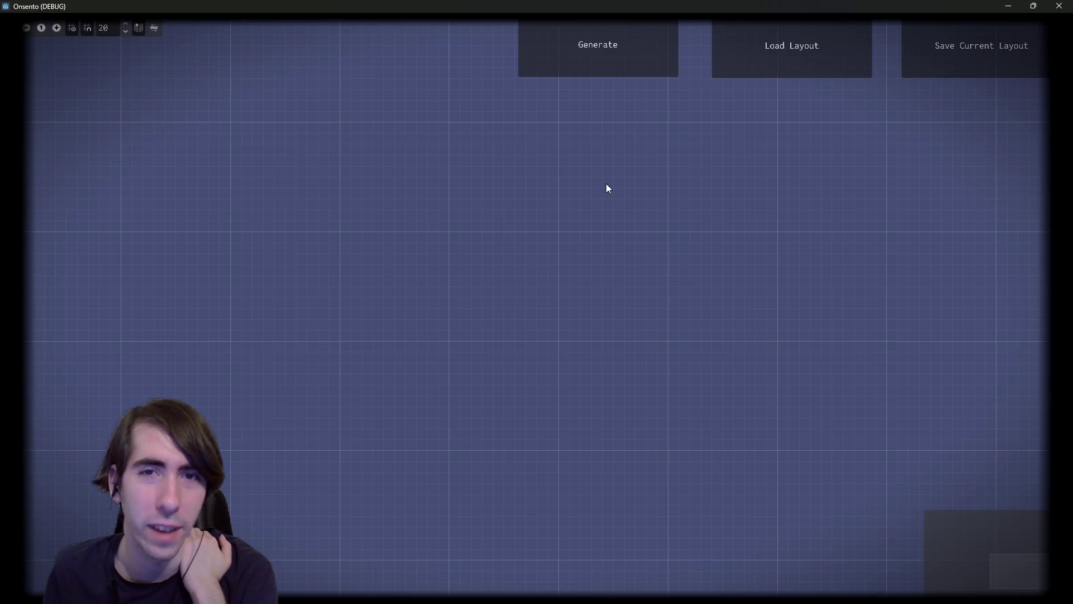
Step: Generate two new room graphs, zooming out and panning to inspect each, then stop the game
{"action": "scroll", "coordinate": [650, 347], "scroll_direction": "down", "scroll_amount": 2}
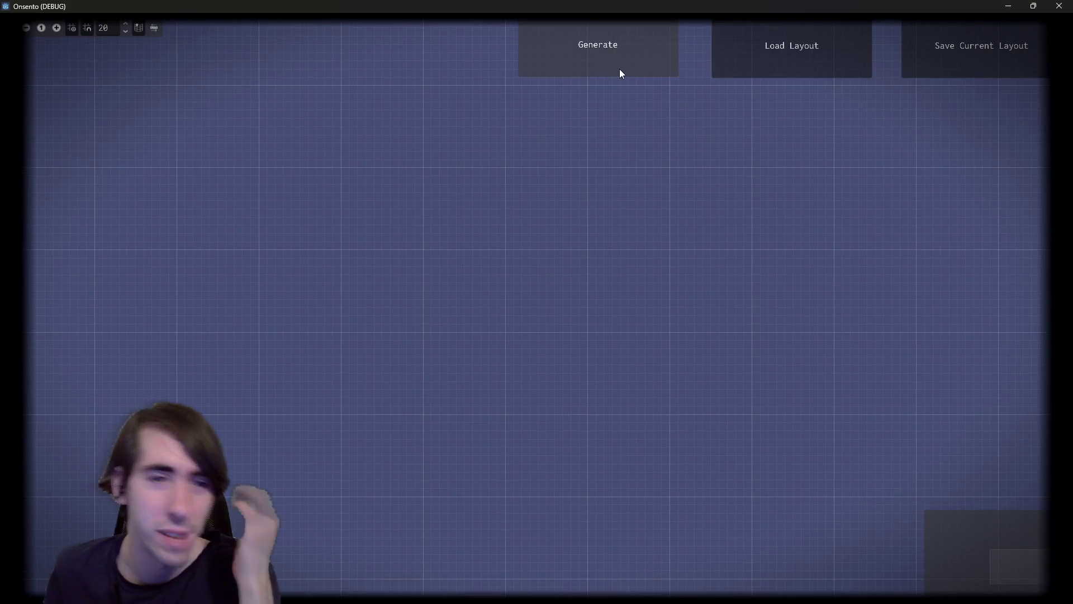
{"action": "left_click", "coordinate": [614, 49]}
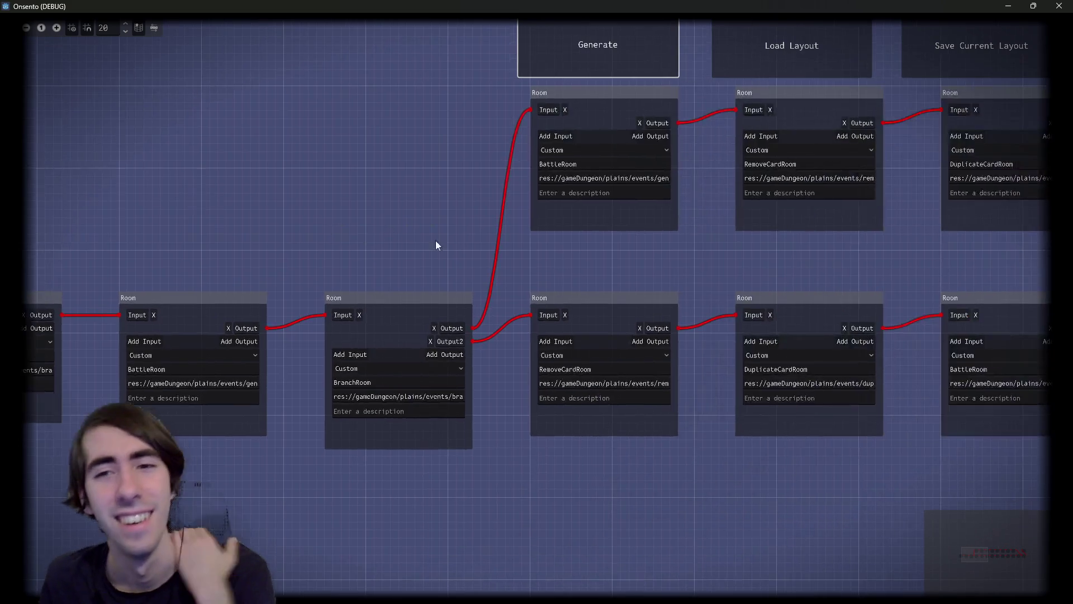
{"action": "scroll", "coordinate": [398, 233], "scroll_direction": "down", "scroll_amount": 2}
{"action": "mouse_move", "coordinate": [766, 290]}
{"action": "left_mouse_down"}
{"action": "mouse_move", "coordinate": [361, 278]}
{"action": "mouse_move", "coordinate": [618, 271]}
{"action": "mouse_move", "coordinate": [108, 264]}
{"action": "mouse_move", "coordinate": [650, 268]}
{"action": "left_mouse_up"}
{"action": "scroll", "coordinate": [498, 275], "scroll_direction": "down", "scroll_amount": 1}
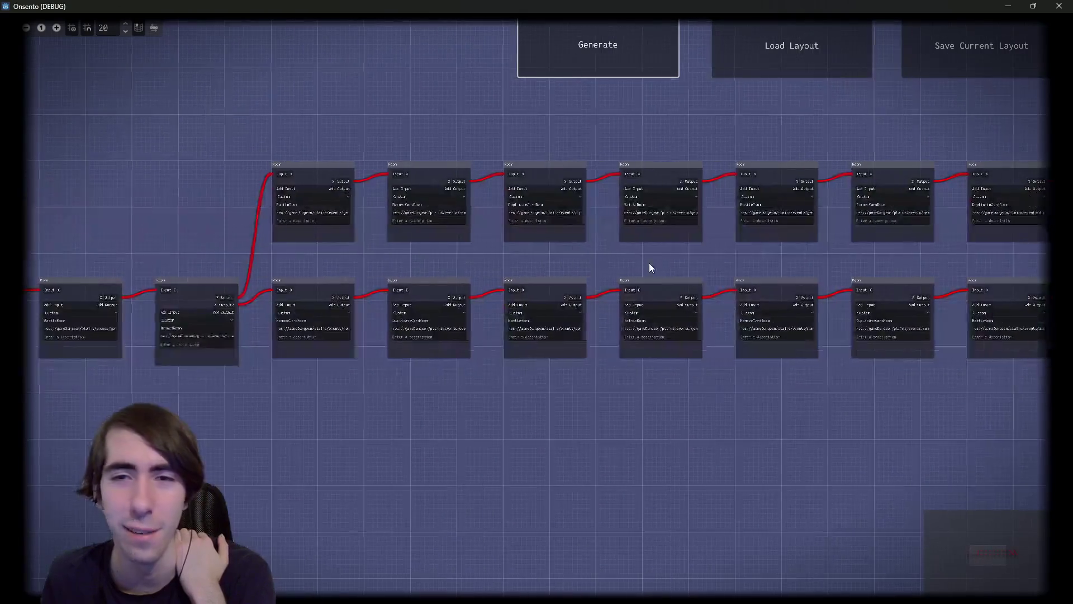
{"action": "left_click", "coordinate": [603, 60]}
{"action": "scroll", "coordinate": [750, 417], "scroll_direction": "down", "scroll_amount": 1}
{"action": "left_click_drag", "start_coordinate": [750, 417], "coordinate": [485, 381]}
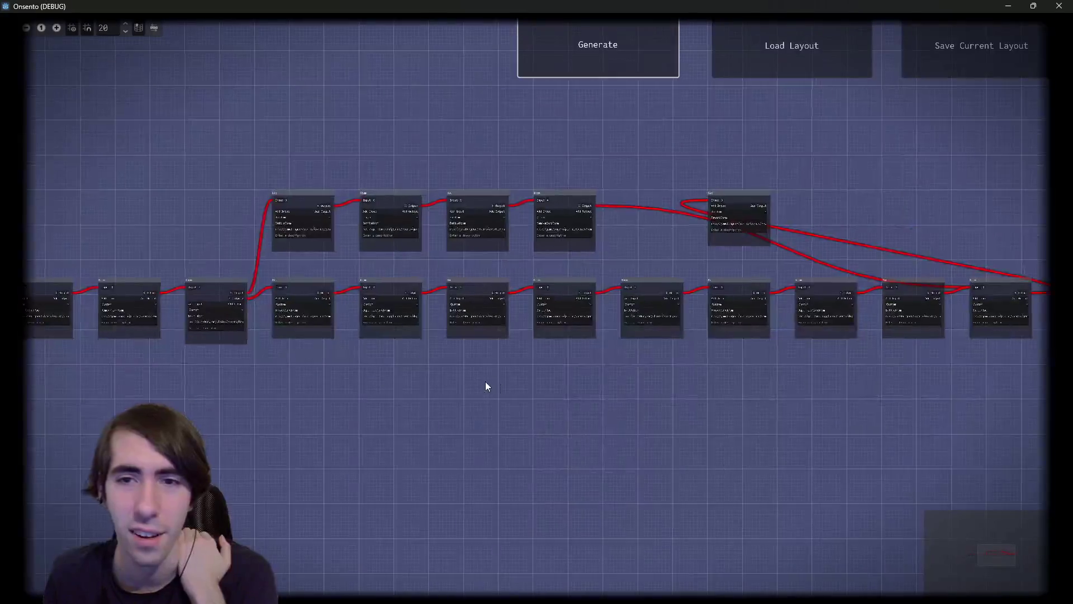
{"action": "mouse_move", "coordinate": [795, 199]}
{"action": "left_mouse_down"}
{"action": "mouse_move", "coordinate": [618, 203]}
{"action": "mouse_move", "coordinate": [961, 185]}
{"action": "left_mouse_up"}
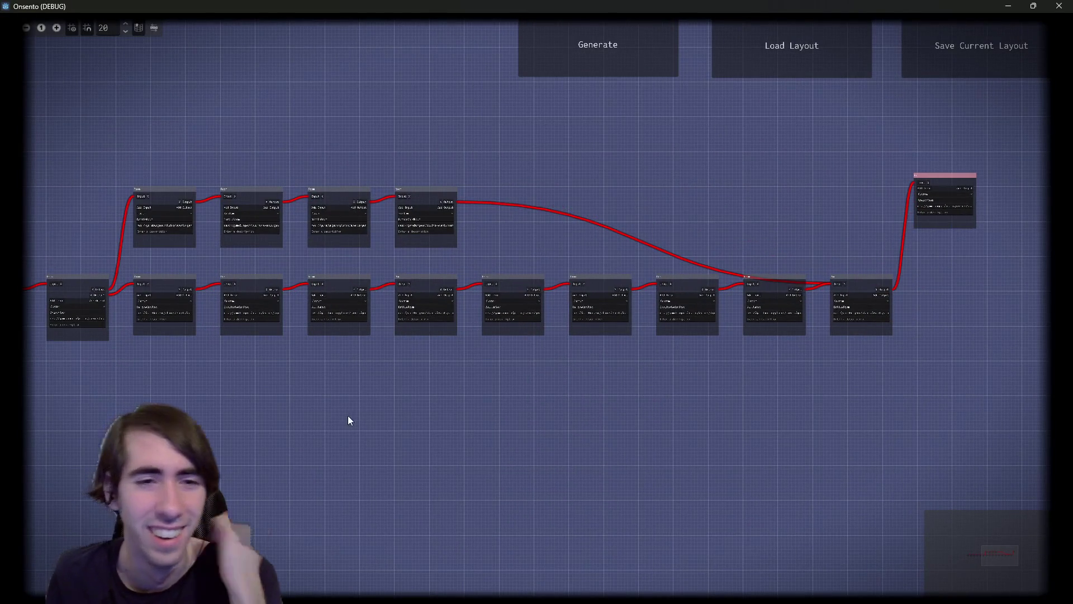
{"action": "left_click_drag", "start_coordinate": [358, 420], "coordinate": [536, 457]}
{"action": "key", "text": "alt+F4"}
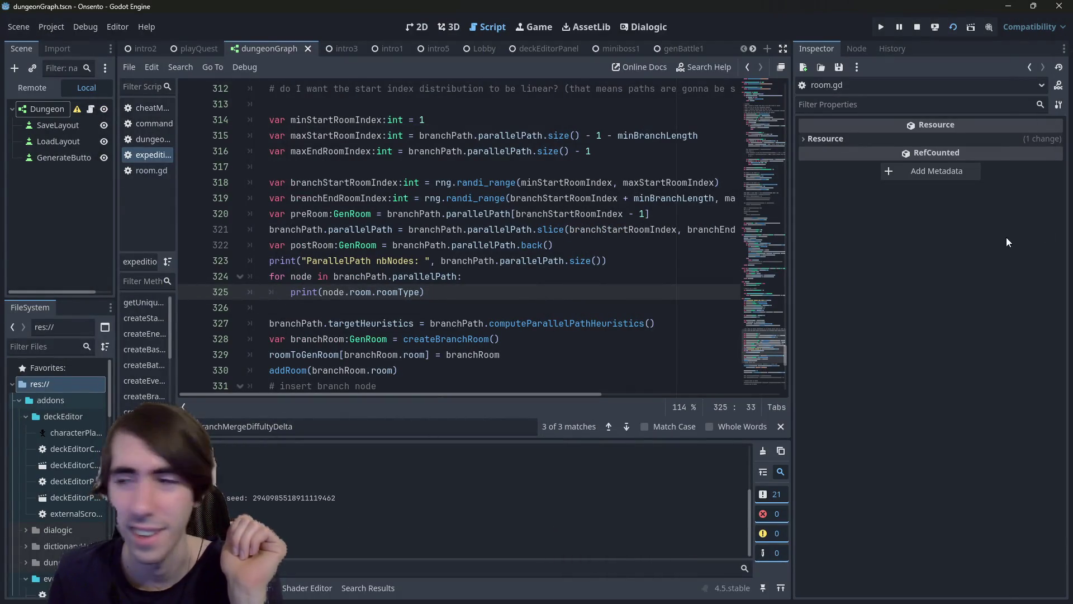
Step: Relaunch with F6, box-select the lower-row rooms and the four upper-branch rooms, then stop
{"action": "key", "text": "F6"}
{"action": "mouse_move", "coordinate": [350, 403]}
{"action": "left_mouse_down"}
{"action": "mouse_move", "coordinate": [823, 328]}
{"action": "mouse_move", "coordinate": [1053, 330]}
{"action": "mouse_move", "coordinate": [1015, 331]}
{"action": "left_mouse_up"}
{"action": "mouse_move", "coordinate": [596, 461]}
{"action": "left_mouse_down"}
{"action": "mouse_move", "coordinate": [367, 430]}
{"action": "mouse_move", "coordinate": [616, 404]}
{"action": "left_mouse_up"}
{"action": "left_click_drag", "start_coordinate": [924, 377], "coordinate": [304, 290]}
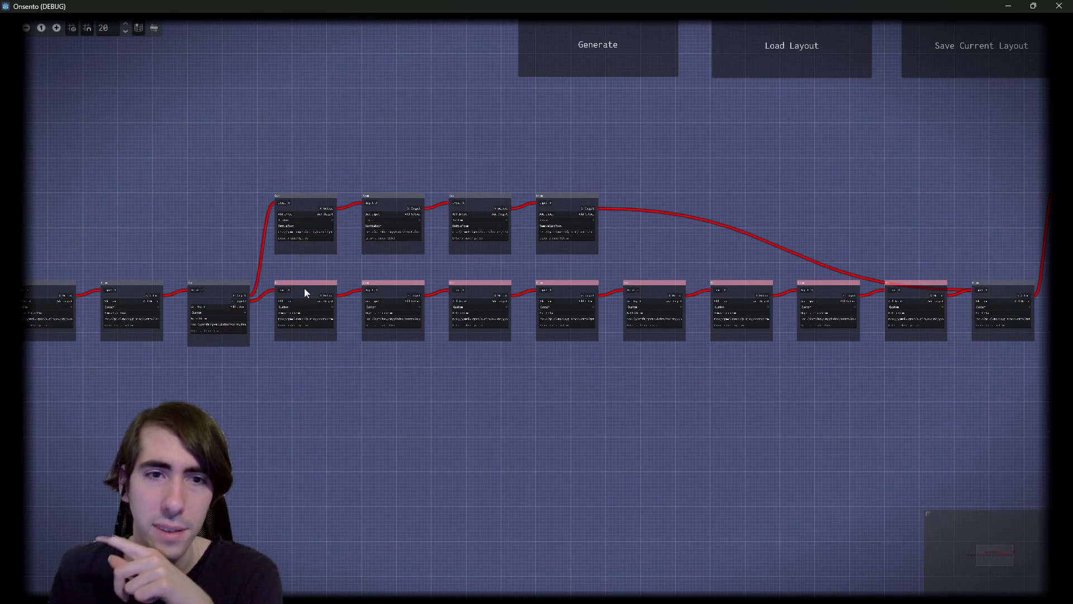
{"action": "scroll", "coordinate": [438, 398], "scroll_direction": "up", "scroll_amount": 2}
{"action": "mouse_move", "coordinate": [303, 139]}
{"action": "left_mouse_down"}
{"action": "mouse_move", "coordinate": [348, 160]}
{"action": "mouse_move", "coordinate": [767, 258]}
{"action": "left_mouse_up"}
{"action": "scroll", "coordinate": [577, 192], "scroll_direction": "up", "scroll_amount": 2}
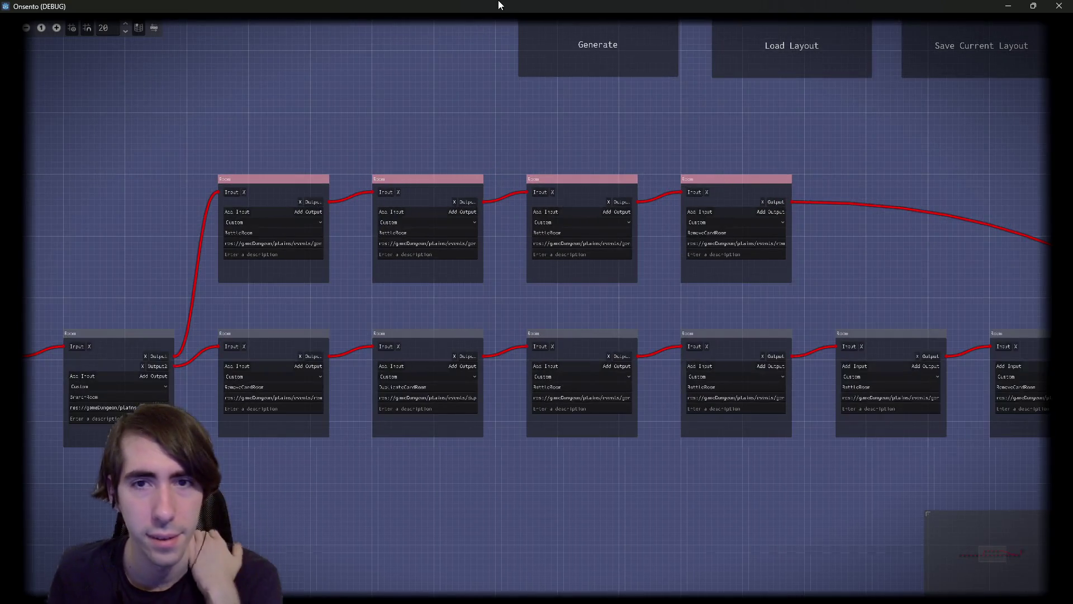
{"action": "key", "text": "alt+F4"}
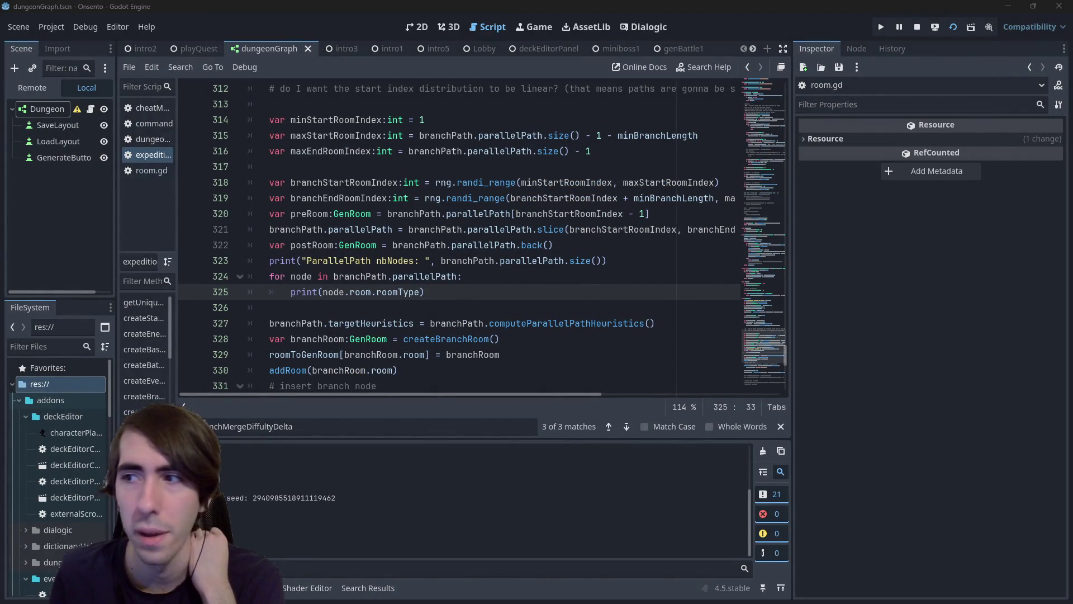
Step: Rerun with F5, inspect the RemoveCardRoom branch end and the rejoining room, then close the game
{"action": "key", "text": "F5"}
{"action": "scroll", "coordinate": [395, 199], "scroll_direction": "down", "scroll_amount": 2}
{"action": "scroll", "coordinate": [478, 311], "scroll_direction": "up", "scroll_amount": 3}
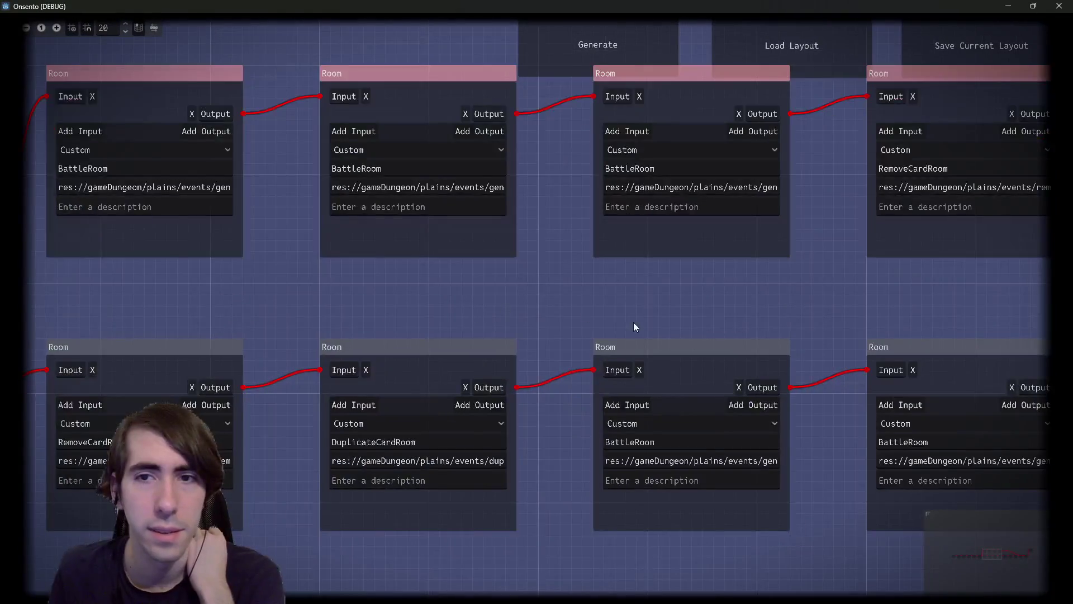
{"action": "scroll", "coordinate": [548, 335], "scroll_direction": "up", "scroll_amount": 1}
{"action": "scroll", "coordinate": [478, 311], "scroll_direction": "down", "scroll_amount": 2}
{"action": "scroll", "coordinate": [525, 290], "scroll_direction": "right", "scroll_amount": 2}
{"action": "double_click", "coordinate": [786, 187]}
{"action": "left_click_drag", "start_coordinate": [876, 300], "coordinate": [431, 304]}
{"action": "scroll", "coordinate": [524, 307], "scroll_direction": "down", "scroll_amount": 2}
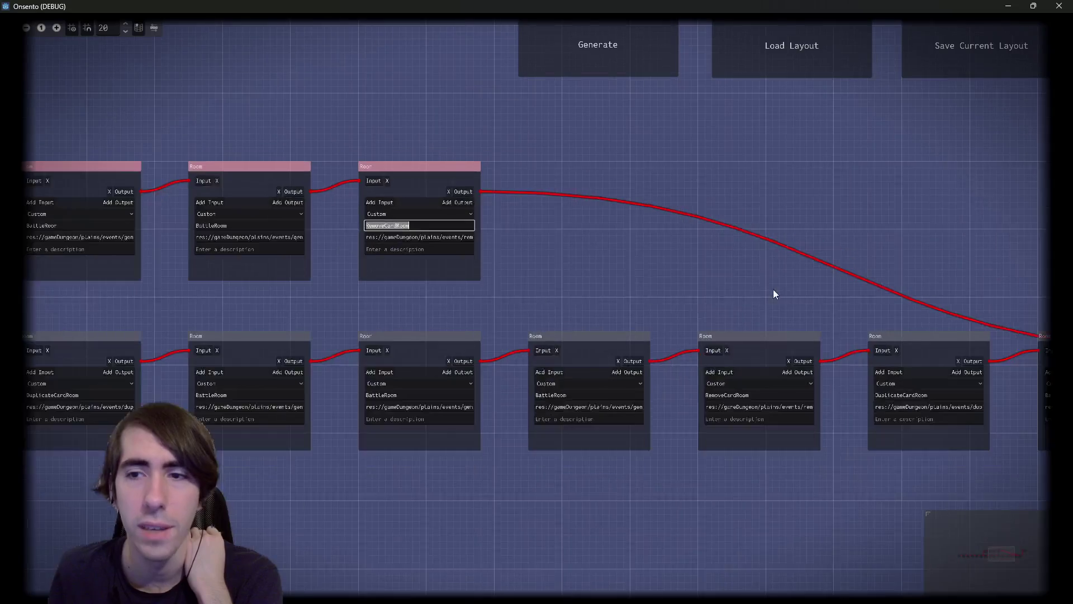
{"action": "left_click_drag", "start_coordinate": [772, 294], "coordinate": [401, 251]}
{"action": "left_click", "coordinate": [805, 314]}
{"action": "left_click", "coordinate": [812, 358]}
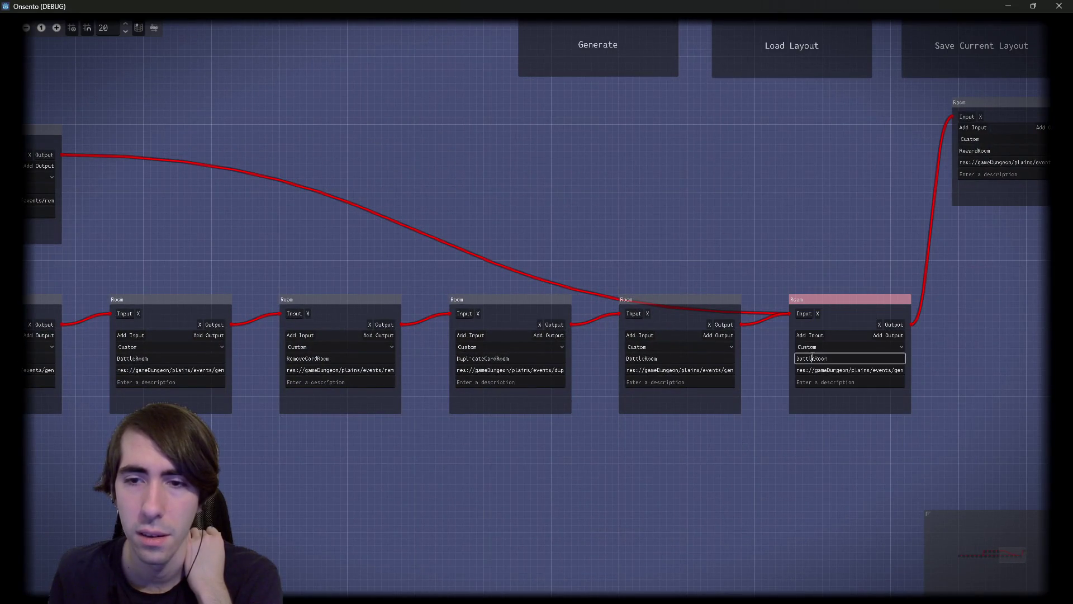
{"action": "mouse_move", "coordinate": [489, 230]}
{"action": "left_mouse_down"}
{"action": "mouse_move", "coordinate": [731, 247]}
{"action": "mouse_move", "coordinate": [468, 221]}
{"action": "left_mouse_up"}
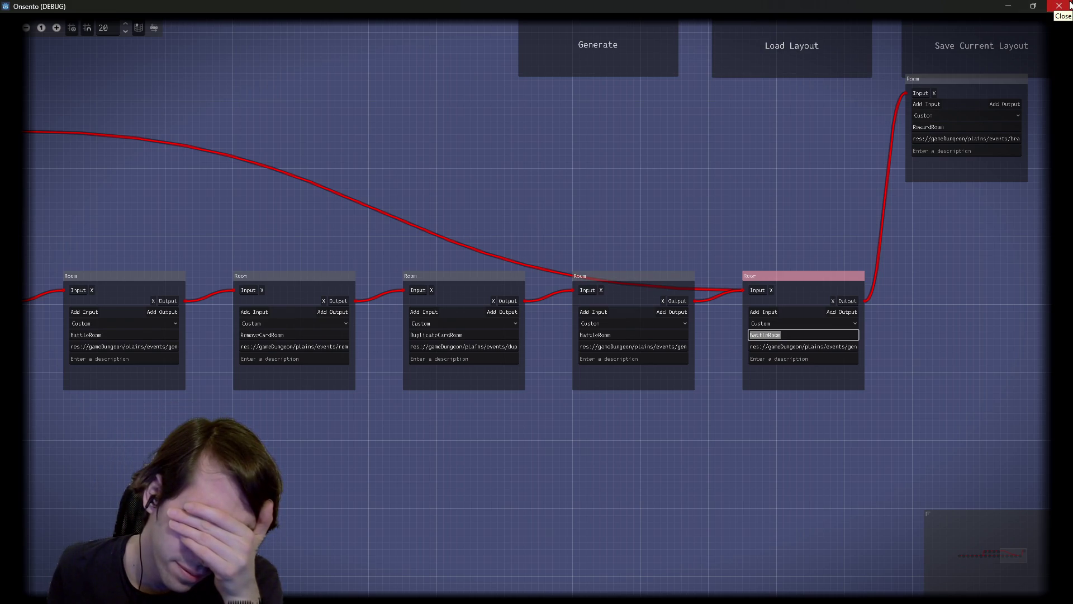
{"action": "left_click", "coordinate": [1069, 6]}
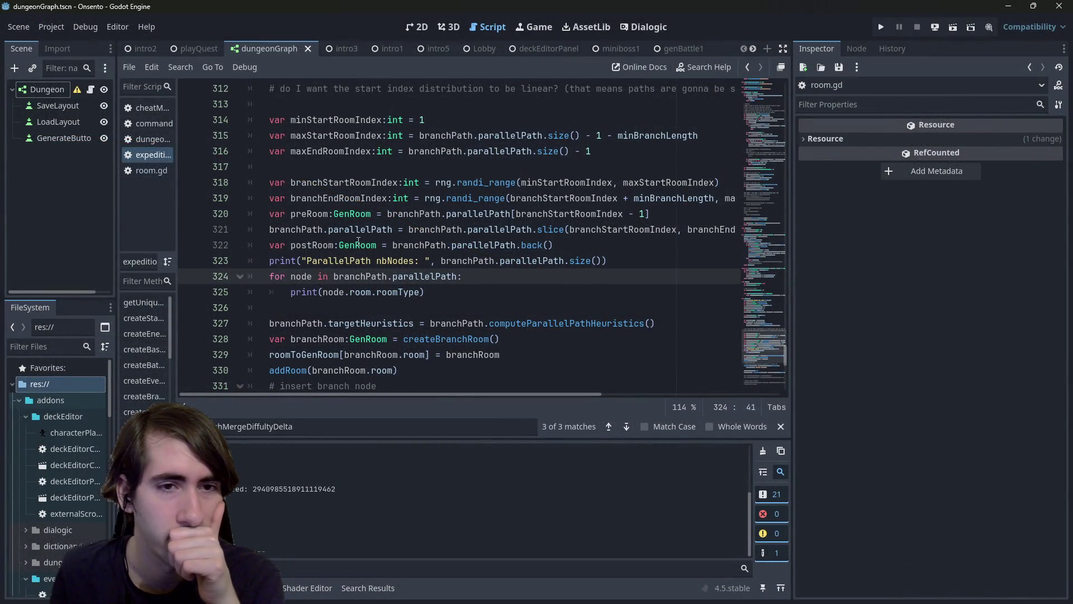
Step: Examine the parallelPath slice line and the computeParallelPathHeuristics call beneath it
{"action": "double_click", "coordinate": [497, 229]}
{"action": "left_click", "coordinate": [553, 229]}
{"action": "scroll", "coordinate": [491, 217], "scroll_direction": "down", "scroll_amount": 1}
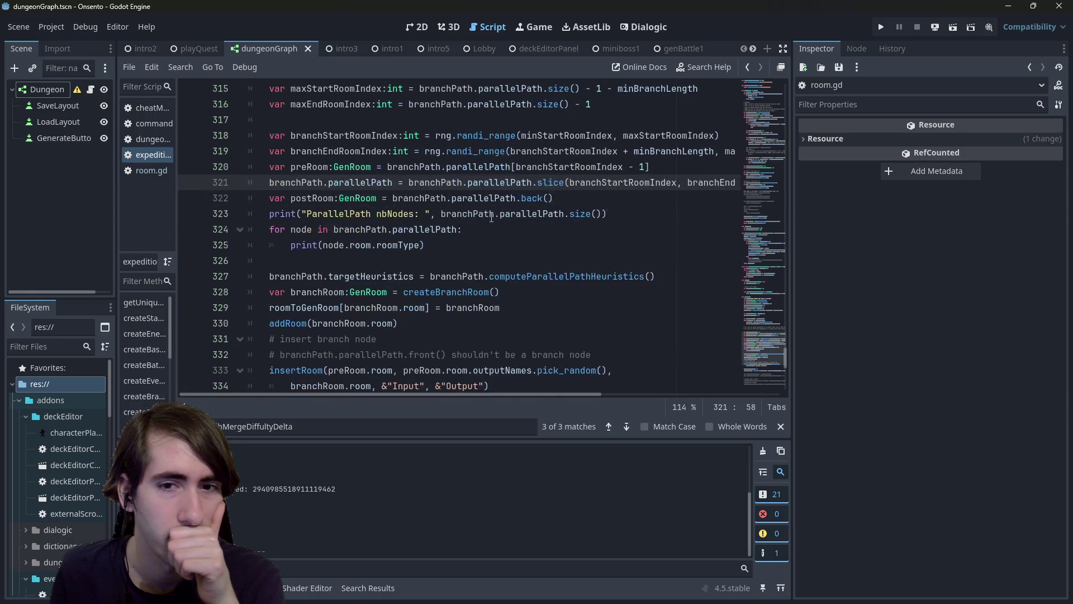
{"action": "double_click", "coordinate": [553, 276]}
{"action": "left_click", "coordinate": [550, 274]}
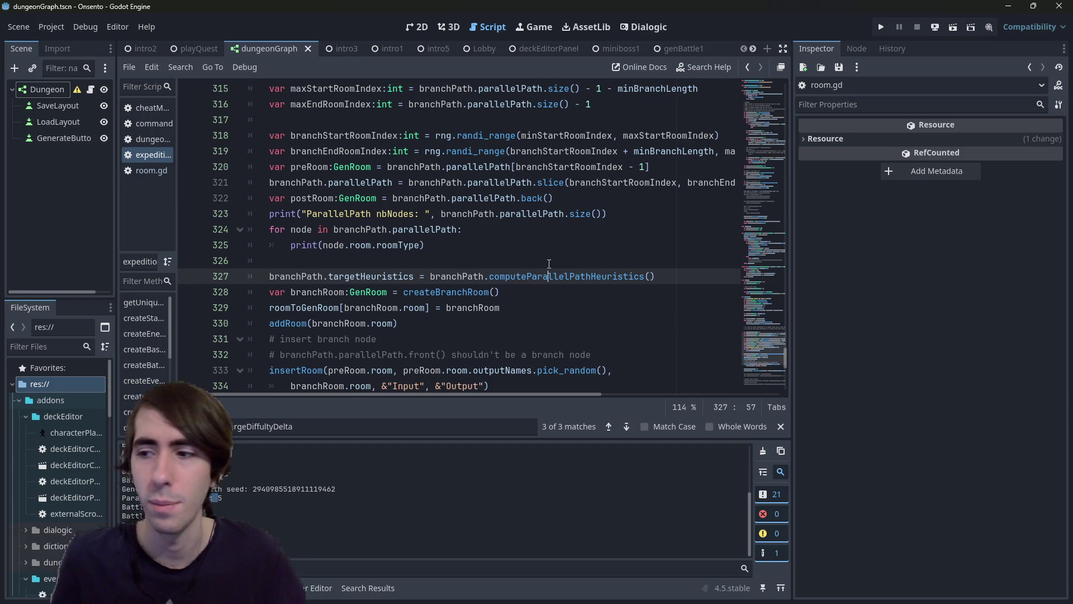
{"action": "left_click", "coordinate": [539, 270]}
{"action": "scroll", "coordinate": [550, 271], "scroll_direction": "down", "scroll_amount": 1}
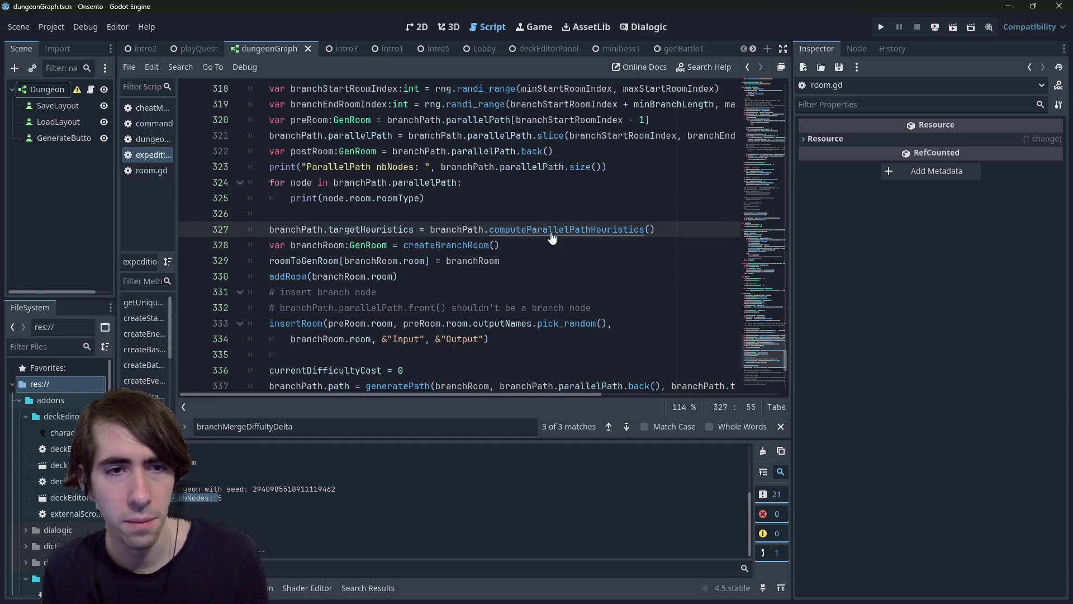
Step: In the computeParallelPathHeuristics definition, make computeHeuristics run to parallelPath.size() - 2, then return to the call
{"action": "left_click", "coordinate": [551, 230], "text": "ctrl"}
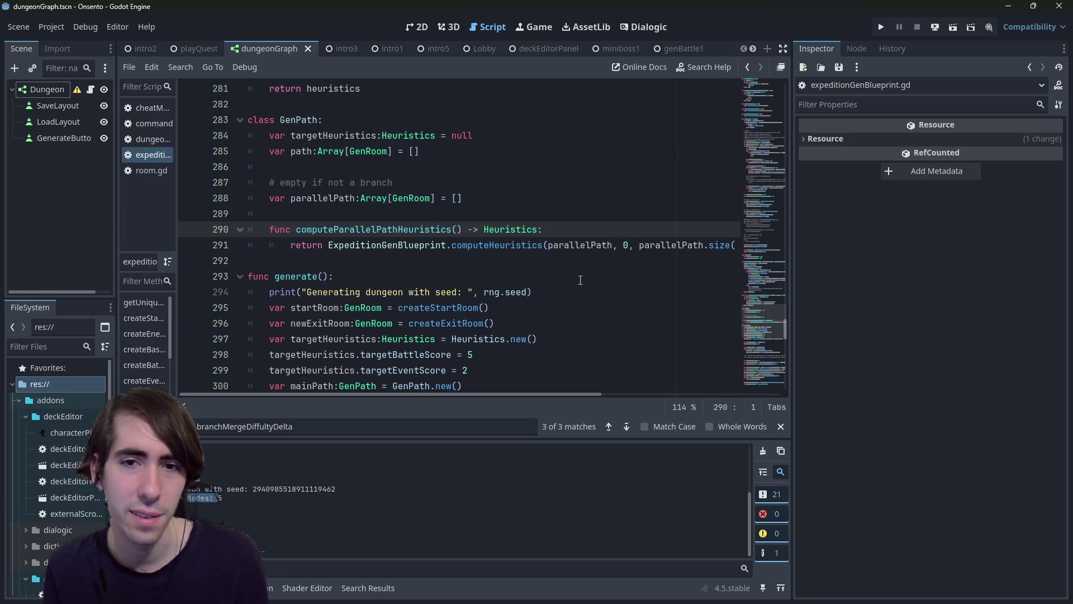
{"action": "left_click", "coordinate": [628, 246]}
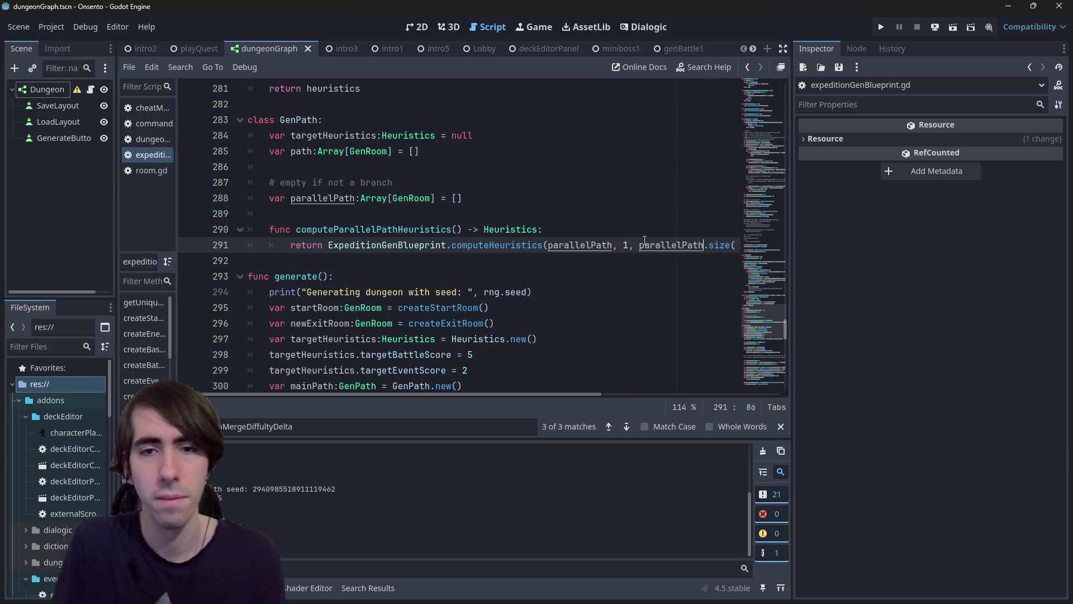
{"action": "type", "text": ".size() - 1"}
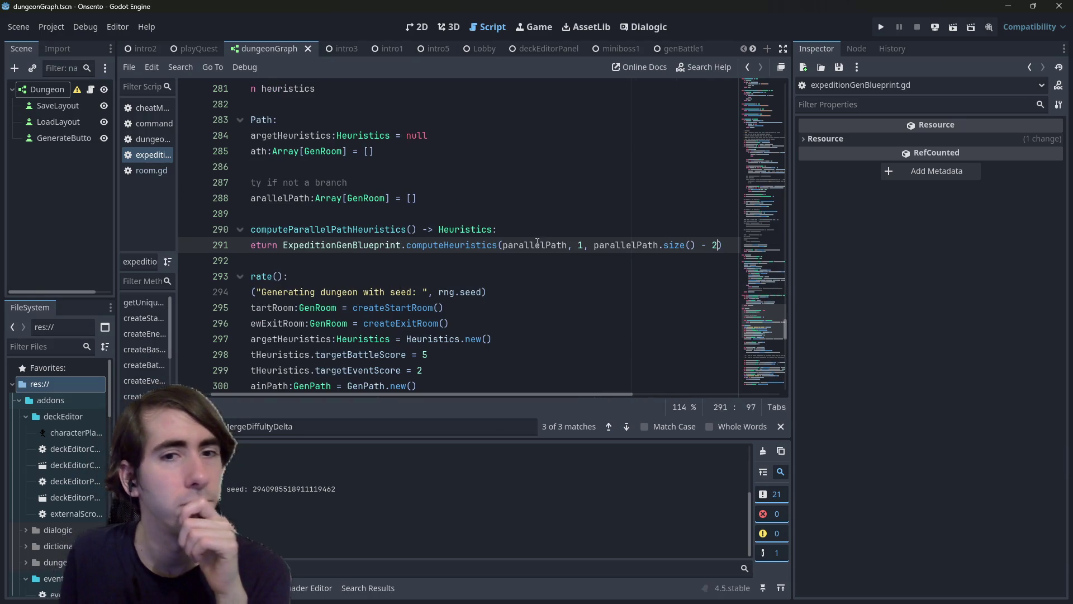
{"action": "key", "text": "alt+Left"}
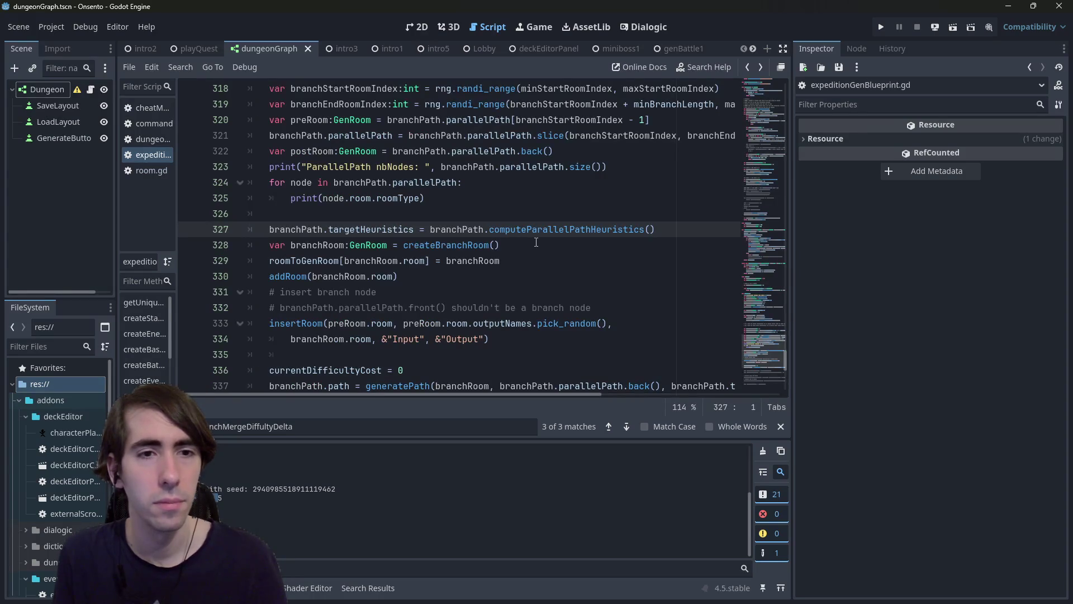
{"action": "key", "text": "alt+Right"}
{"action": "key", "text": "alt+Left"}
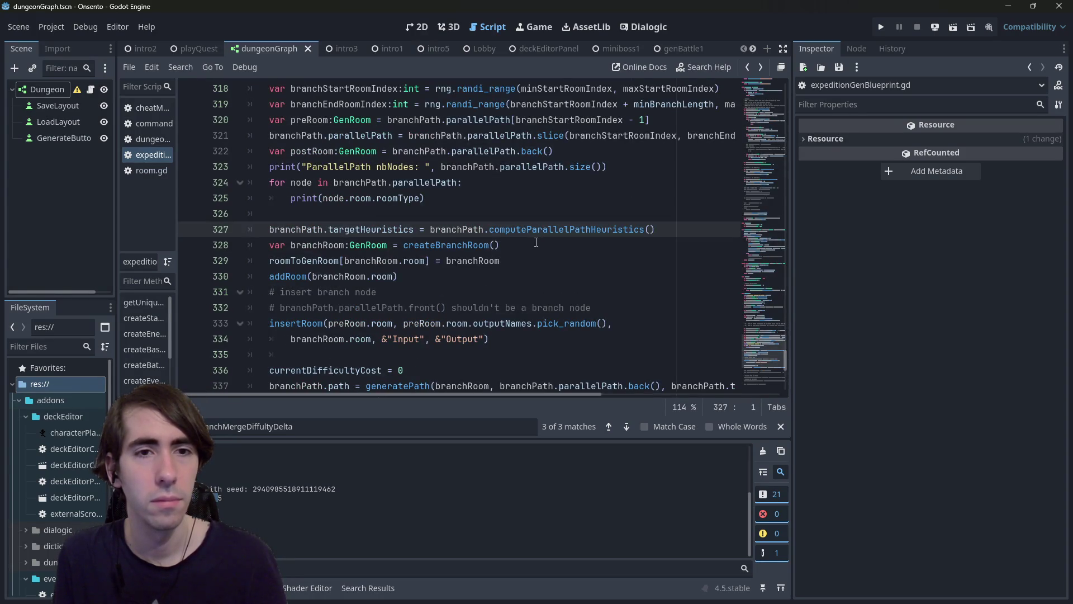
Step: Highlight the uses of parallelPath and preRoom around the slice line to inspect them
{"action": "scroll", "coordinate": [530, 246], "scroll_direction": "down", "scroll_amount": 1}
{"action": "scroll", "coordinate": [529, 246], "scroll_direction": "up", "scroll_amount": 1}
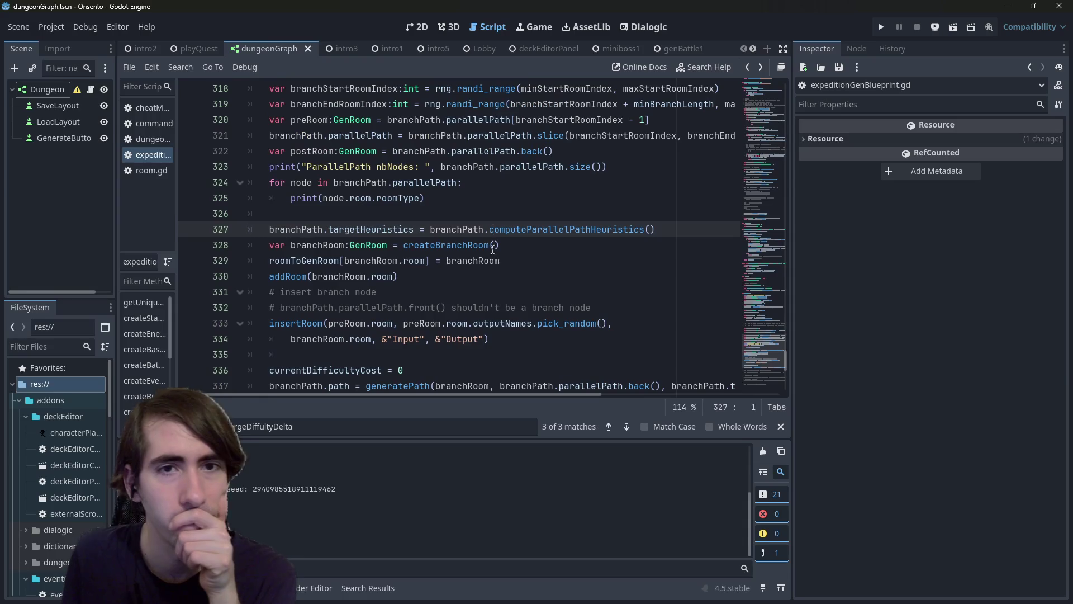
{"action": "double_click", "coordinate": [499, 136]}
{"action": "scroll", "coordinate": [478, 127], "scroll_direction": "up", "scroll_amount": 1}
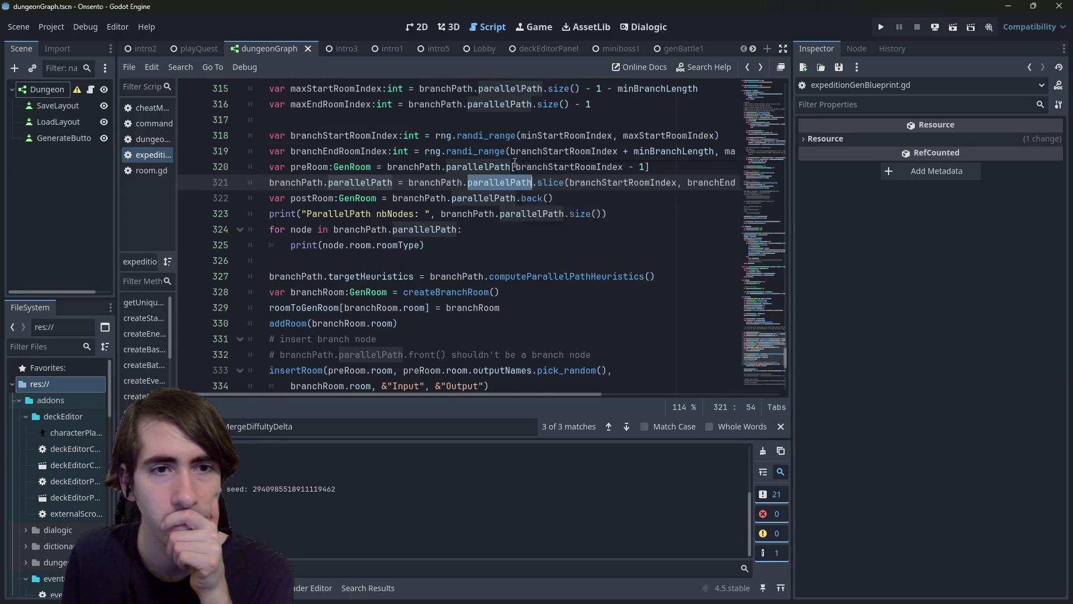
{"action": "scroll", "coordinate": [513, 163], "scroll_direction": "down", "scroll_amount": 1}
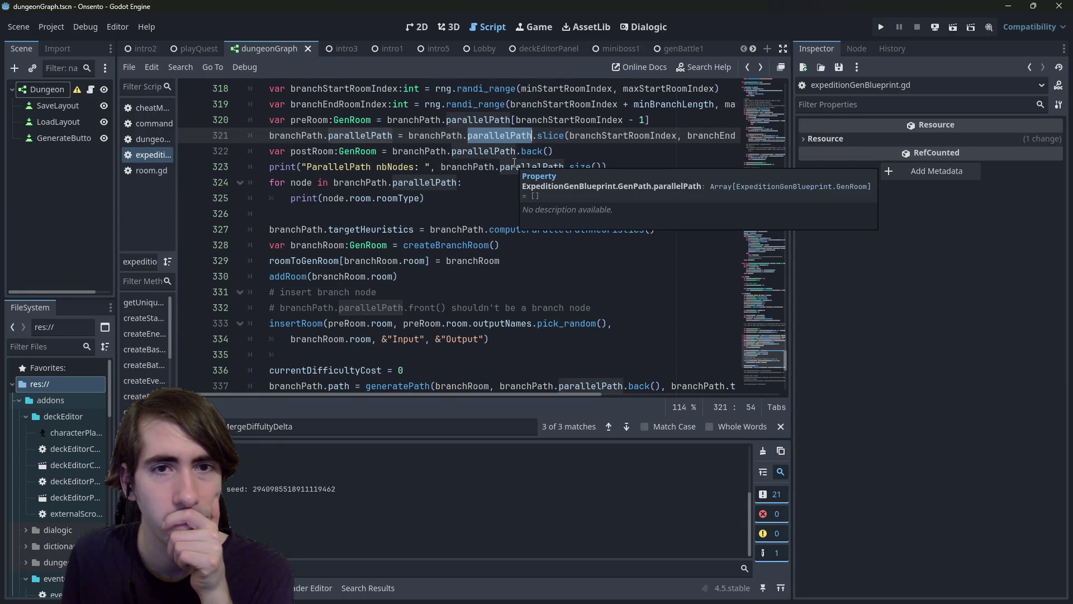
{"action": "scroll", "coordinate": [469, 165], "scroll_direction": "down", "scroll_amount": 2}
{"action": "scroll", "coordinate": [425, 168], "scroll_direction": "up", "scroll_amount": 1}
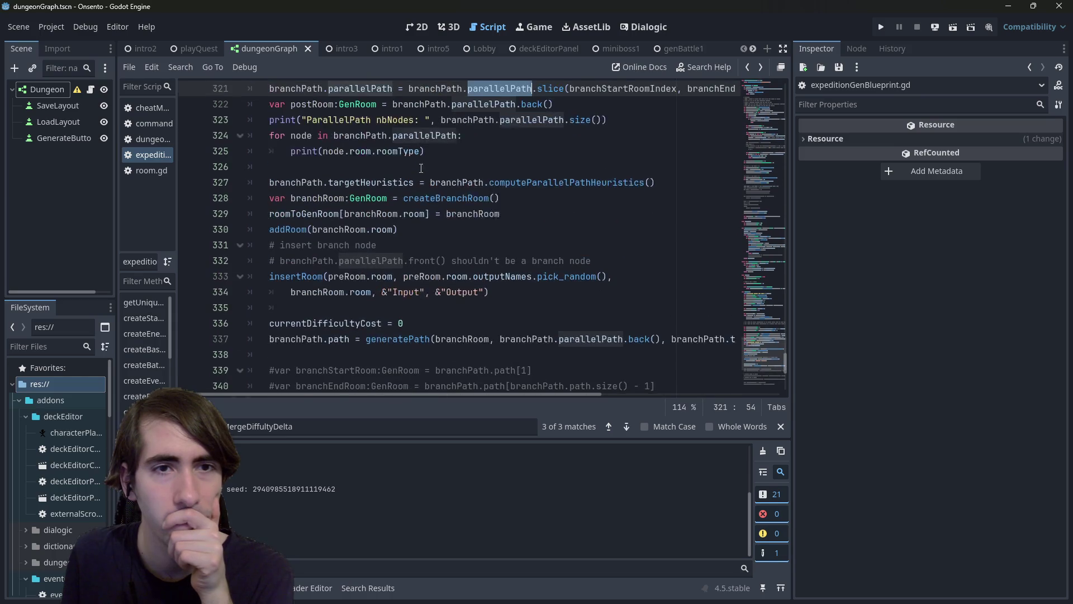
{"action": "scroll", "coordinate": [419, 286], "scroll_direction": "down", "scroll_amount": 1}
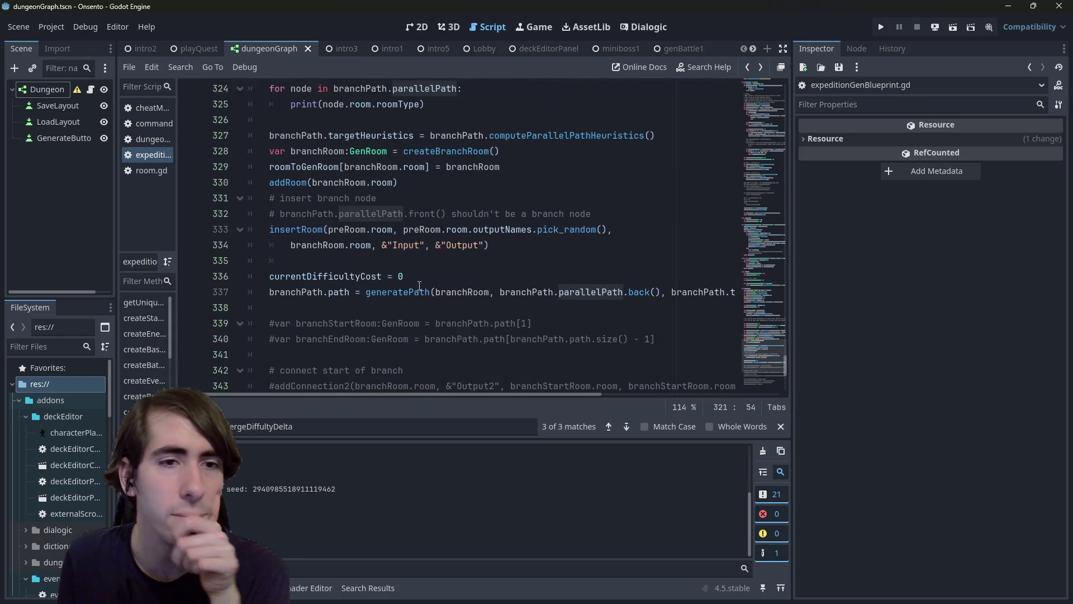
{"action": "scroll", "coordinate": [353, 230], "scroll_direction": "up", "scroll_amount": 1}
{"action": "double_click", "coordinate": [350, 276]}
{"action": "scroll", "coordinate": [371, 288], "scroll_direction": "up", "scroll_amount": 2}
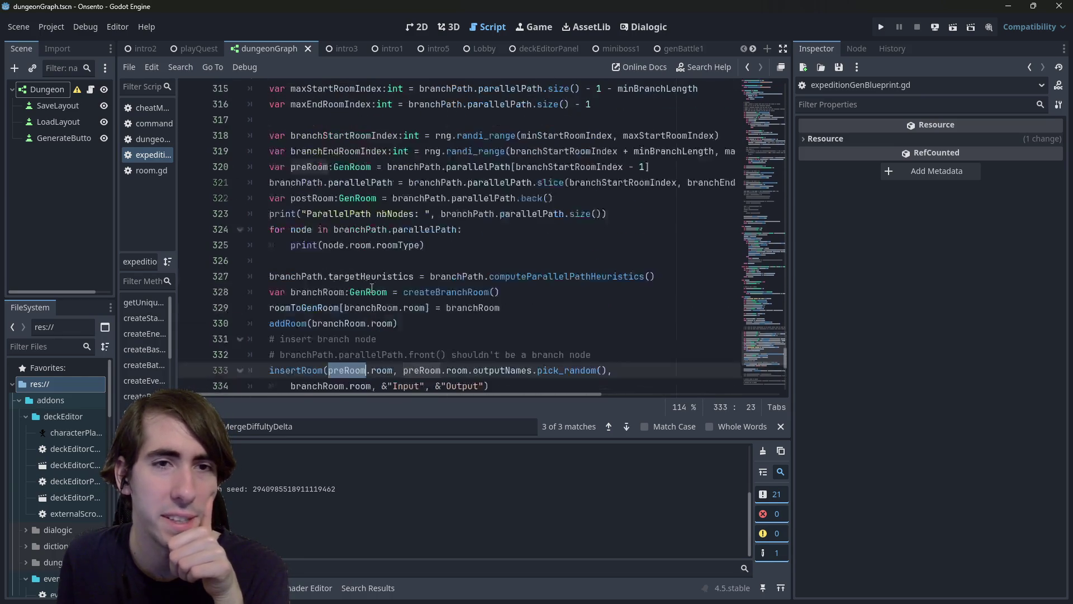
{"action": "left_click_drag", "start_coordinate": [649, 167], "coordinate": [268, 151]}
{"action": "double_click", "coordinate": [453, 166]}
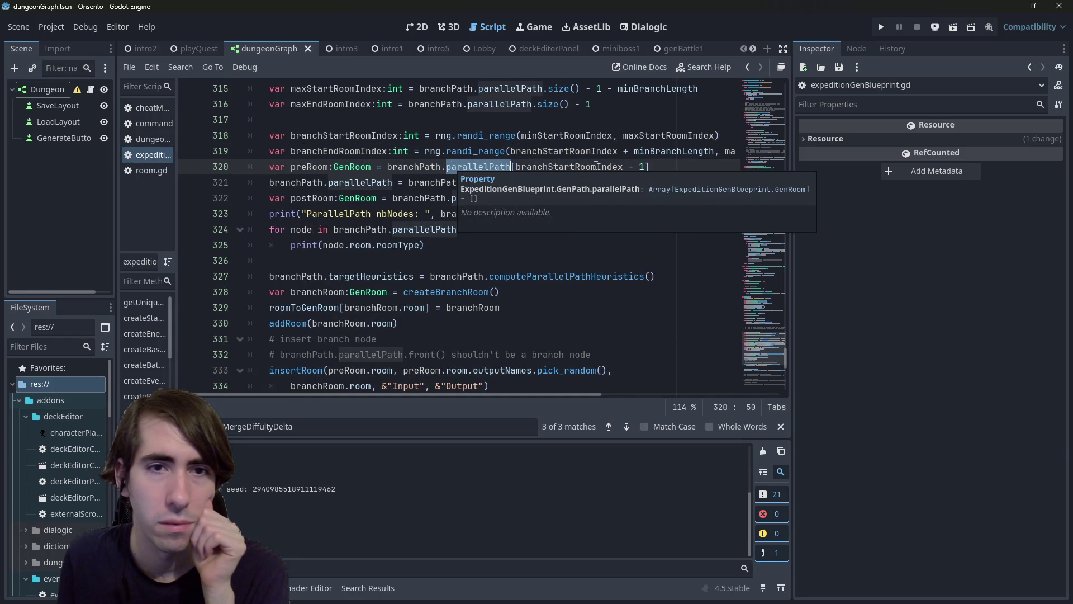
{"action": "left_click", "coordinate": [671, 183]}
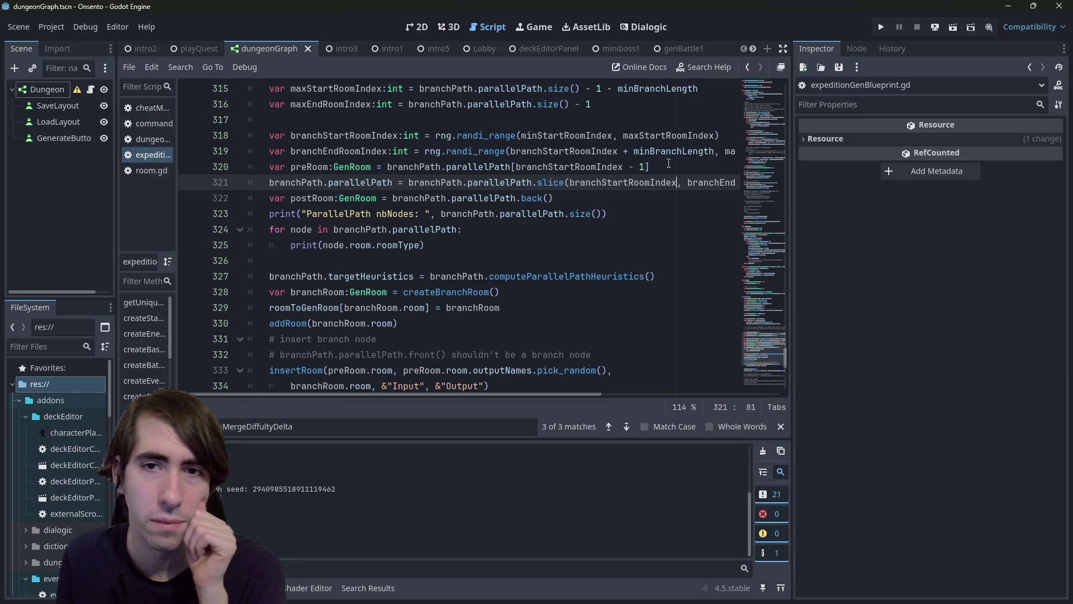
Step: Delete the '- 1' from the preRoom index on line 320 and save
{"action": "left_click", "coordinate": [669, 163]}
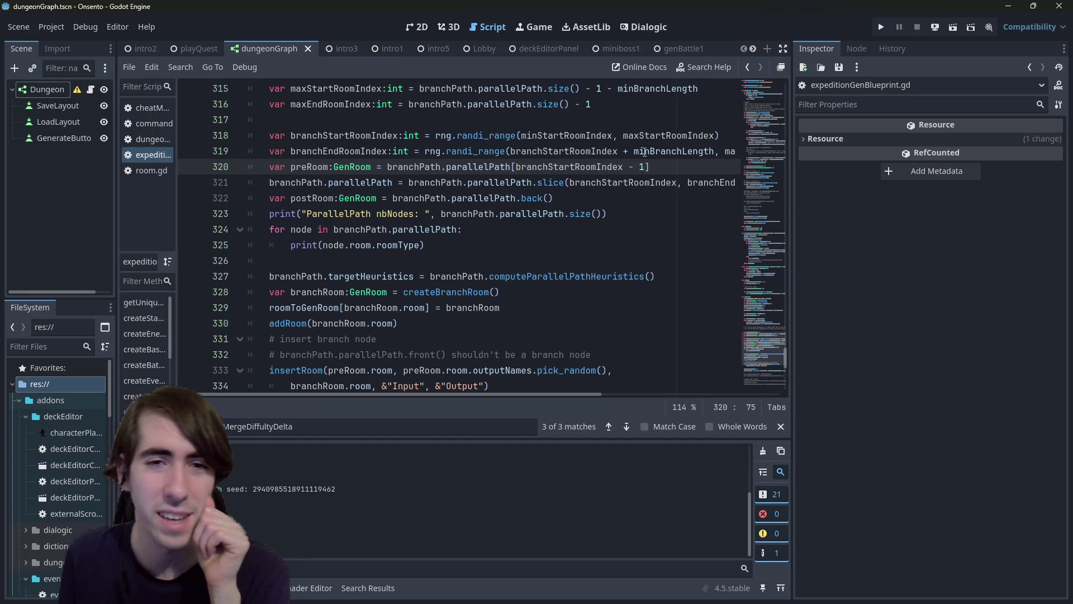
{"action": "mouse_move", "coordinate": [646, 149]}
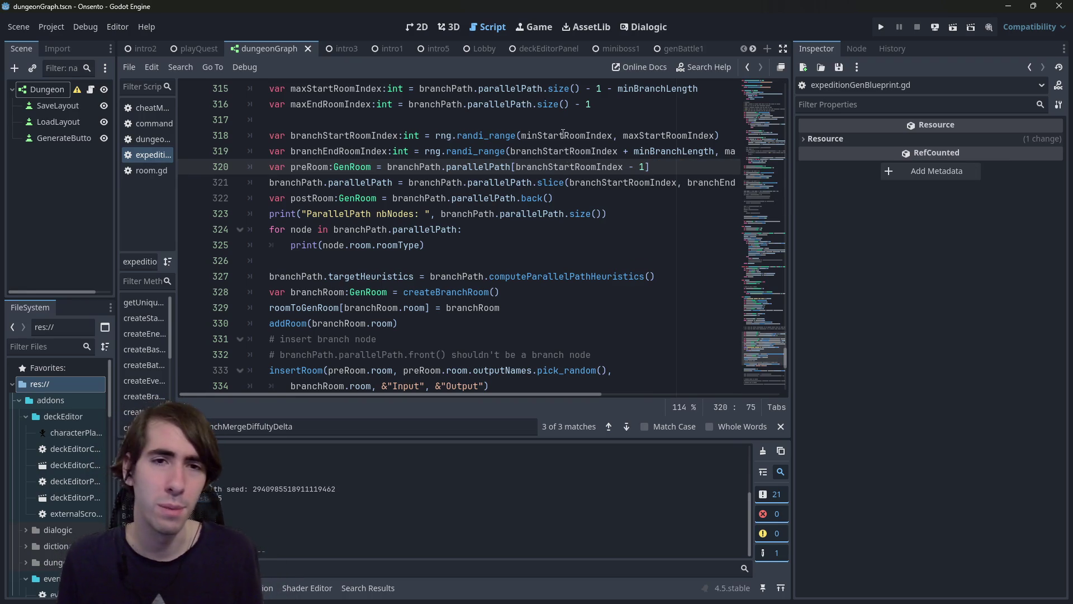
{"action": "mouse_move", "coordinate": [562, 134]}
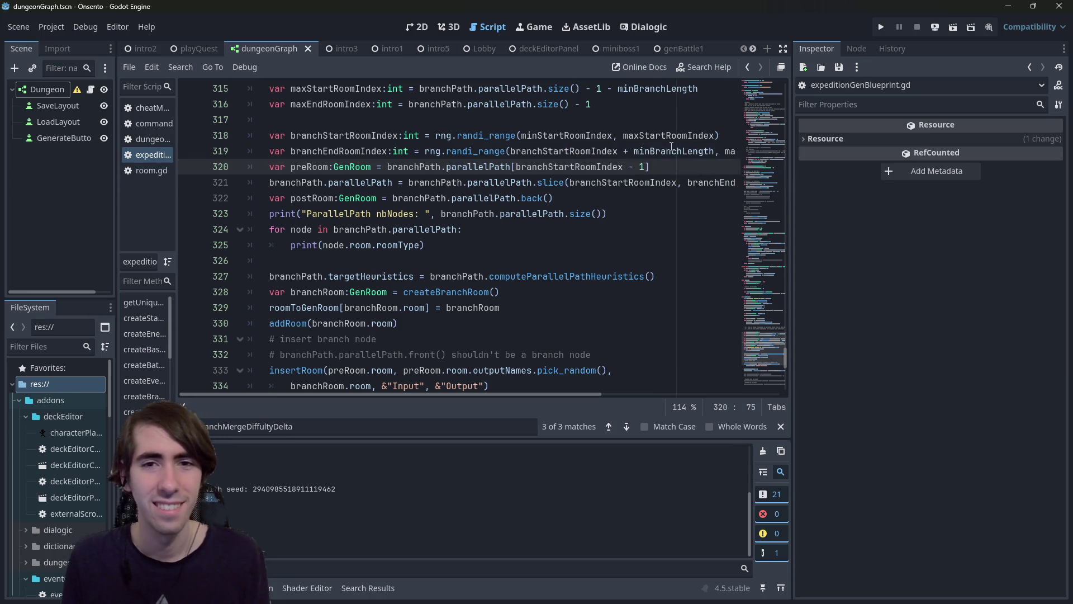
{"action": "key", "text": "BackSpace"}
{"action": "key", "text": "ctrl+s"}
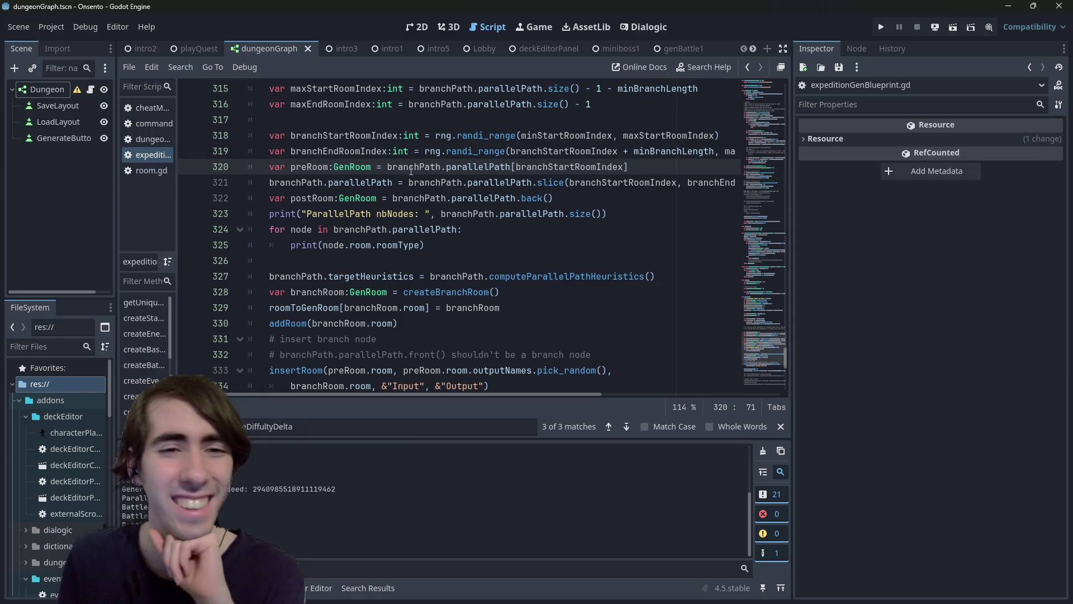
Step: Add 'var preRoom:GenRoom = branchPath.parallelPath.front()' on a new line after the slice
{"action": "left_click_drag", "start_coordinate": [269, 166], "coordinate": [372, 166]}
{"action": "key", "text": "ctrl+c"}
{"action": "left_click", "coordinate": [269, 197]}
{"action": "key", "text": "Return"}
{"action": "key", "text": "Up"}
{"action": "key", "text": "ctrl+v"}
{"action": "type", "text": "="}
{"action": "key", "text": "Down"}
{"action": "key", "text": "ctrl+shift+Right"}
{"action": "key", "text": "ctrl+shift+Right"}
{"action": "key", "text": "ctrl+shift+Right"}
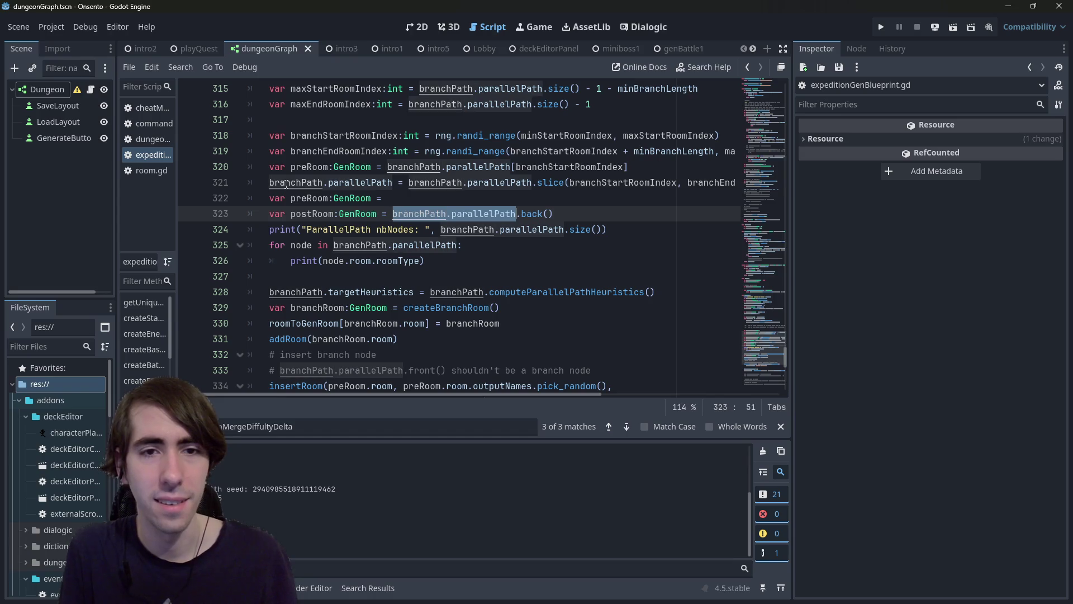
{"action": "key", "text": "ctrl+c"}
{"action": "key", "text": "Up"}
{"action": "key", "text": "End"}
{"action": "key", "text": "ctrl+v"}
{"action": "type", "text": "fron"}
{"action": "key", "text": "Return"}
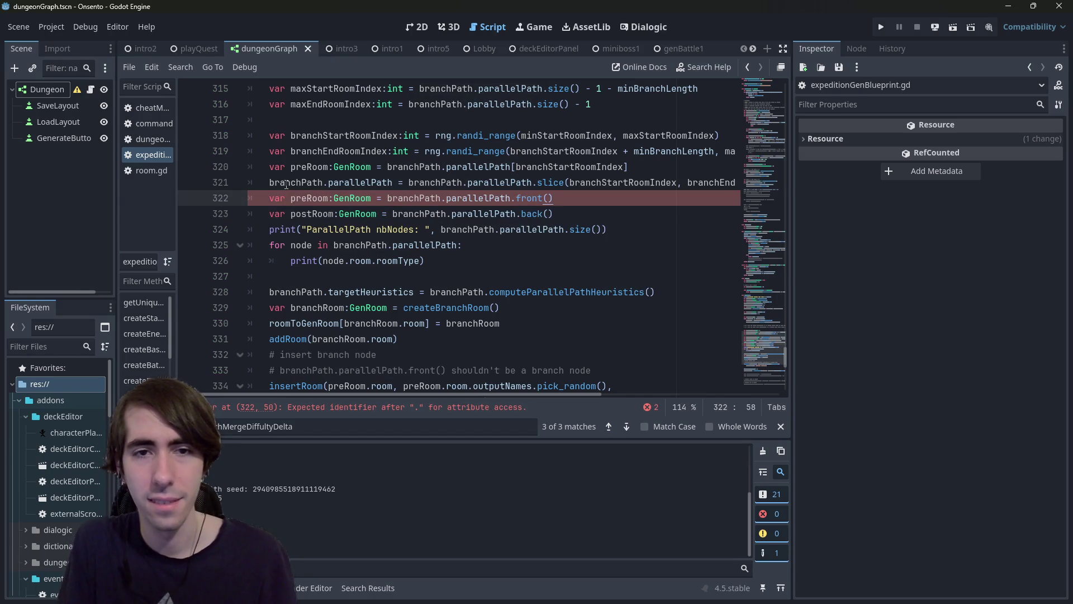
Step: Comment out the old index-based preRoom line, save, and run the current dungeon scene
{"action": "key", "text": "Up"}
{"action": "key", "text": "Up"}
{"action": "key", "text": "ctrl+k"}
{"action": "key", "text": "ctrl+s"}
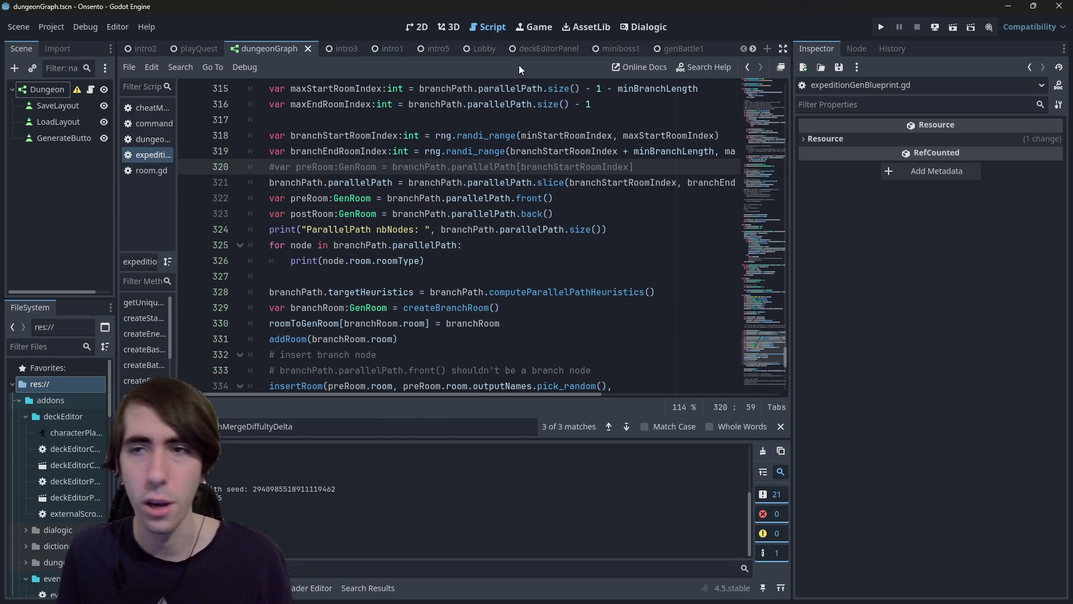
{"action": "left_click", "coordinate": [949, 26]}
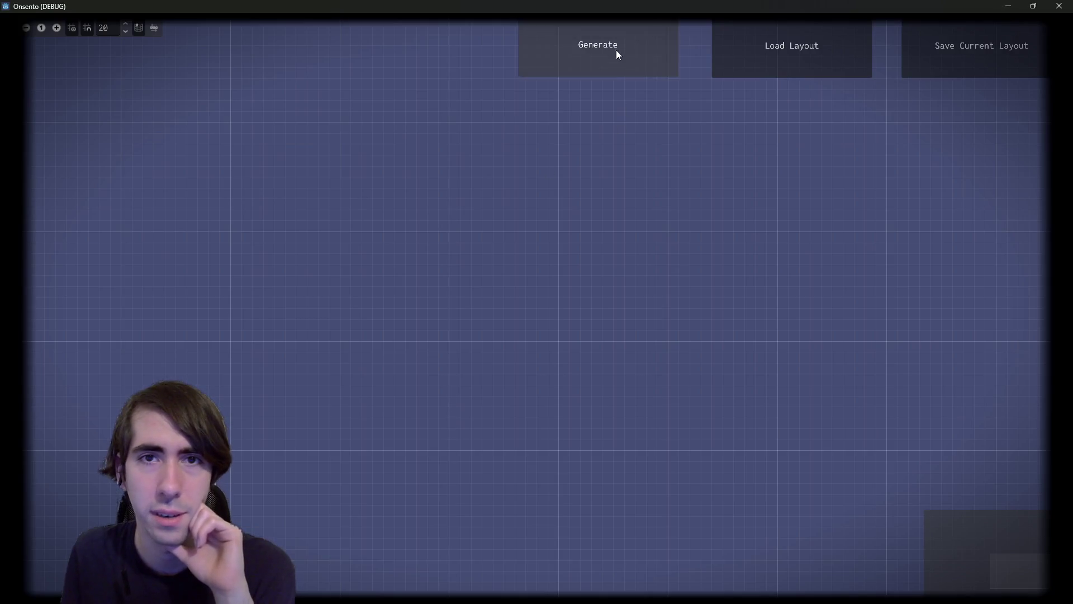
Step: Generate a new dungeon graph, close the game, and check the roomType print line
{"action": "left_click", "coordinate": [619, 59]}
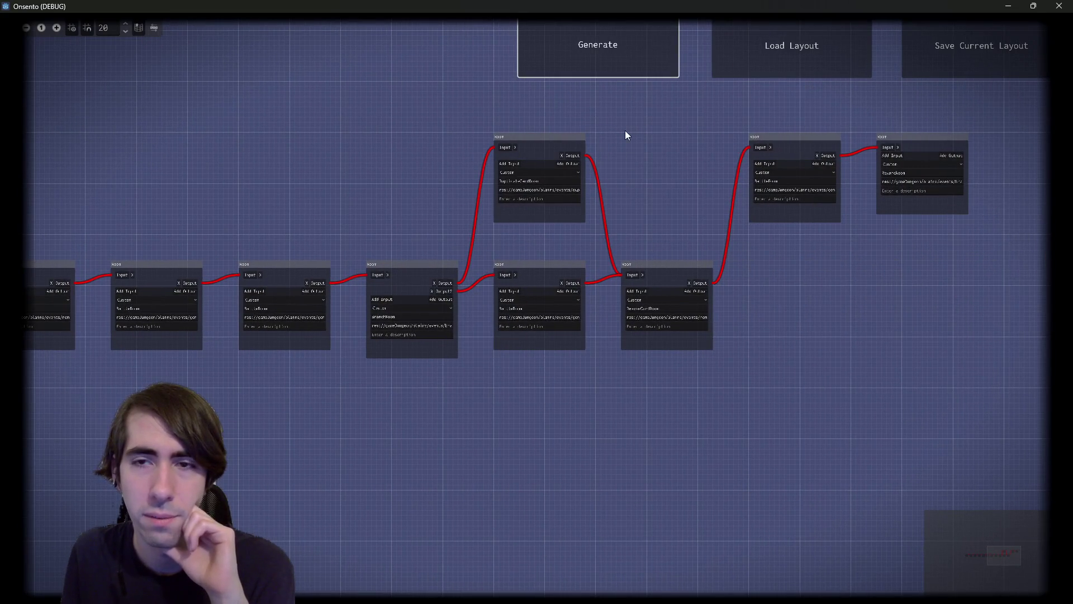
{"action": "key", "text": "alt+F4"}
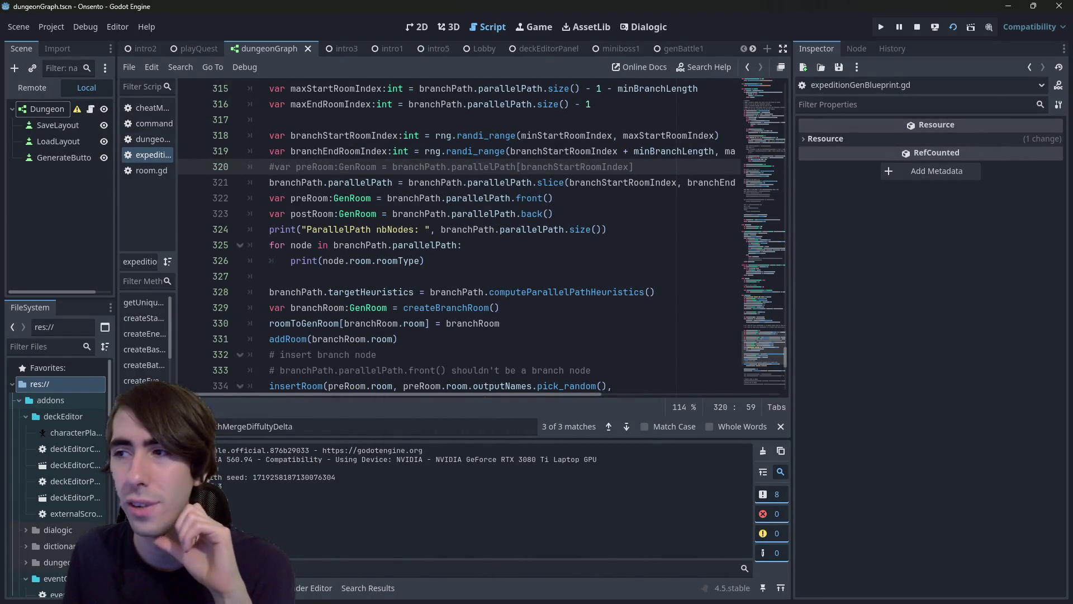
{"action": "scroll", "coordinate": [576, 220], "scroll_direction": "down", "scroll_amount": 5}
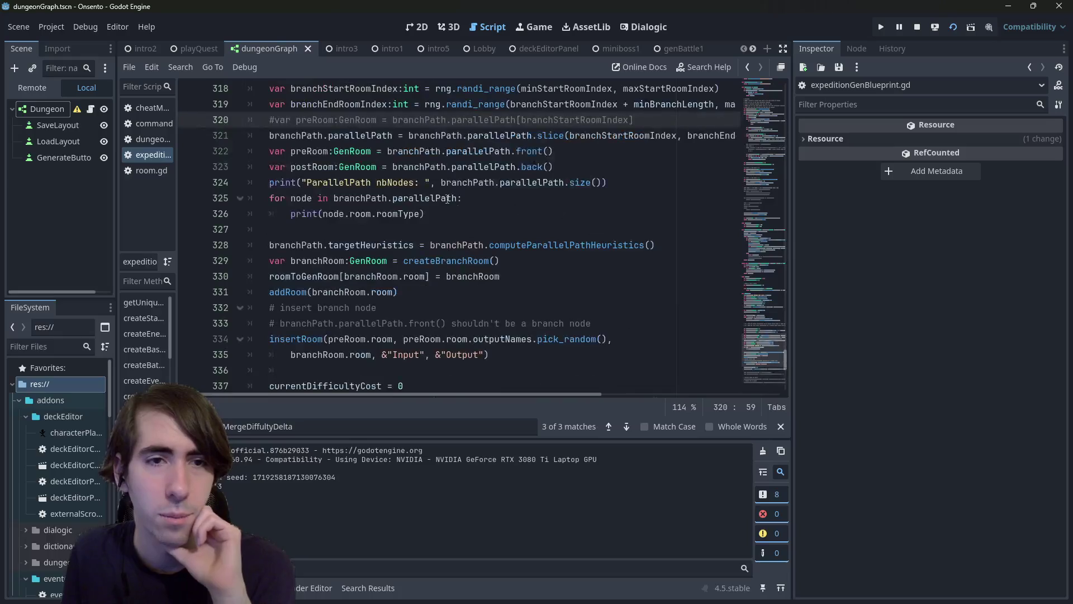
{"action": "left_click", "coordinate": [422, 214]}
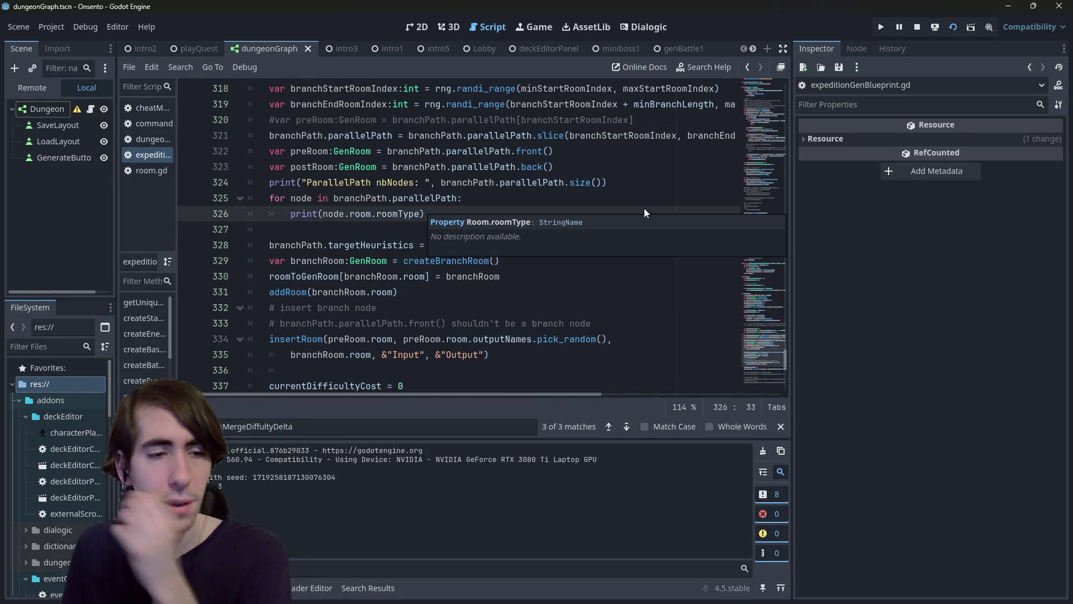
Step: Rerun with F5 and pan to the BranchRoom's DuplicateCardRoom and BattleRoom paths
{"action": "key", "text": "F5"}
{"action": "scroll", "coordinate": [391, 302], "scroll_direction": "up", "scroll_amount": 3}
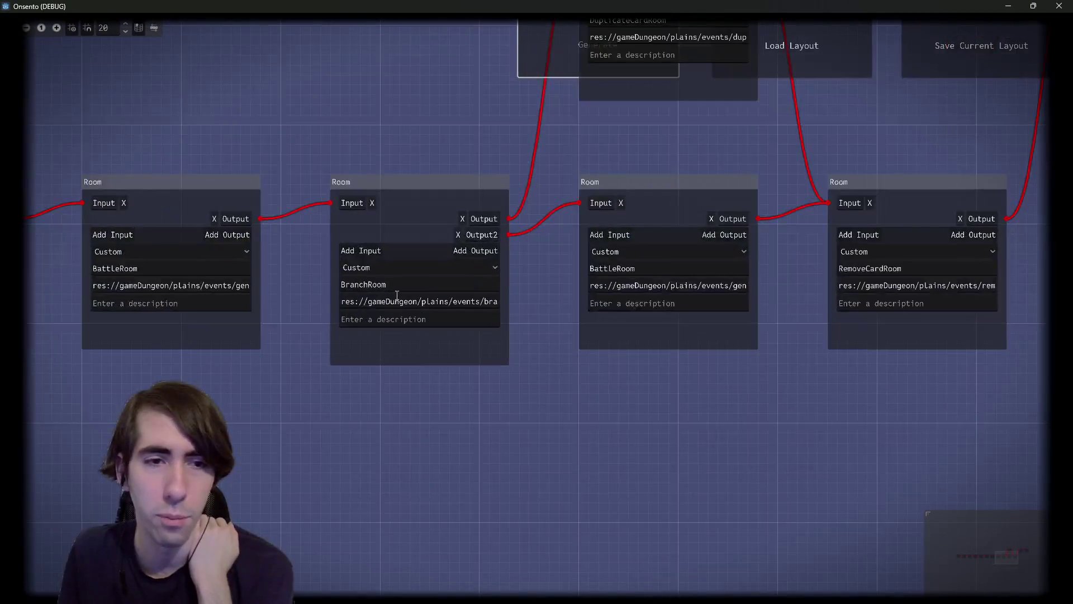
{"action": "left_click", "coordinate": [238, 238]}
{"action": "left_click_drag", "start_coordinate": [532, 142], "coordinate": [328, 323]}
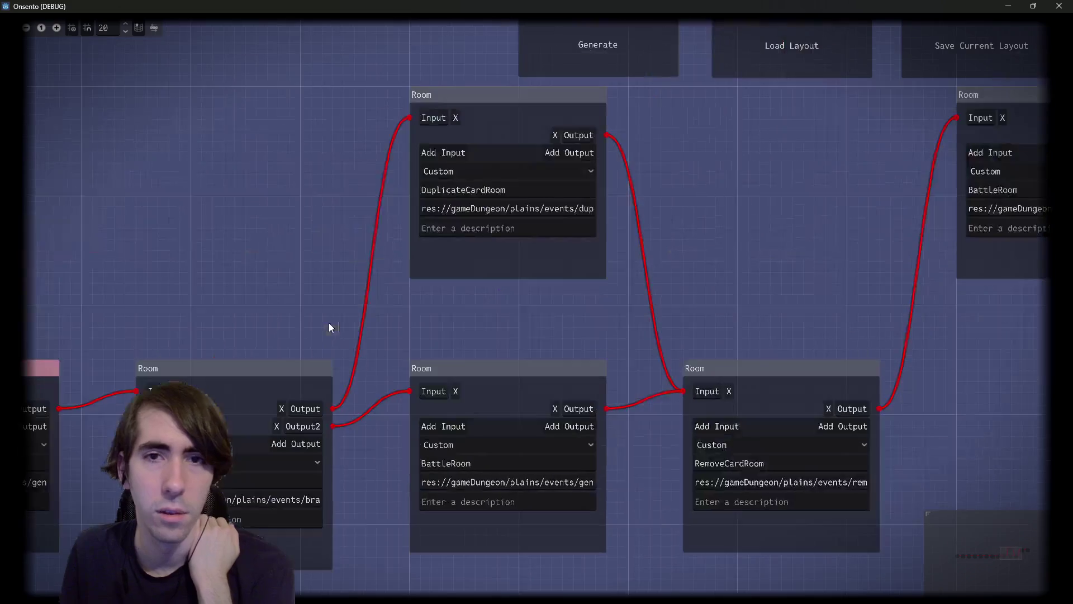
{"action": "mouse_move", "coordinate": [474, 192]}
{"action": "left_mouse_down"}
{"action": "mouse_move", "coordinate": [726, 285]}
{"action": "mouse_move", "coordinate": [648, 376]}
{"action": "mouse_move", "coordinate": [561, 333]}
{"action": "mouse_move", "coordinate": [561, 161]}
{"action": "left_mouse_up"}
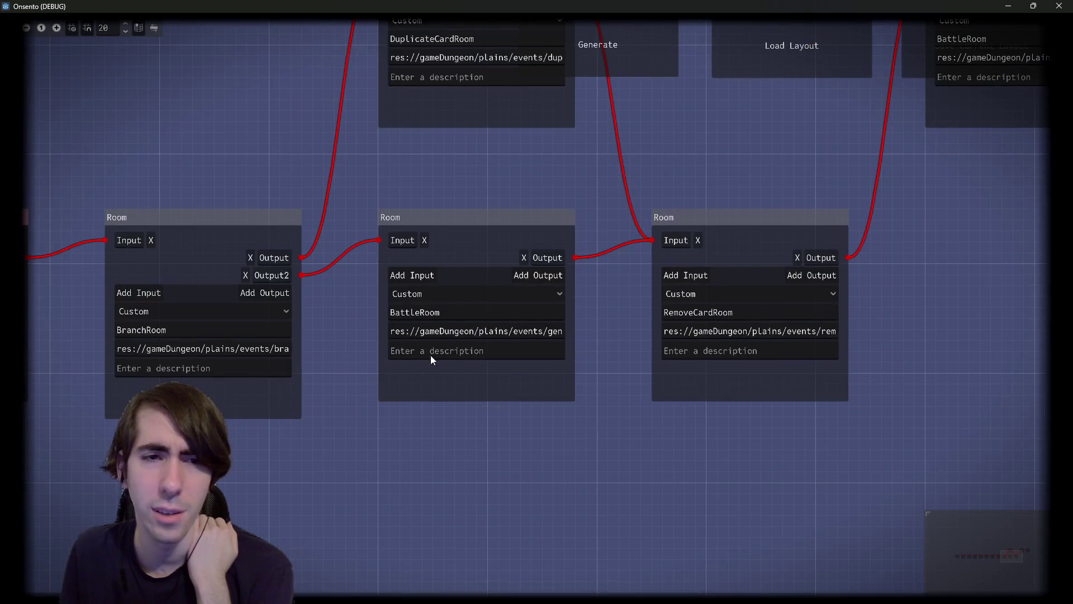
{"action": "scroll", "coordinate": [451, 187], "scroll_direction": "down", "scroll_amount": 3}
{"action": "left_click_drag", "start_coordinate": [450, 187], "coordinate": [518, 282]}
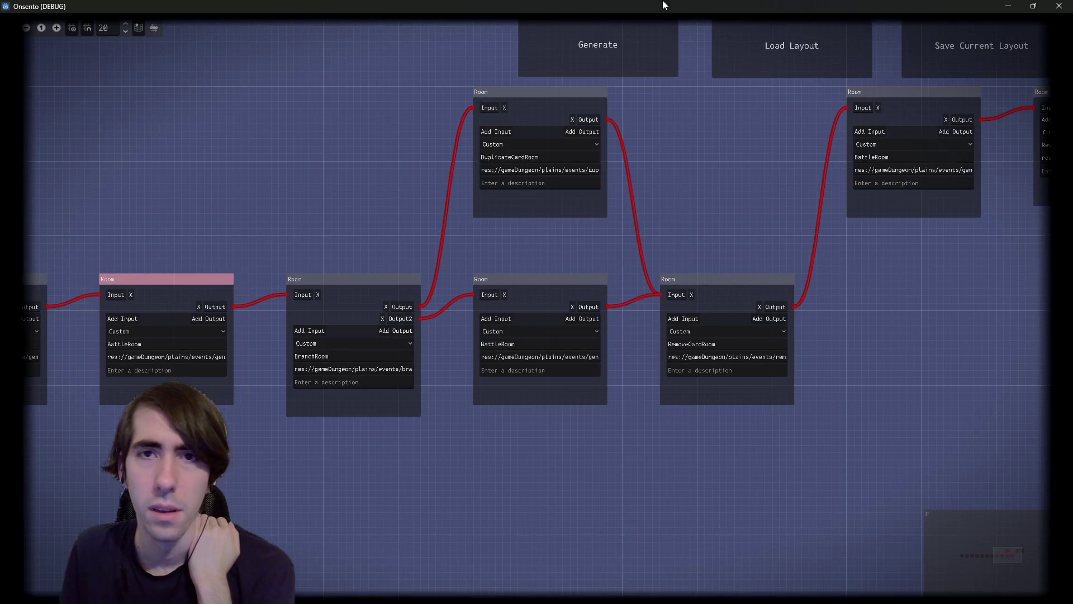
{"action": "key", "text": "alt+Tab"}
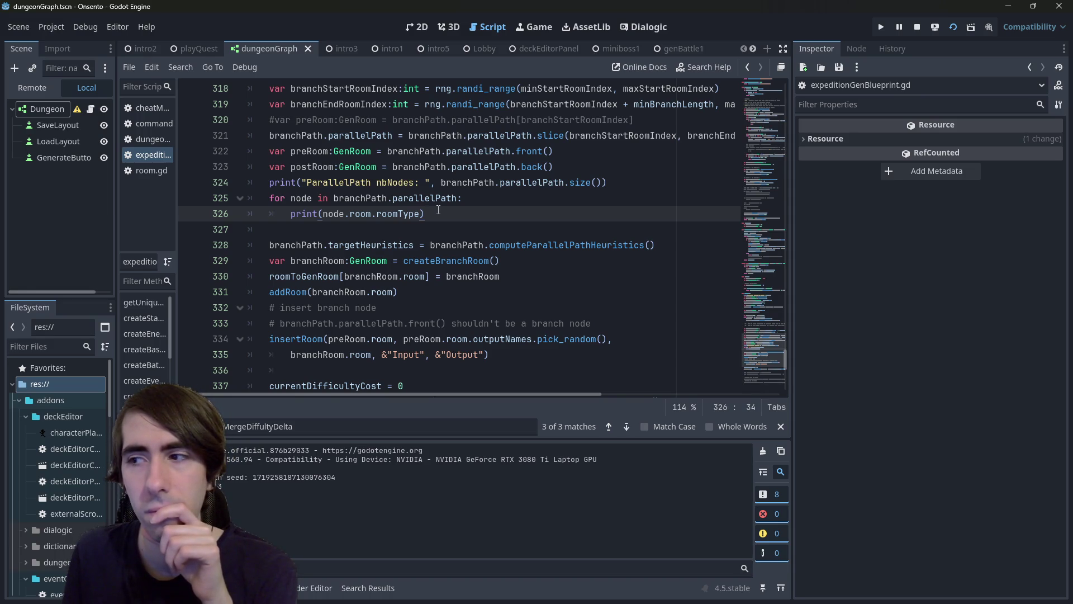
Step: Add a breakpoint on line 213's return roomToGenRoom[mergeRoom] statement
{"action": "scroll", "coordinate": [438, 210], "scroll_direction": "down", "scroll_amount": 3}
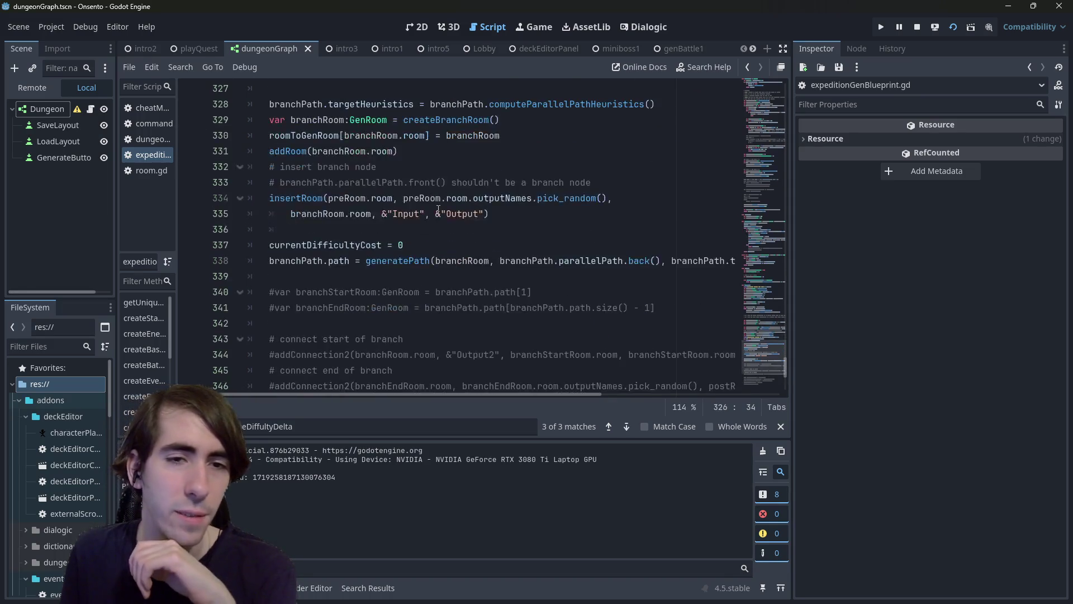
{"action": "scroll", "coordinate": [438, 209], "scroll_direction": "up", "scroll_amount": 5}
{"action": "scroll", "coordinate": [438, 210], "scroll_direction": "down", "scroll_amount": 3}
{"action": "scroll", "coordinate": [438, 210], "scroll_direction": "up", "scroll_amount": 1}
{"action": "scroll", "coordinate": [396, 222], "scroll_direction": "up", "scroll_amount": 2}
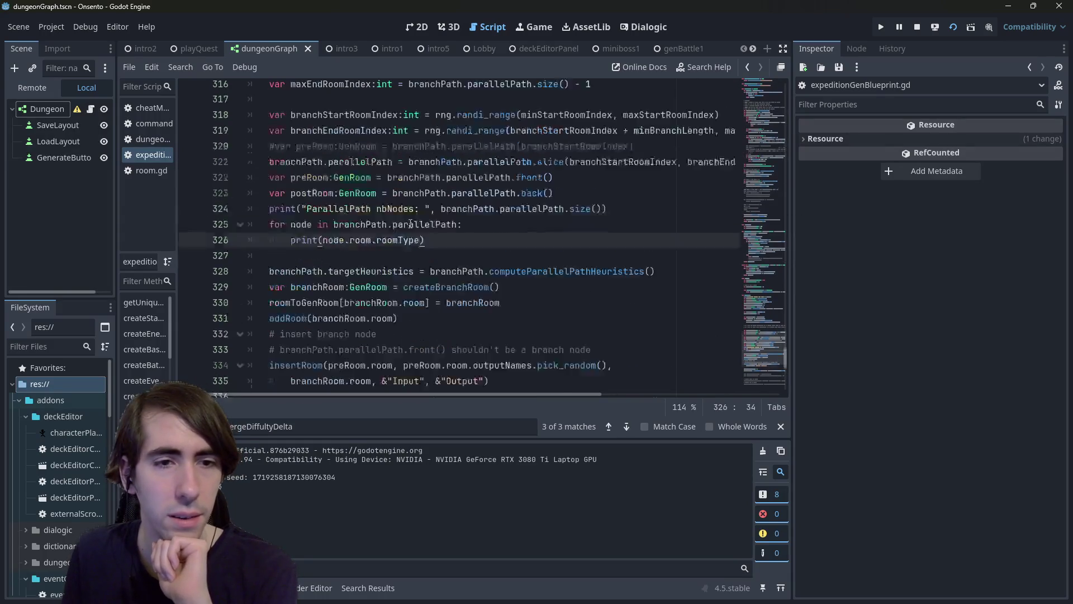
{"action": "scroll", "coordinate": [396, 222], "scroll_direction": "up", "scroll_amount": 15}
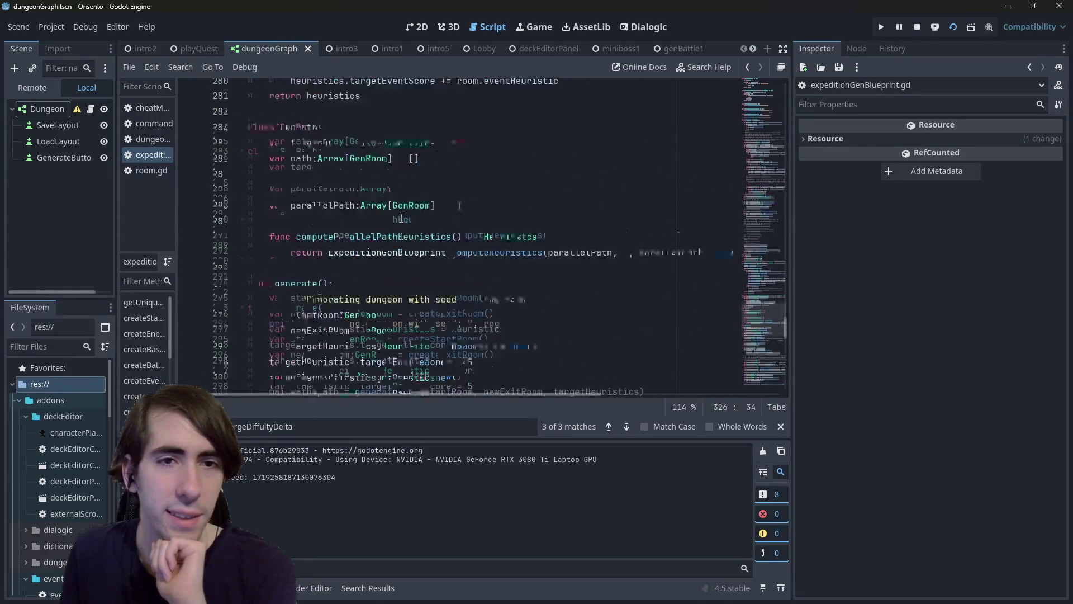
{"action": "scroll", "coordinate": [397, 218], "scroll_direction": "up", "scroll_amount": 10}
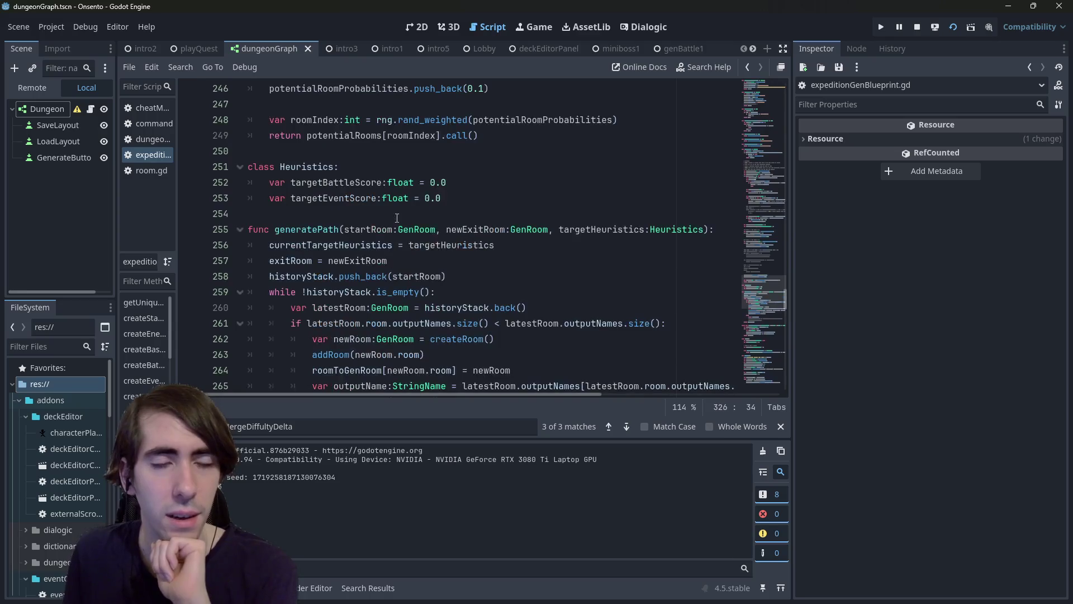
{"action": "scroll", "coordinate": [397, 218], "scroll_direction": "down", "scroll_amount": 1}
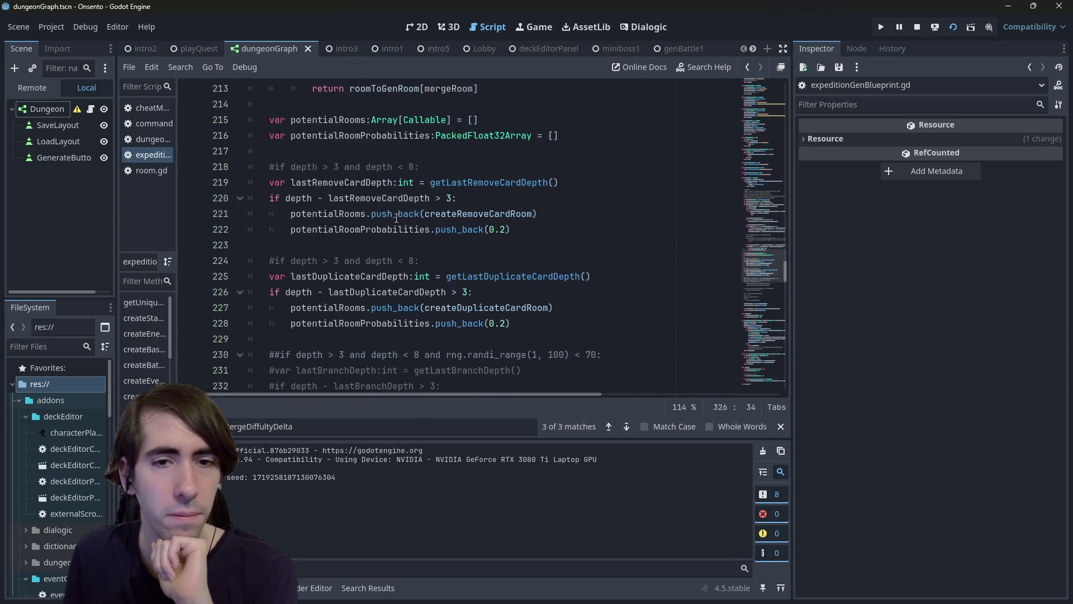
{"action": "scroll", "coordinate": [397, 218], "scroll_direction": "up", "scroll_amount": 1}
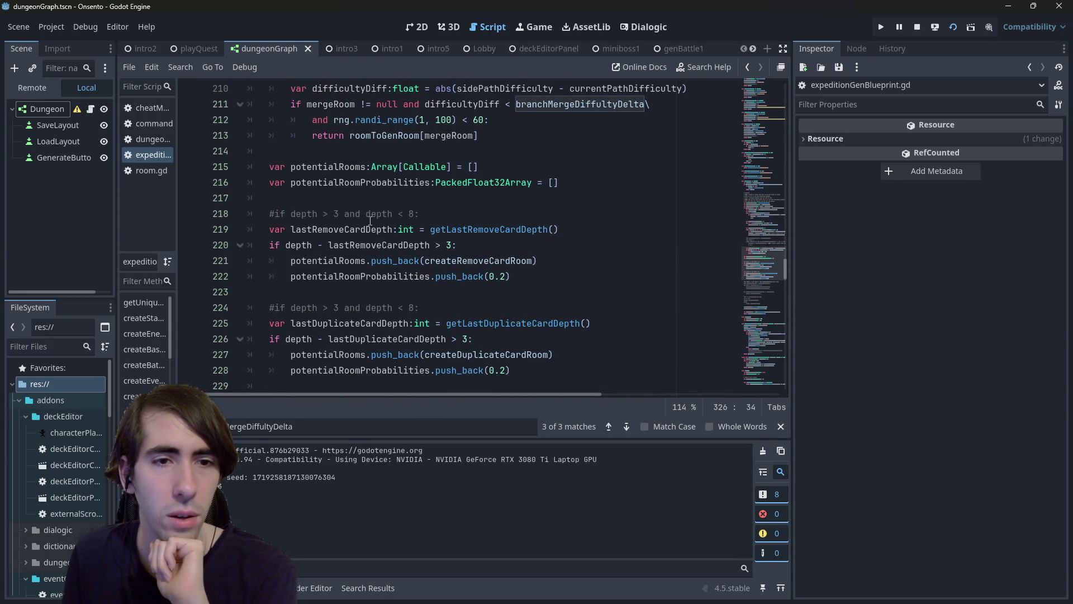
{"action": "scroll", "coordinate": [370, 220], "scroll_direction": "down", "scroll_amount": 4}
{"action": "scroll", "coordinate": [370, 221], "scroll_direction": "down", "scroll_amount": 7}
{"action": "scroll", "coordinate": [375, 221], "scroll_direction": "up", "scroll_amount": 9}
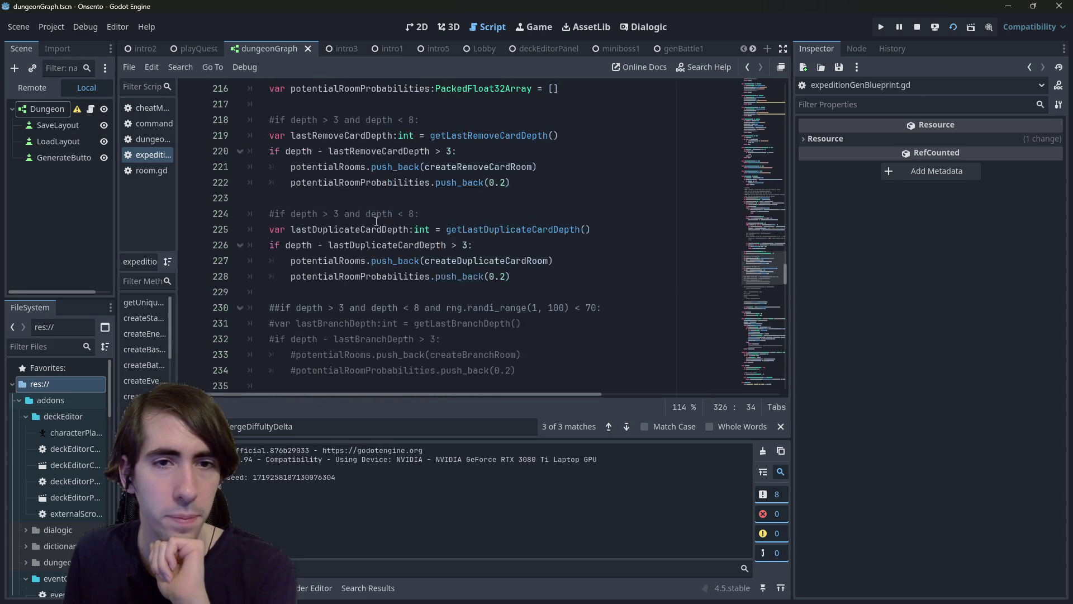
{"action": "scroll", "coordinate": [481, 212], "scroll_direction": "up", "scroll_amount": 6}
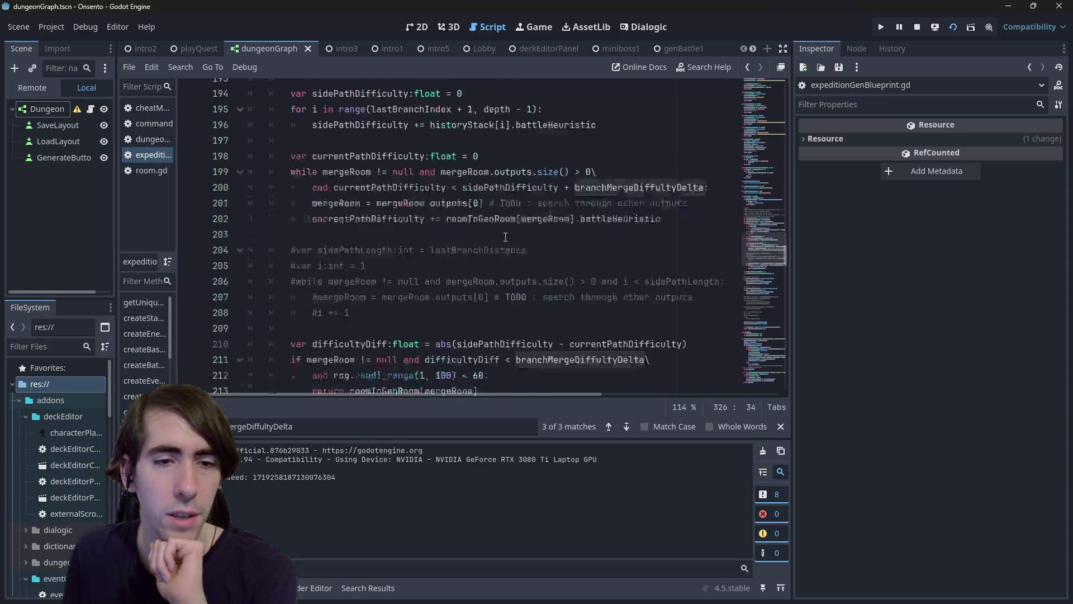
{"action": "left_click", "coordinate": [189, 323]}
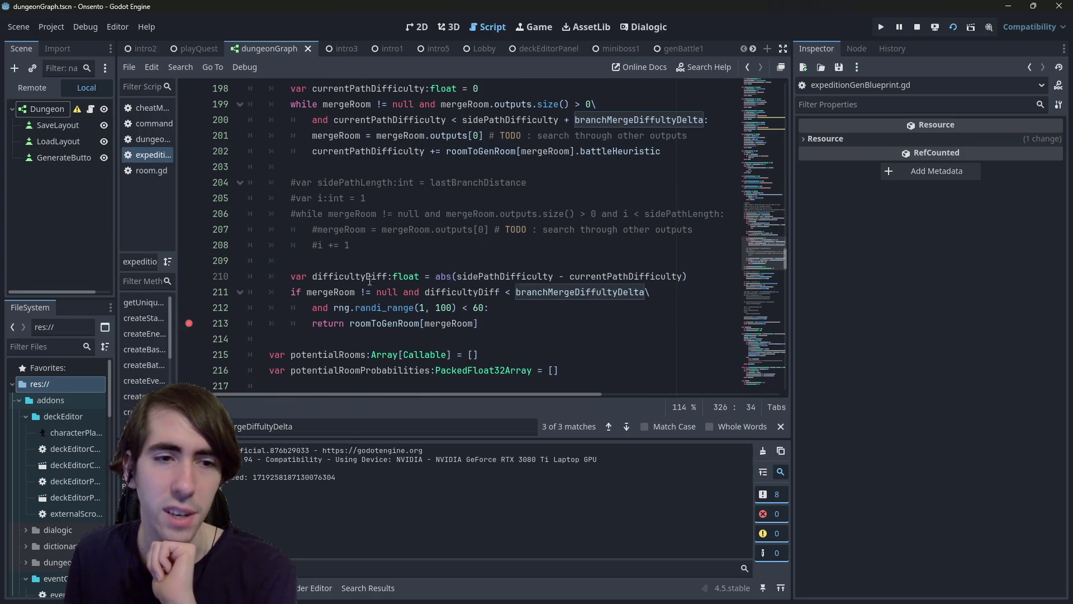
Step: Trace branchMergeDiffultyDelta and sidePathDifficulty in the difficulty check on lines 210–213
{"action": "left_click_drag", "start_coordinate": [206, 324], "coordinate": [204, 273]}
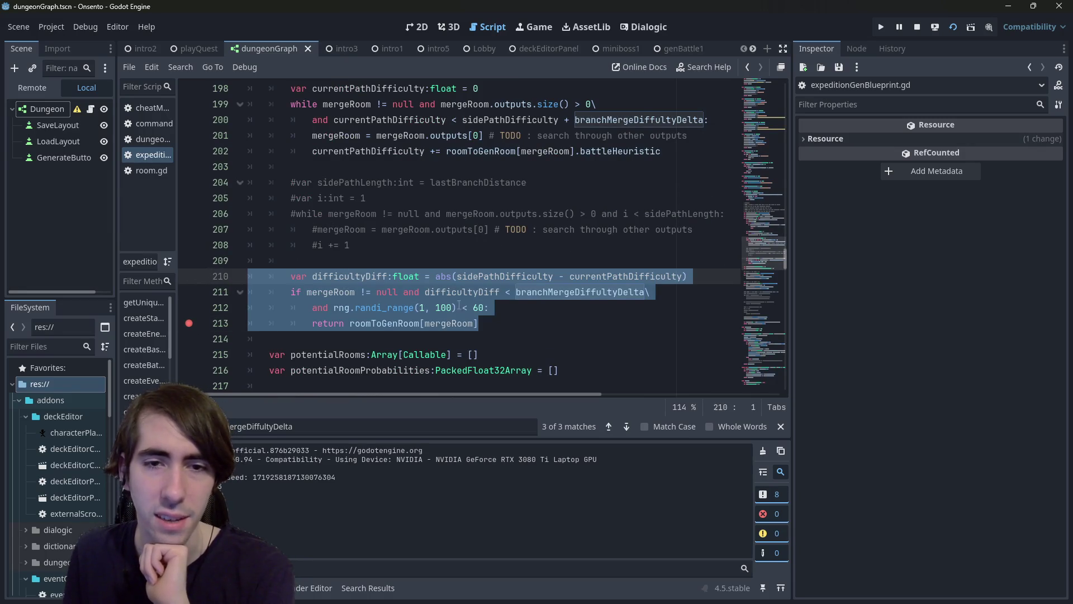
{"action": "left_click", "coordinate": [474, 292]}
{"action": "key", "text": "F3"}
{"action": "scroll", "coordinate": [474, 290], "scroll_direction": "up", "scroll_amount": 3}
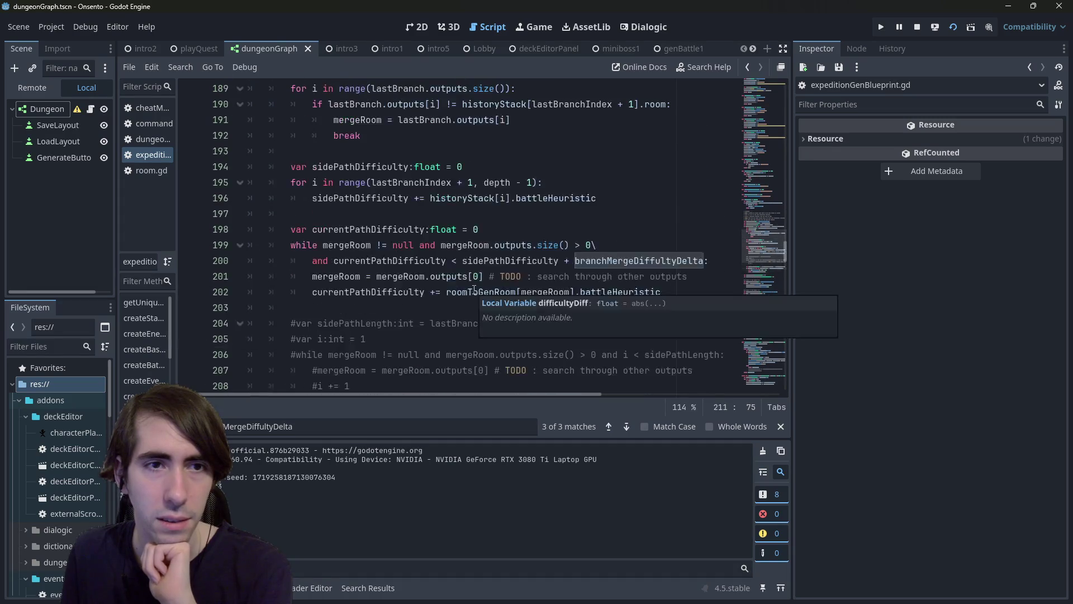
{"action": "scroll", "coordinate": [474, 289], "scroll_direction": "up", "scroll_amount": 3}
{"action": "scroll", "coordinate": [474, 290], "scroll_direction": "down", "scroll_amount": 2}
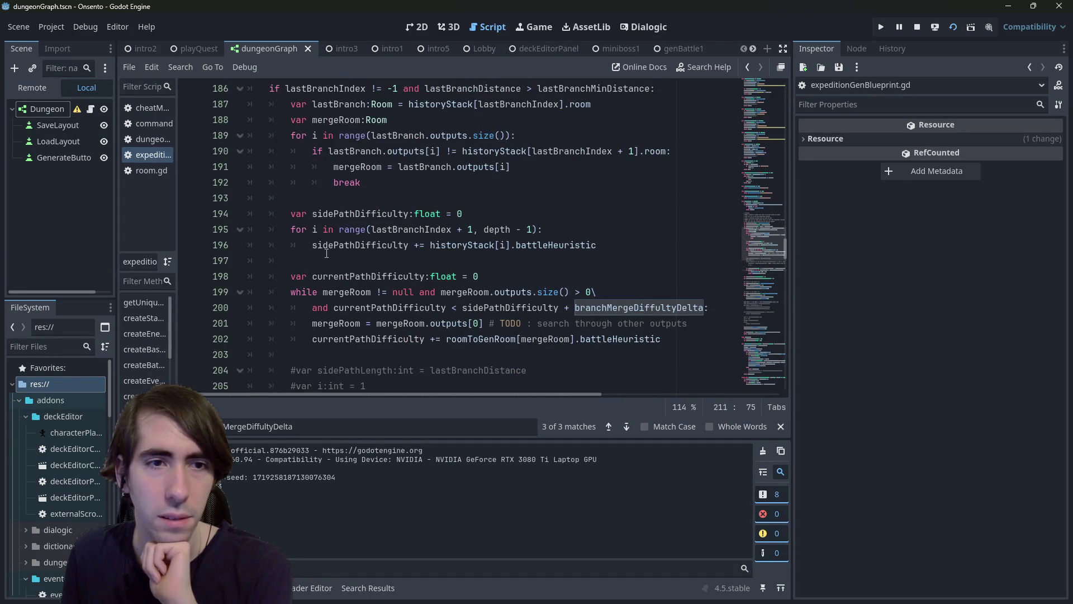
{"action": "double_click", "coordinate": [346, 215]}
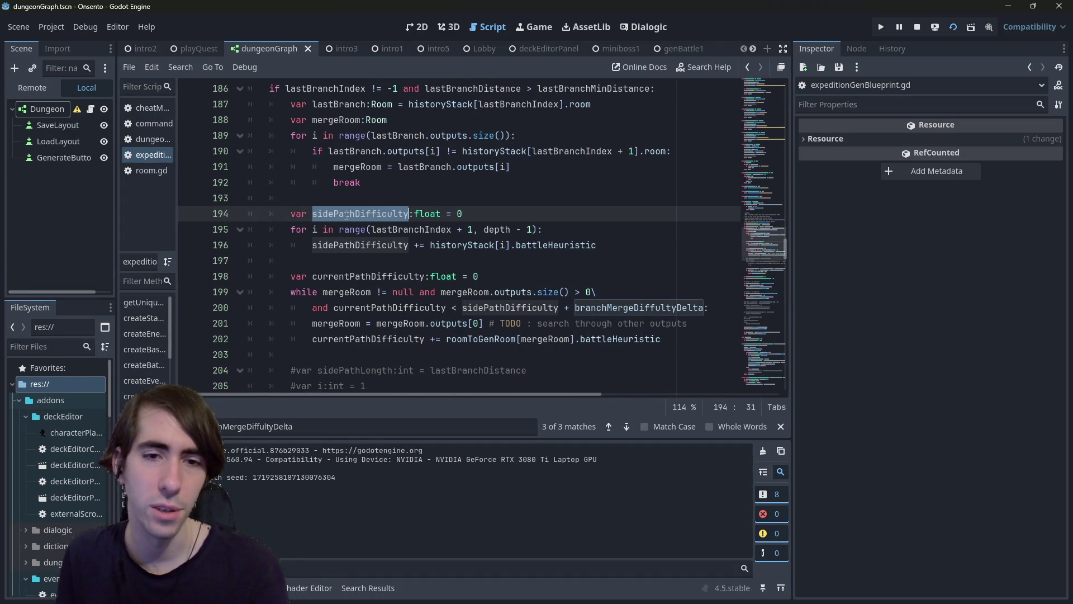
{"action": "scroll", "coordinate": [347, 214], "scroll_direction": "down", "scroll_amount": 2}
{"action": "scroll", "coordinate": [469, 237], "scroll_direction": "up", "scroll_amount": 4}
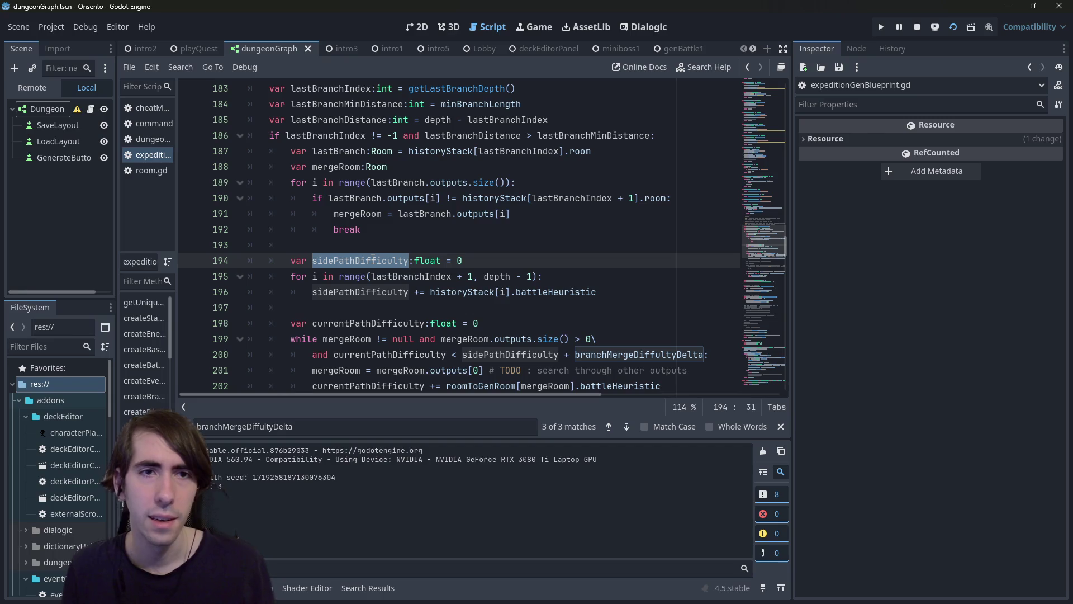
{"action": "scroll", "coordinate": [490, 267], "scroll_direction": "down", "scroll_amount": 4}
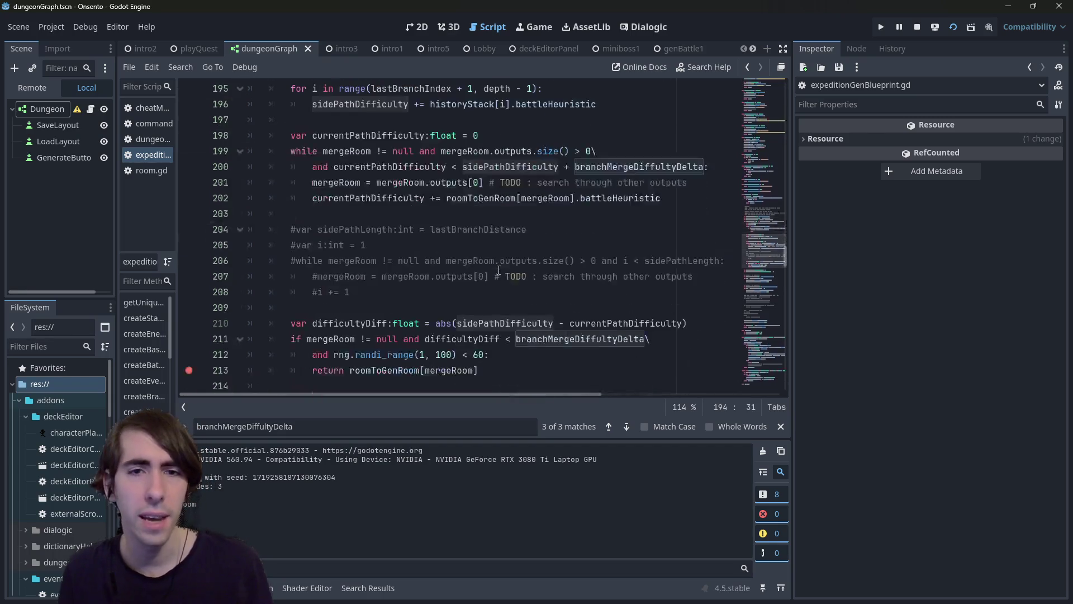
{"action": "scroll", "coordinate": [499, 270], "scroll_direction": "up", "scroll_amount": 4}
{"action": "scroll", "coordinate": [461, 292], "scroll_direction": "down", "scroll_amount": 4}
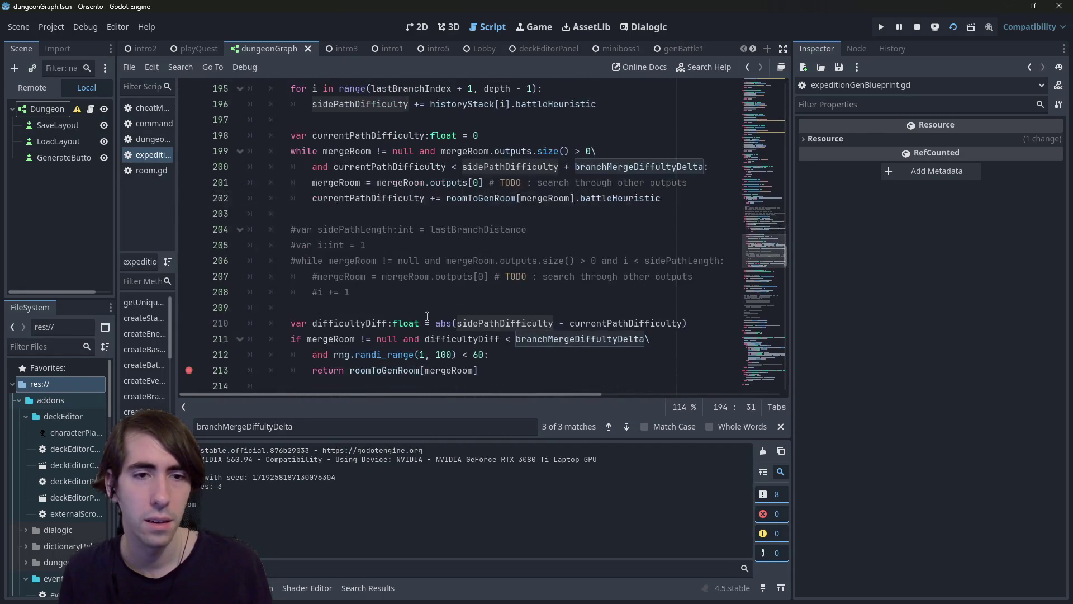
{"action": "mouse_move", "coordinate": [391, 376]}
{"action": "left_mouse_down"}
{"action": "mouse_move", "coordinate": [353, 372]}
{"action": "mouse_move", "coordinate": [464, 355]}
{"action": "mouse_move", "coordinate": [197, 313]}
{"action": "left_mouse_up"}
{"action": "scroll", "coordinate": [300, 305], "scroll_direction": "up", "scroll_amount": 2}
Step: Review mergeRoom on line 213 alongside the code on lines 171–175
{"action": "double_click", "coordinate": [449, 370]}
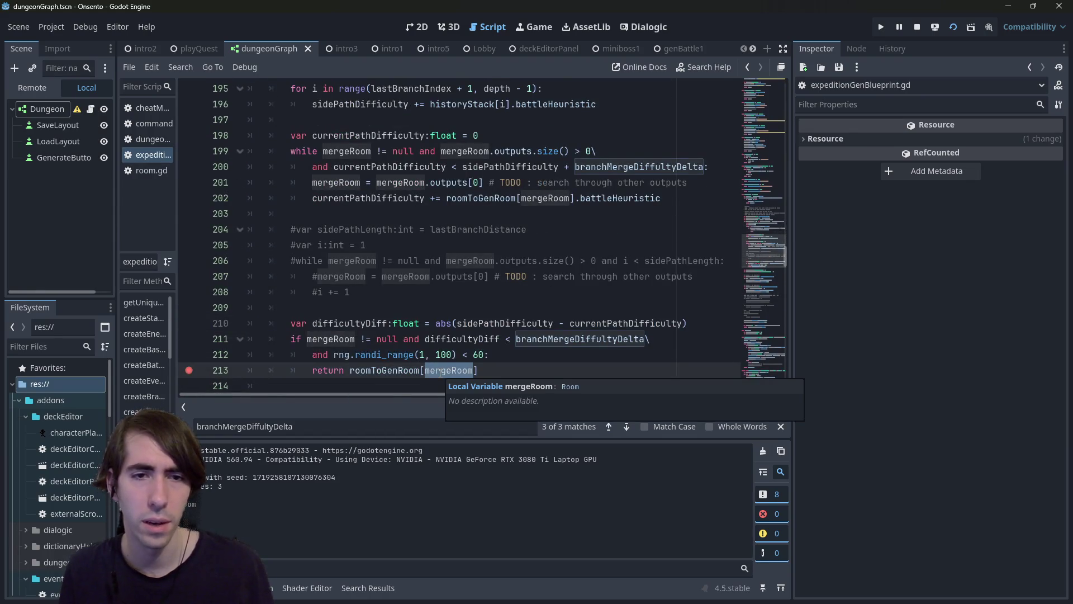
{"action": "scroll", "coordinate": [416, 334], "scroll_direction": "up", "scroll_amount": 6}
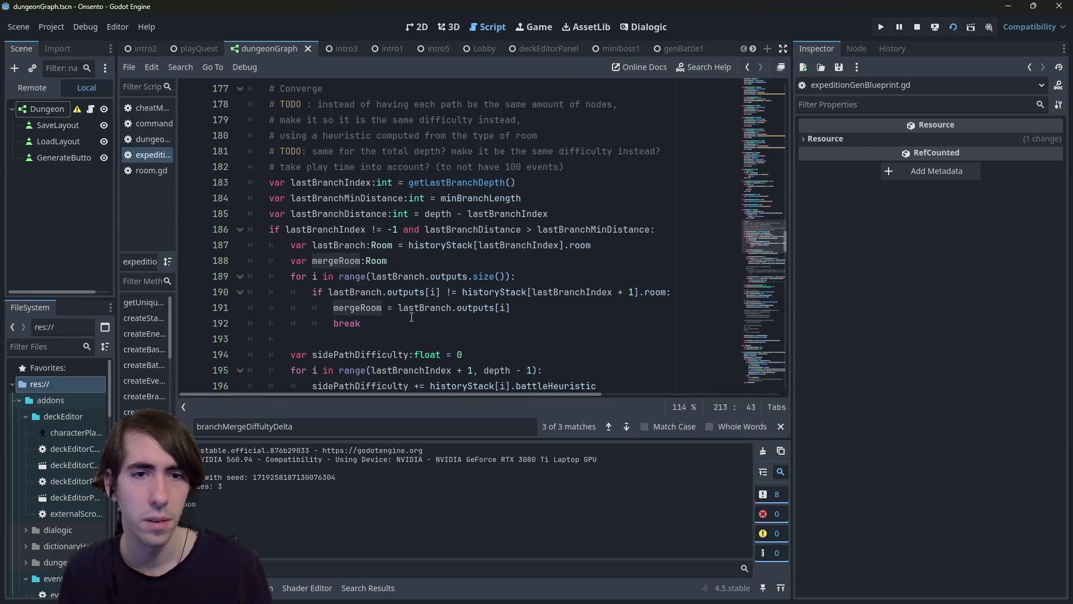
{"action": "scroll", "coordinate": [411, 286], "scroll_direction": "up", "scroll_amount": 4}
{"action": "left_click", "coordinate": [444, 243]}
{"action": "left_click_drag", "start_coordinate": [445, 241], "coordinate": [200, 183]}
{"action": "scroll", "coordinate": [424, 257], "scroll_direction": "down", "scroll_amount": 11}
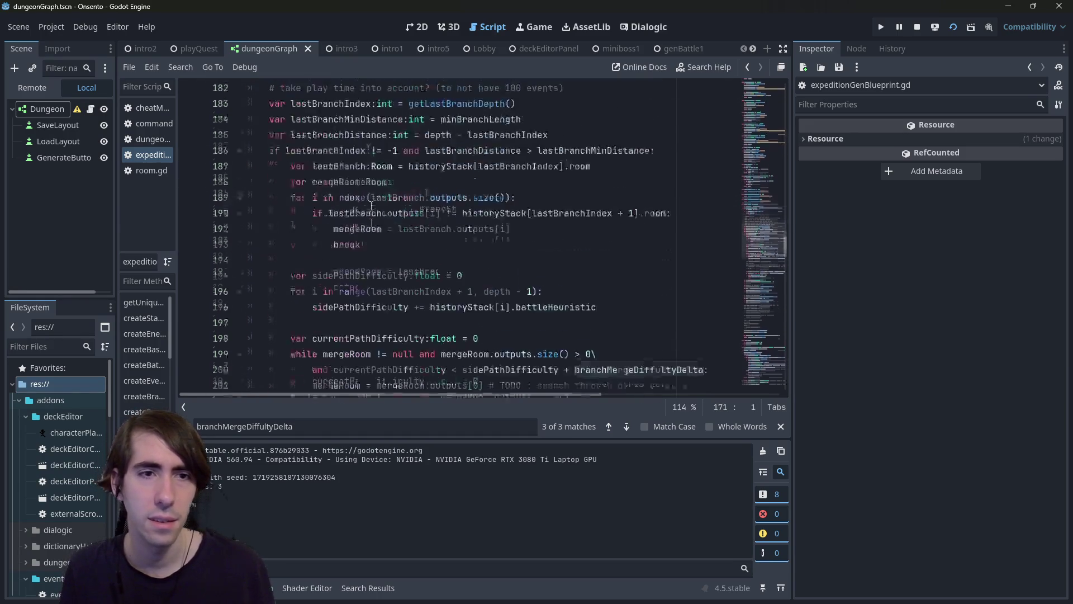
{"action": "left_click", "coordinate": [496, 323]}
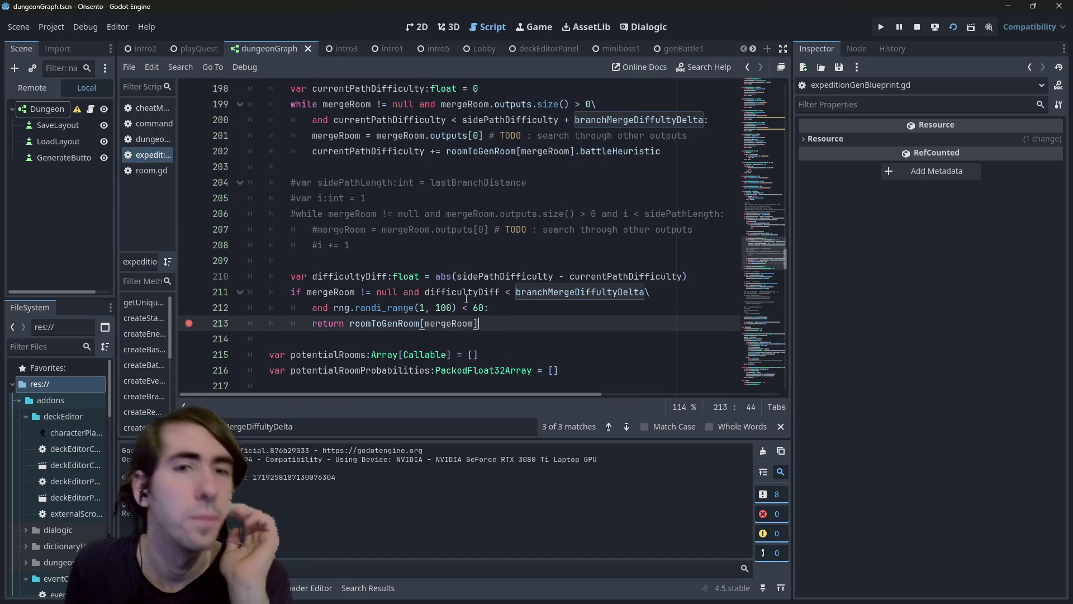
{"action": "scroll", "coordinate": [469, 313], "scroll_direction": "up", "scroll_amount": 3}
{"action": "scroll", "coordinate": [467, 298], "scroll_direction": "up", "scroll_amount": 4}
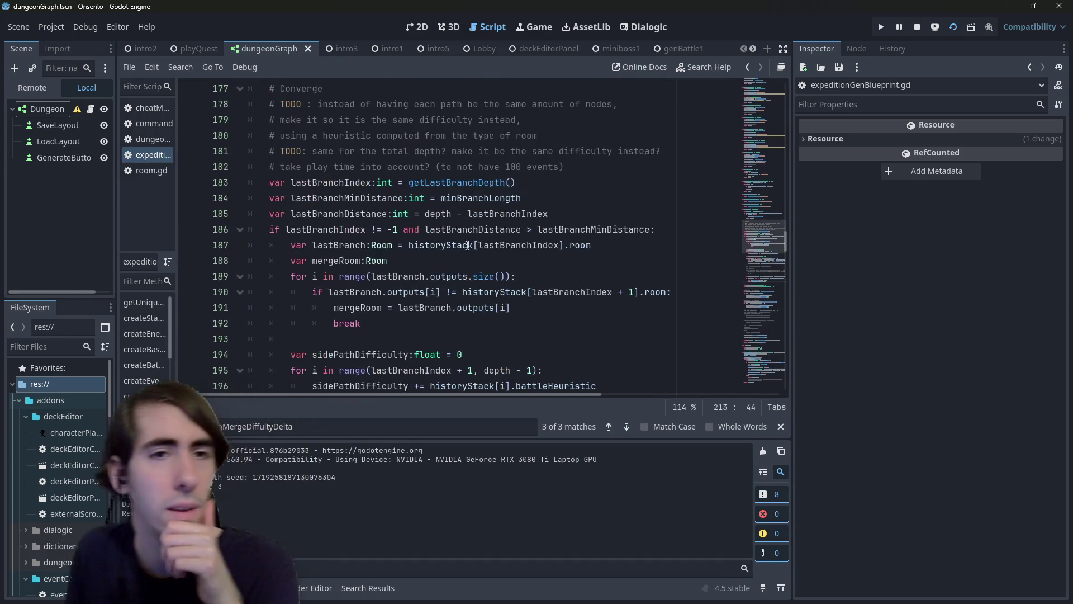
{"action": "scroll", "coordinate": [408, 295], "scroll_direction": "down", "scroll_amount": 8}
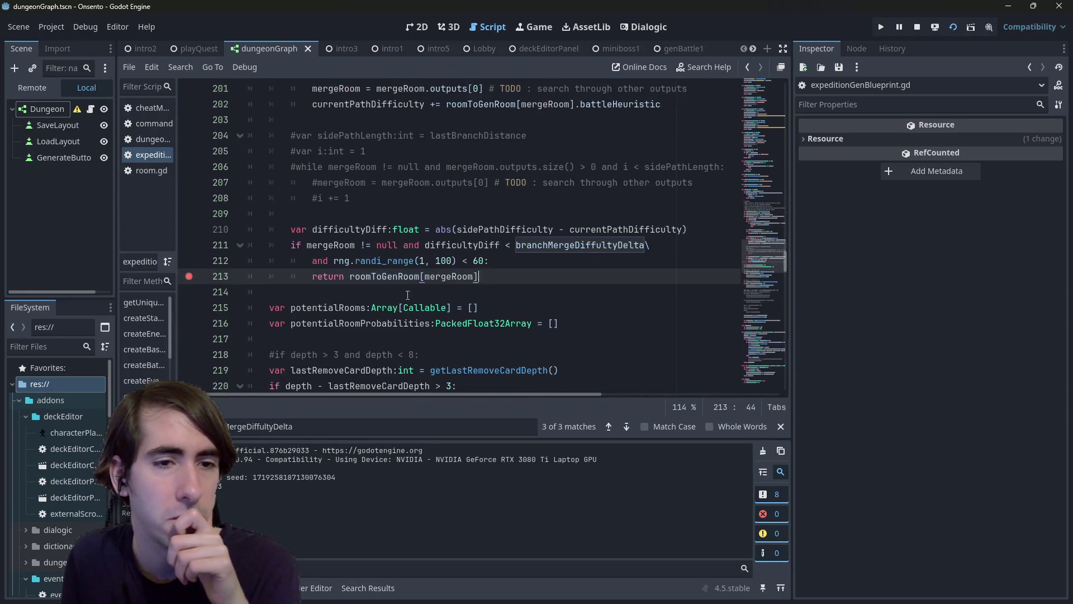
{"action": "mouse_move", "coordinate": [516, 278]}
{"action": "left_mouse_down"}
{"action": "mouse_move", "coordinate": [313, 174]}
{"action": "mouse_move", "coordinate": [251, 81]}
{"action": "mouse_move", "coordinate": [198, 185]}
{"action": "left_mouse_up"}
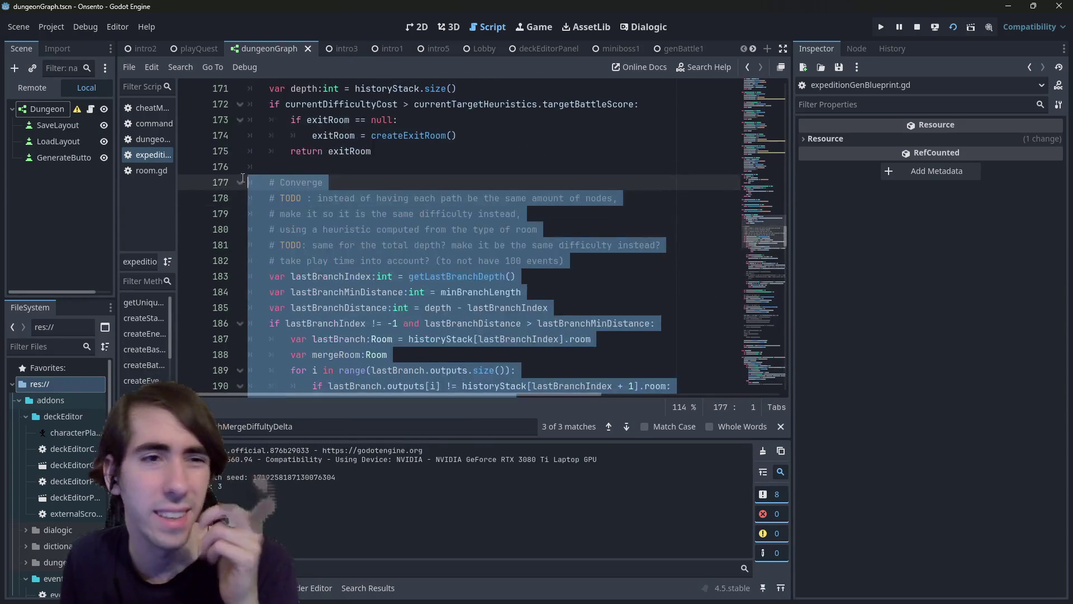
Step: Try commenting out the Converge block, then undo that change
{"action": "key", "text": "ctrl+k"}
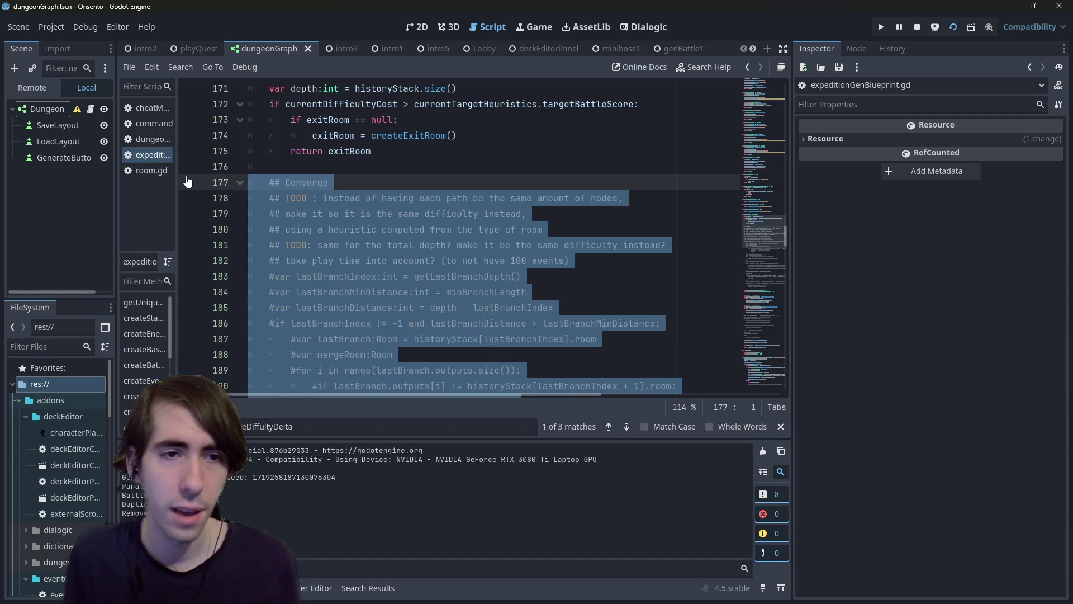
{"action": "left_click", "coordinate": [376, 176]}
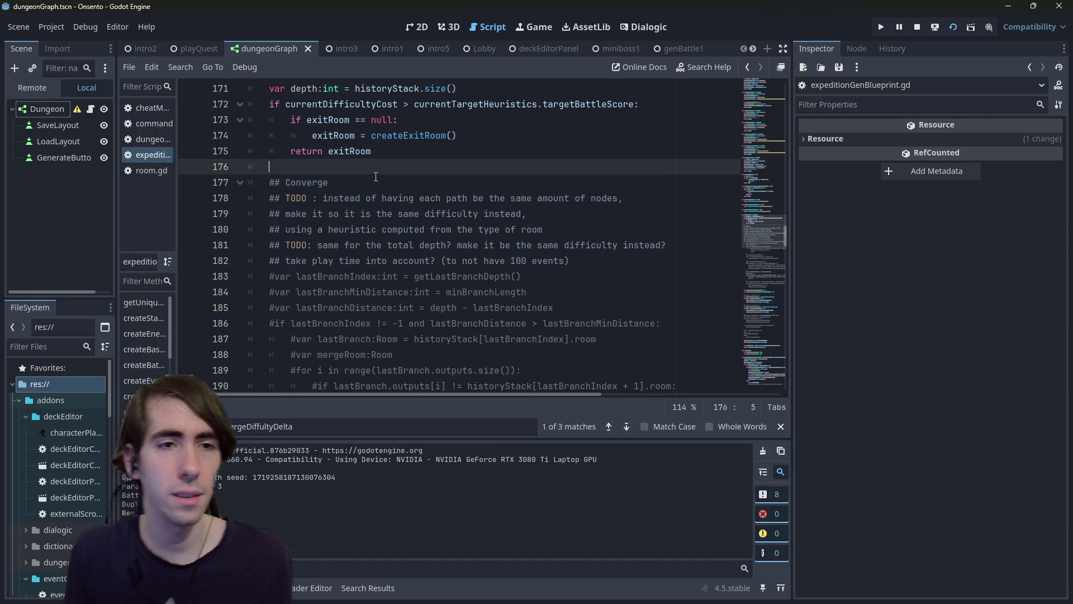
{"action": "key", "text": "ctrl+shift+Return"}
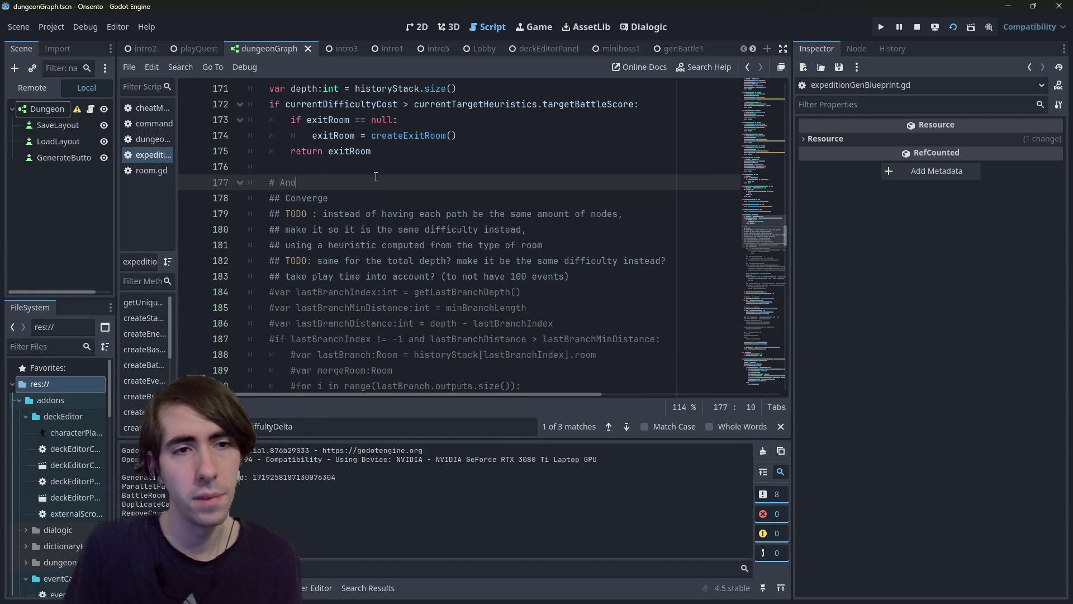
{"action": "key", "text": "ctrl+z"}
{"action": "key", "text": "ctrl+z"}
{"action": "key", "text": "ctrl+z"}
{"action": "scroll", "coordinate": [379, 186], "scroll_direction": "down", "scroll_amount": 5}
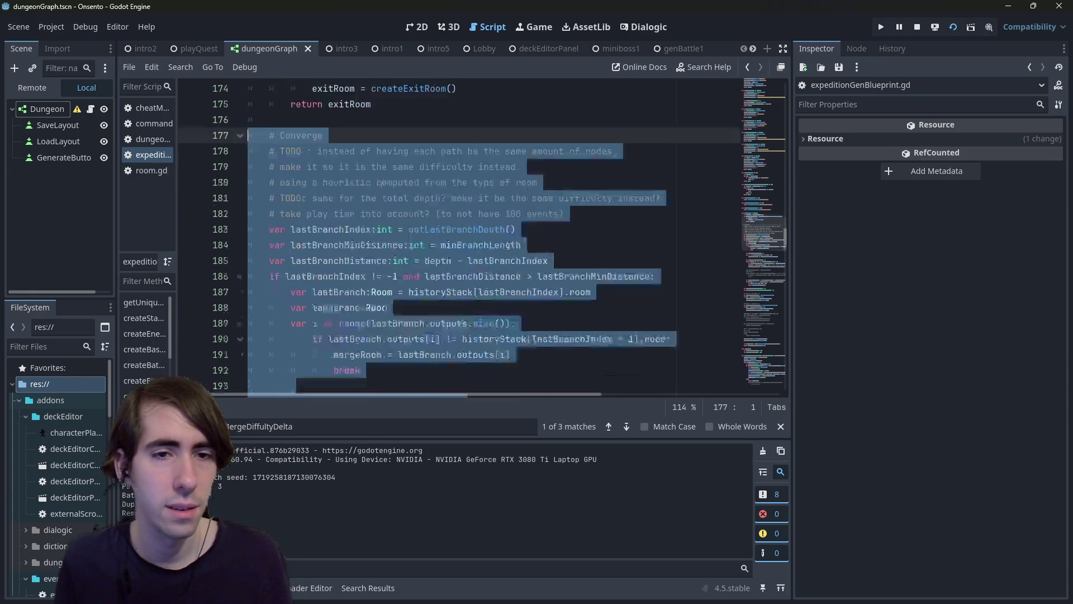
{"action": "scroll", "coordinate": [380, 186], "scroll_direction": "down", "scroll_amount": 4}
{"action": "scroll", "coordinate": [380, 186], "scroll_direction": "down", "scroll_amount": 2}
{"action": "scroll", "coordinate": [386, 201], "scroll_direction": "up", "scroll_amount": 5}
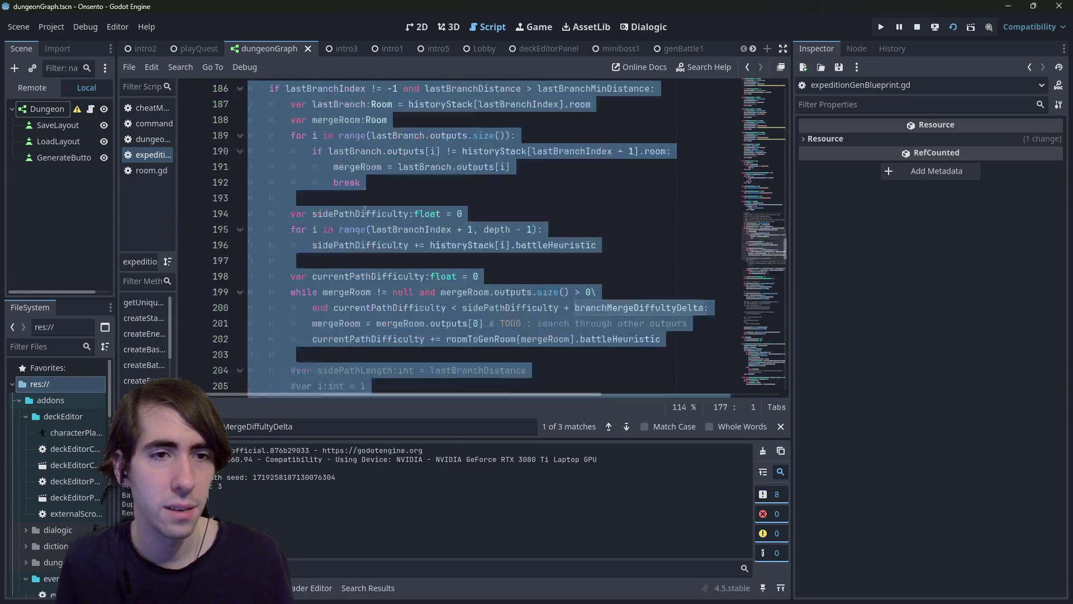
{"action": "scroll", "coordinate": [407, 246], "scroll_direction": "down", "scroll_amount": 3}
{"action": "scroll", "coordinate": [321, 163], "scroll_direction": "up", "scroll_amount": 9}
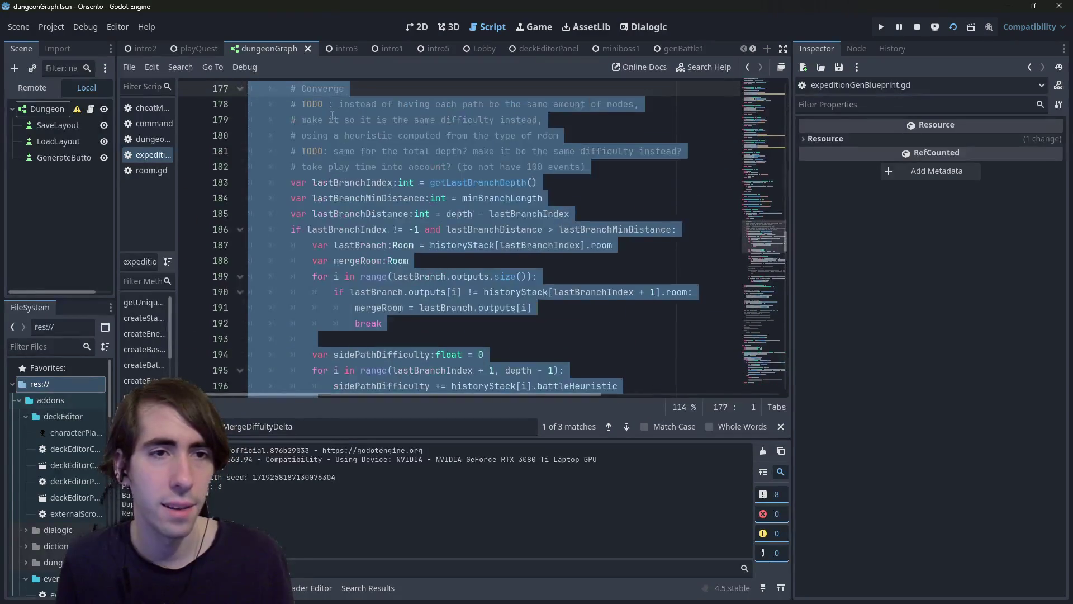
Step: Put the old branch code under '# Previous way of making branches' and 'if (false):', save, and run
{"action": "left_click", "coordinate": [321, 163]}
{"action": "key", "text": "Return"}
{"action": "type", "text": "if ("}
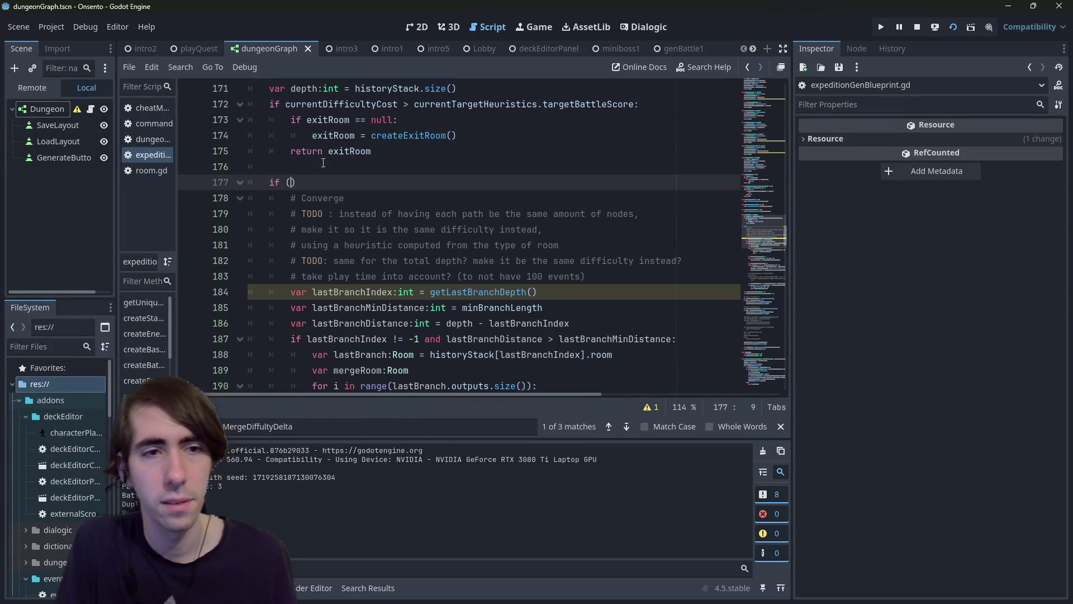
{"action": "type", "text": "e"}
{"action": "key", "text": "ctrl+shift+Return"}
{"action": "type", "text": "#"}
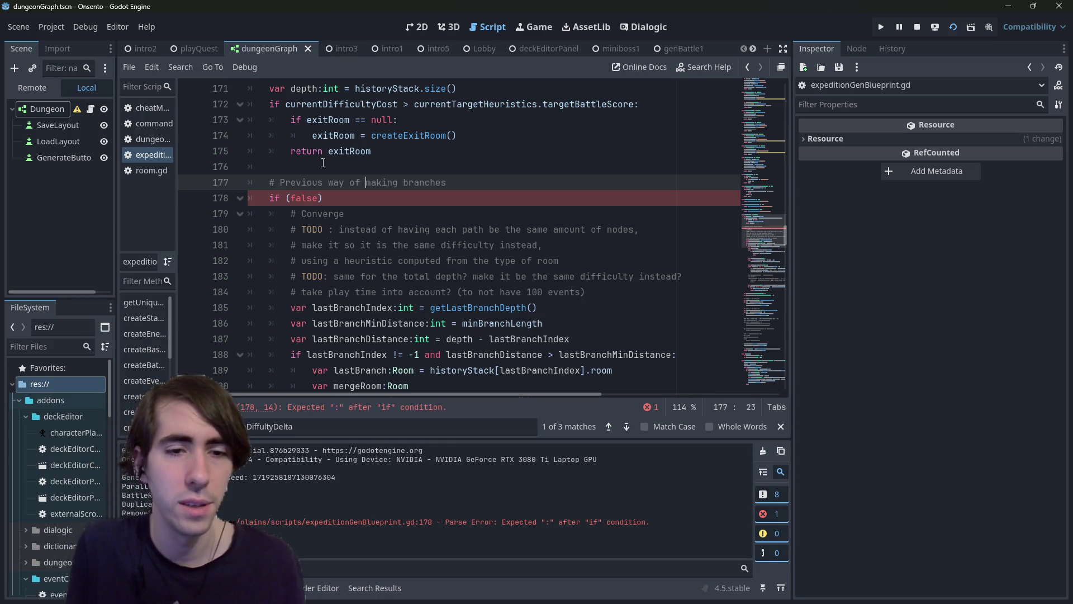
{"action": "key", "text": "Down"}
{"action": "type", "text": ":"}
{"action": "key", "text": "Up"}
{"action": "key", "text": "ctrl+shift+Left"}
{"action": "key", "text": "ctrl+s"}
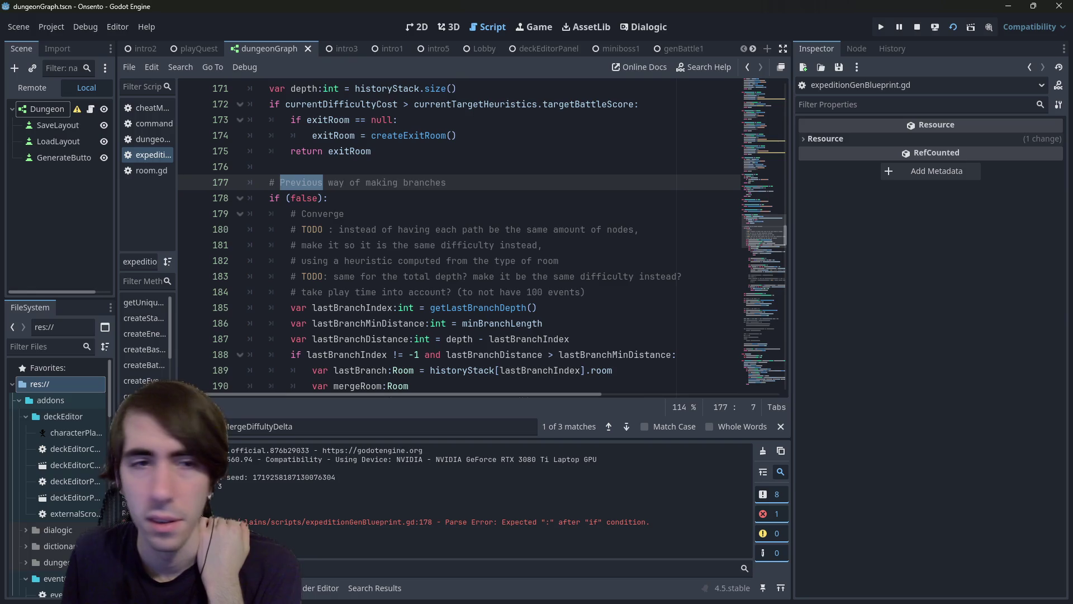
{"action": "left_click", "coordinate": [935, 27]}
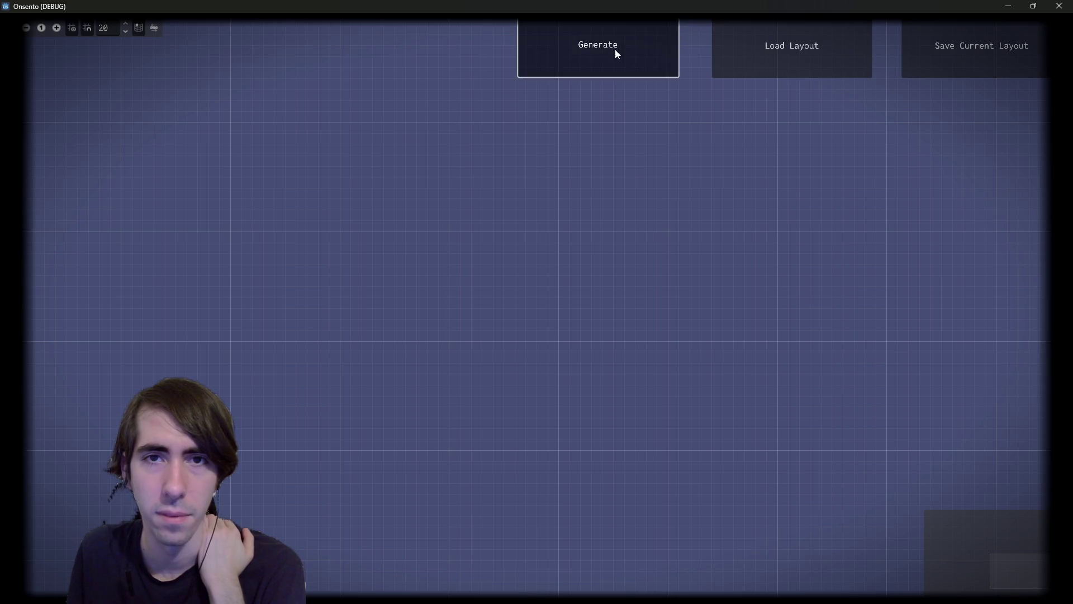
Step: Generate new room graphs and spread out the lower-row rooms, RewardRoom and middle BattleRoom
{"action": "left_click", "coordinate": [615, 49]}
{"action": "scroll", "coordinate": [766, 243], "scroll_direction": "down", "scroll_amount": 3}
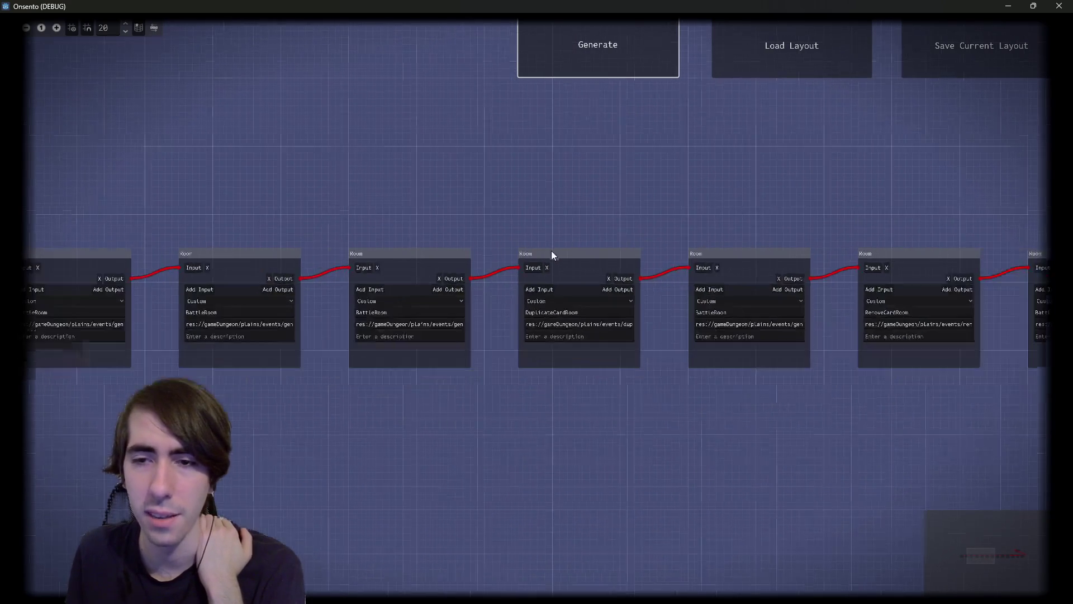
{"action": "key", "text": "space"}
{"action": "scroll", "coordinate": [276, 184], "scroll_direction": "right", "scroll_amount": 5}
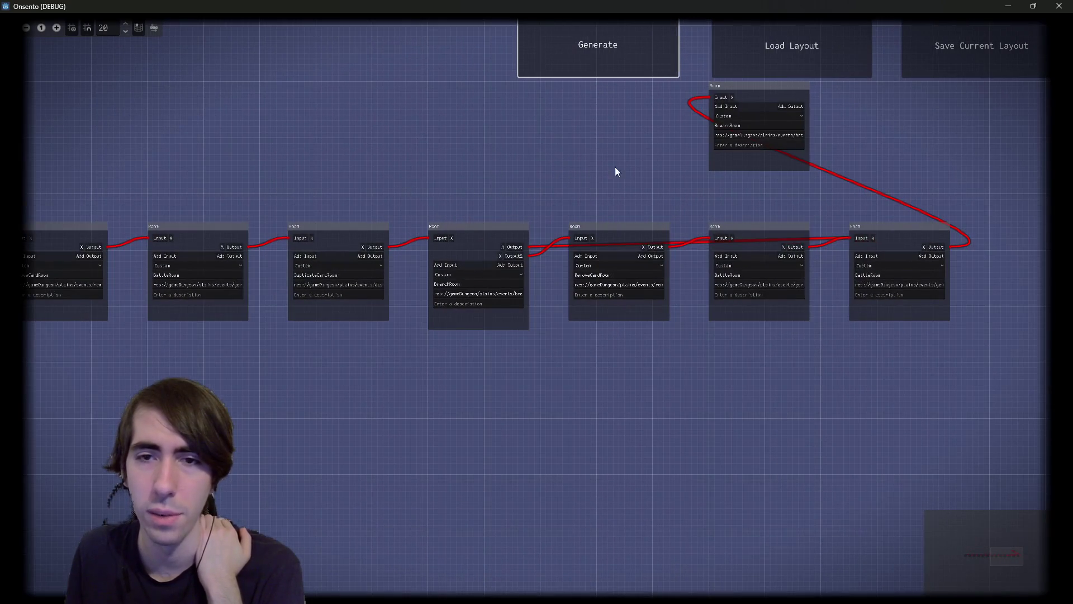
{"action": "left_click_drag", "start_coordinate": [358, 217], "coordinate": [679, 349]}
{"action": "mouse_move", "coordinate": [664, 271]}
{"action": "left_mouse_down"}
{"action": "mouse_move", "coordinate": [647, 326]}
{"action": "mouse_move", "coordinate": [552, 307]}
{"action": "left_mouse_up"}
{"action": "left_click", "coordinate": [552, 307]}
{"action": "mouse_move", "coordinate": [494, 105]}
{"action": "left_mouse_down"}
{"action": "mouse_move", "coordinate": [759, 208]}
{"action": "mouse_move", "coordinate": [792, 234]}
{"action": "left_mouse_up"}
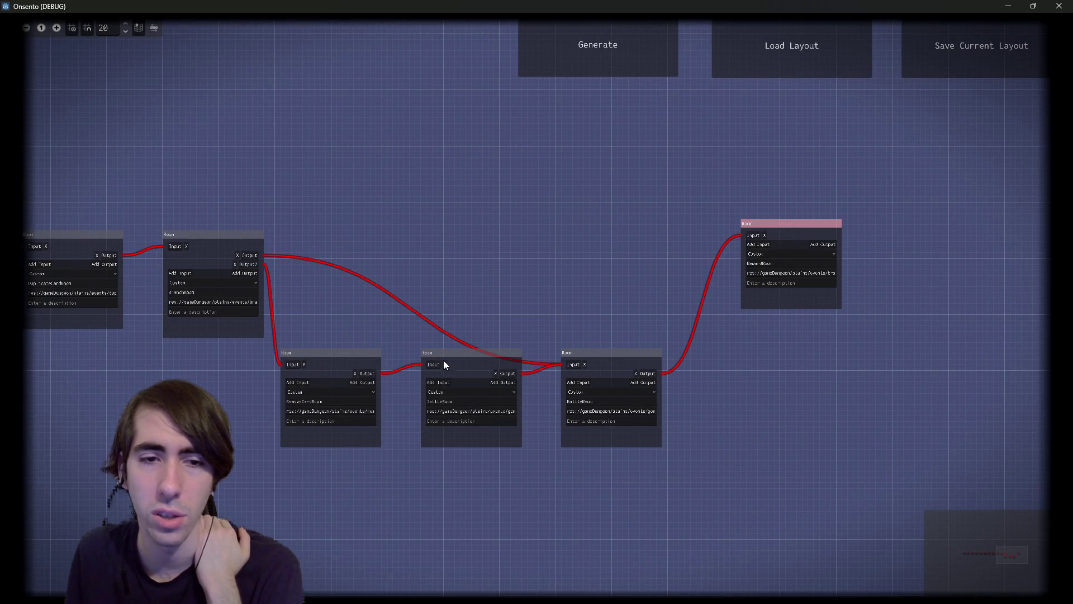
{"action": "left_click_drag", "start_coordinate": [444, 358], "coordinate": [434, 445]}
Step: Read the BranchRoom node's file path, compare it with the script, and return to the game
{"action": "scroll", "coordinate": [481, 380], "scroll_direction": "left", "scroll_amount": 3}
{"action": "scroll", "coordinate": [522, 314], "scroll_direction": "down", "scroll_amount": 1}
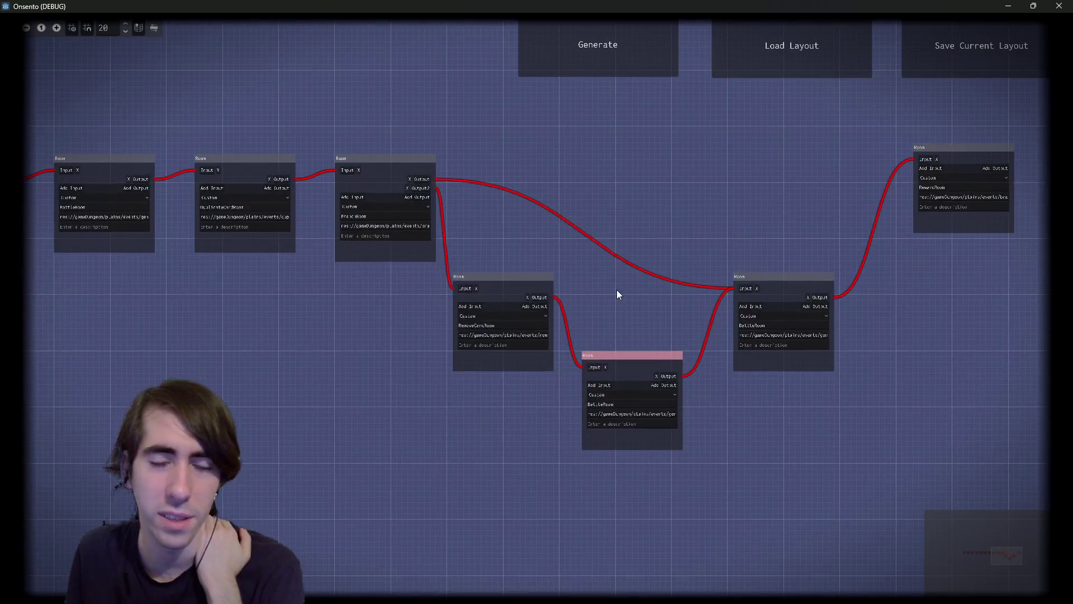
{"action": "scroll", "coordinate": [674, 296], "scroll_direction": "up", "scroll_amount": 3}
{"action": "left_click_drag", "start_coordinate": [210, 175], "coordinate": [243, 187]}
{"action": "key", "text": "alt+Tab"}
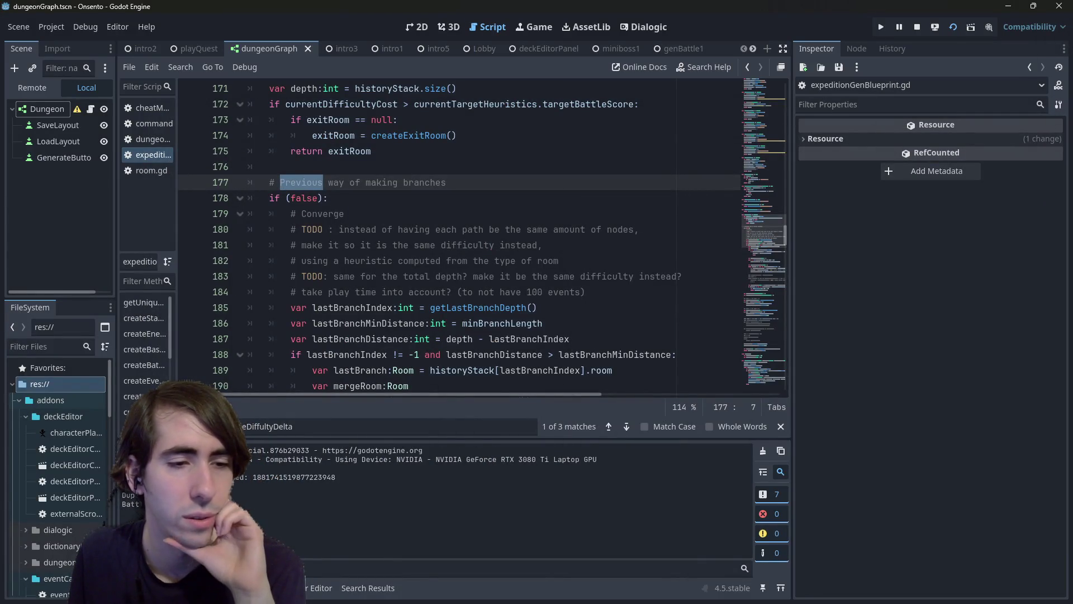
{"action": "scroll", "coordinate": [423, 298], "scroll_direction": "down", "scroll_amount": 4}
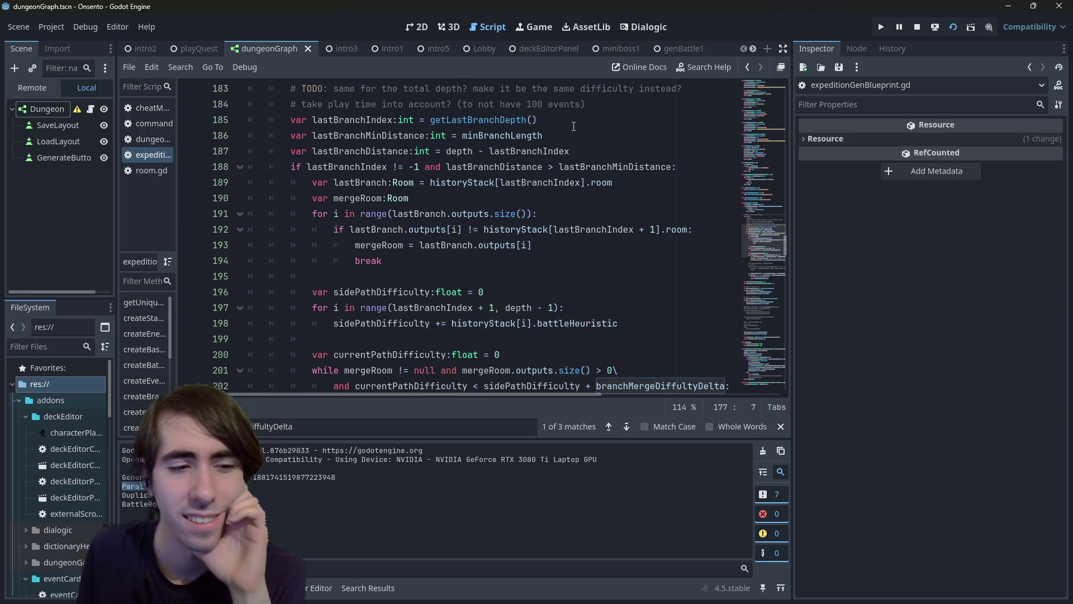
{"action": "key", "text": "alt+Tab"}
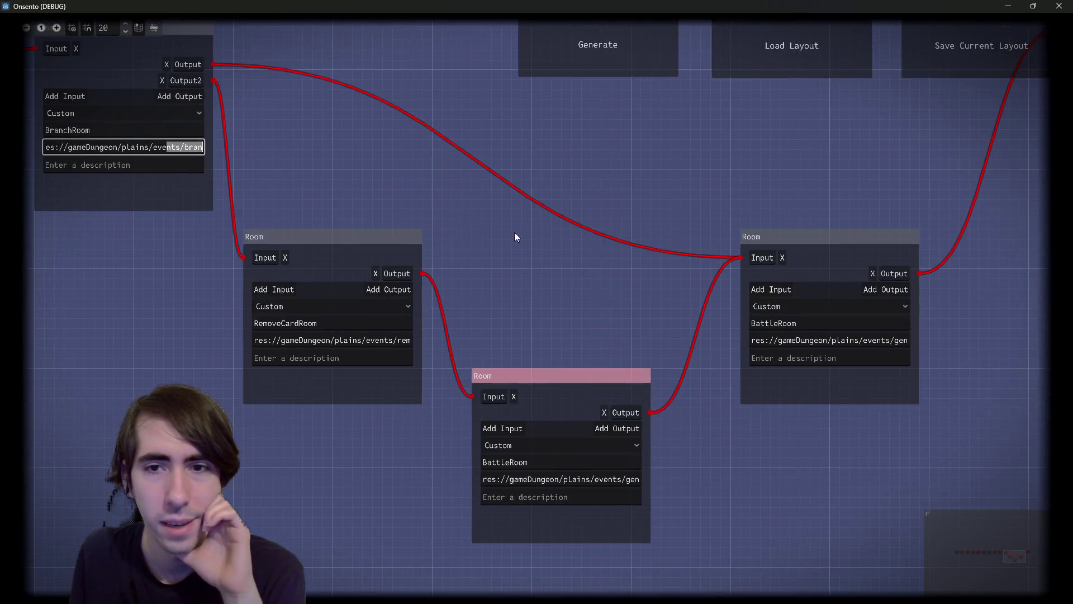
Step: Select the RemoveCardRoom and BattleRoom nodes and recentre the graph view
{"action": "left_click_drag", "start_coordinate": [352, 204], "coordinate": [549, 443]}
{"action": "double_click", "coordinate": [301, 324]}
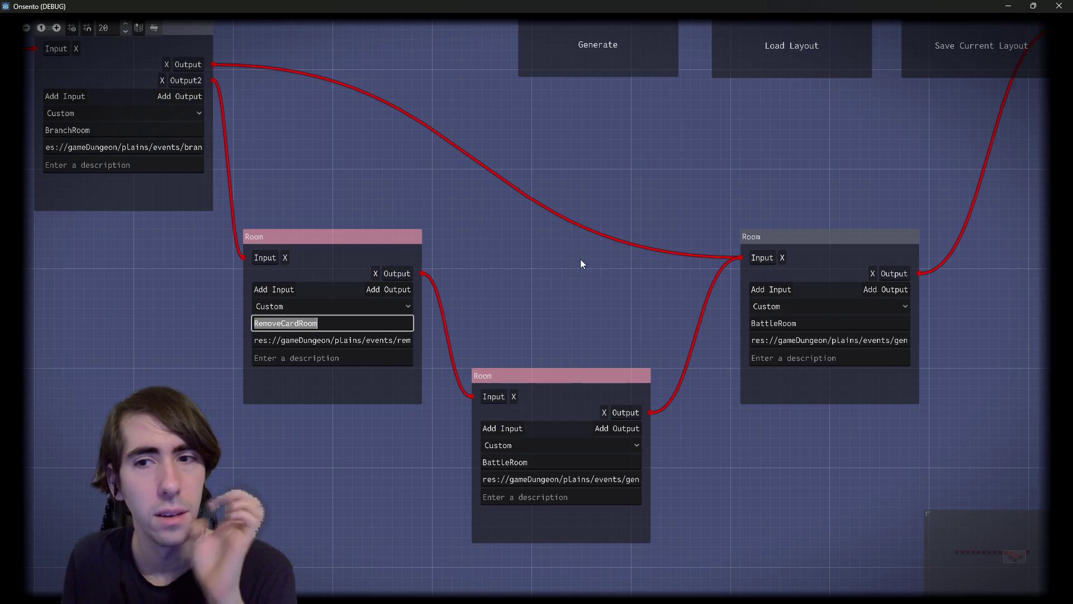
{"action": "mouse_move", "coordinate": [578, 230]}
{"action": "left_mouse_down"}
{"action": "mouse_move", "coordinate": [484, 361]}
{"action": "mouse_move", "coordinate": [745, 283]}
{"action": "left_mouse_up"}
{"action": "scroll", "coordinate": [749, 280], "scroll_direction": "down", "scroll_amount": 3}
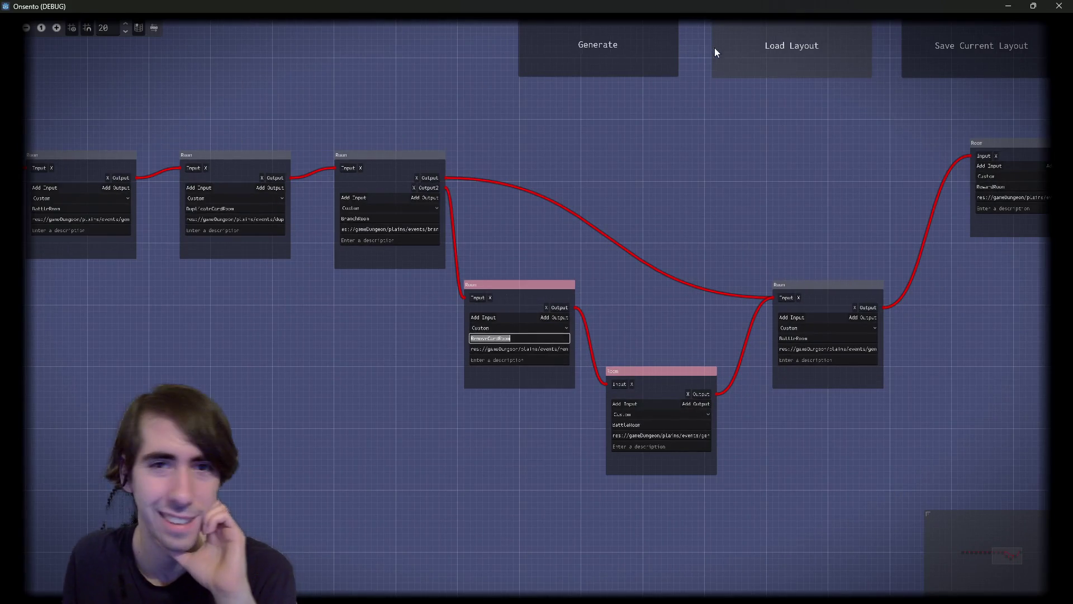
Step: Generate a fresh layout, move its top-right room right, and check the script
{"action": "left_click", "coordinate": [638, 55]}
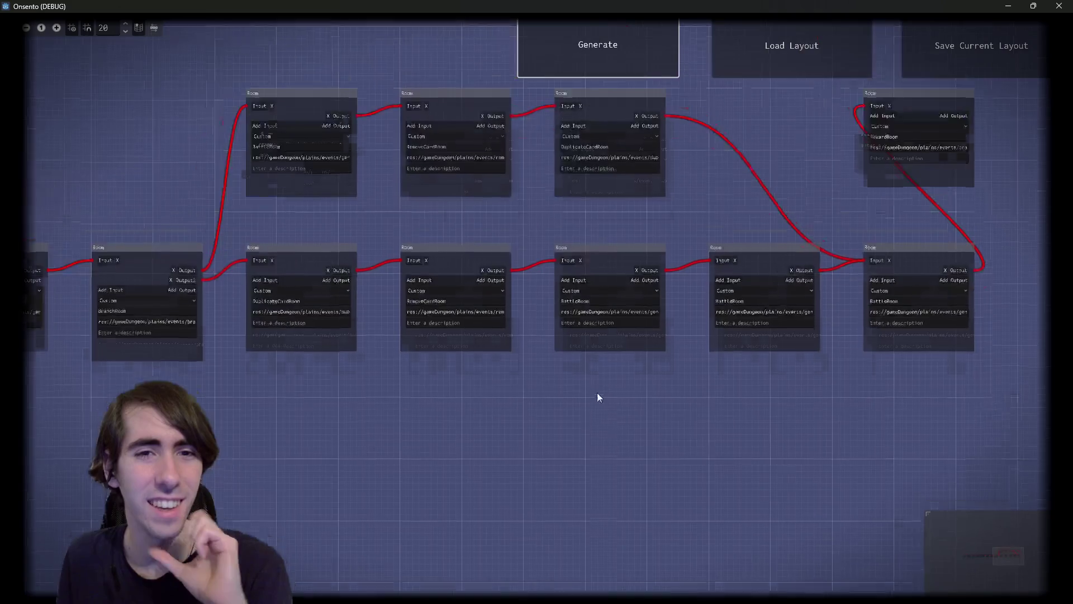
{"action": "left_click_drag", "start_coordinate": [806, 222], "coordinate": [962, 263]}
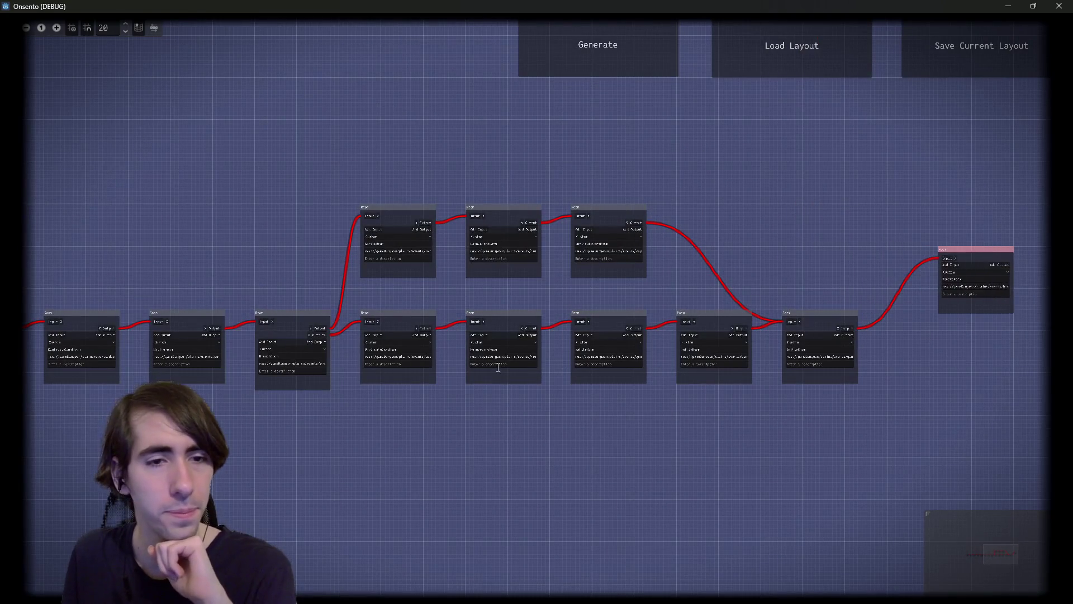
{"action": "scroll", "coordinate": [496, 387], "scroll_direction": "up", "scroll_amount": 4}
{"action": "key", "text": "alt+Tab"}
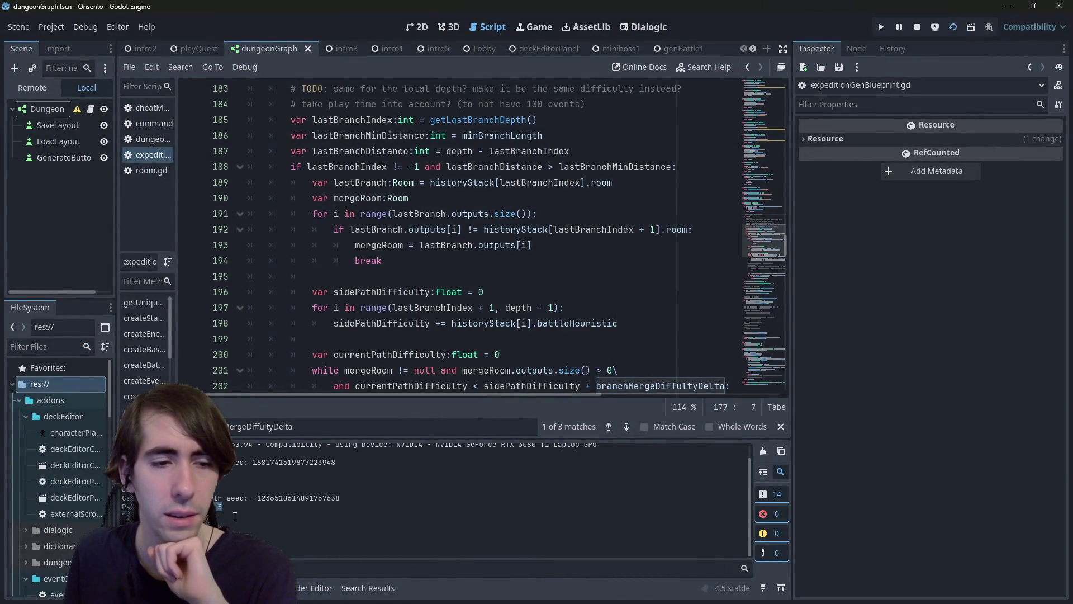
{"action": "key", "text": "alt+Tab"}
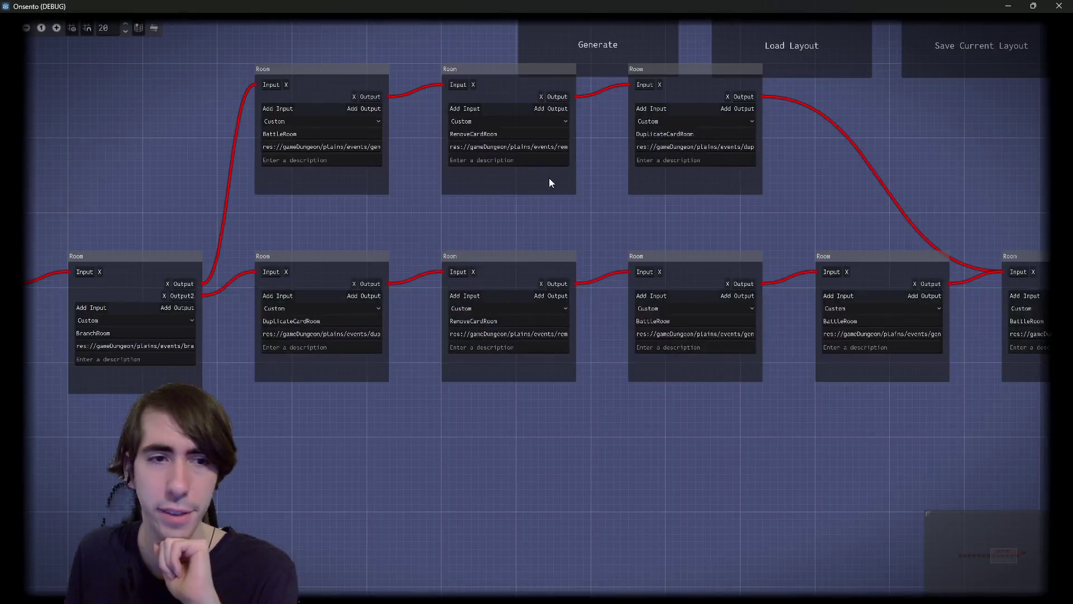
Step: Look over the graph, select the middle lower-row and top-row branch rooms, then minimize the game
{"action": "scroll", "coordinate": [467, 239], "scroll_direction": "up", "scroll_amount": 5}
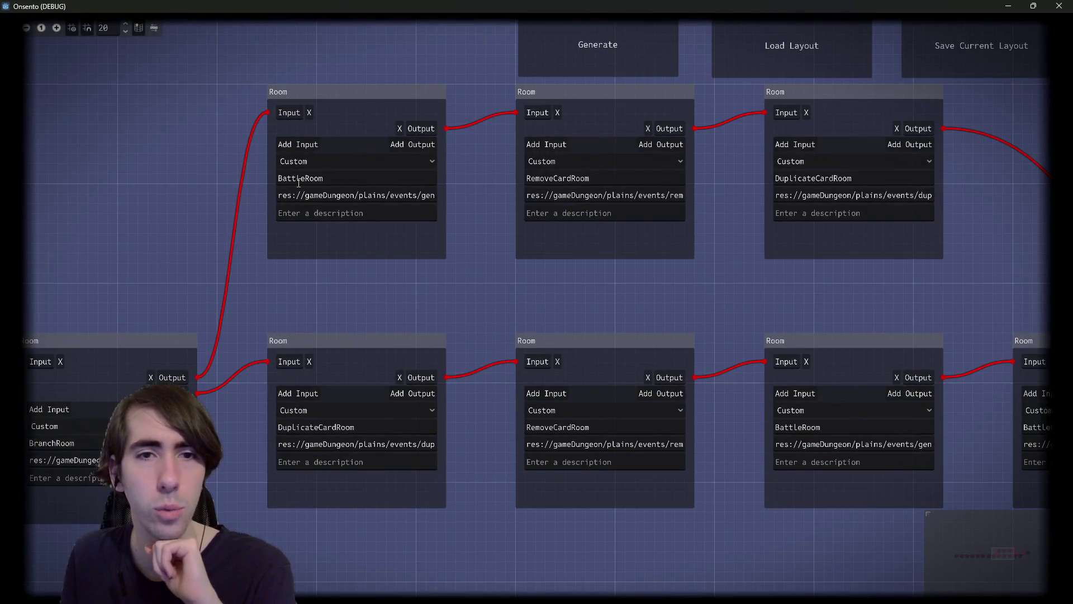
{"action": "scroll", "coordinate": [534, 319], "scroll_direction": "right", "scroll_amount": 5}
{"action": "scroll", "coordinate": [615, 201], "scroll_direction": "down", "scroll_amount": 3}
{"action": "scroll", "coordinate": [553, 221], "scroll_direction": "left", "scroll_amount": 4}
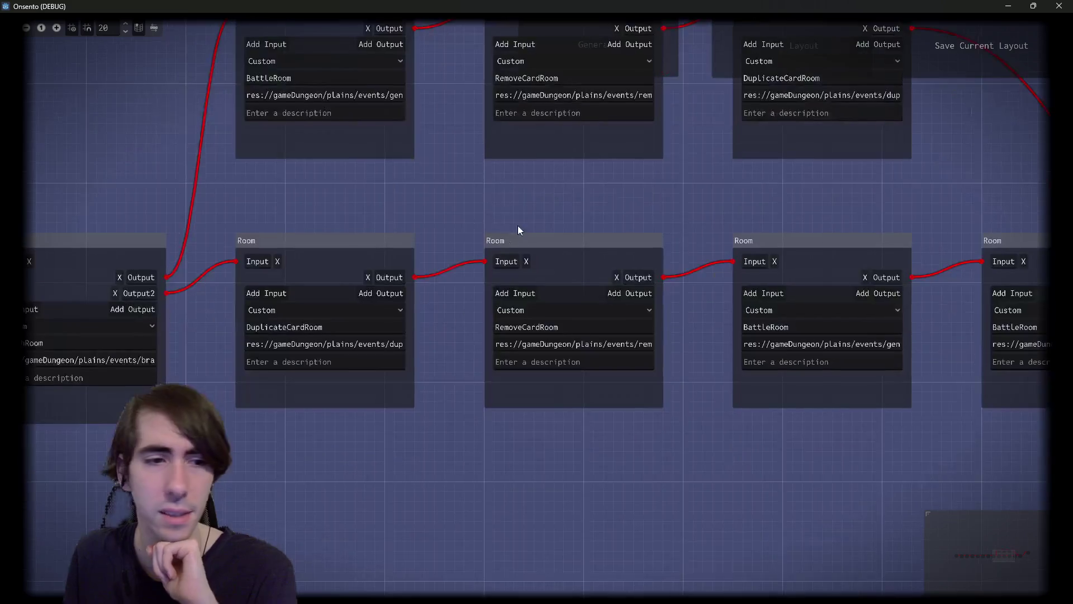
{"action": "scroll", "coordinate": [659, 402], "scroll_direction": "right", "scroll_amount": 5}
{"action": "scroll", "coordinate": [633, 379], "scroll_direction": "right", "scroll_amount": 5}
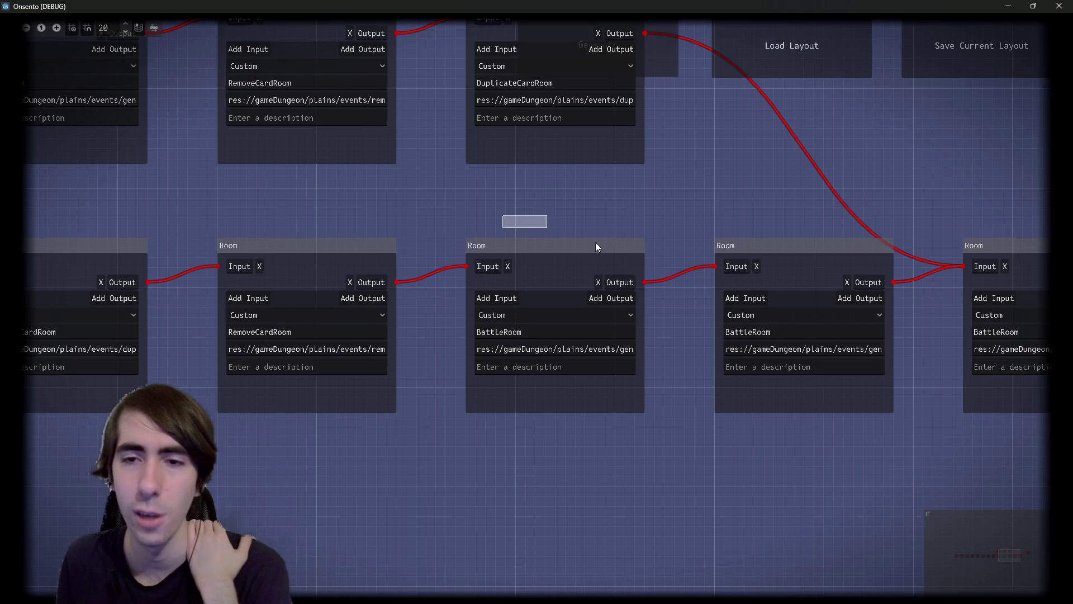
{"action": "left_click_drag", "start_coordinate": [503, 215], "coordinate": [836, 466]}
{"action": "mouse_move", "coordinate": [643, 220]}
{"action": "left_mouse_down"}
{"action": "mouse_move", "coordinate": [307, 149]}
{"action": "mouse_move", "coordinate": [156, 87]}
{"action": "left_mouse_up"}
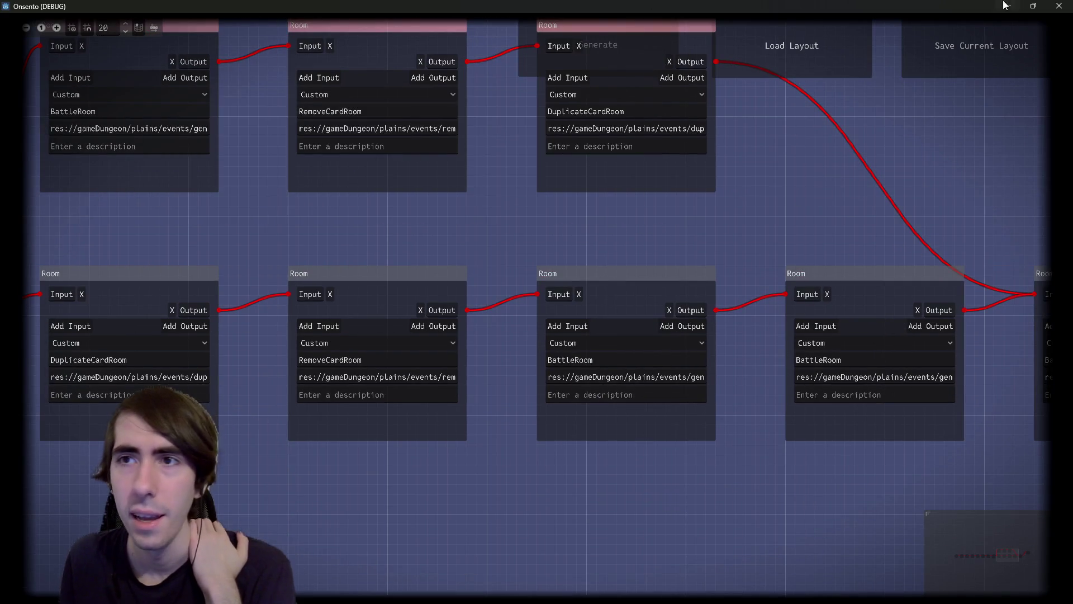
{"action": "left_click", "coordinate": [1013, 5]}
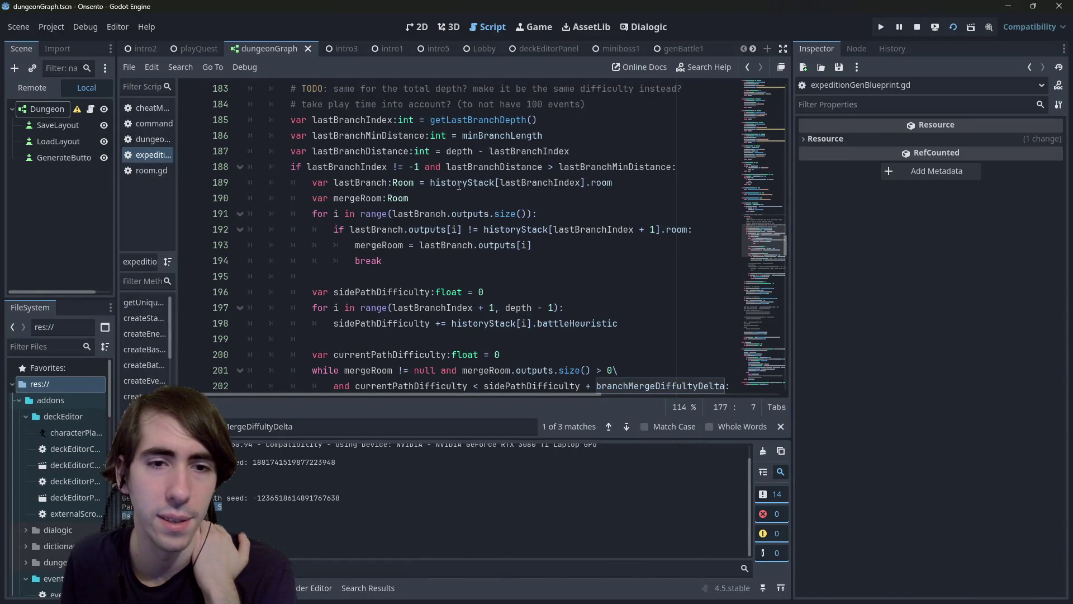
Step: Fold the disabled if (false) block in createRoom
{"action": "scroll", "coordinate": [312, 220], "scroll_direction": "up", "scroll_amount": 5}
{"action": "left_click", "coordinate": [239, 245]}
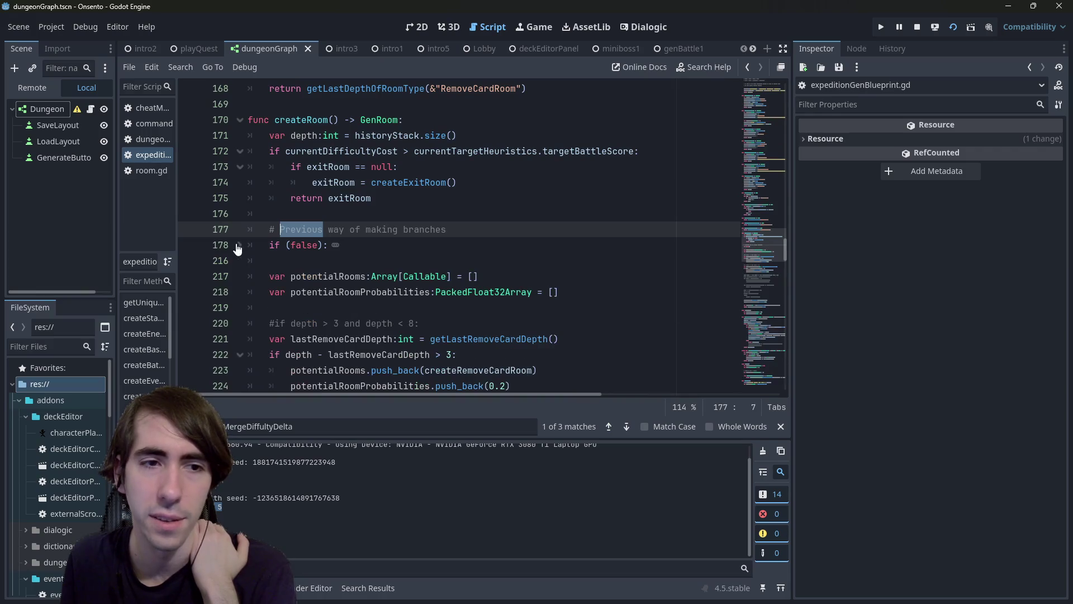
{"action": "scroll", "coordinate": [465, 295], "scroll_direction": "down", "scroll_amount": 1}
{"action": "scroll", "coordinate": [436, 244], "scroll_direction": "up", "scroll_amount": 3}
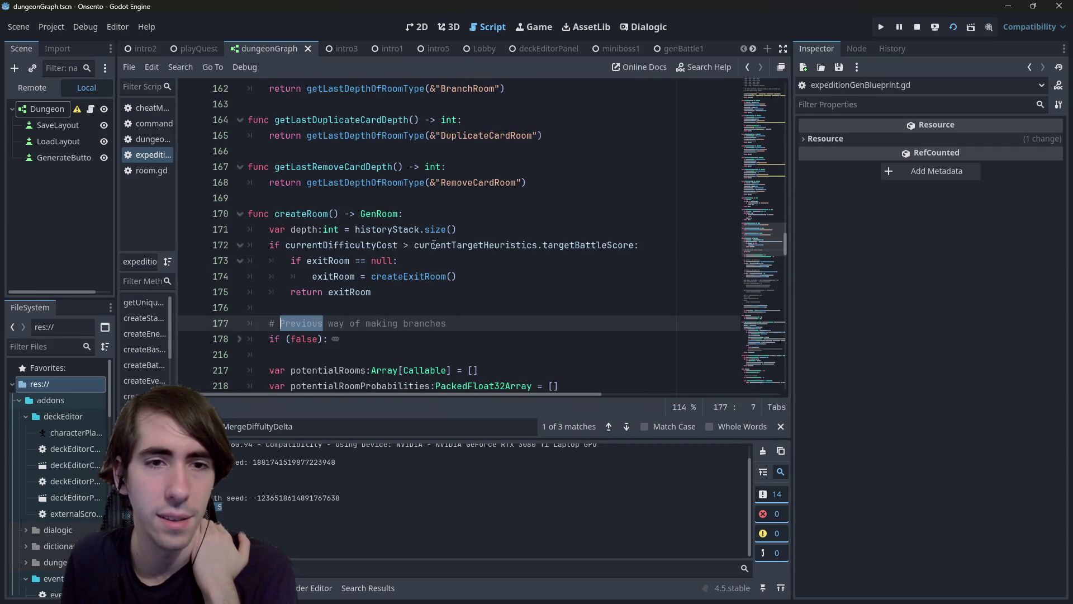
Step: Try changing the line 172 exit difficulty check to >=, then revert it to >
{"action": "left_click", "coordinate": [581, 245]}
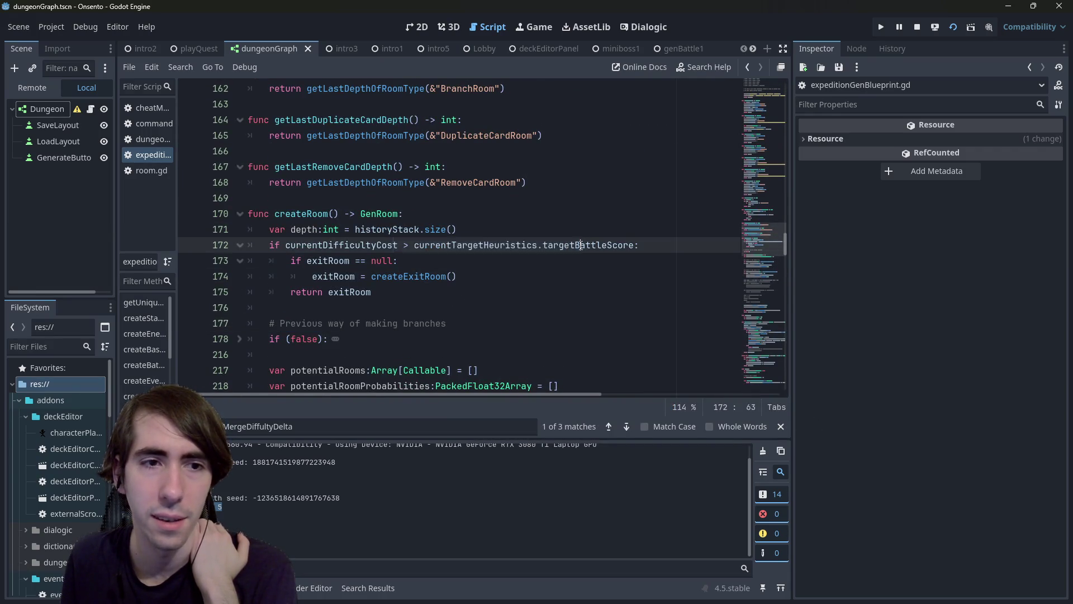
{"action": "double_click", "coordinate": [372, 249]}
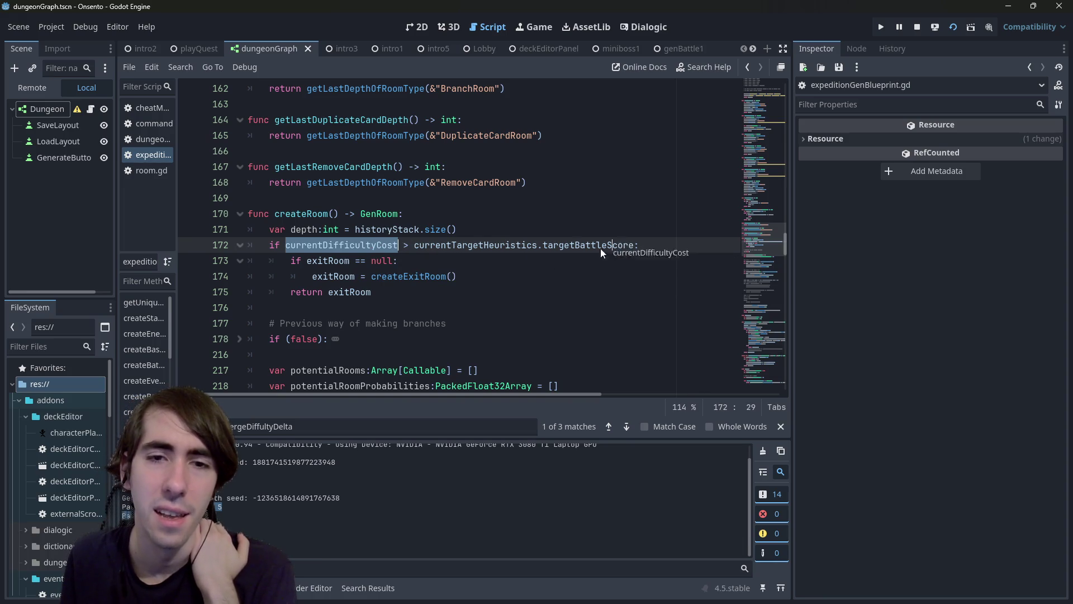
{"action": "key", "text": "Escape"}
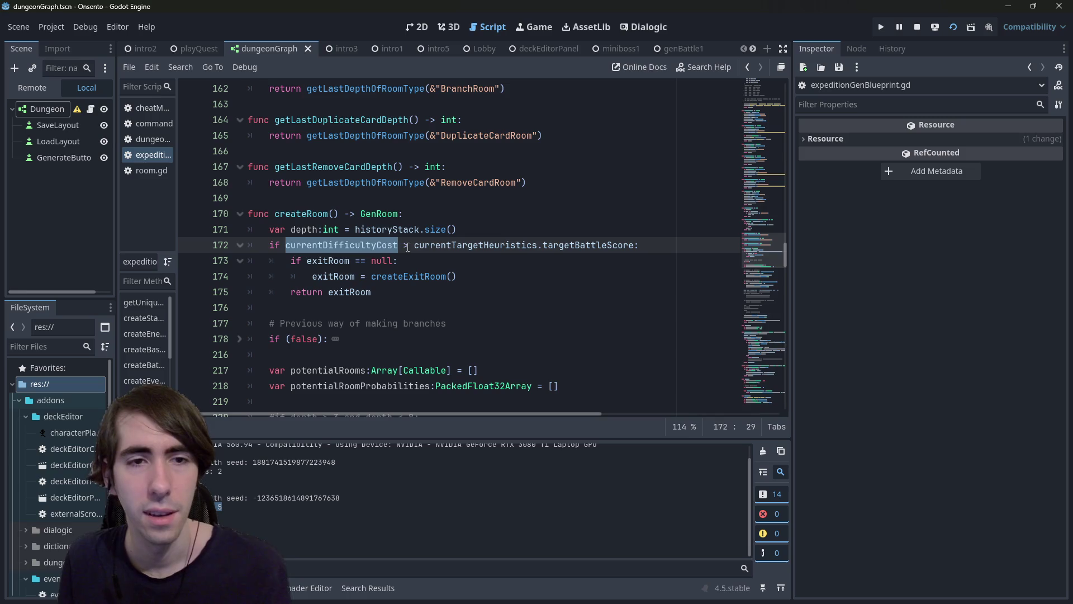
{"action": "left_click", "coordinate": [410, 245]}
{"action": "type", "text": "="}
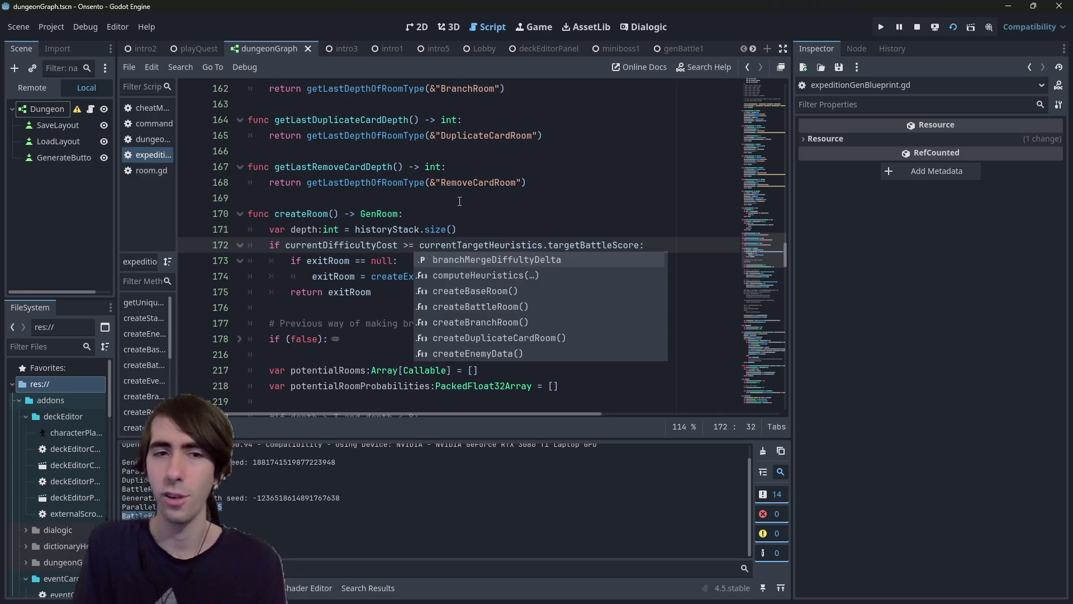
{"action": "key", "text": "BackSpace"}
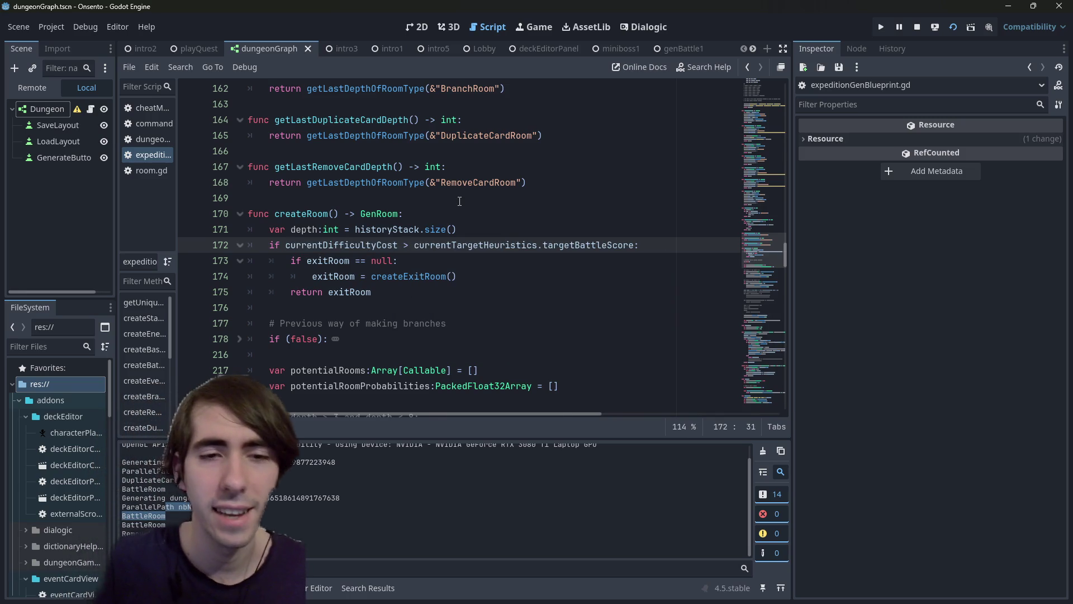
Step: Unfold the block to check branchMergeDiffultyDelta in the merge check, then collapse it again
{"action": "scroll", "coordinate": [334, 237], "scroll_direction": "down", "scroll_amount": 7}
{"action": "scroll", "coordinate": [335, 238], "scroll_direction": "down", "scroll_amount": 3}
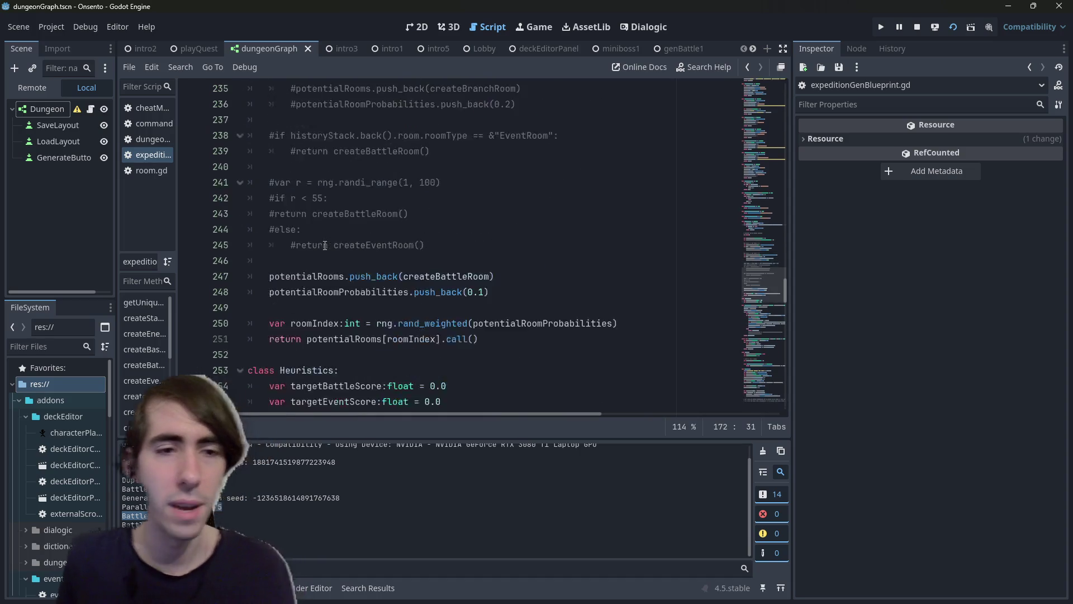
{"action": "scroll", "coordinate": [298, 208], "scroll_direction": "up", "scroll_amount": 3}
{"action": "scroll", "coordinate": [239, 209], "scroll_direction": "up", "scroll_amount": 3}
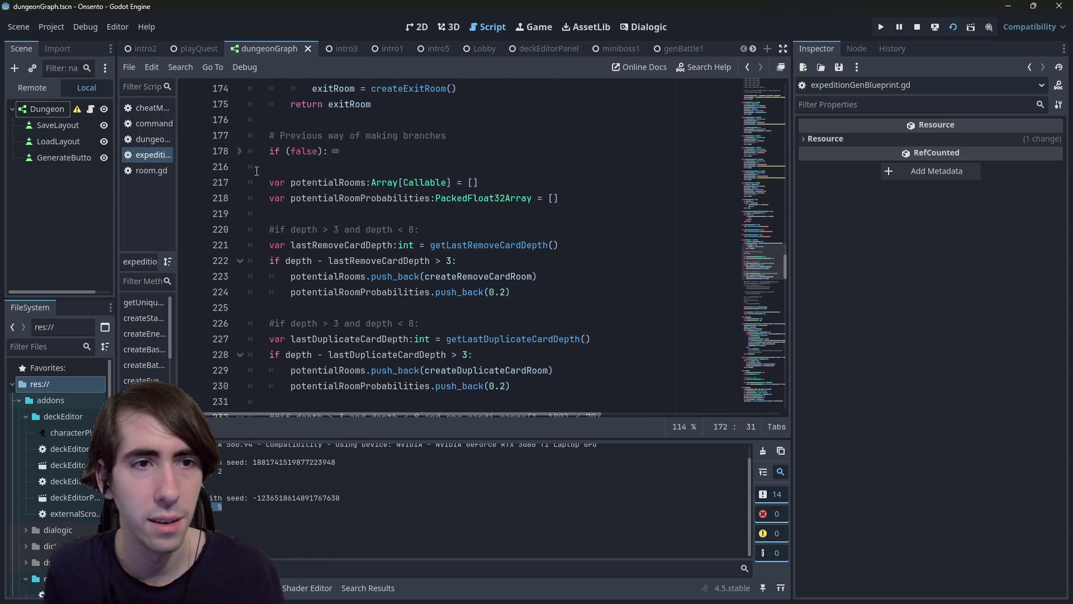
{"action": "left_click", "coordinate": [240, 158]}
{"action": "scroll", "coordinate": [241, 162], "scroll_direction": "down", "scroll_amount": 8}
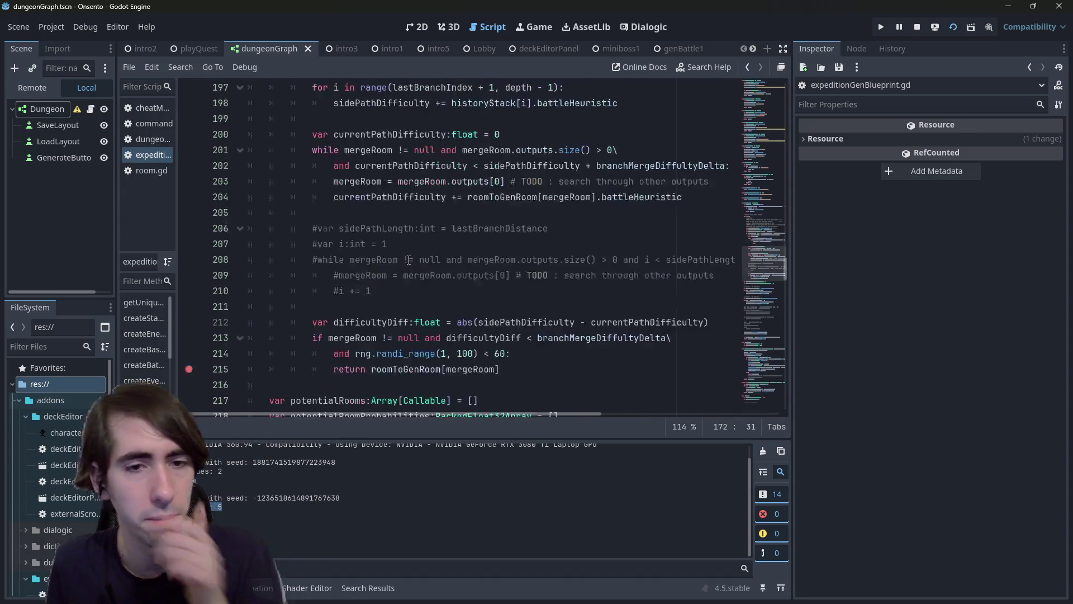
{"action": "scroll", "coordinate": [587, 280], "scroll_direction": "down", "scroll_amount": 2}
{"action": "double_click", "coordinate": [593, 231]}
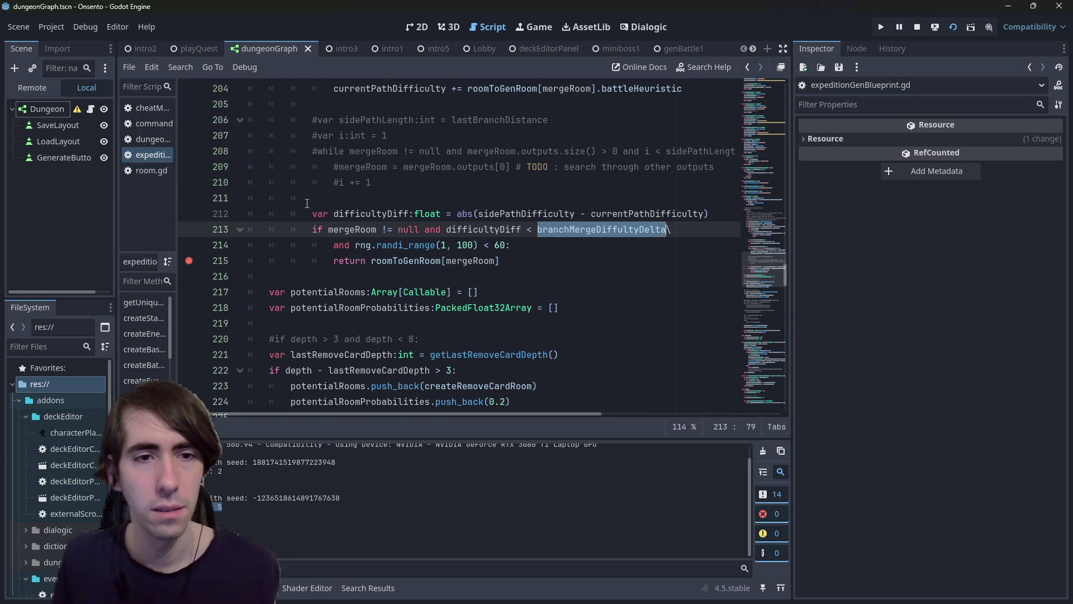
{"action": "scroll", "coordinate": [307, 204], "scroll_direction": "up", "scroll_amount": 12}
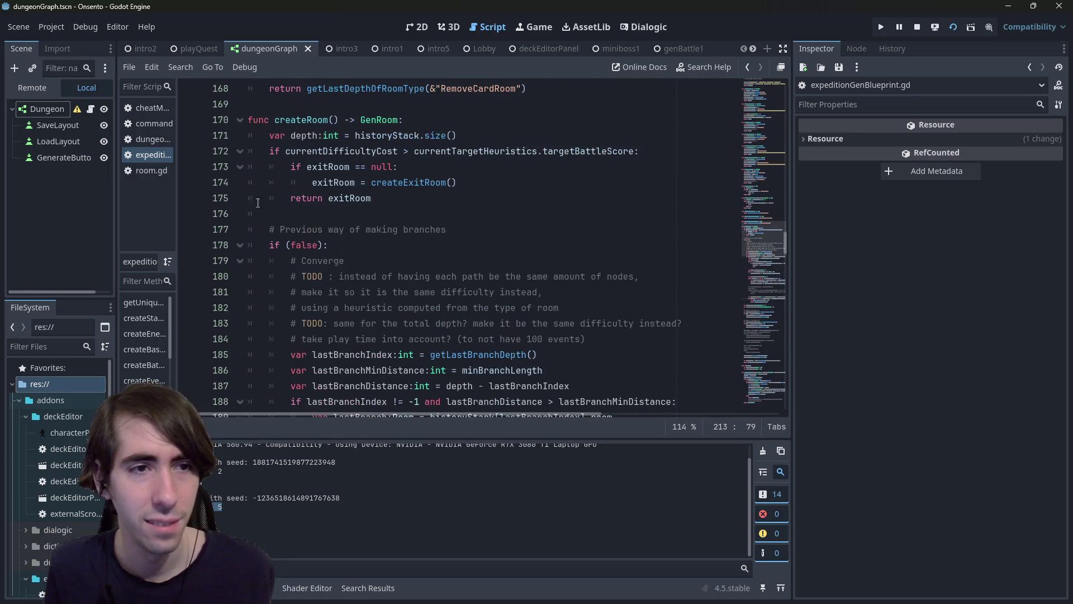
{"action": "left_click", "coordinate": [240, 245]}
{"action": "scroll", "coordinate": [646, 280], "scroll_direction": "up", "scroll_amount": 2}
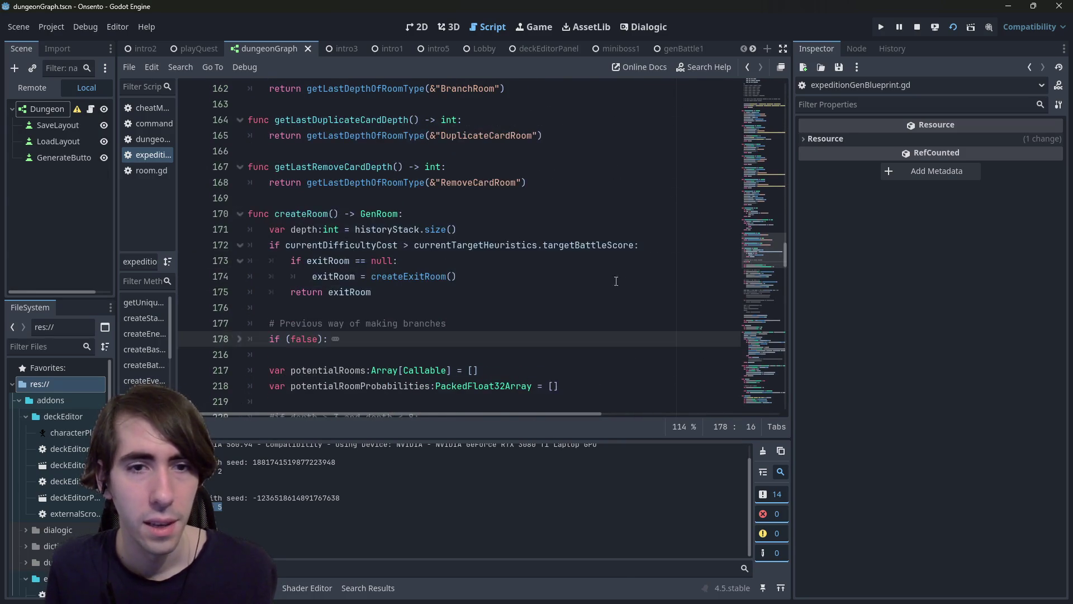
{"action": "left_click", "coordinate": [632, 245]}
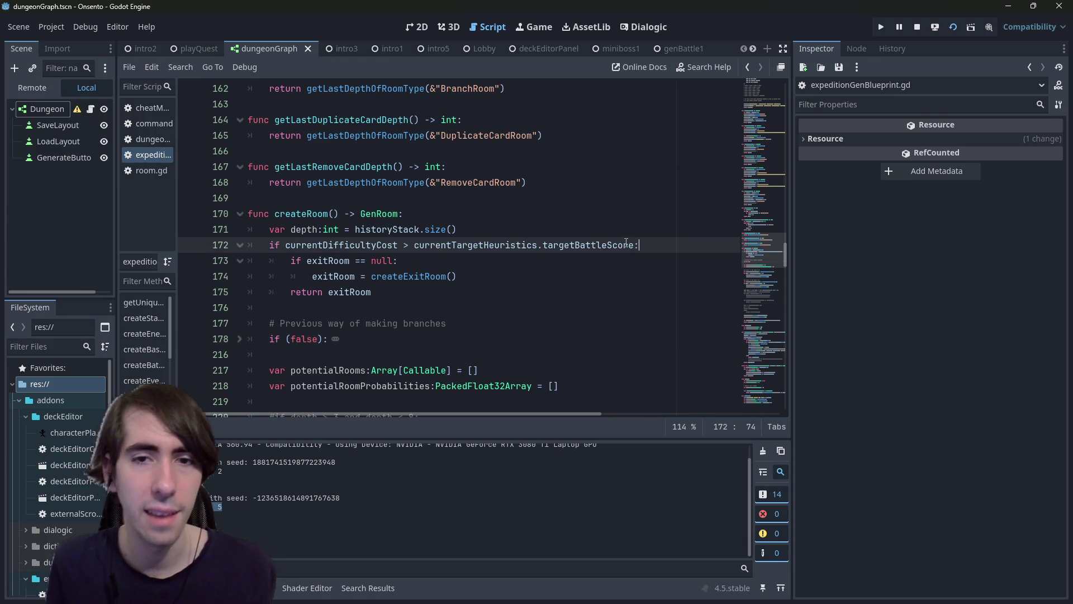
Step: Subtract branchMergeDiffultyDelta from targetBattleScore in the line 172 exit condition
{"action": "type", "text": "=b"}
{"action": "key", "text": "Return"}
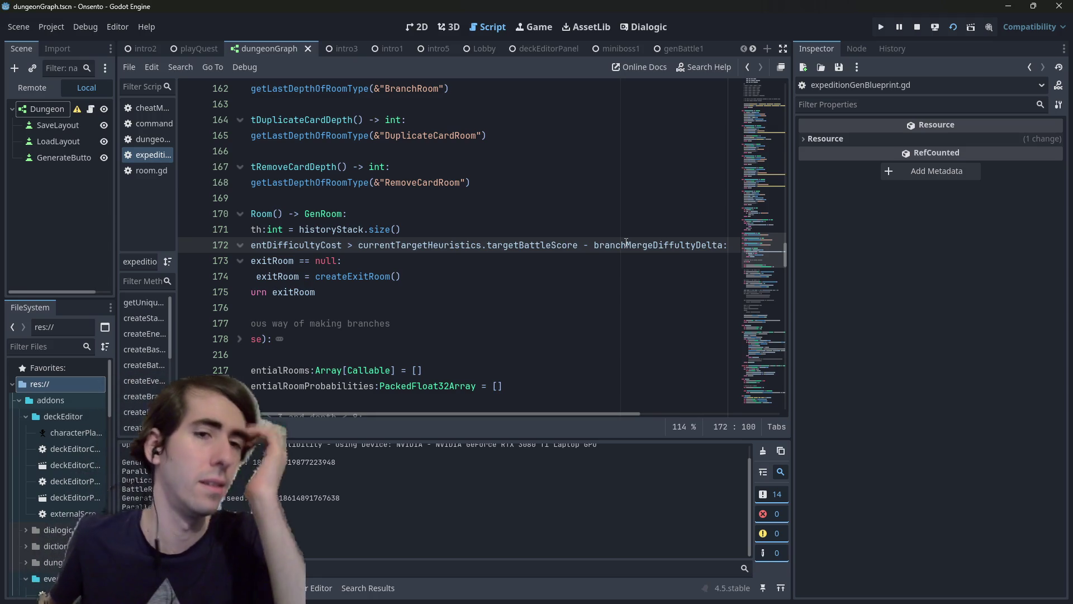
{"action": "left_click_drag", "start_coordinate": [273, 338], "coordinate": [117, 295]}
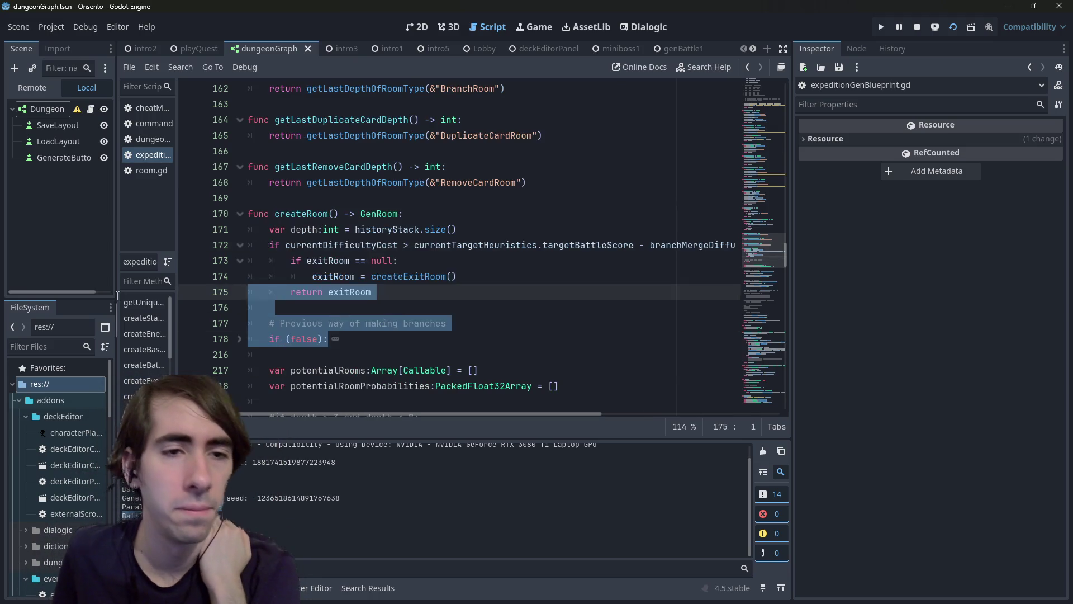
{"action": "double_click", "coordinate": [413, 277]}
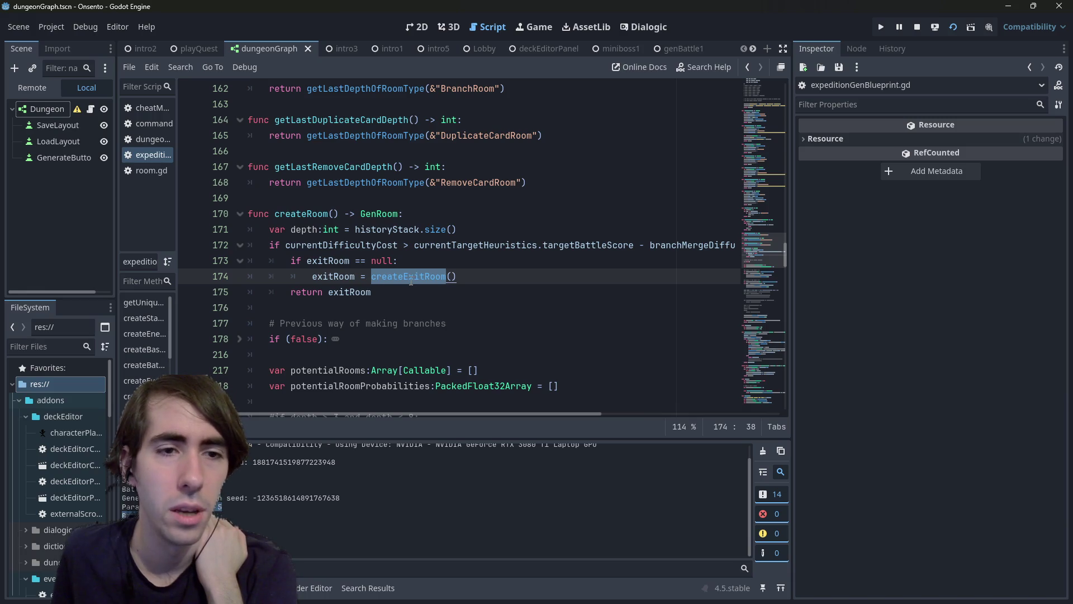
{"action": "left_click", "coordinate": [490, 268]}
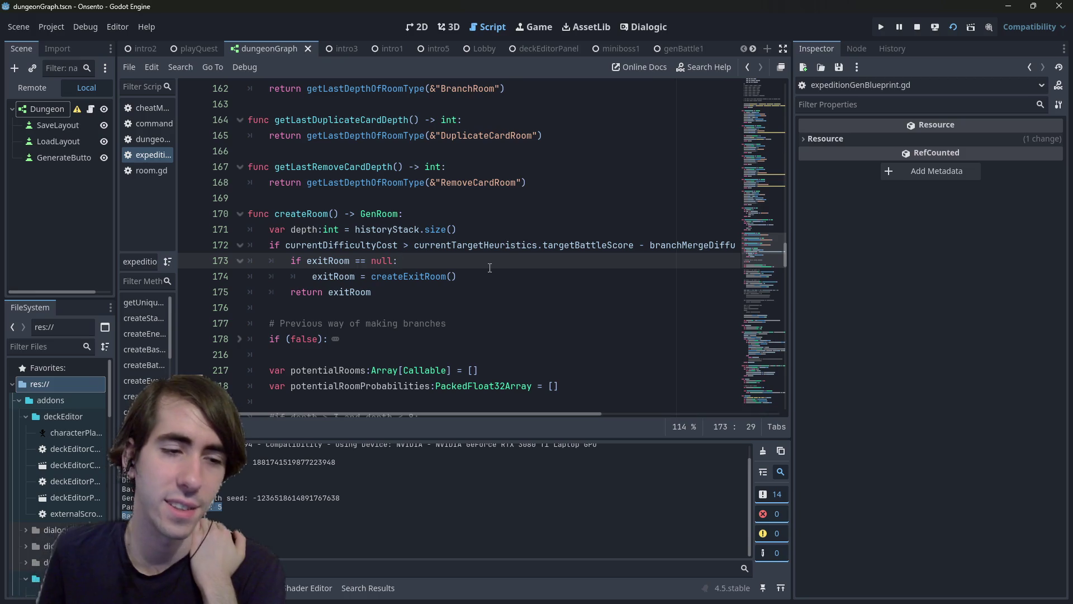
Step: Review branchMergeDiffultyDelta and the other uses of exitRoom in createRoom
{"action": "double_click", "coordinate": [658, 248]}
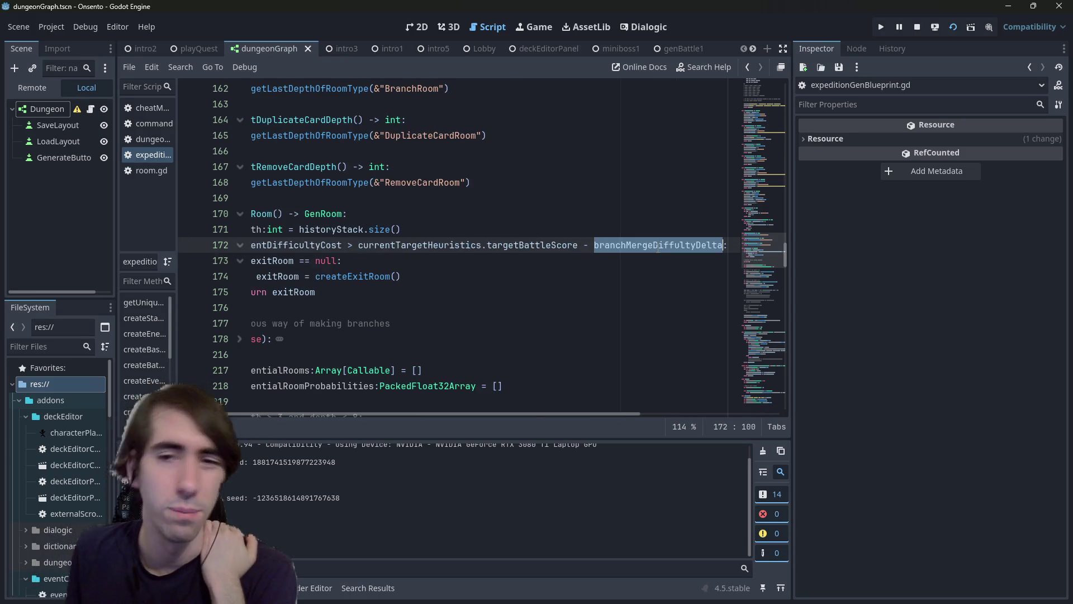
{"action": "scroll", "coordinate": [572, 418], "scroll_direction": "right", "scroll_amount": 2}
{"action": "mouse_move", "coordinate": [558, 416]}
{"action": "left_mouse_down"}
{"action": "mouse_move", "coordinate": [525, 411]}
{"action": "mouse_move", "coordinate": [645, 413]}
{"action": "mouse_move", "coordinate": [512, 405]}
{"action": "mouse_move", "coordinate": [617, 398]}
{"action": "mouse_move", "coordinate": [522, 396]}
{"action": "left_mouse_up"}
{"action": "double_click", "coordinate": [319, 261]}
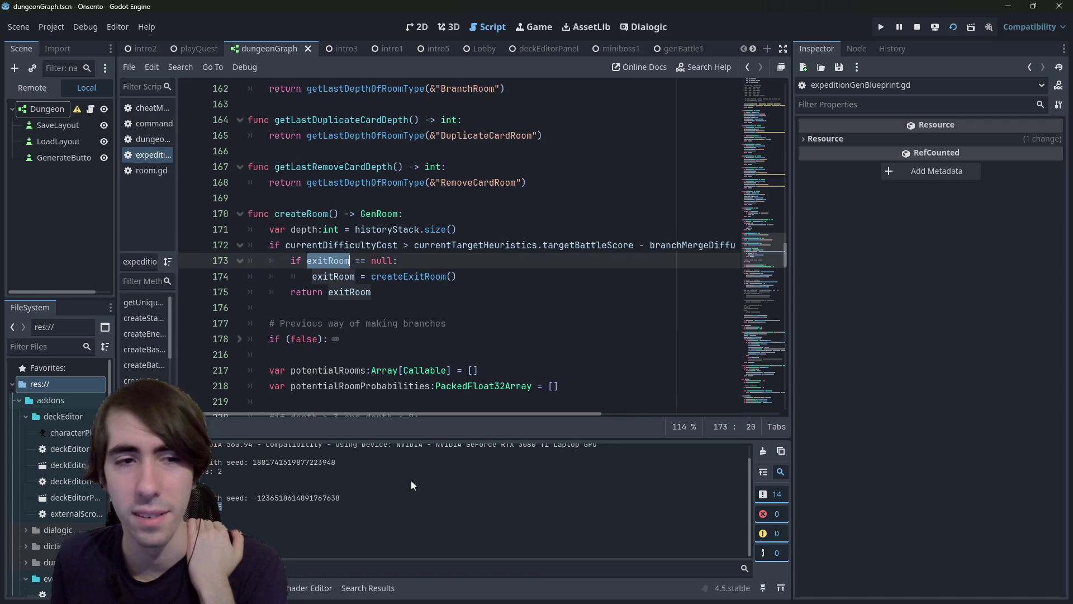
{"action": "mouse_move", "coordinate": [464, 414]}
{"action": "left_mouse_down"}
{"action": "mouse_move", "coordinate": [484, 415]}
{"action": "mouse_move", "coordinate": [469, 415]}
{"action": "left_mouse_up"}
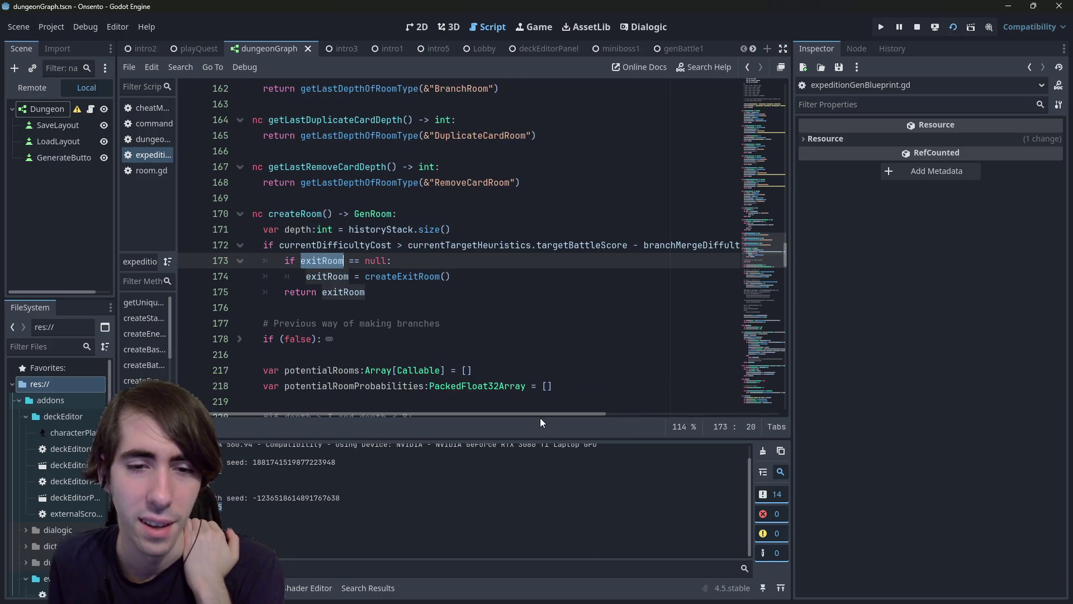
{"action": "left_click", "coordinate": [285, 245]}
{"action": "left_click_drag", "start_coordinate": [347, 414], "coordinate": [419, 414]}
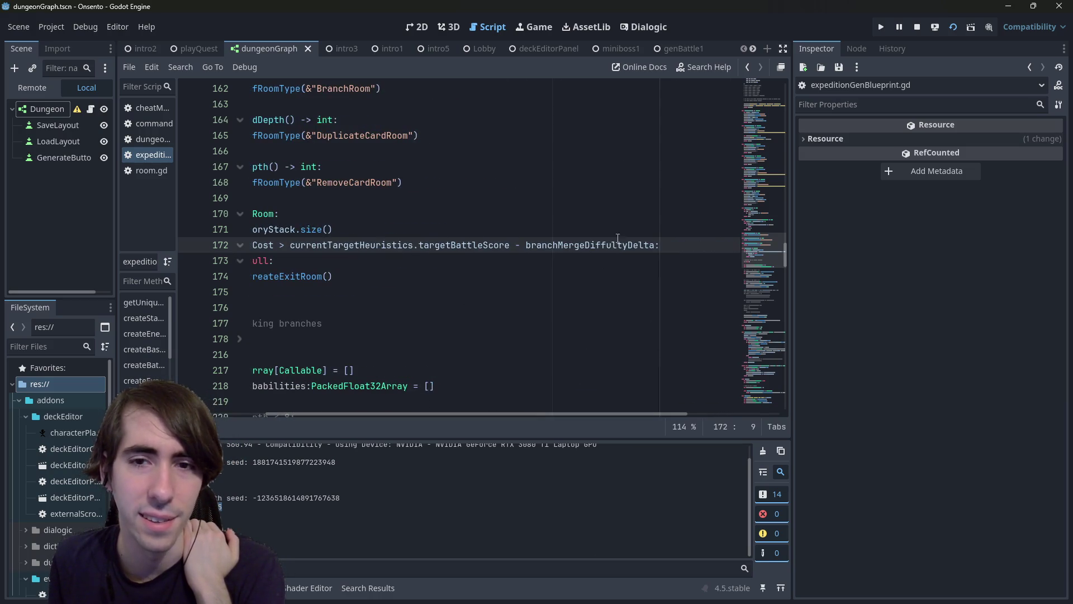
Step: Try an && continuation on the exit condition, remove it, and stop the running game
{"action": "left_click", "coordinate": [655, 246]}
{"action": "key", "text": "Return"}
{"action": "type", "text": "&&"}
{"action": "key", "text": "Up"}
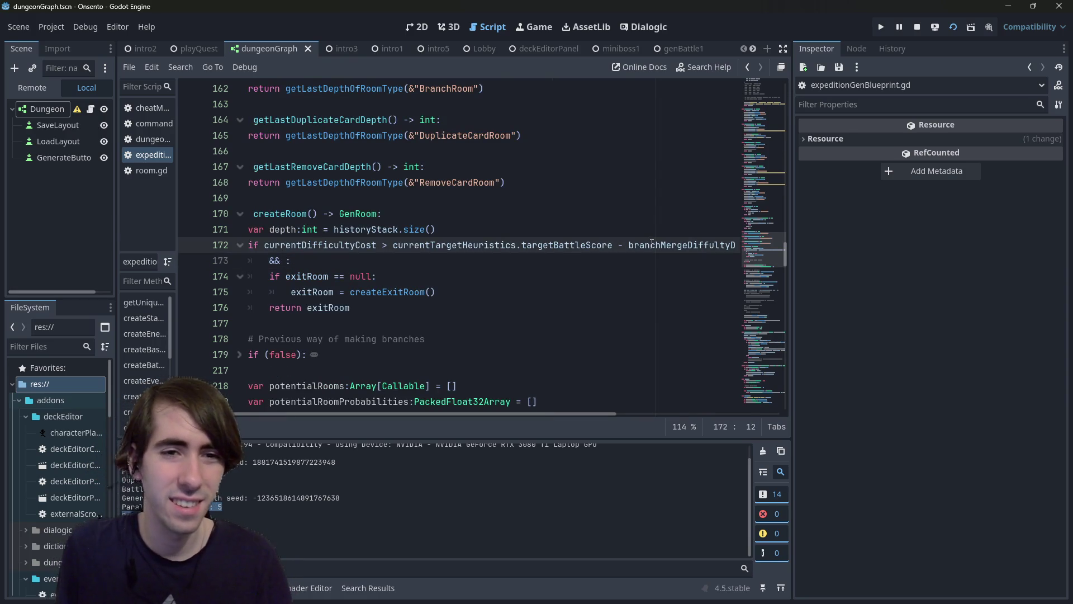
{"action": "key", "text": "Down"}
{"action": "key", "text": "BackSpace"}
{"action": "key", "text": "BackSpace"}
{"action": "key", "text": "BackSpace"}
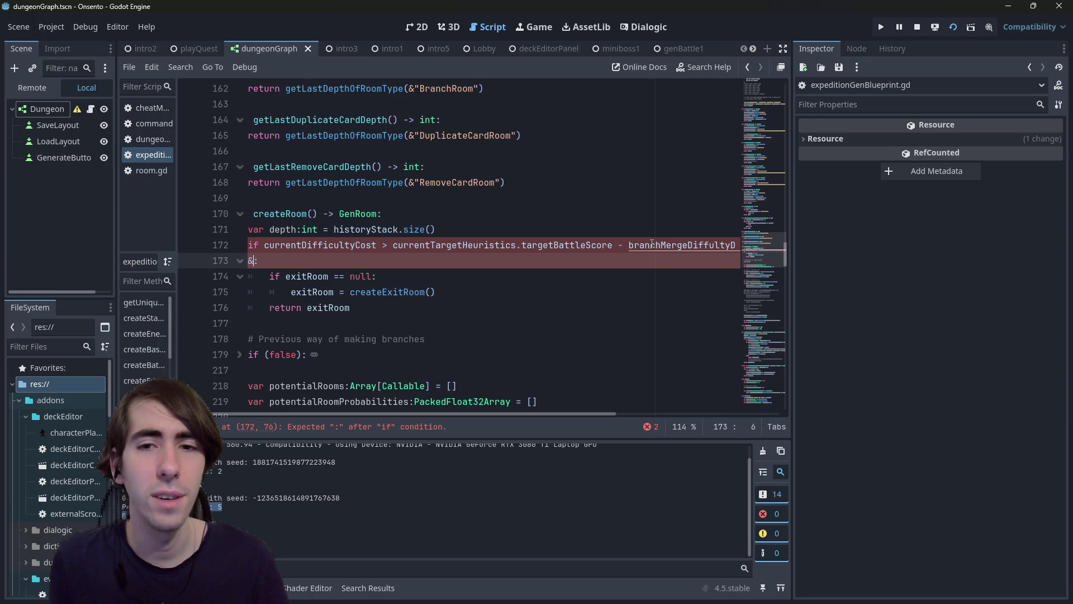
{"action": "key", "text": "BackSpace"}
{"action": "key", "text": "BackSpace"}
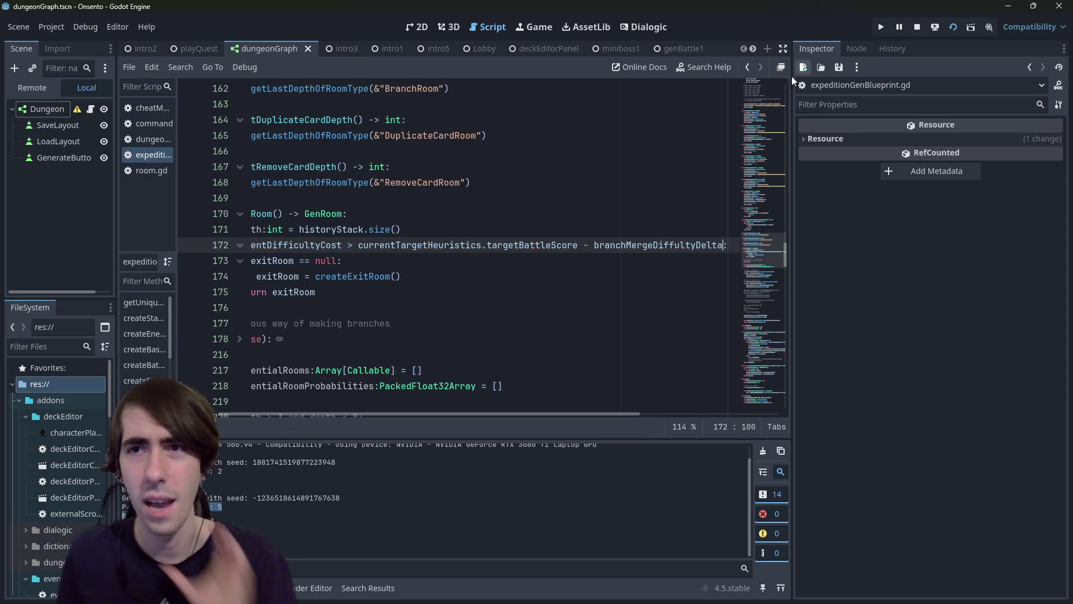
{"action": "left_click", "coordinate": [918, 29]}
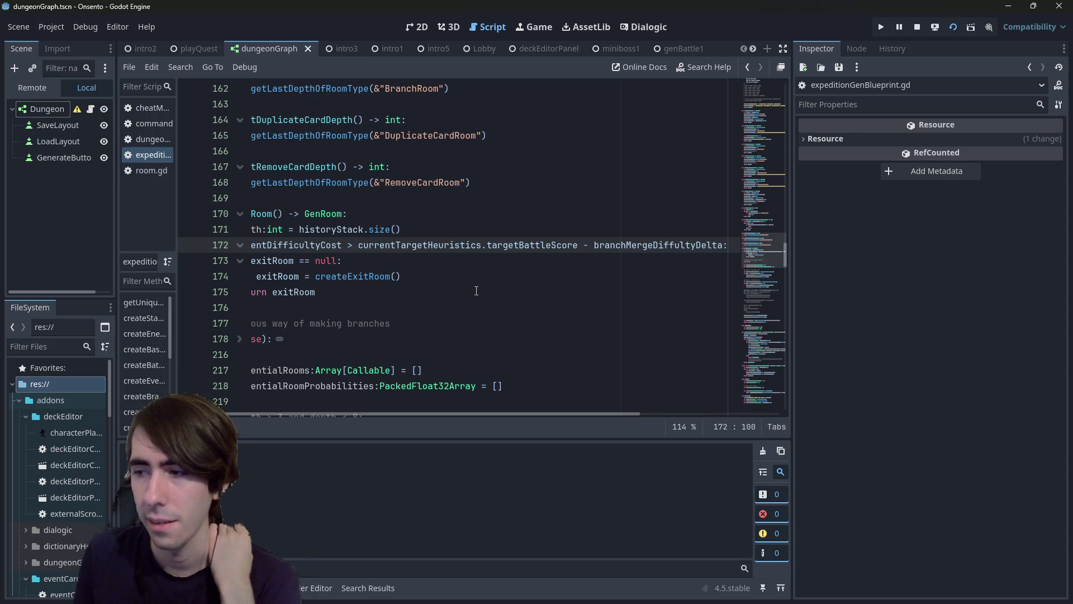
Step: Run the project with F5, generate a room graph, and rearrange the BranchRoom and DuplicateCardRoom nodes
{"action": "key", "text": "F5"}
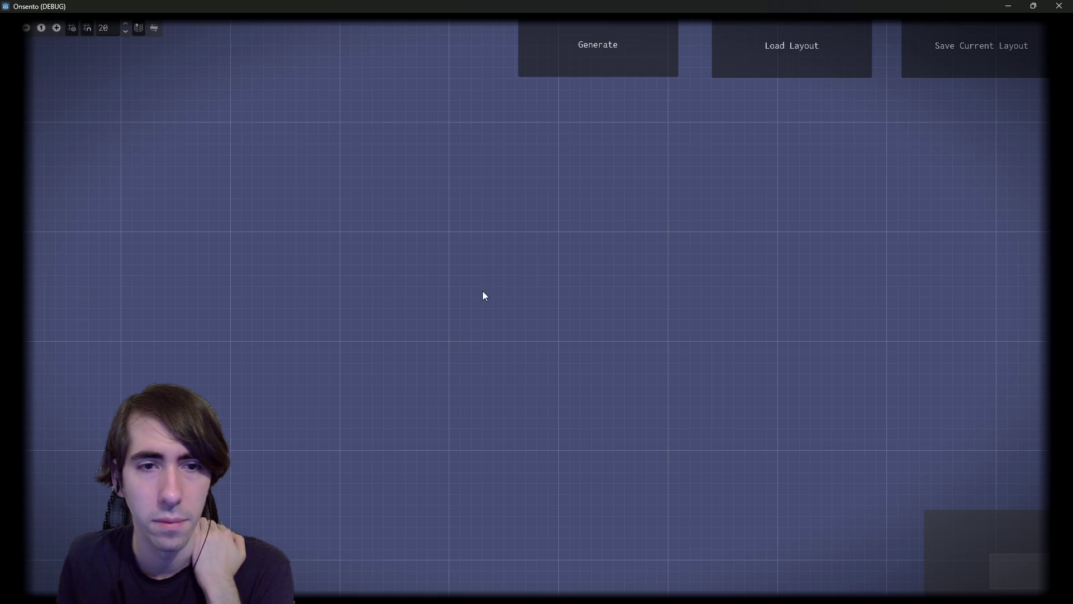
{"action": "left_click", "coordinate": [596, 48]}
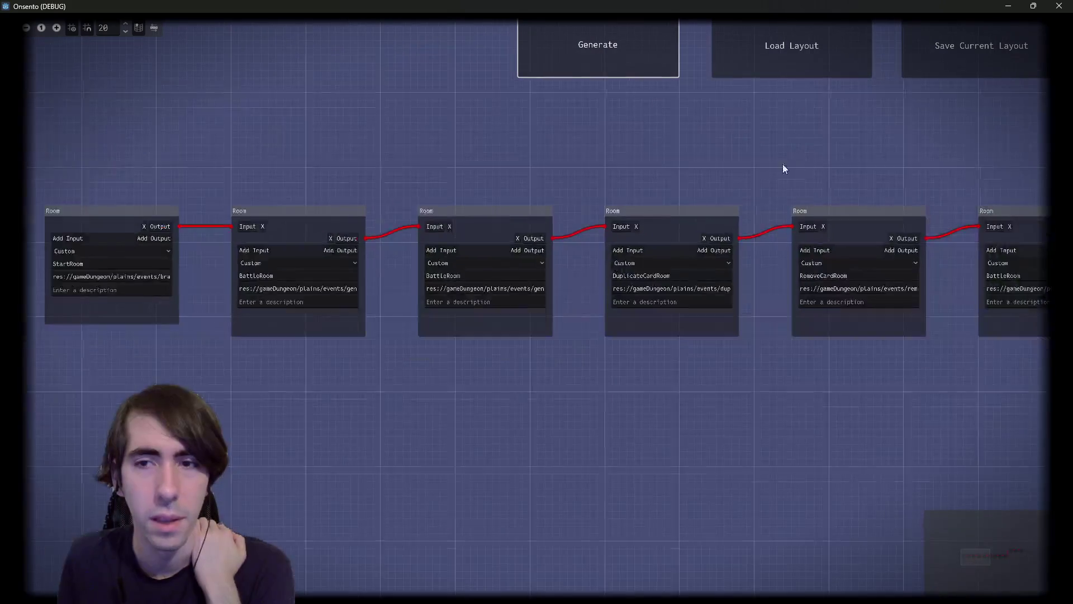
{"action": "mouse_move", "coordinate": [513, 341]}
{"action": "left_mouse_down"}
{"action": "mouse_move", "coordinate": [522, 367]}
{"action": "mouse_move", "coordinate": [531, 338]}
{"action": "left_mouse_up"}
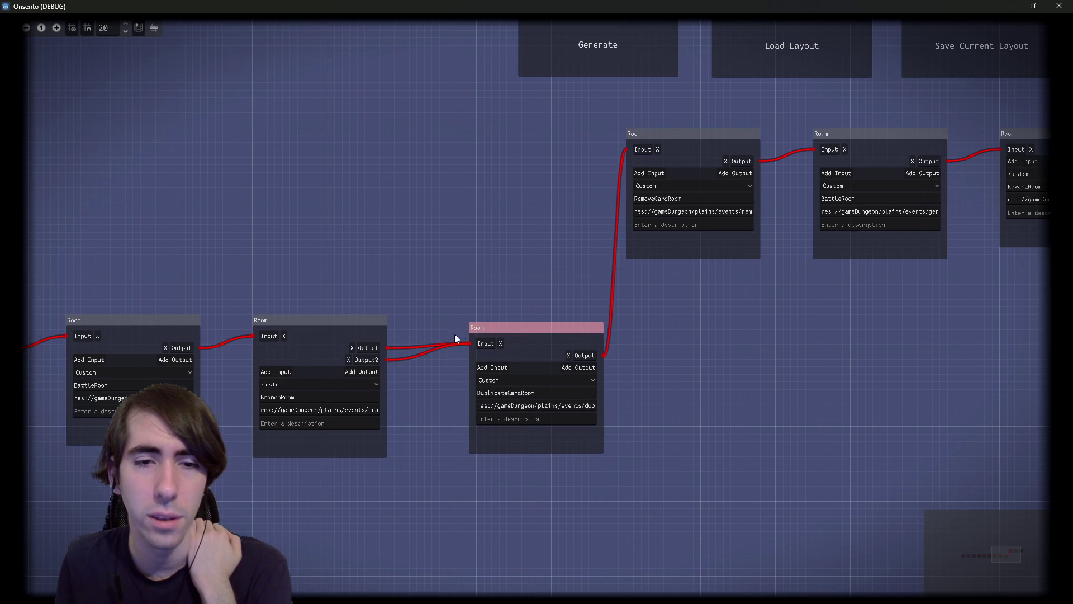
{"action": "scroll", "coordinate": [430, 445], "scroll_direction": "up", "scroll_amount": 3}
{"action": "mouse_move", "coordinate": [279, 167]}
{"action": "left_mouse_down"}
{"action": "mouse_move", "coordinate": [533, 380]}
{"action": "mouse_move", "coordinate": [611, 423]}
{"action": "left_mouse_up"}
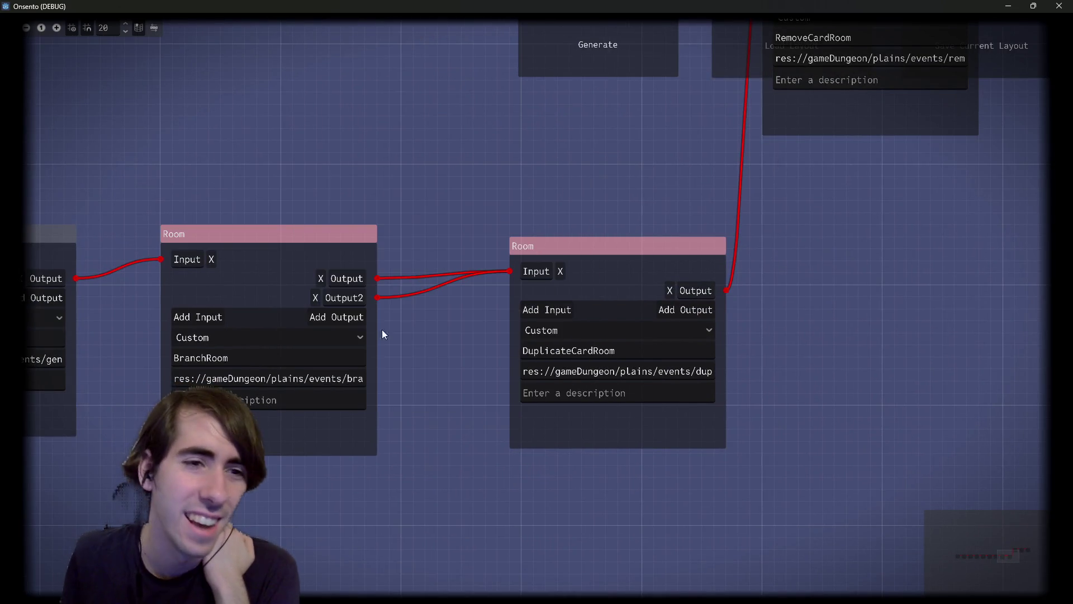
{"action": "left_click", "coordinate": [256, 190]}
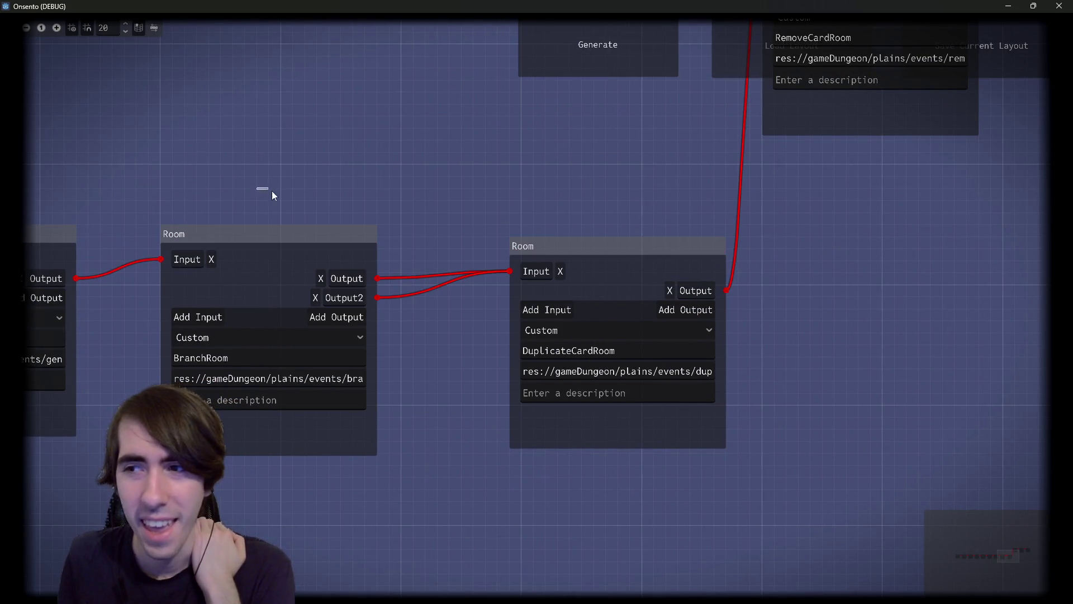
{"action": "left_click_drag", "start_coordinate": [153, 89], "coordinate": [536, 475]}
{"action": "left_click_drag", "start_coordinate": [364, 139], "coordinate": [493, 381]}
{"action": "left_click_drag", "start_coordinate": [403, 106], "coordinate": [497, 381]}
{"action": "mouse_move", "coordinate": [392, 60]}
{"action": "left_mouse_down"}
{"action": "mouse_move", "coordinate": [441, 276]}
{"action": "mouse_move", "coordinate": [474, 353]}
{"action": "left_mouse_up"}
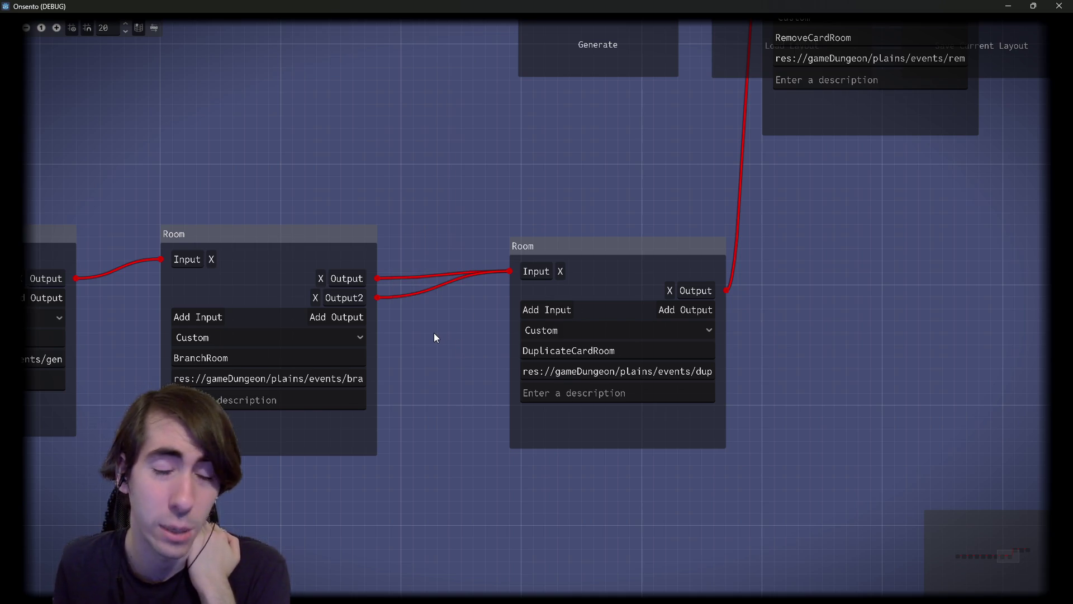
{"action": "left_click_drag", "start_coordinate": [415, 346], "coordinate": [464, 185]}
Step: Generate a fresh graph and select its bottom and top BattleRoom and DuplicateCardRoom nodes
{"action": "left_click", "coordinate": [575, 70]}
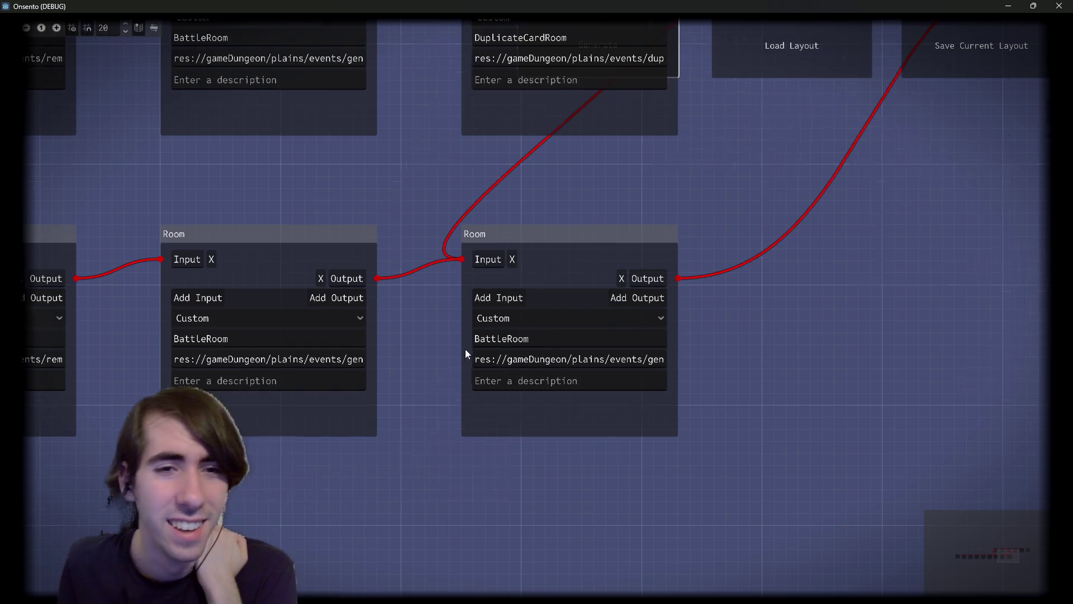
{"action": "scroll", "coordinate": [350, 237], "scroll_direction": "down", "scroll_amount": 5}
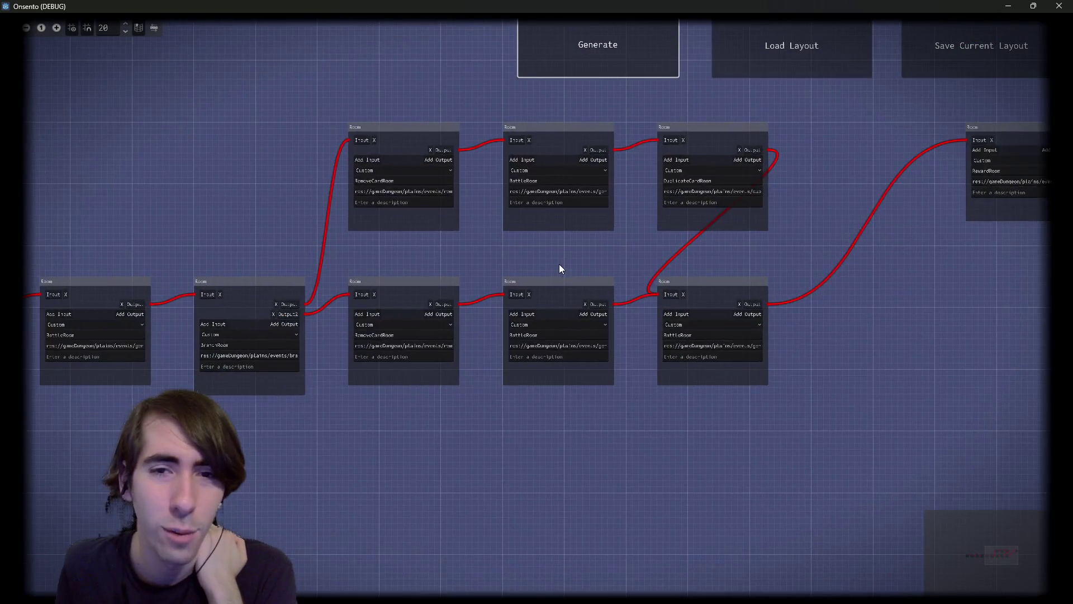
{"action": "scroll", "coordinate": [514, 277], "scroll_direction": "up", "scroll_amount": 4}
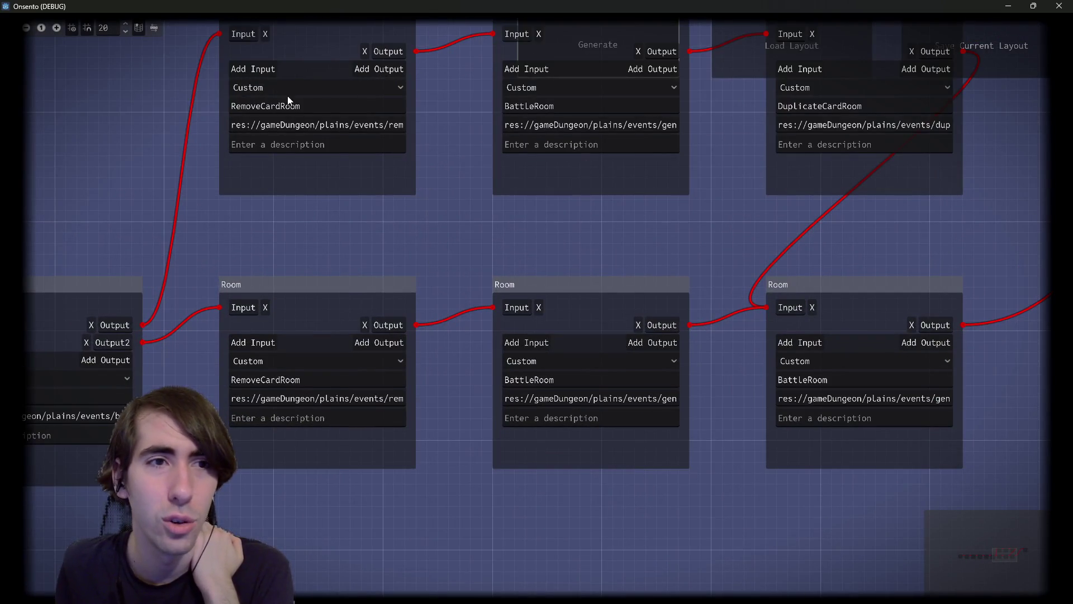
{"action": "scroll", "coordinate": [699, 168], "scroll_direction": "right", "scroll_amount": 3}
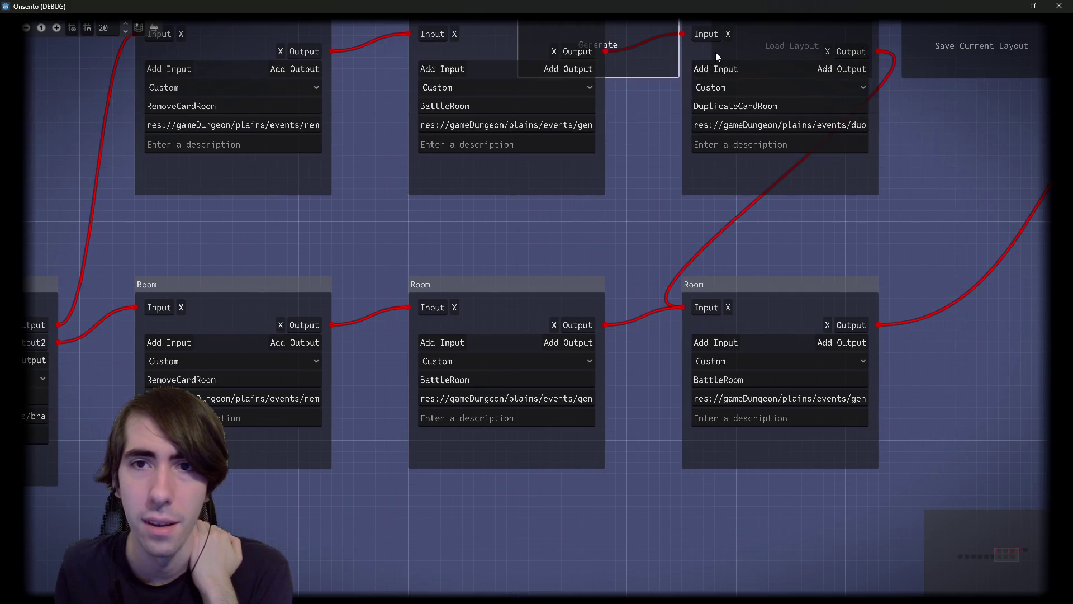
{"action": "scroll", "coordinate": [671, 335], "scroll_direction": "right", "scroll_amount": 3}
{"action": "left_click_drag", "start_coordinate": [582, 400], "coordinate": [450, 269]}
{"action": "left_click_drag", "start_coordinate": [601, 263], "coordinate": [447, 197]}
{"action": "scroll", "coordinate": [376, 233], "scroll_direction": "down", "scroll_amount": 5}
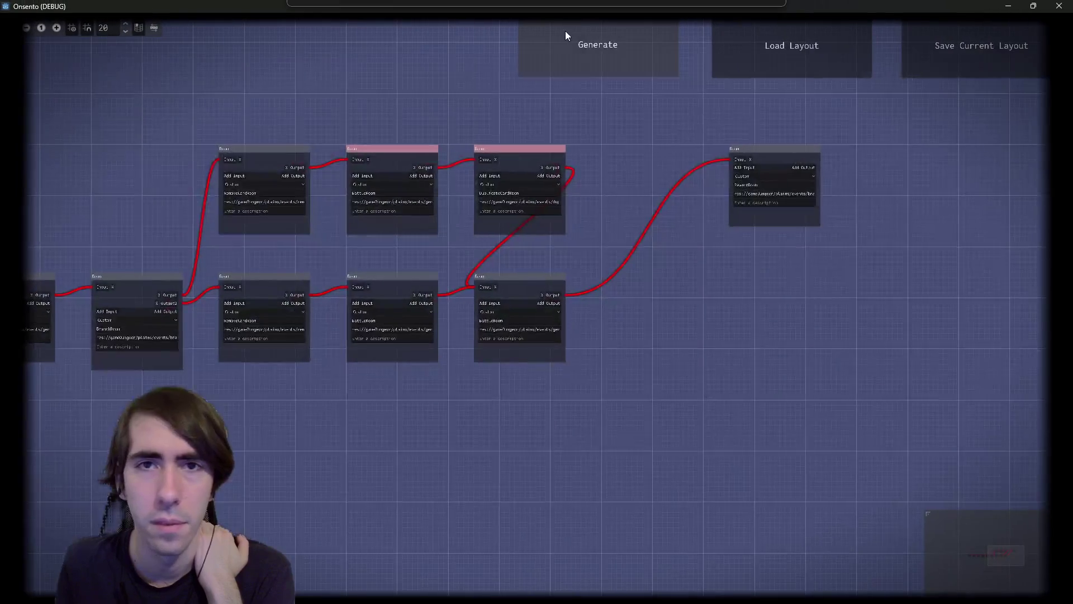
Step: Regenerate the graph and pan to reveal its rightmost connection
{"action": "left_click", "coordinate": [566, 34]}
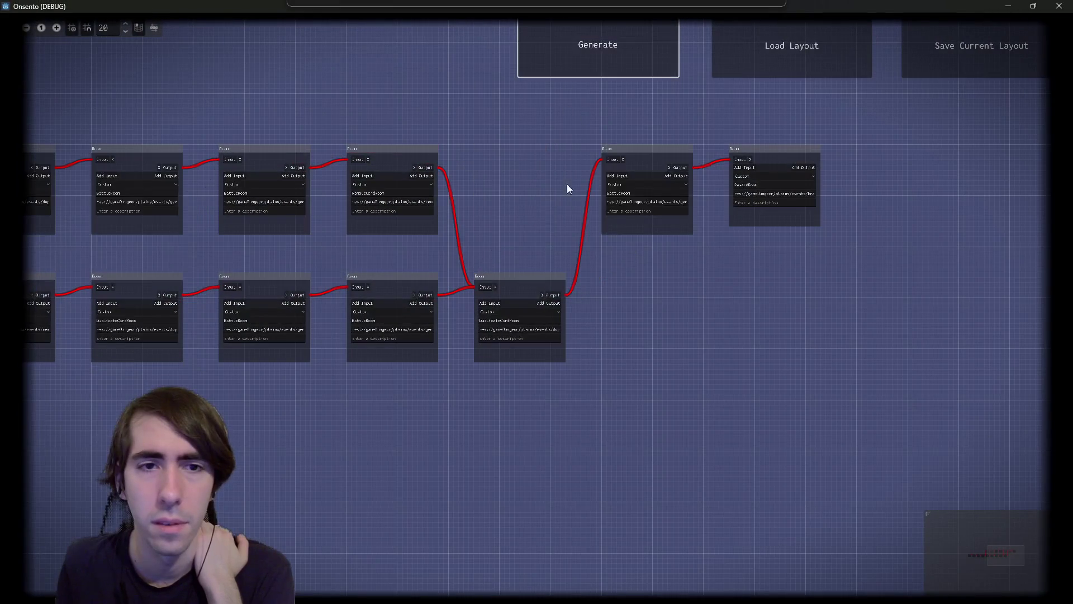
{"action": "scroll", "coordinate": [568, 236], "scroll_direction": "up", "scroll_amount": 3}
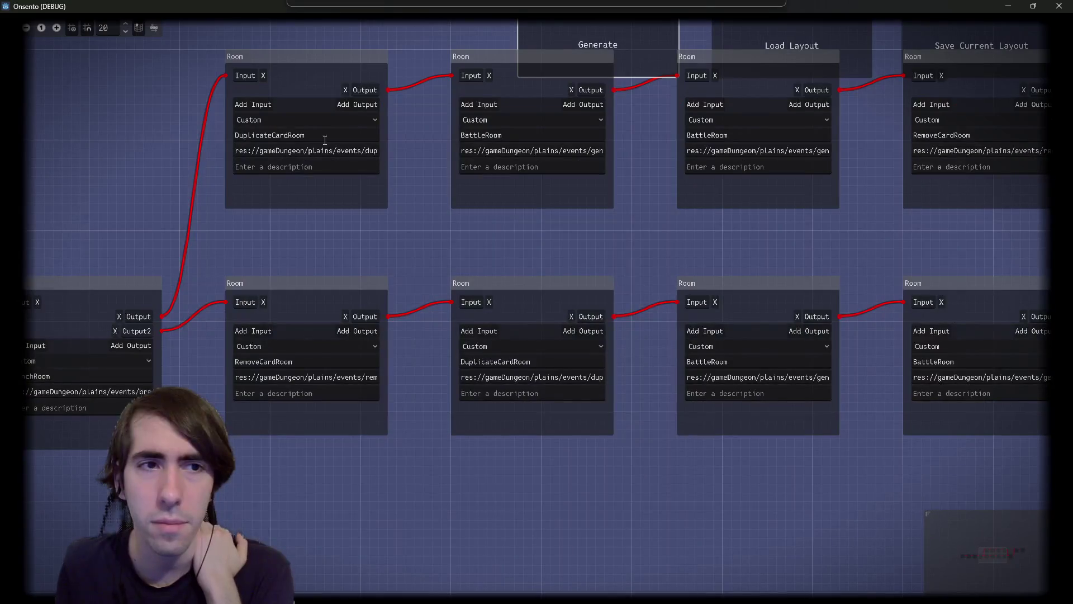
{"action": "left_click_drag", "start_coordinate": [784, 232], "coordinate": [661, 261]}
{"action": "scroll", "coordinate": [783, 213], "scroll_direction": "down", "scroll_amount": 2}
{"action": "scroll", "coordinate": [782, 212], "scroll_direction": "left", "scroll_amount": 2}
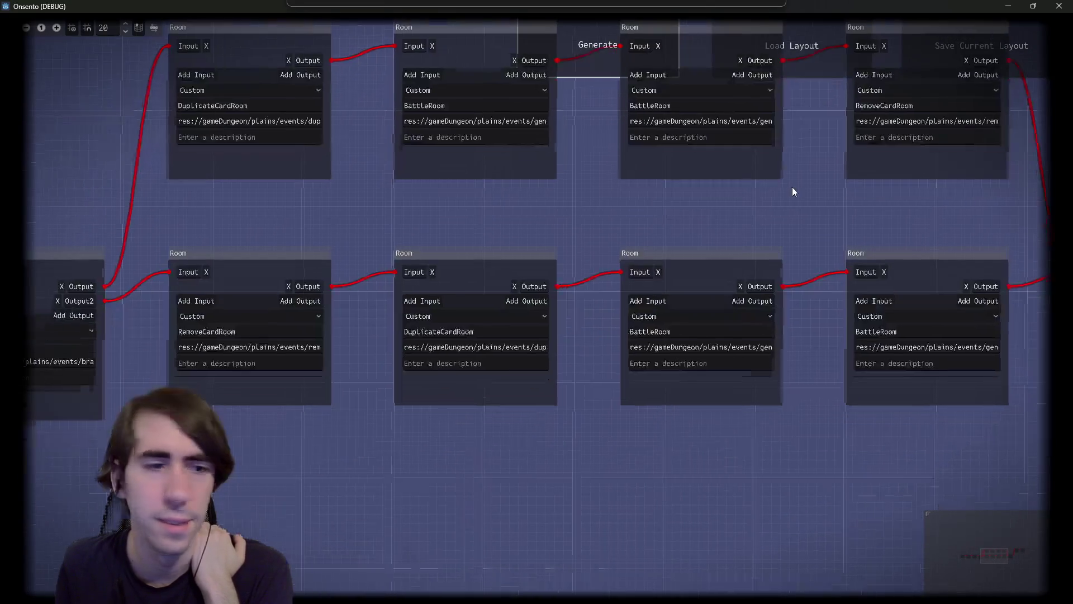
{"action": "scroll", "coordinate": [501, 253], "scroll_direction": "down", "scroll_amount": 1}
{"action": "scroll", "coordinate": [501, 253], "scroll_direction": "right", "scroll_amount": 8}
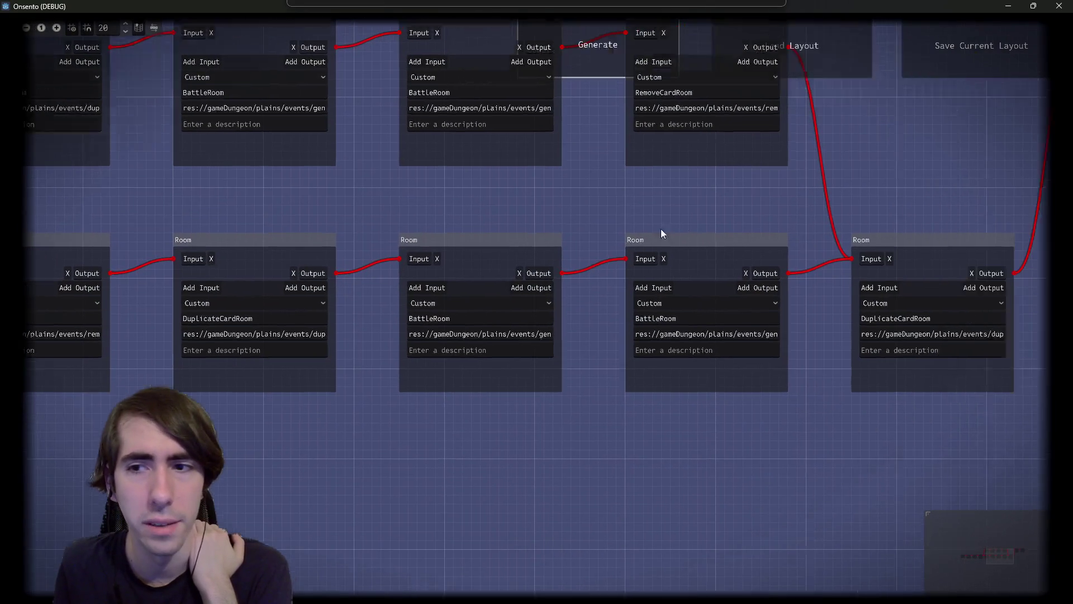
{"action": "scroll", "coordinate": [597, 256], "scroll_direction": "left", "scroll_amount": 4}
{"action": "scroll", "coordinate": [597, 256], "scroll_direction": "up", "scroll_amount": 2}
{"action": "scroll", "coordinate": [597, 258], "scroll_direction": "down", "scroll_amount": 2}
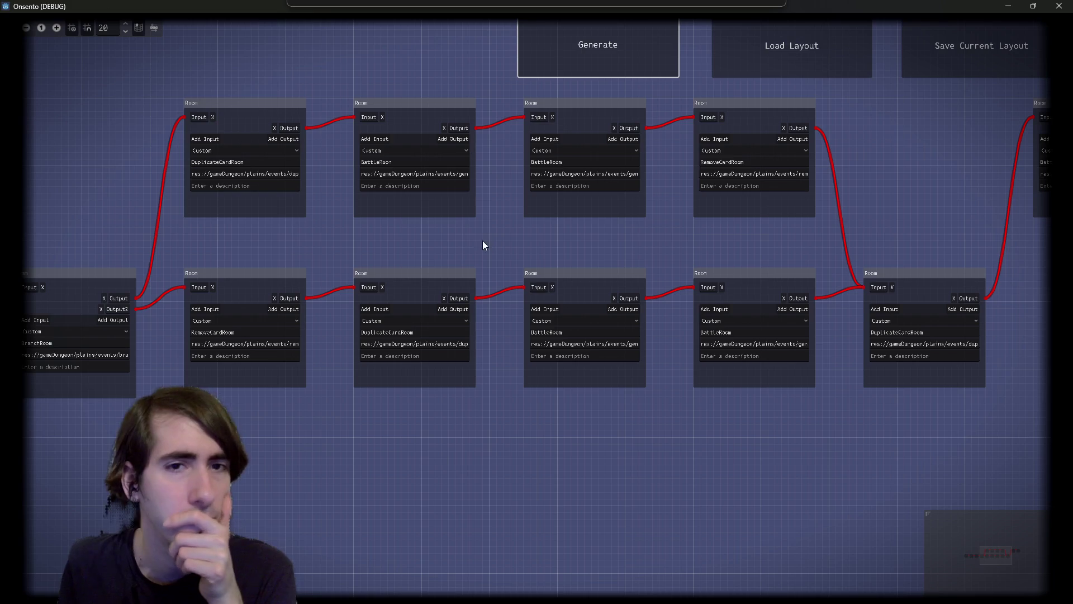
{"action": "scroll", "coordinate": [334, 203], "scroll_direction": "up", "scroll_amount": 1}
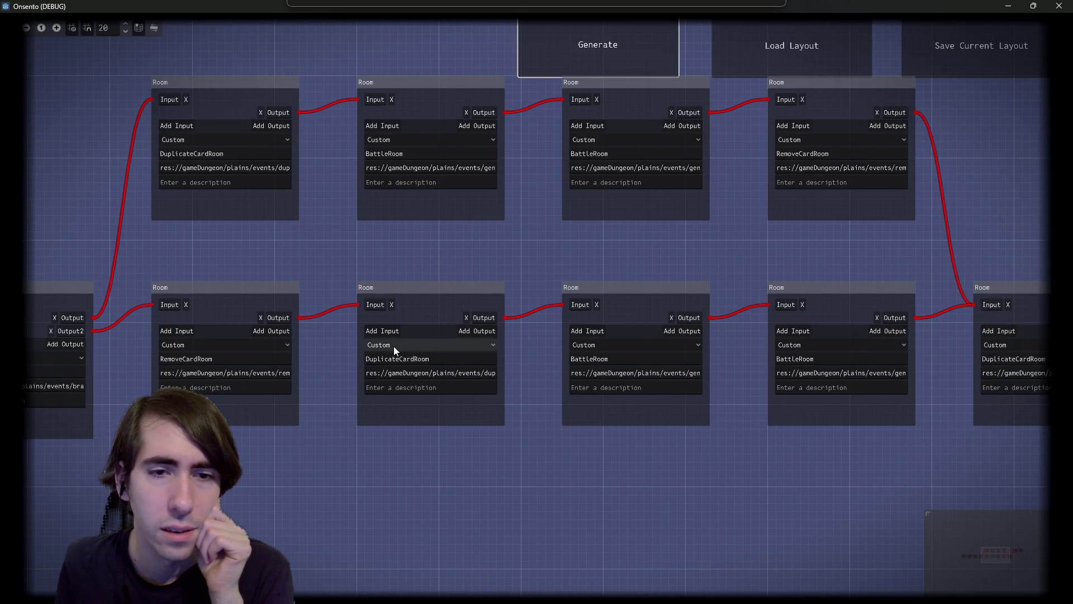
Step: Pan and zoom the graph to the DuplicateCardRoom junction
{"action": "mouse_move", "coordinate": [780, 277]}
{"action": "left_mouse_down"}
{"action": "mouse_move", "coordinate": [556, 242]}
{"action": "mouse_move", "coordinate": [441, 298]}
{"action": "mouse_move", "coordinate": [525, 305]}
{"action": "left_mouse_up"}
{"action": "scroll", "coordinate": [531, 252], "scroll_direction": "down", "scroll_amount": 1}
{"action": "scroll", "coordinate": [474, 304], "scroll_direction": "right", "scroll_amount": 1}
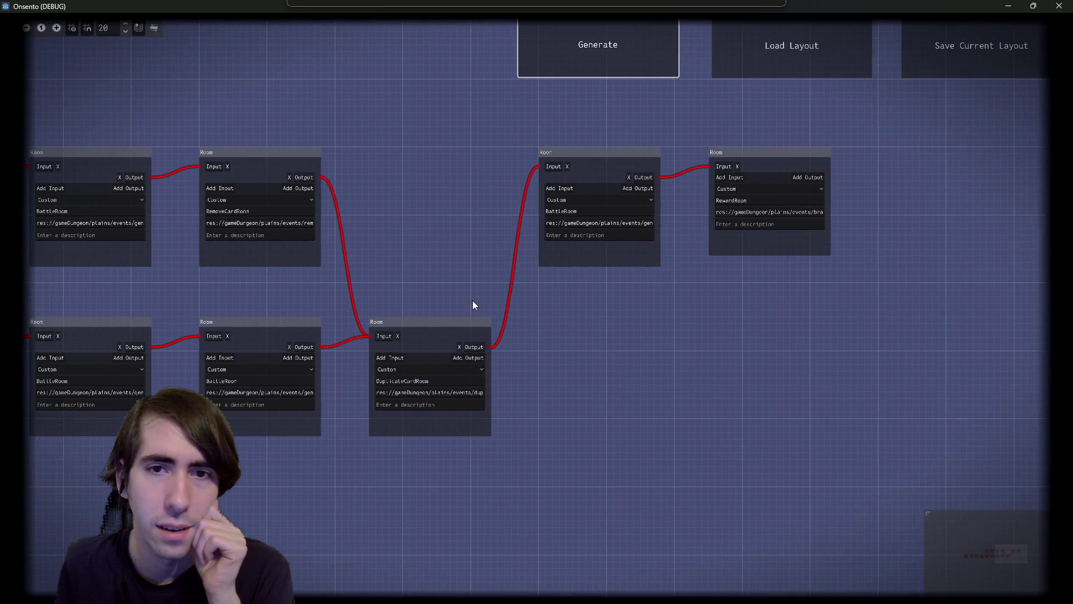
{"action": "scroll", "coordinate": [605, 286], "scroll_direction": "up", "scroll_amount": 1}
{"action": "scroll", "coordinate": [605, 285], "scroll_direction": "up", "scroll_amount": 1}
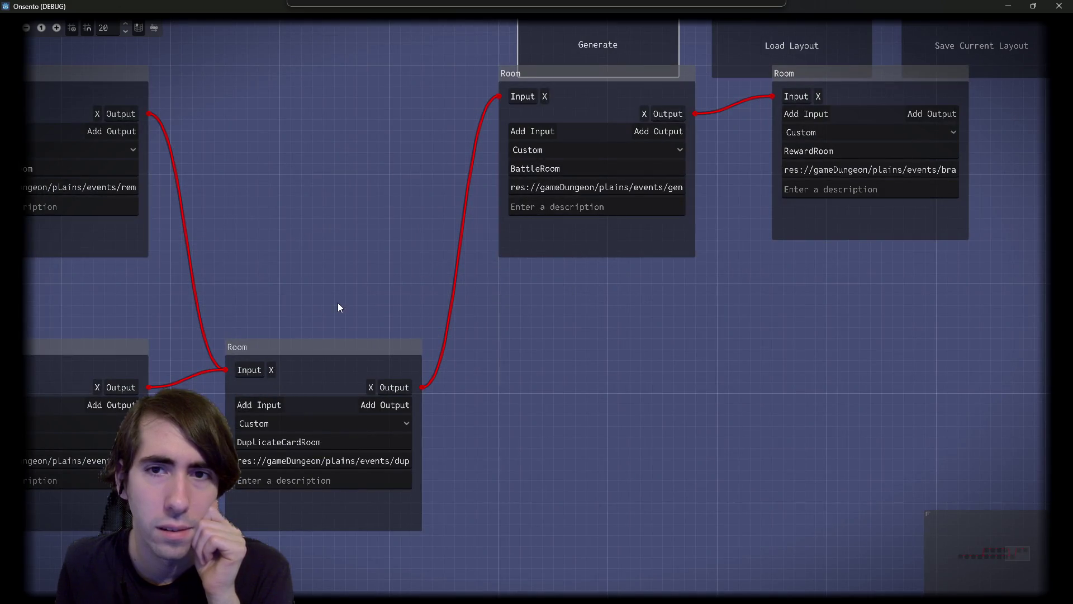
{"action": "scroll", "coordinate": [335, 305], "scroll_direction": "down", "scroll_amount": 1}
{"action": "scroll", "coordinate": [586, 263], "scroll_direction": "down", "scroll_amount": 2}
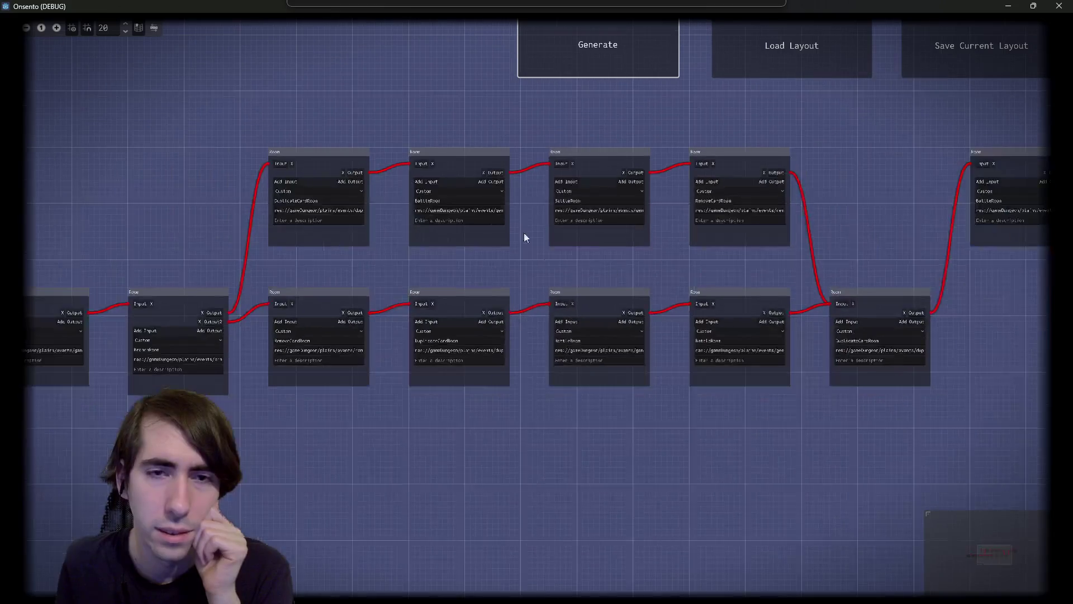
Step: Regenerate the graph, move the BattleRoom beside the right-hand room, and select room groups
{"action": "left_click", "coordinate": [588, 41]}
{"action": "scroll", "coordinate": [643, 235], "scroll_direction": "right", "scroll_amount": 3}
{"action": "mouse_move", "coordinate": [498, 330]}
{"action": "left_mouse_down"}
{"action": "mouse_move", "coordinate": [715, 319]}
{"action": "mouse_move", "coordinate": [786, 281]}
{"action": "left_mouse_up"}
{"action": "scroll", "coordinate": [530, 310], "scroll_direction": "up", "scroll_amount": 3}
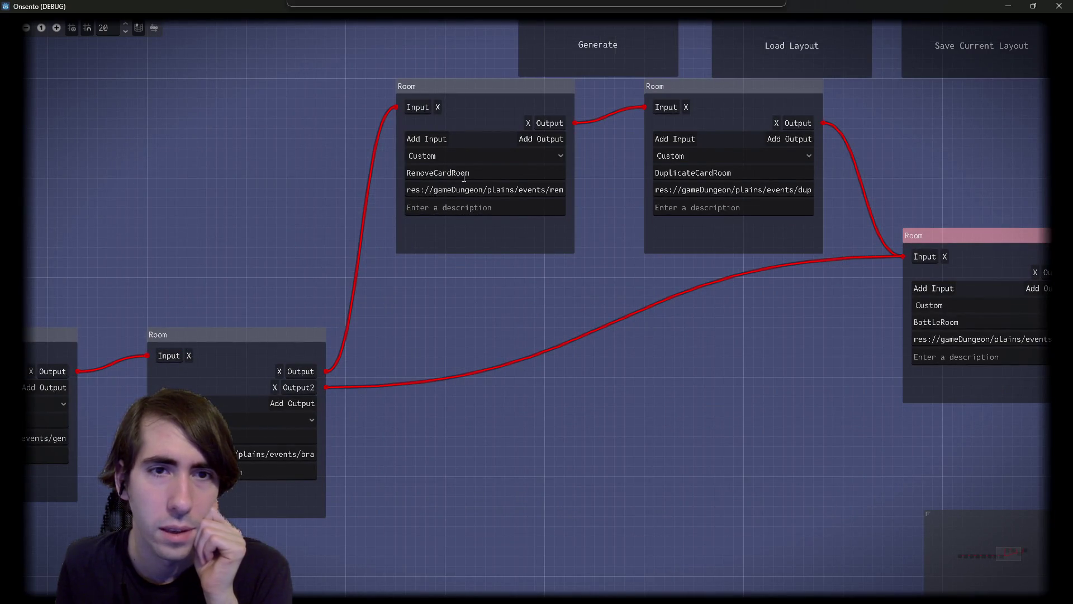
{"action": "scroll", "coordinate": [582, 343], "scroll_direction": "down", "scroll_amount": 2}
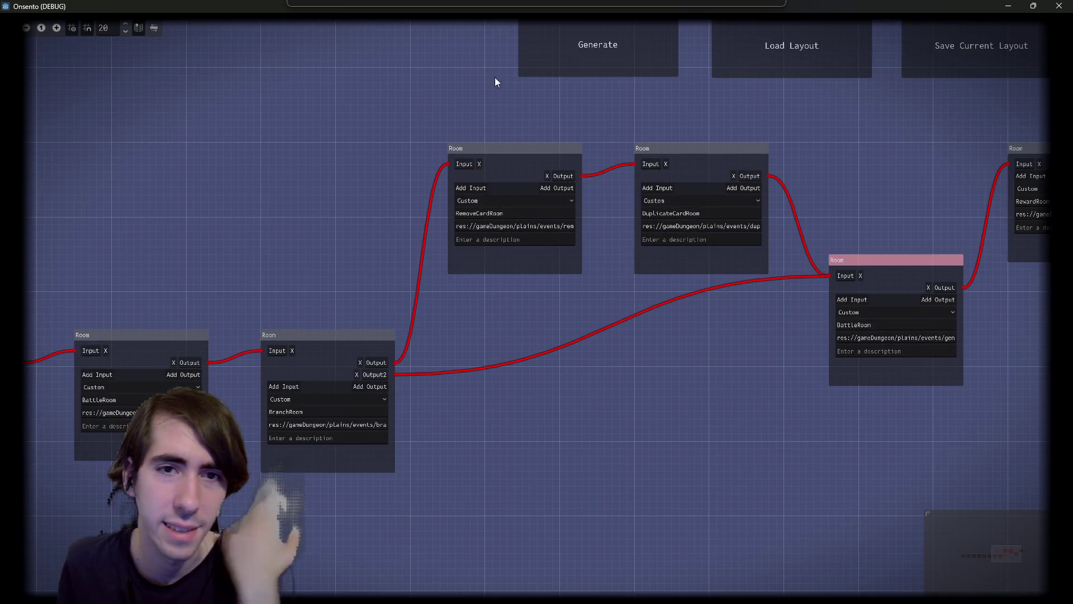
{"action": "left_click_drag", "start_coordinate": [491, 70], "coordinate": [739, 221]}
{"action": "left_click_drag", "start_coordinate": [512, 350], "coordinate": [672, 447]}
Step: Generate two more dungeon layouts, then move the game window aside to reveal the script
{"action": "left_click", "coordinate": [618, 65]}
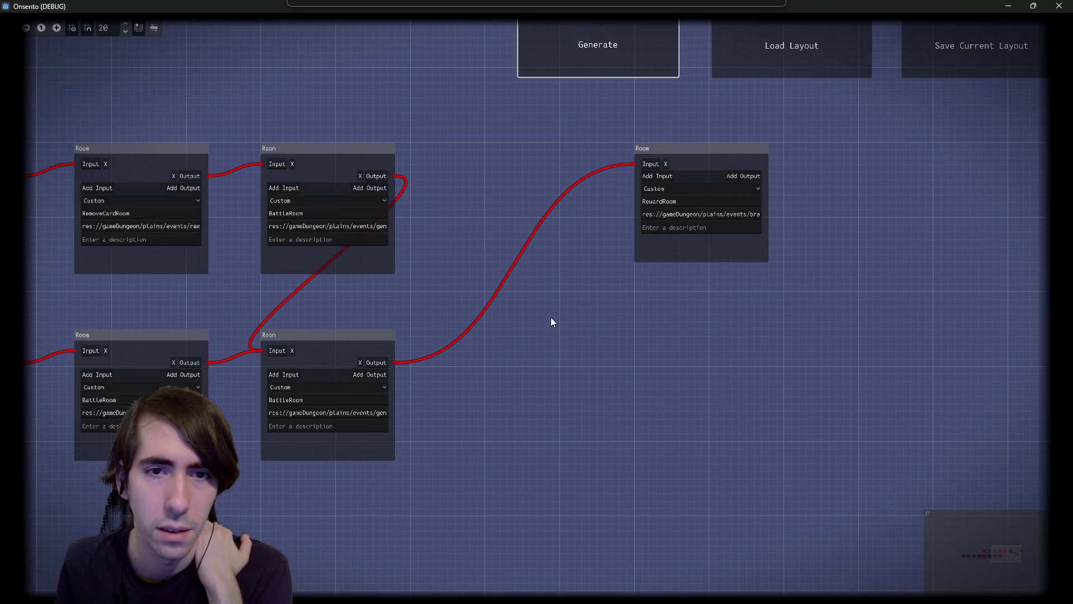
{"action": "scroll", "coordinate": [490, 237], "scroll_direction": "up", "scroll_amount": 1}
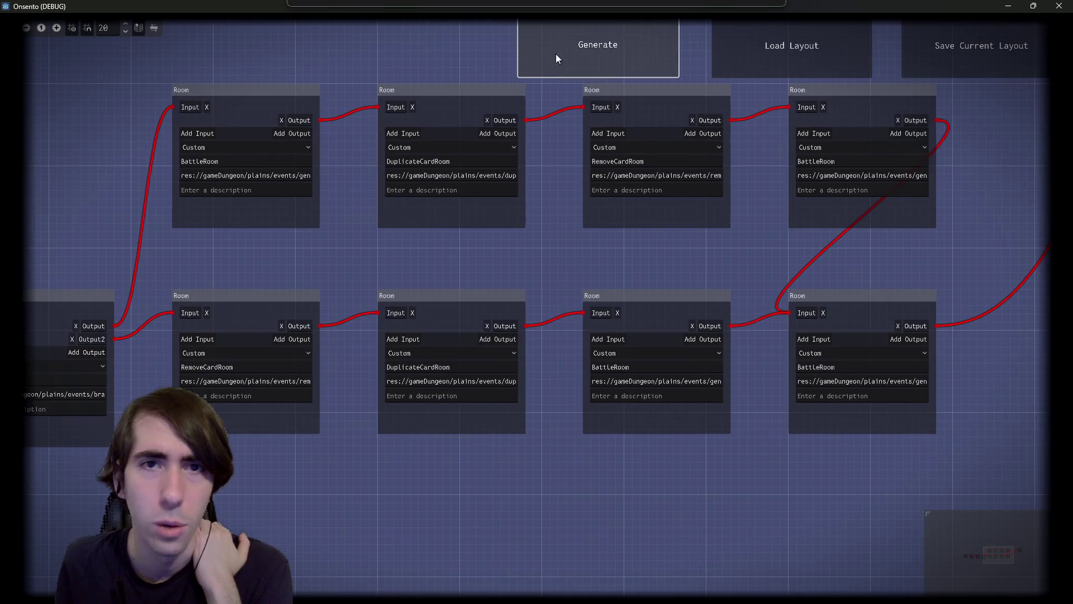
{"action": "left_click", "coordinate": [562, 48]}
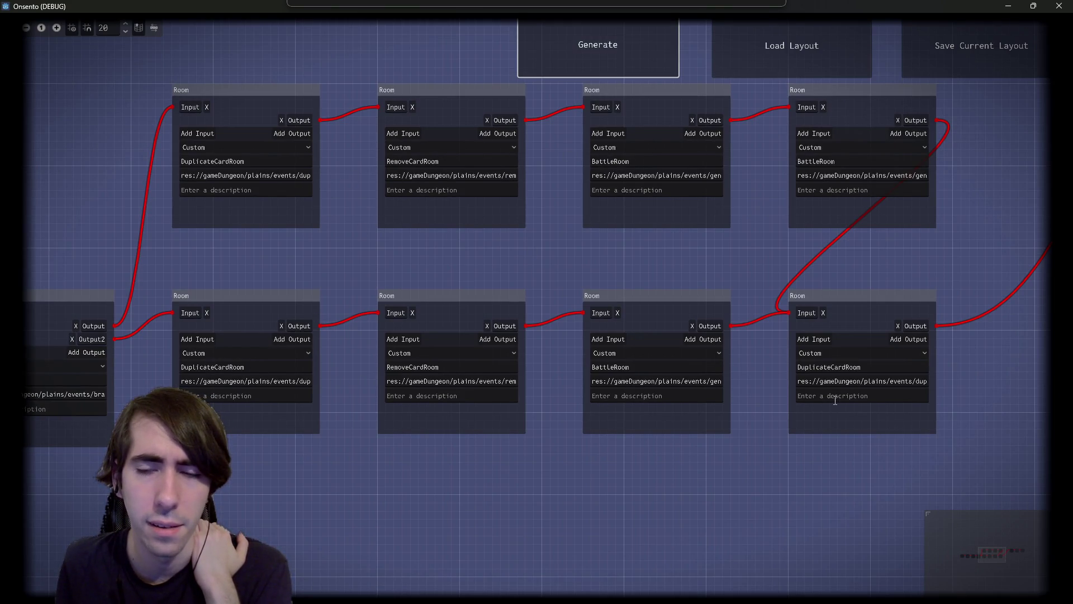
{"action": "scroll", "coordinate": [634, 263], "scroll_direction": "down", "scroll_amount": 2}
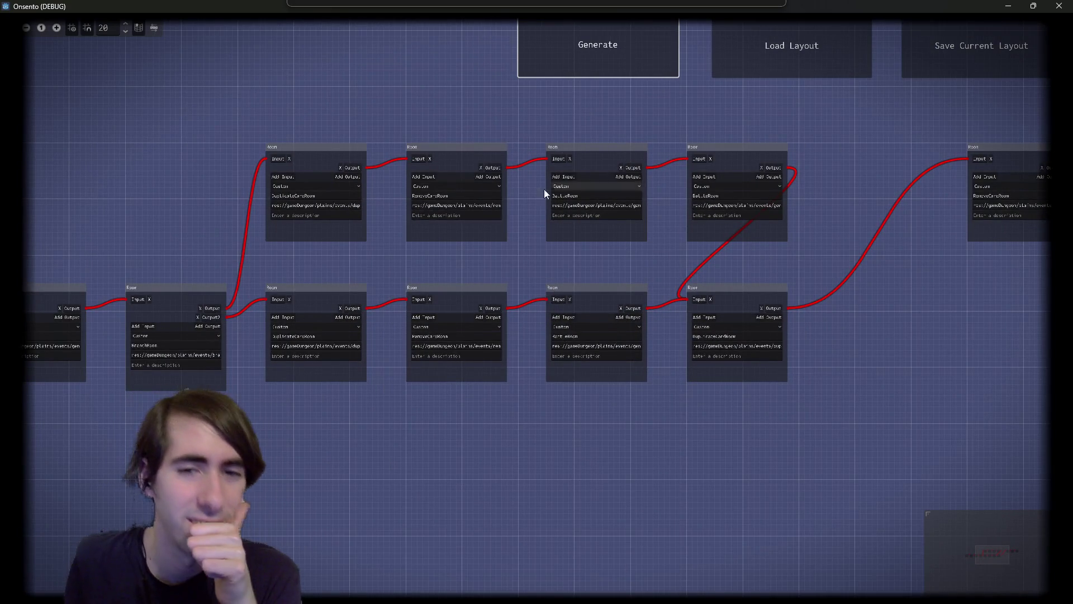
{"action": "scroll", "coordinate": [414, 268], "scroll_direction": "up", "scroll_amount": 2}
{"action": "scroll", "coordinate": [414, 270], "scroll_direction": "up", "scroll_amount": 1}
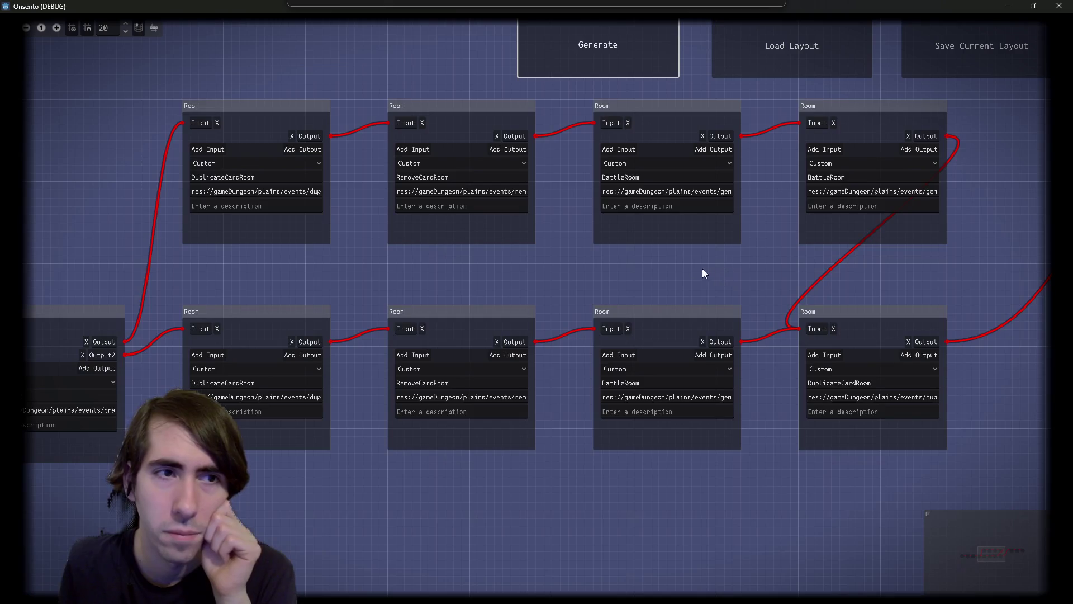
{"action": "mouse_move", "coordinate": [566, 4]}
{"action": "left_mouse_down"}
{"action": "mouse_move", "coordinate": [950, 246]}
{"action": "mouse_move", "coordinate": [1072, 246]}
{"action": "left_mouse_up"}
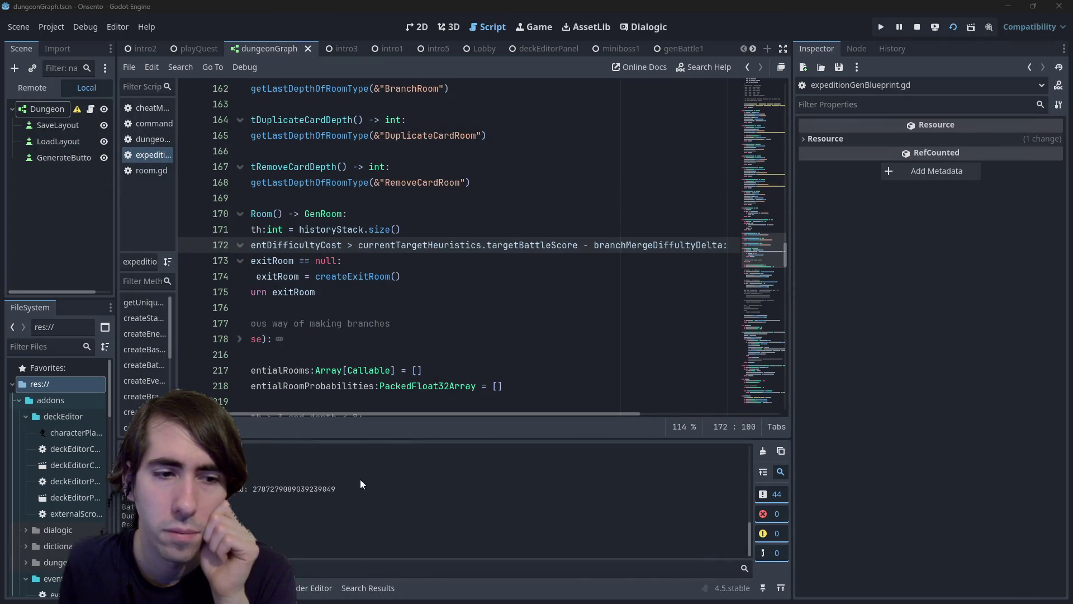
Step: Replace the old debug print lines 326–328 with a fresh blank line
{"action": "scroll", "coordinate": [407, 228], "scroll_direction": "down", "scroll_amount": 20}
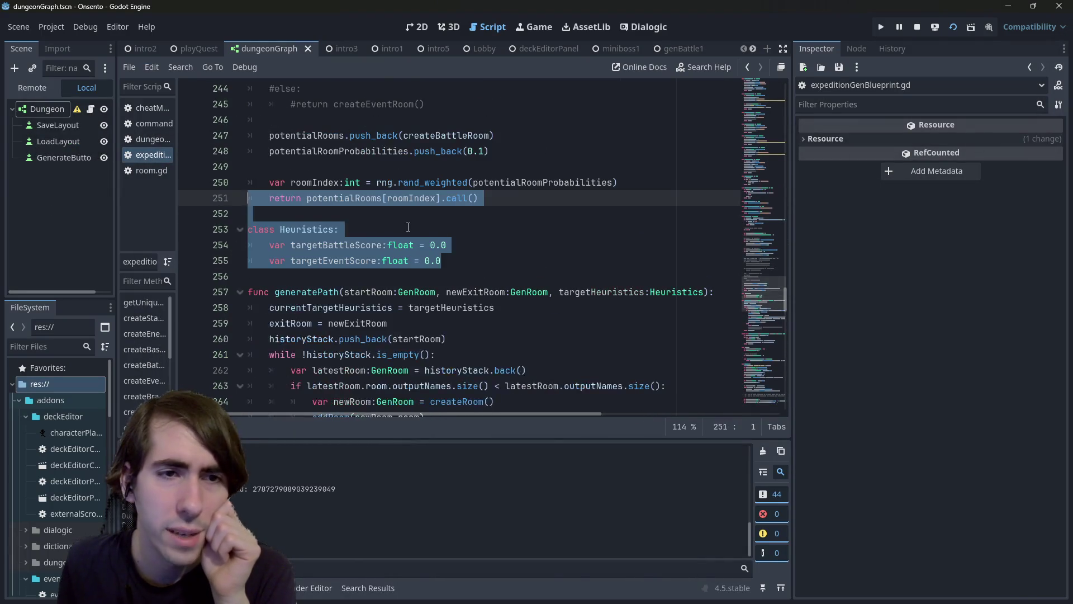
{"action": "scroll", "coordinate": [407, 228], "scroll_direction": "down", "scroll_amount": 10}
{"action": "scroll", "coordinate": [404, 233], "scroll_direction": "up", "scroll_amount": 2}
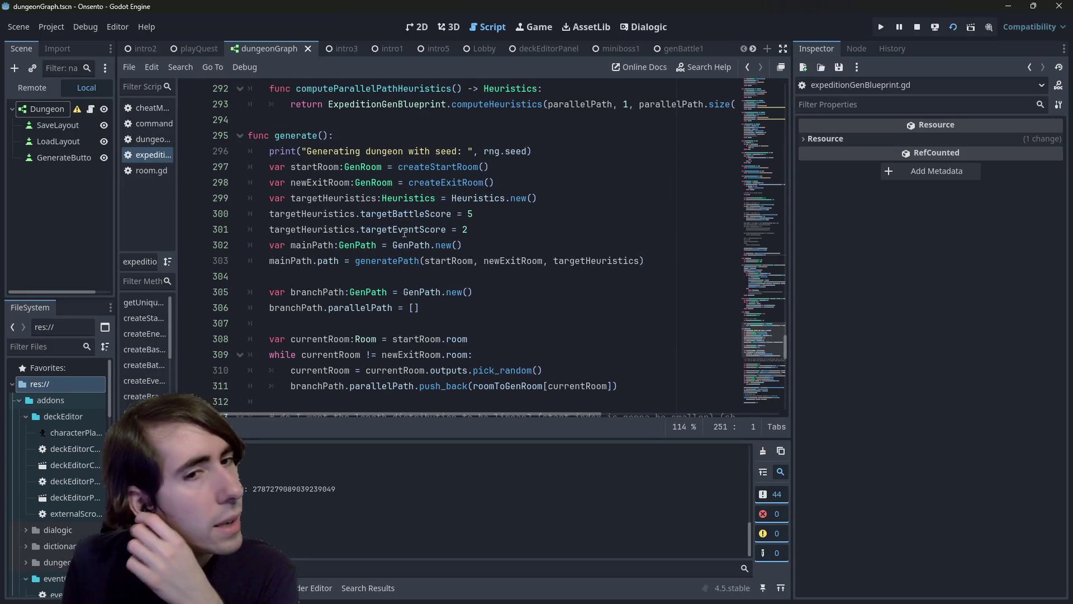
{"action": "scroll", "coordinate": [404, 232], "scroll_direction": "down", "scroll_amount": 4}
{"action": "scroll", "coordinate": [404, 232], "scroll_direction": "down", "scroll_amount": 2}
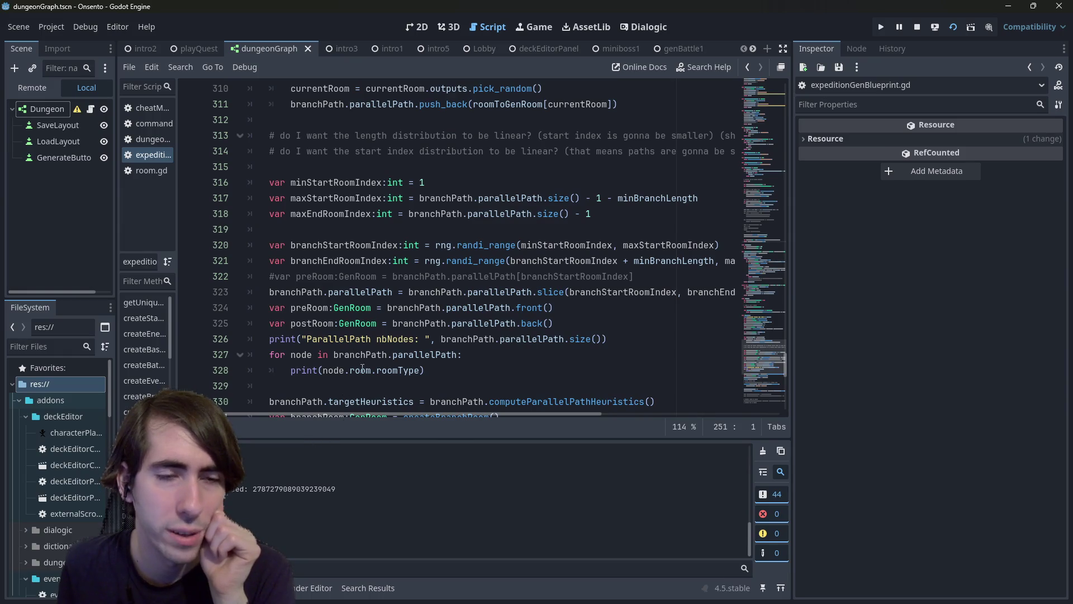
{"action": "scroll", "coordinate": [374, 313], "scroll_direction": "down", "scroll_amount": 9}
{"action": "scroll", "coordinate": [373, 314], "scroll_direction": "up", "scroll_amount": 4}
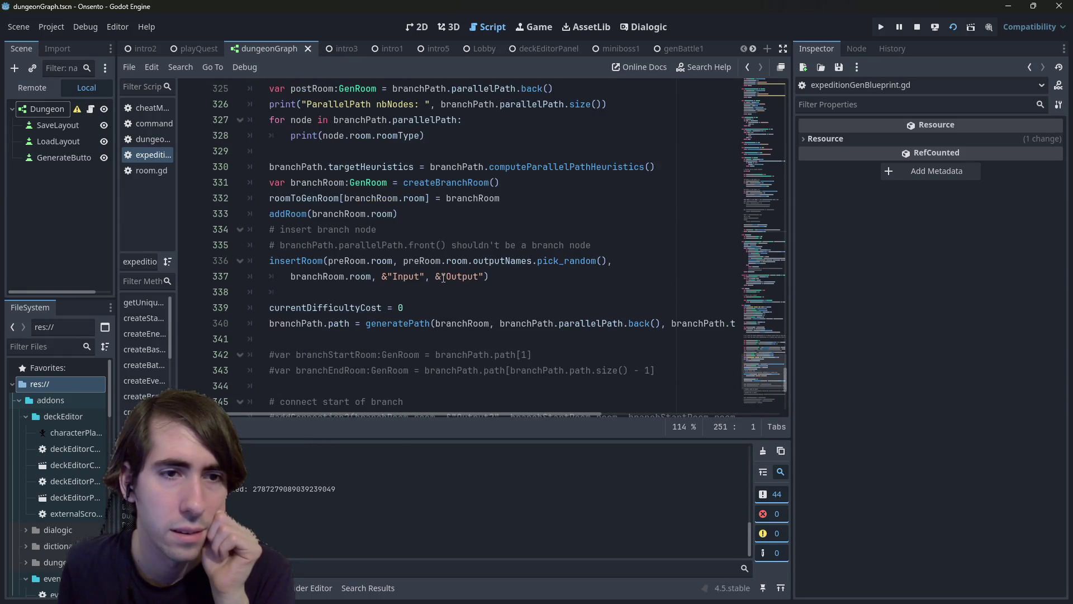
{"action": "scroll", "coordinate": [443, 278], "scroll_direction": "down", "scroll_amount": 6}
{"action": "scroll", "coordinate": [441, 284], "scroll_direction": "up", "scroll_amount": 9}
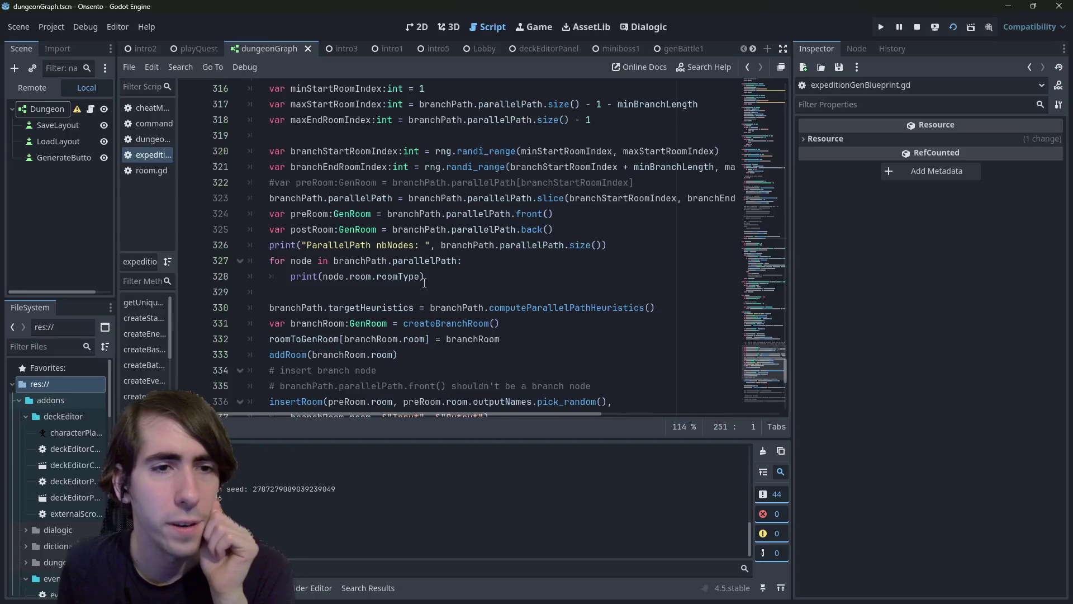
{"action": "scroll", "coordinate": [424, 282], "scroll_direction": "down", "scroll_amount": 1}
{"action": "left_click_drag", "start_coordinate": [425, 229], "coordinate": [213, 192]}
{"action": "left_click_drag", "start_coordinate": [424, 229], "coordinate": [223, 202]}
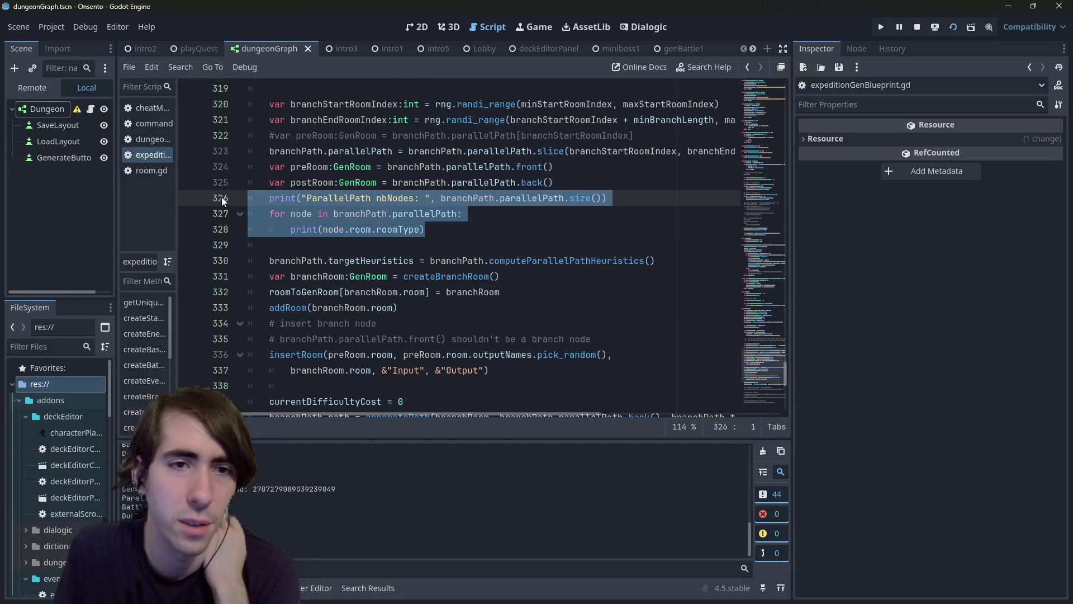
{"action": "key", "text": "BackSpace"}
{"action": "key", "text": "Return"}
Step: Put an empty print() call on line 328, right below the heuristics assignment
{"action": "type", "text": "print("}
{"action": "scroll", "coordinate": [399, 186], "scroll_direction": "up", "scroll_amount": 6}
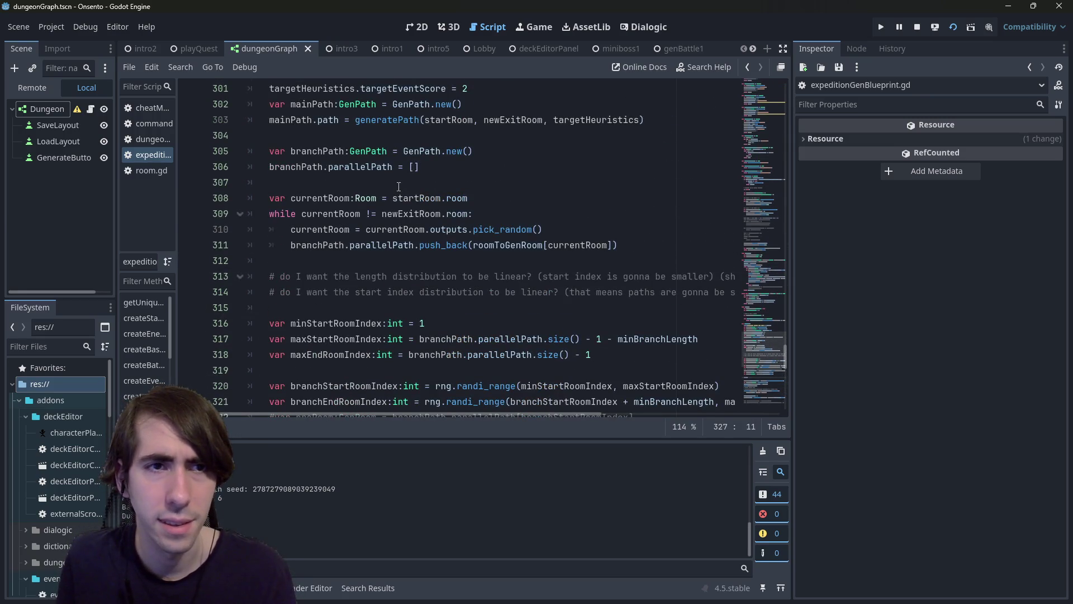
{"action": "scroll", "coordinate": [399, 186], "scroll_direction": "down", "scroll_amount": 2}
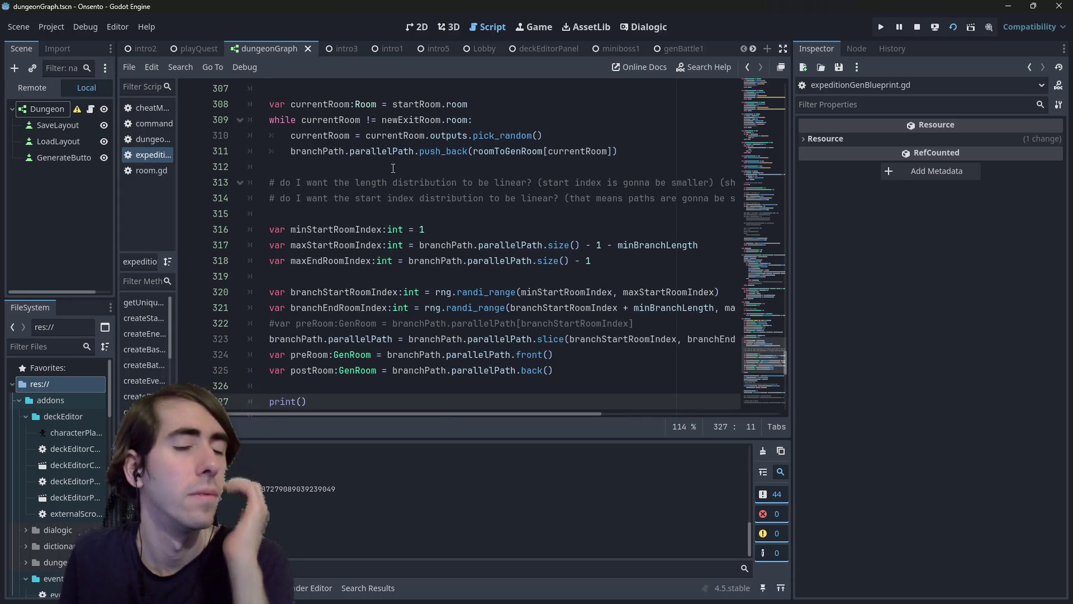
{"action": "scroll", "coordinate": [475, 280], "scroll_direction": "down", "scroll_amount": 4}
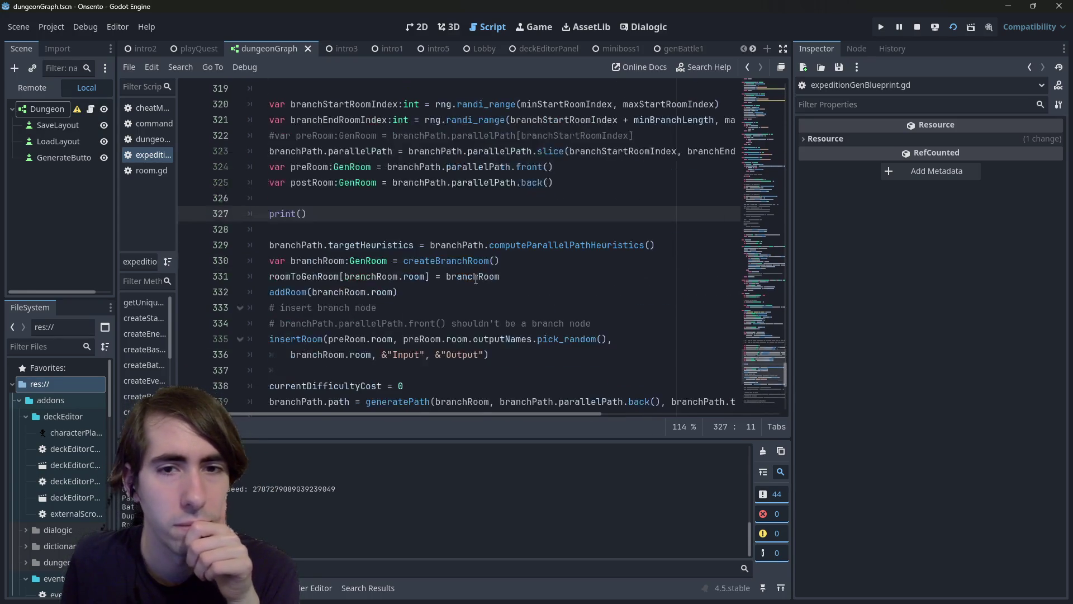
{"action": "left_click_drag", "start_coordinate": [307, 214], "coordinate": [158, 213]}
{"action": "key", "text": "ctrl+c"}
{"action": "key", "text": "BackSpace"}
{"action": "key", "text": "BackSpace"}
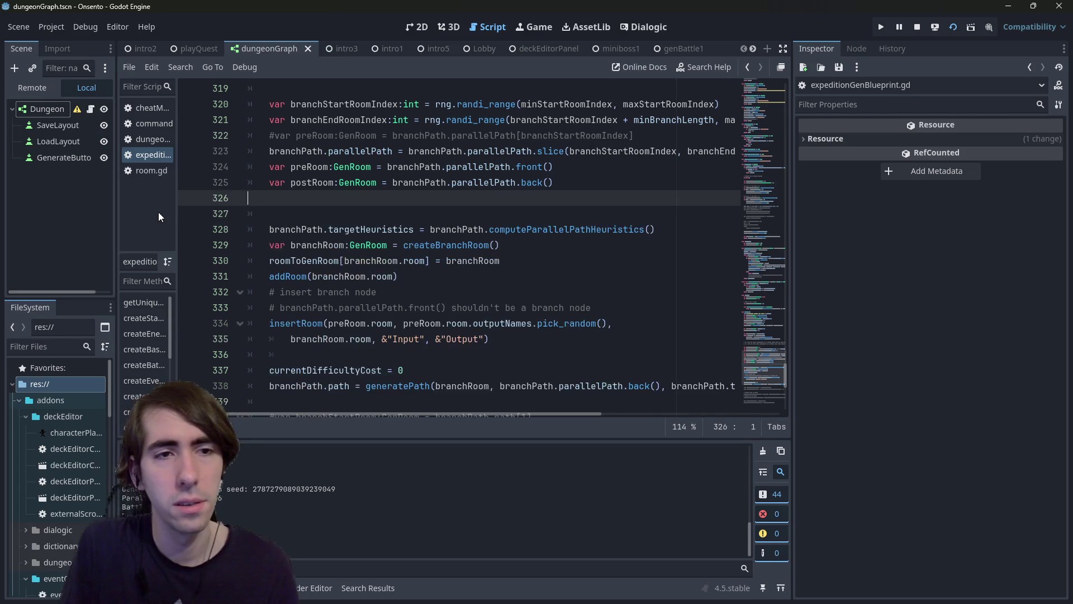
{"action": "key", "text": "Up"}
{"action": "left_click", "coordinate": [647, 213]}
{"action": "key", "text": "alt+Down"}
{"action": "key", "text": "ctrl+v"}
{"action": "key", "text": "shift+Tab"}
Step: Make print() output "Parallel Path Heuristics: " with branchPath.targetHeuristics.targetBattleScore, then relaunch the game
{"action": "left_click_drag", "start_coordinate": [269, 214], "coordinate": [416, 213]}
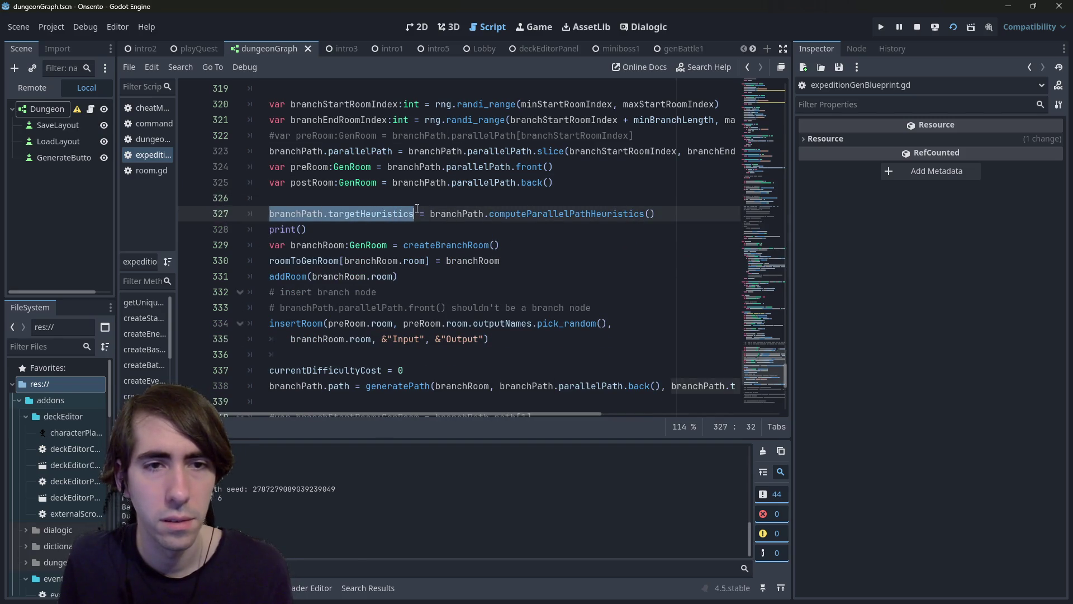
{"action": "key", "text": "ctrl+c"}
{"action": "left_click", "coordinate": [301, 229]}
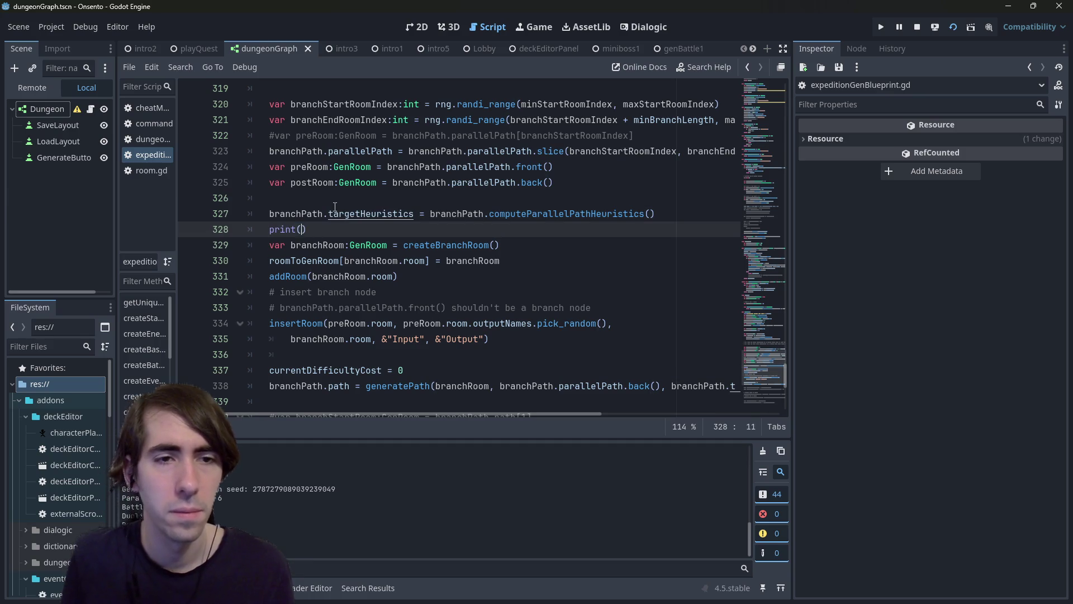
{"action": "key", "text": "ctrl+v"}
{"action": "key", "text": "End"}
{"action": "key", "text": "Left"}
{"action": "type", "text": ".bat"}
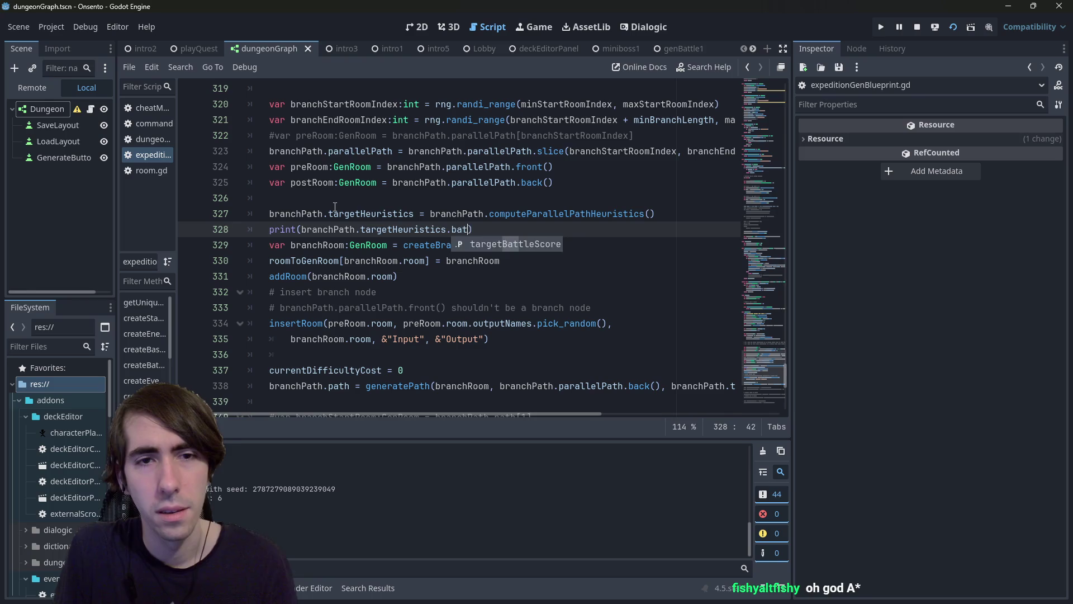
{"action": "key", "text": "Return"}
{"action": "key", "text": "ctrl+Left"}
{"action": "key", "text": "ctrl+Left"}
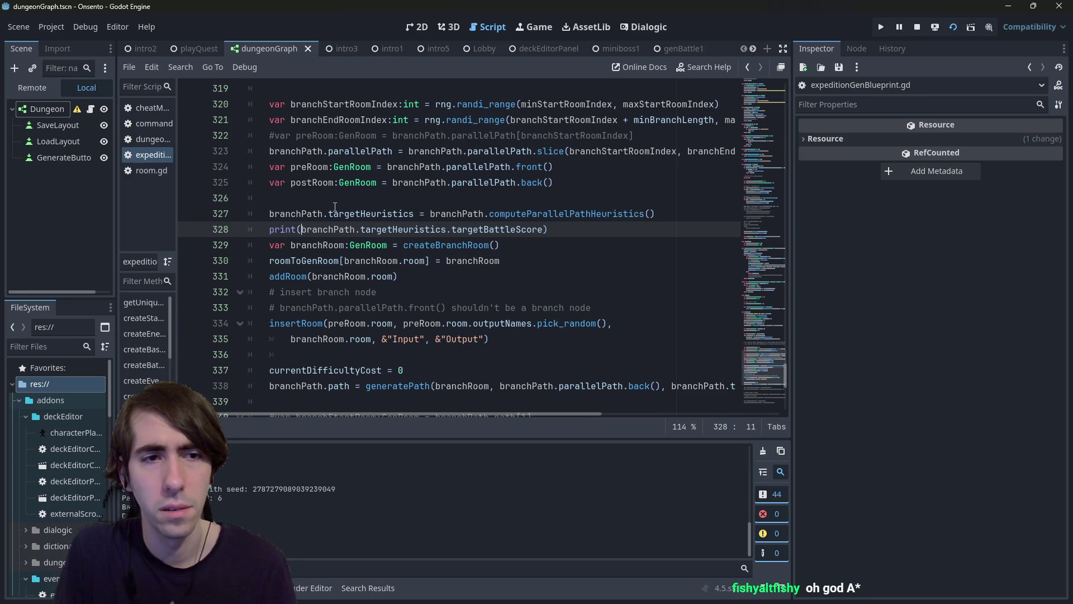
{"action": "type", "text": "\""}
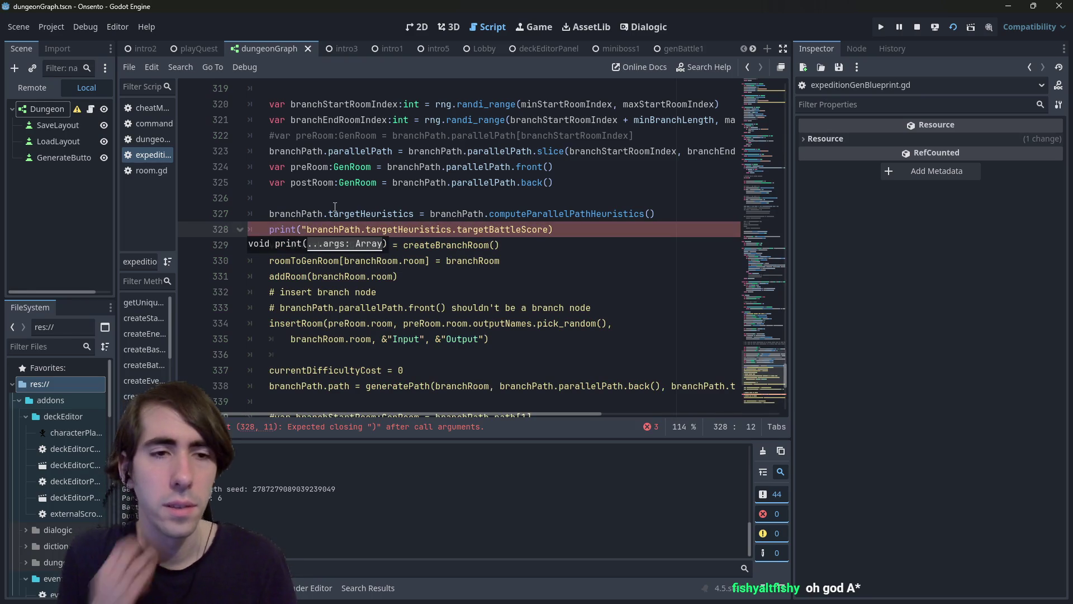
{"action": "type", "text": "Paralle"}
{"action": "type", "text": "l Path He"}
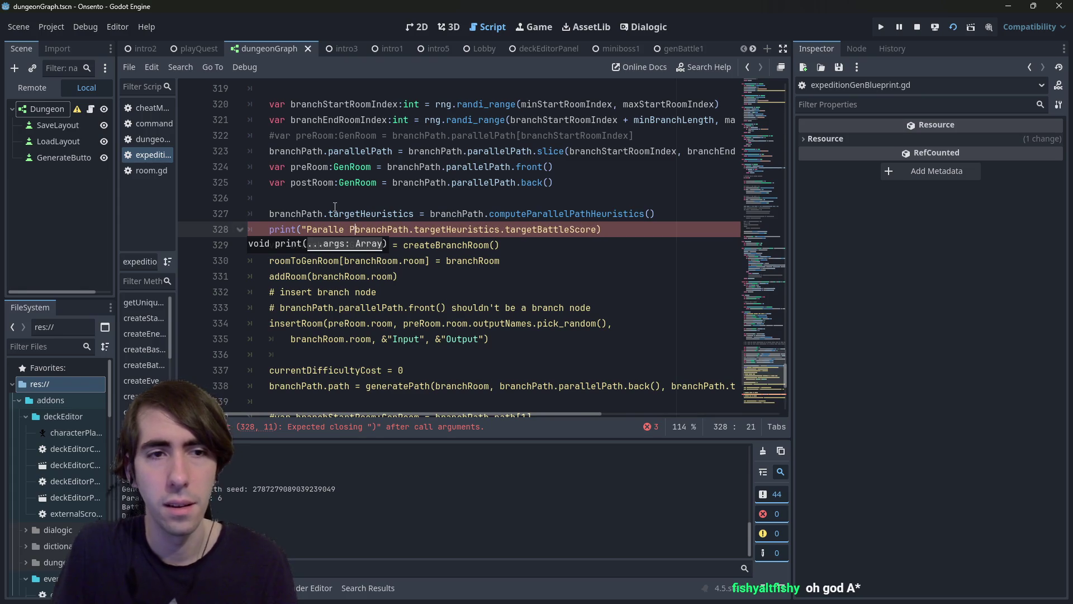
{"action": "type", "text": "uristics: \""}
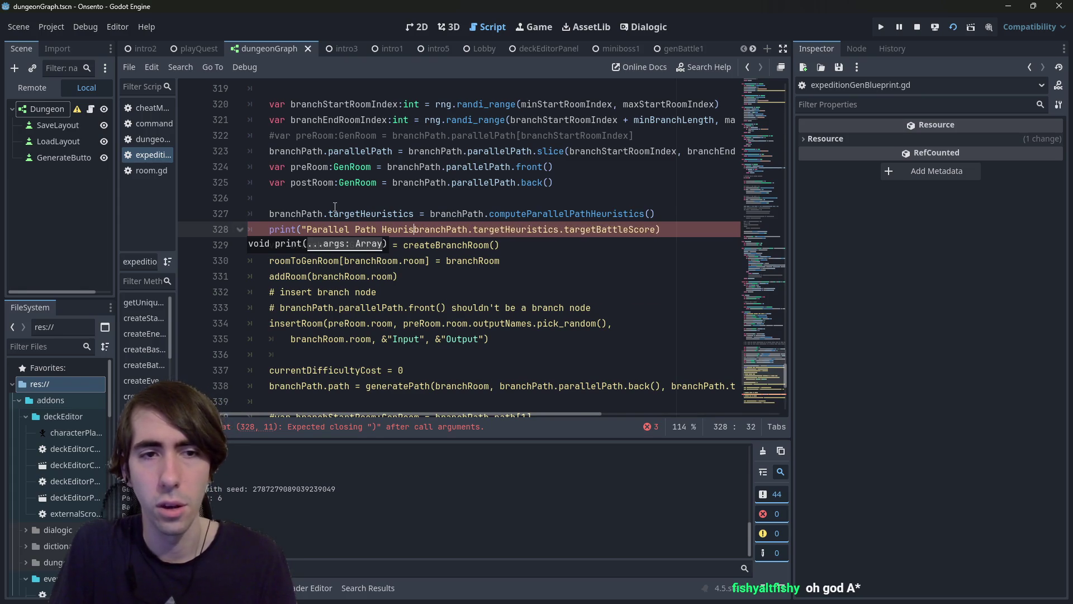
{"action": "type", "text": ","}
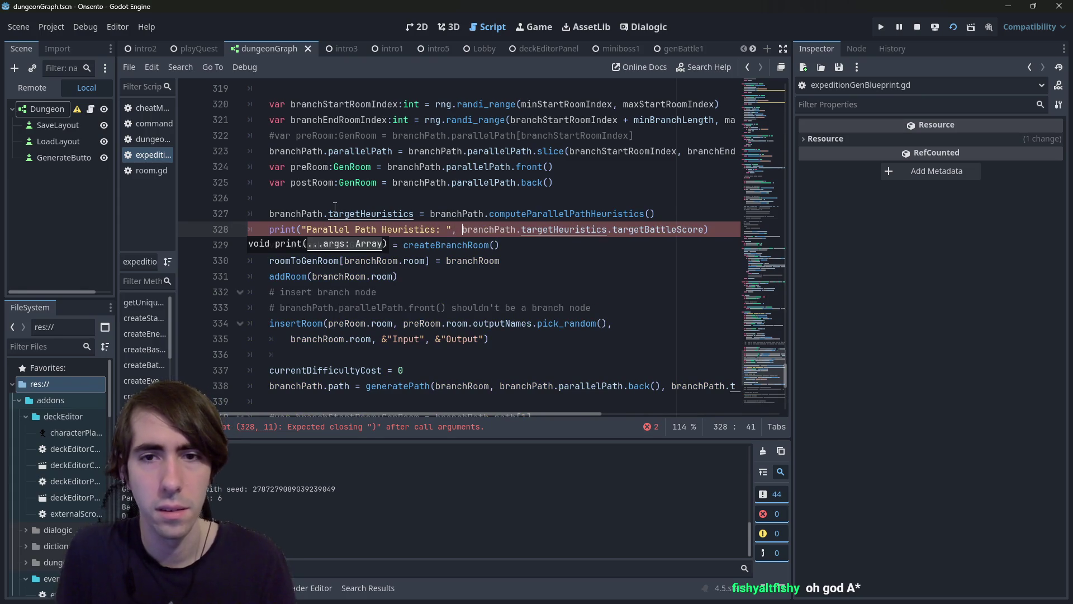
{"action": "left_click", "coordinate": [953, 27]}
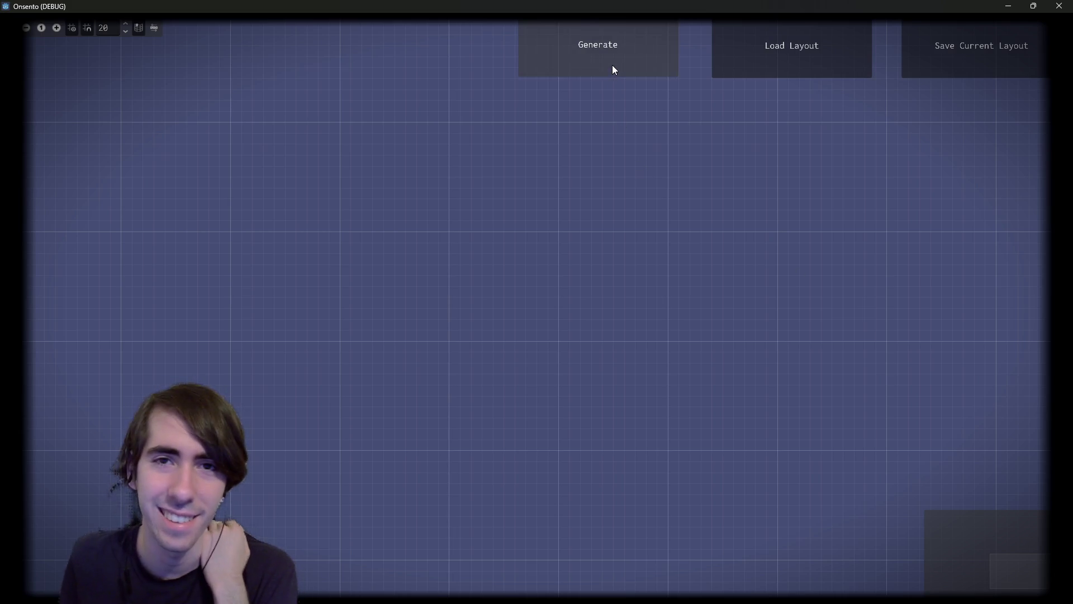
Step: Generate a dungeon and zoom and pan along the room chain starting at StartRoom
{"action": "left_click", "coordinate": [612, 65]}
{"action": "scroll", "coordinate": [500, 200], "scroll_direction": "down", "scroll_amount": 4}
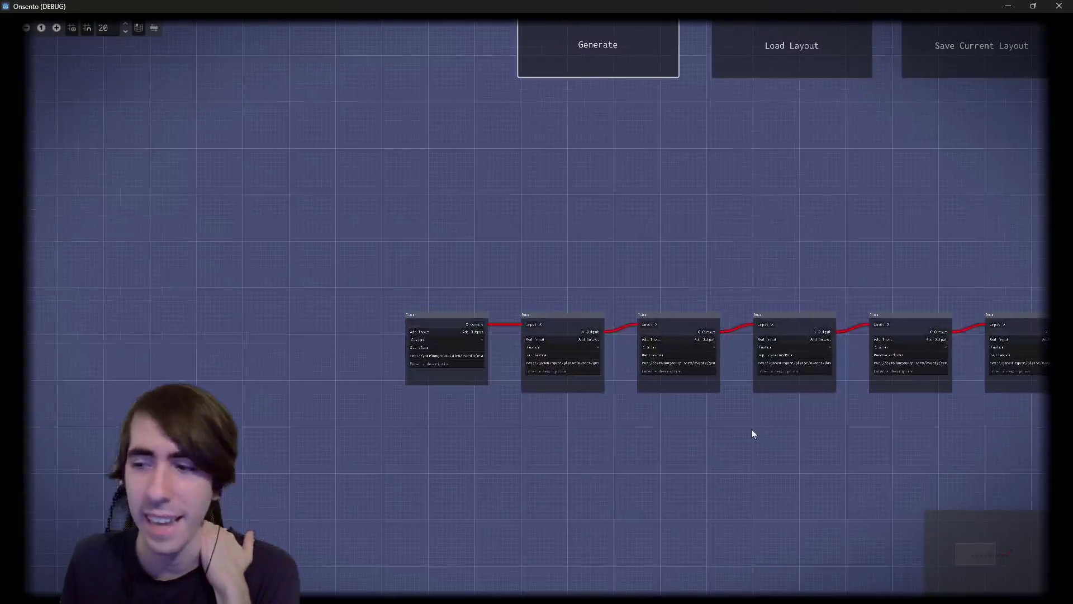
{"action": "scroll", "coordinate": [747, 447], "scroll_direction": "up", "scroll_amount": 3}
{"action": "scroll", "coordinate": [689, 431], "scroll_direction": "up", "scroll_amount": 2}
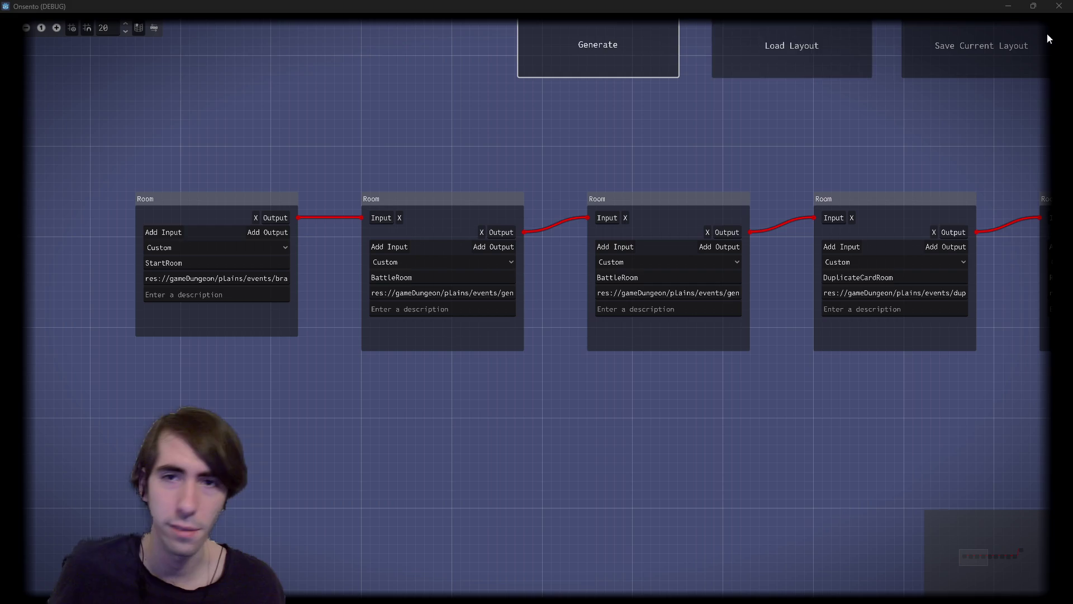
{"action": "mouse_move", "coordinate": [728, 160]}
{"action": "left_mouse_down"}
{"action": "mouse_move", "coordinate": [592, 200]}
{"action": "mouse_move", "coordinate": [652, 208]}
{"action": "mouse_move", "coordinate": [547, 169]}
{"action": "mouse_move", "coordinate": [655, 197]}
{"action": "left_mouse_up"}
Step: Regenerate the dungeon and frame the new branching graph, checking the top branch's BattleRoom
{"action": "scroll", "coordinate": [657, 193], "scroll_direction": "down", "scroll_amount": 3}
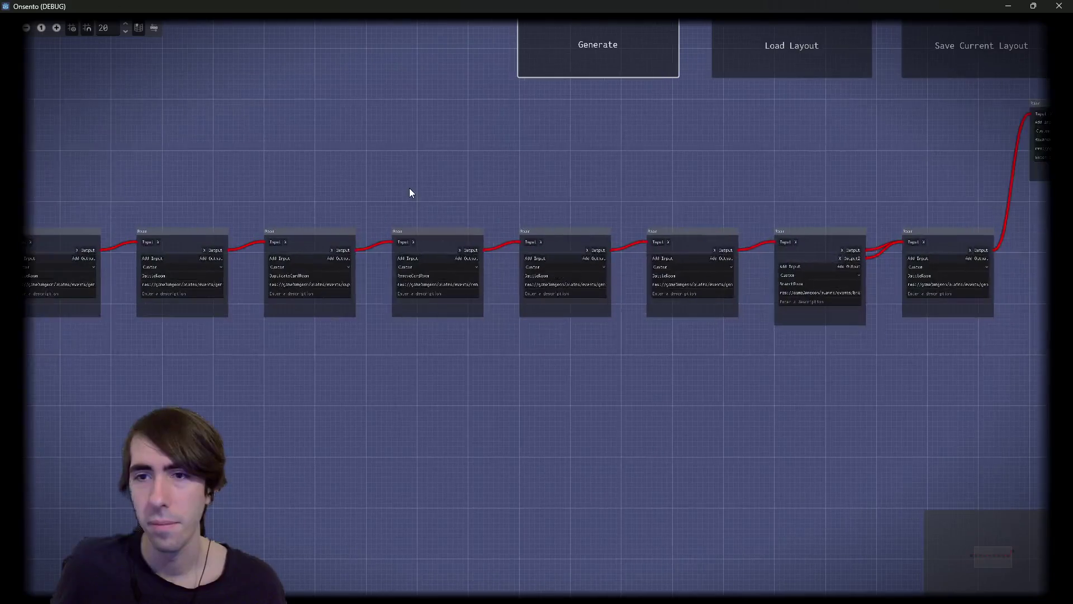
{"action": "scroll", "coordinate": [416, 193], "scroll_direction": "down", "scroll_amount": 3}
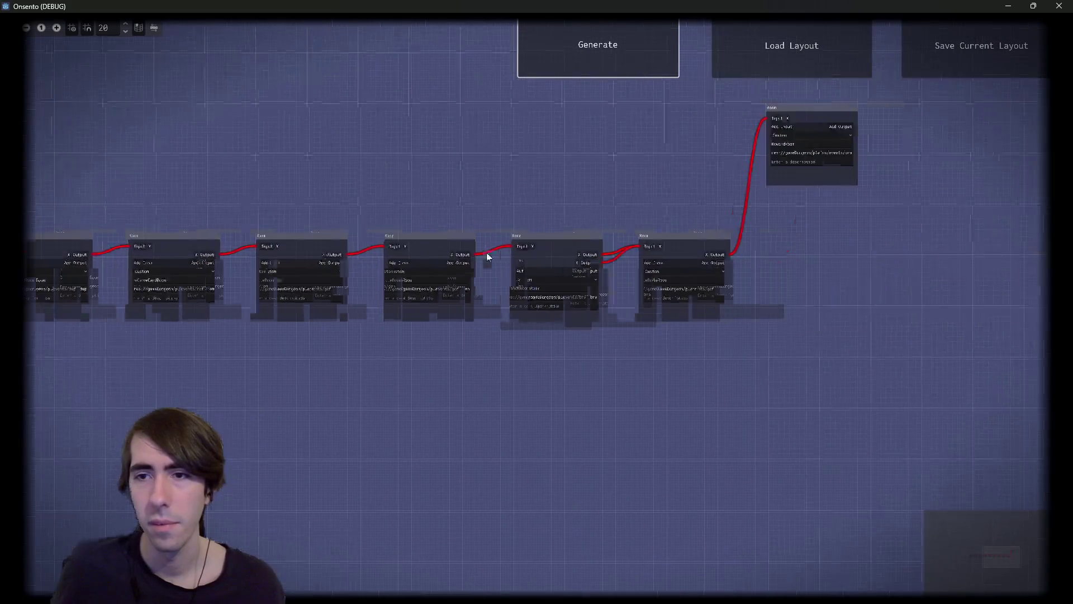
{"action": "left_click", "coordinate": [577, 49]}
{"action": "mouse_move", "coordinate": [534, 364]}
{"action": "left_mouse_down"}
{"action": "mouse_move", "coordinate": [419, 384]}
{"action": "mouse_move", "coordinate": [714, 398]}
{"action": "mouse_move", "coordinate": [418, 417]}
{"action": "mouse_move", "coordinate": [629, 413]}
{"action": "left_mouse_up"}
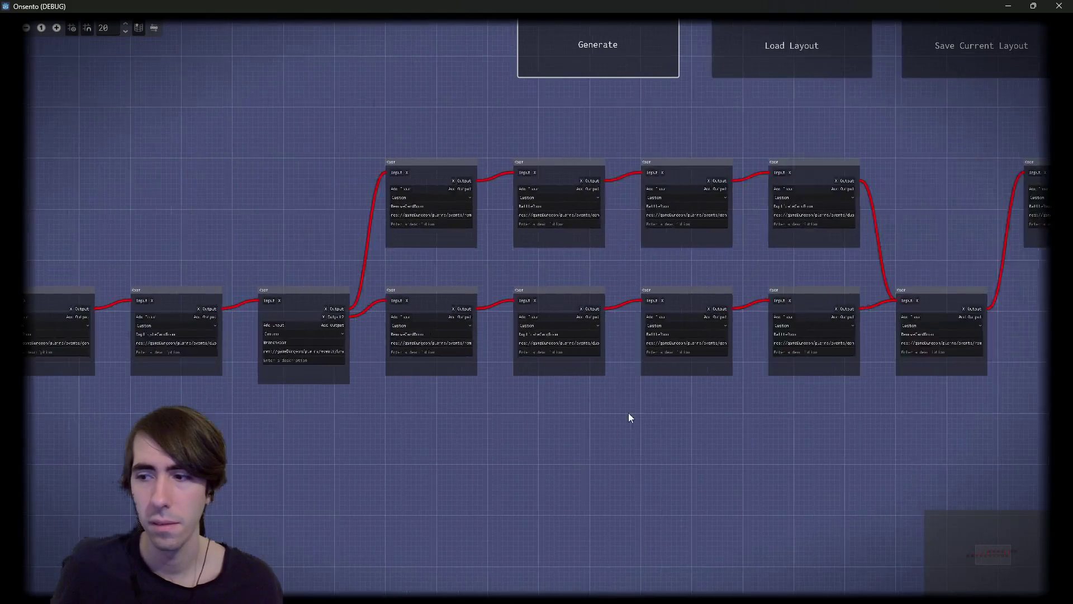
{"action": "scroll", "coordinate": [593, 261], "scroll_direction": "up", "scroll_amount": 4}
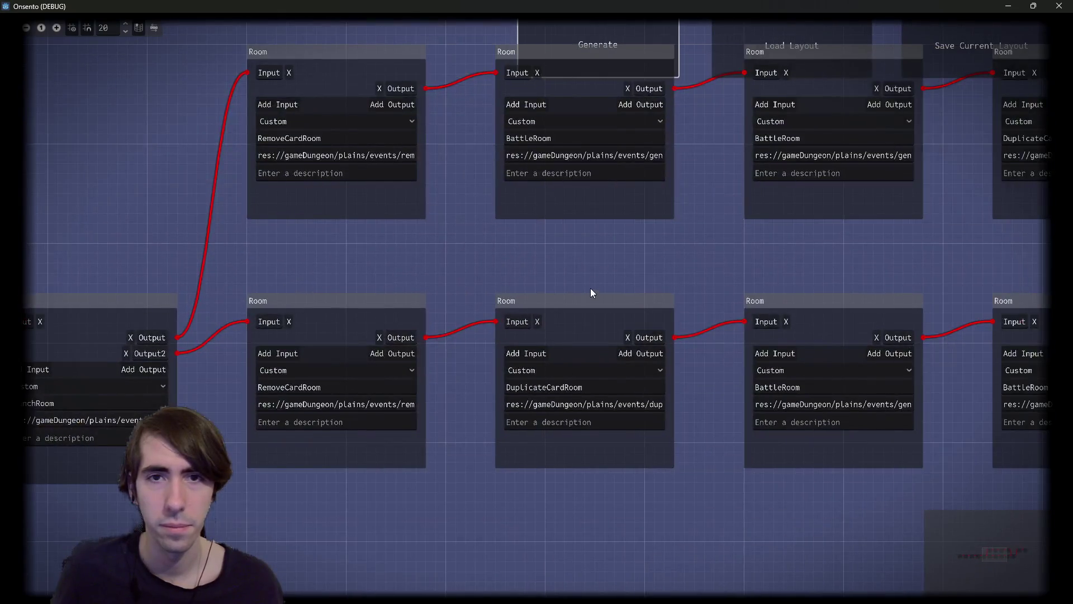
{"action": "scroll", "coordinate": [590, 287], "scroll_direction": "down", "scroll_amount": 1}
{"action": "mouse_move", "coordinate": [586, 257]}
{"action": "left_mouse_down"}
{"action": "mouse_move", "coordinate": [535, 281]}
{"action": "mouse_move", "coordinate": [327, 268]}
{"action": "mouse_move", "coordinate": [496, 254]}
{"action": "left_mouse_up"}
{"action": "left_click", "coordinate": [435, 163]}
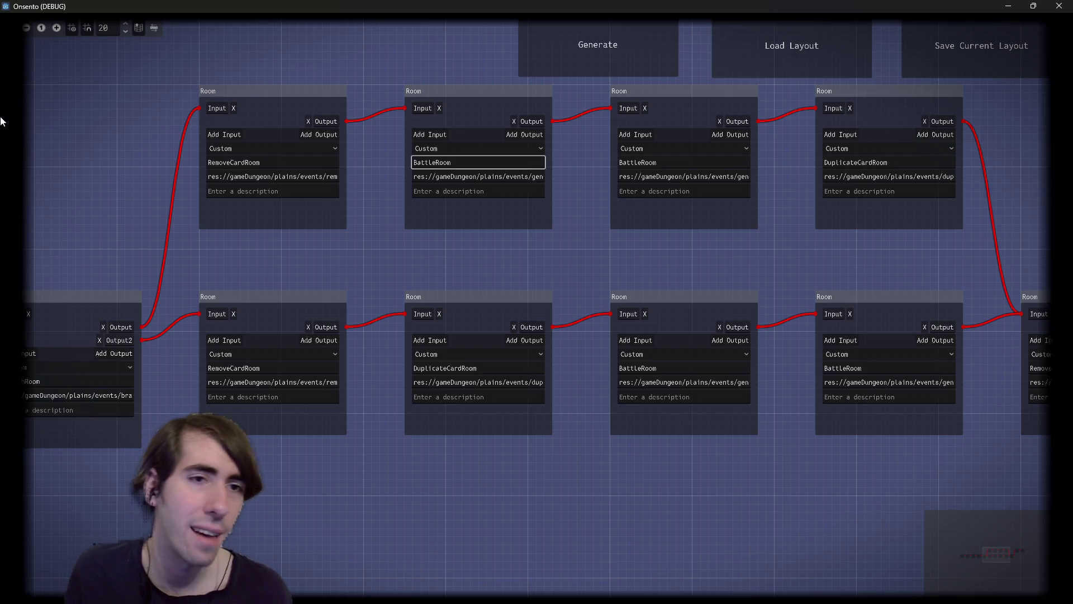
Step: Box-select the four top-branch rooms and the two lower BattleRooms, then minimize the game
{"action": "mouse_move", "coordinate": [190, 79]}
{"action": "left_mouse_down"}
{"action": "mouse_move", "coordinate": [971, 229]}
{"action": "mouse_move", "coordinate": [970, 242]}
{"action": "left_mouse_up"}
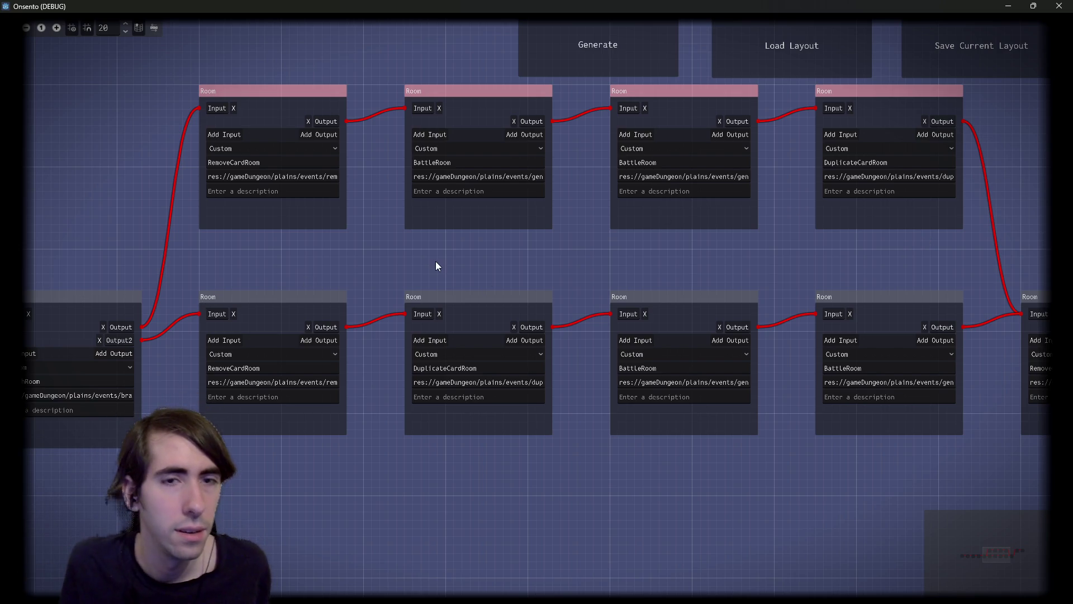
{"action": "left_click_drag", "start_coordinate": [435, 260], "coordinate": [395, 244]}
{"action": "left_click_drag", "start_coordinate": [508, 232], "coordinate": [431, 247]}
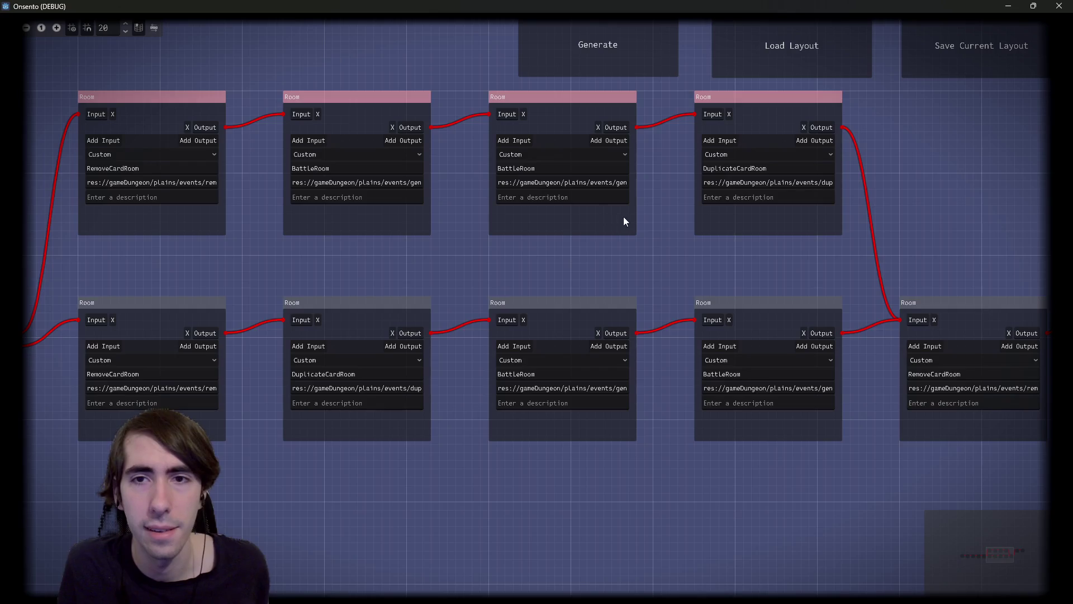
{"action": "left_click_drag", "start_coordinate": [571, 289], "coordinate": [841, 372]}
{"action": "left_click_drag", "start_coordinate": [493, 457], "coordinate": [545, 468]}
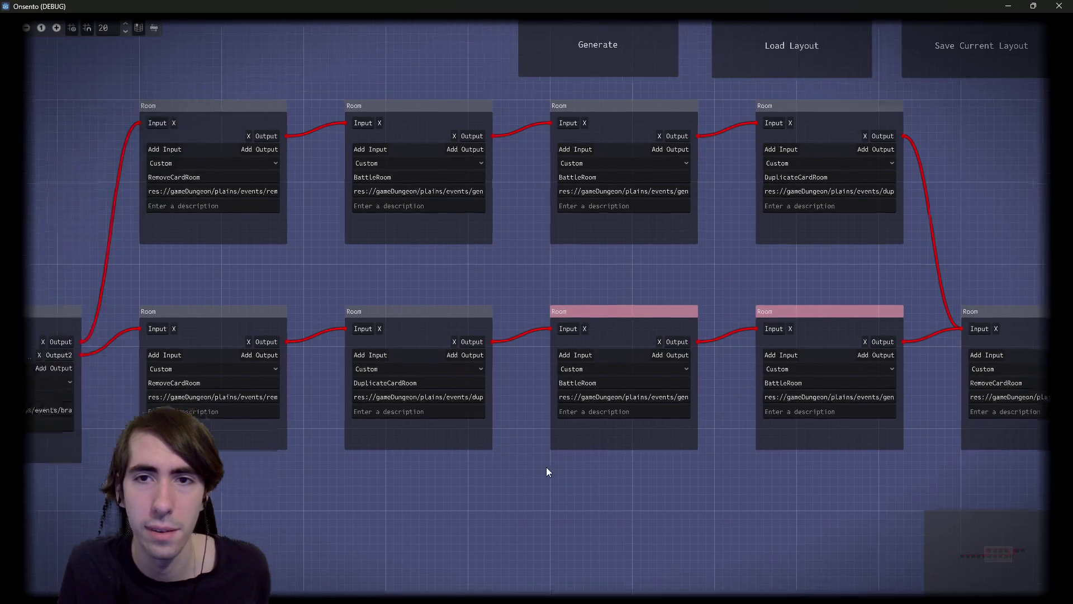
{"action": "scroll", "coordinate": [535, 434], "scroll_direction": "down", "scroll_amount": 2}
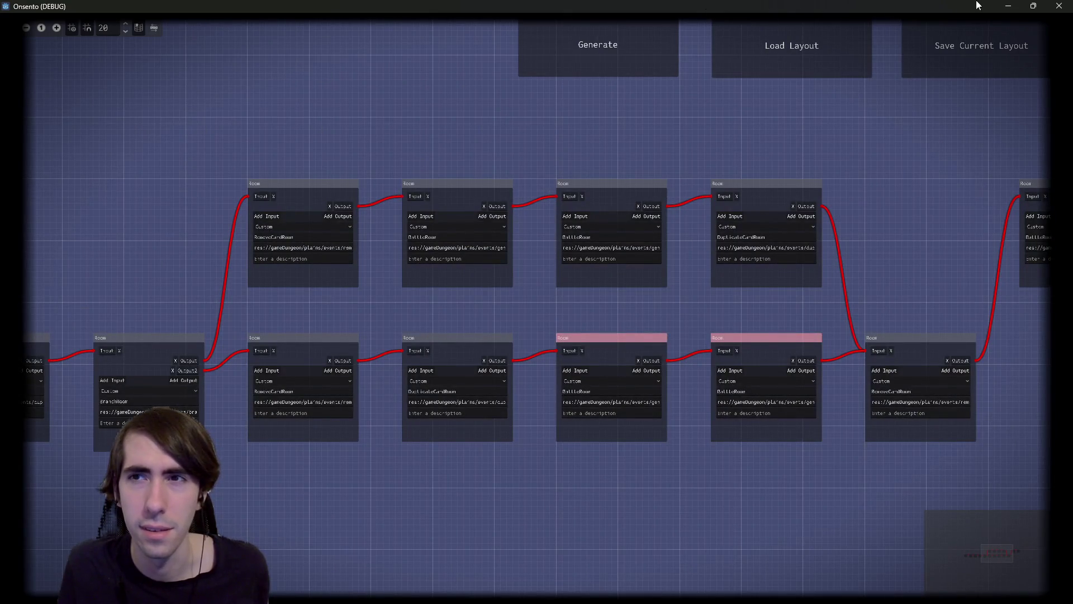
{"action": "left_click", "coordinate": [1008, 6]}
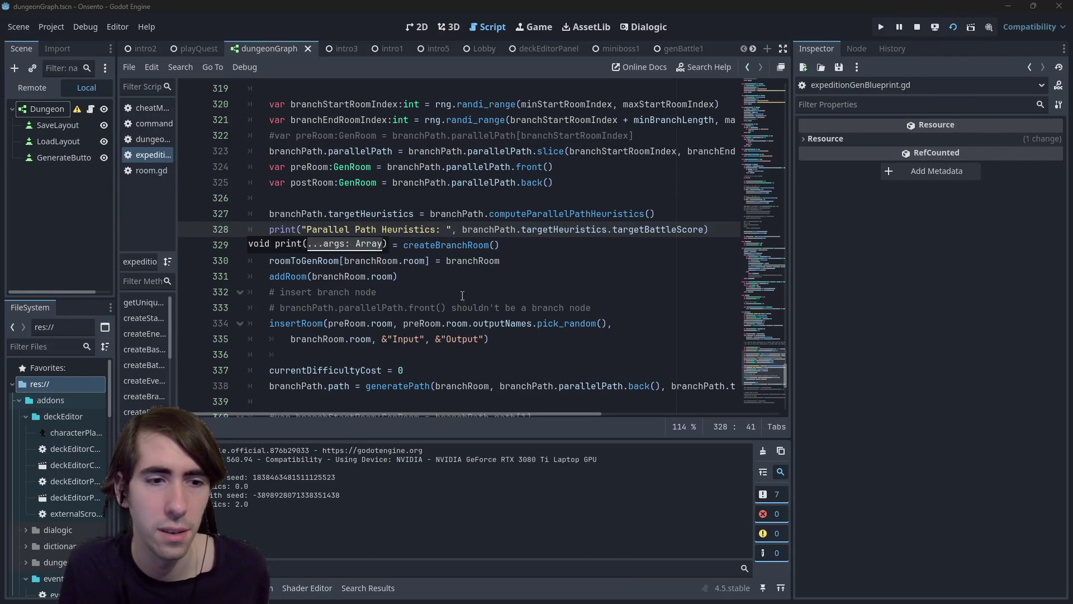
Step: Select the debug print on line 328 and inspect eventHeuristic in the event room code
{"action": "mouse_move", "coordinate": [720, 230]}
{"action": "left_mouse_down"}
{"action": "mouse_move", "coordinate": [503, 245]}
{"action": "mouse_move", "coordinate": [118, 230]}
{"action": "left_mouse_up"}
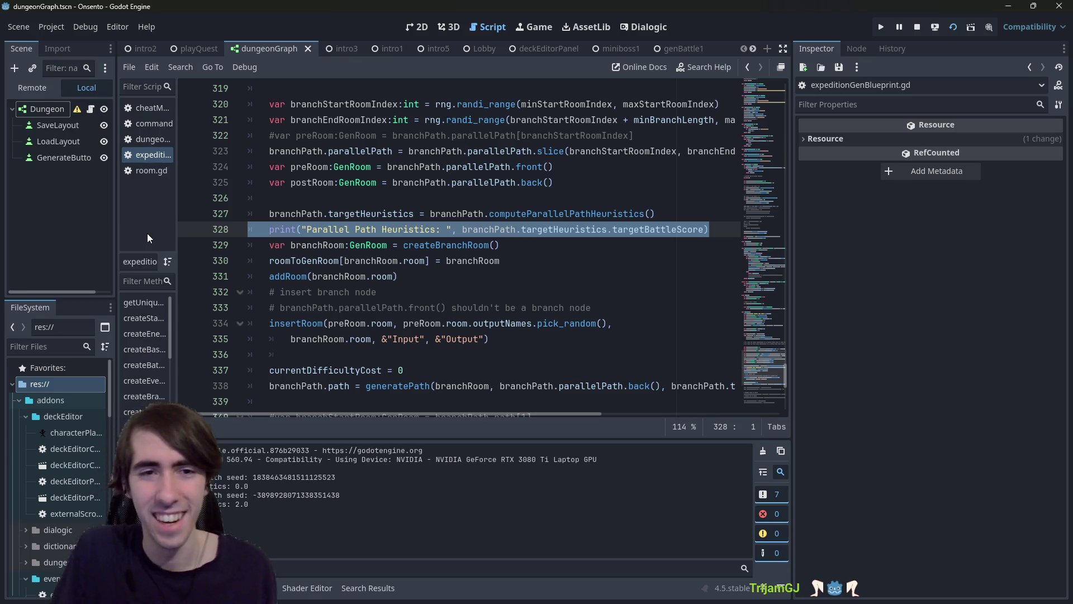
{"action": "mouse_move", "coordinate": [772, 366]}
{"action": "left_mouse_down"}
{"action": "mouse_move", "coordinate": [778, 132]}
{"action": "mouse_move", "coordinate": [760, 86]}
{"action": "mouse_move", "coordinate": [713, 175]}
{"action": "mouse_move", "coordinate": [698, 236]}
{"action": "mouse_move", "coordinate": [692, 196]}
{"action": "left_mouse_up"}
{"action": "left_click", "coordinate": [334, 248]}
{"action": "double_click", "coordinate": [334, 248]}
Step: Check battleHeuristic and browse the potentialRooms probability code
{"action": "scroll", "coordinate": [335, 243], "scroll_direction": "up", "scroll_amount": 7}
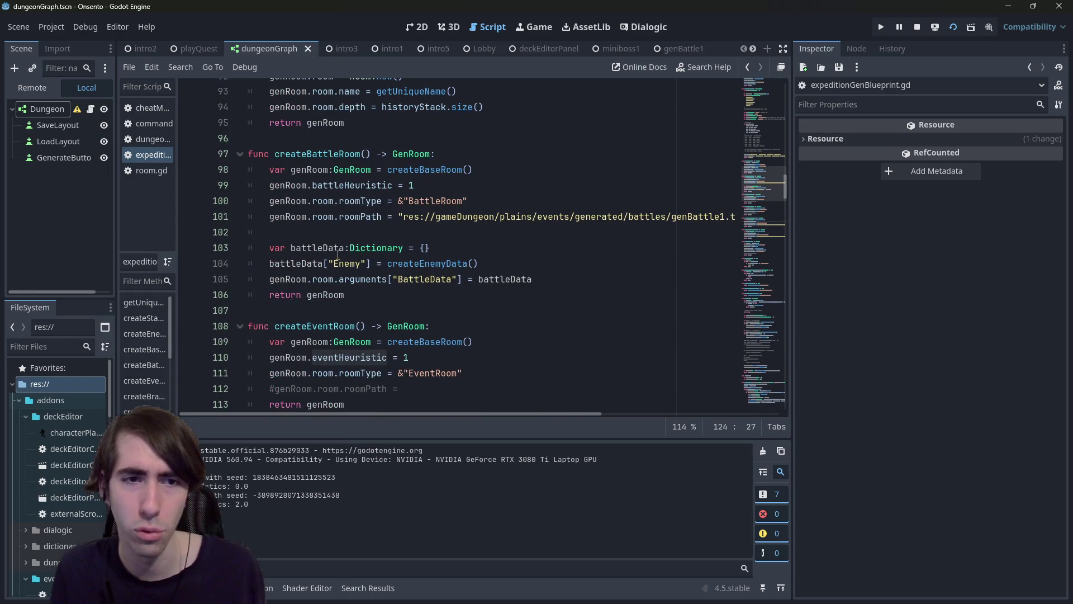
{"action": "scroll", "coordinate": [337, 255], "scroll_direction": "up", "scroll_amount": 3}
{"action": "scroll", "coordinate": [338, 261], "scroll_direction": "down", "scroll_amount": 2}
{"action": "double_click", "coordinate": [352, 230]}
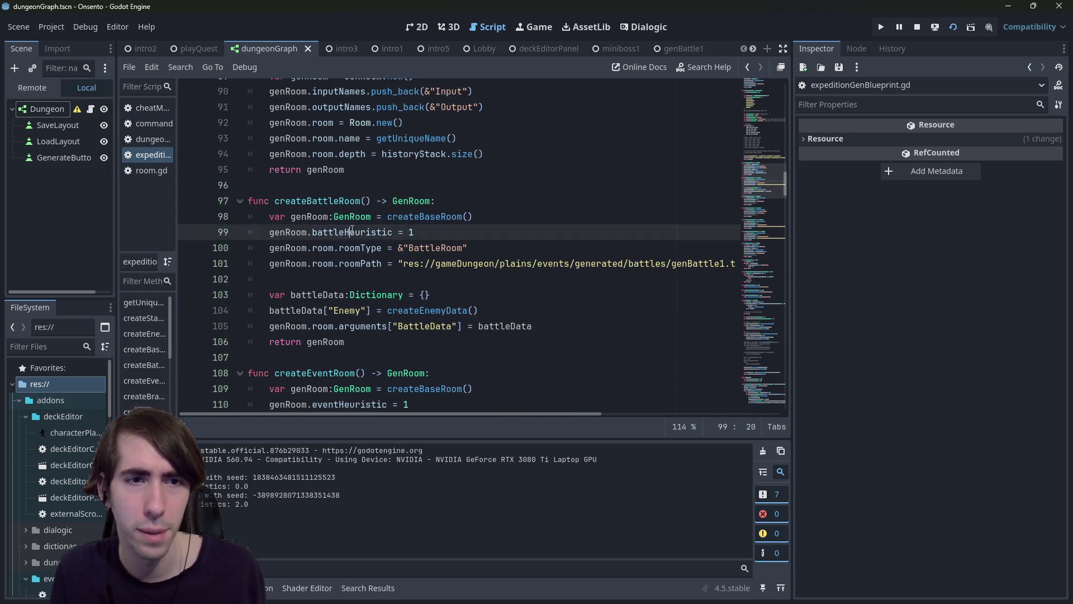
{"action": "scroll", "coordinate": [352, 230], "scroll_direction": "up", "scroll_amount": 7}
{"action": "scroll", "coordinate": [352, 230], "scroll_direction": "up", "scroll_amount": 8}
{"action": "scroll", "coordinate": [344, 238], "scroll_direction": "down", "scroll_amount": 20}
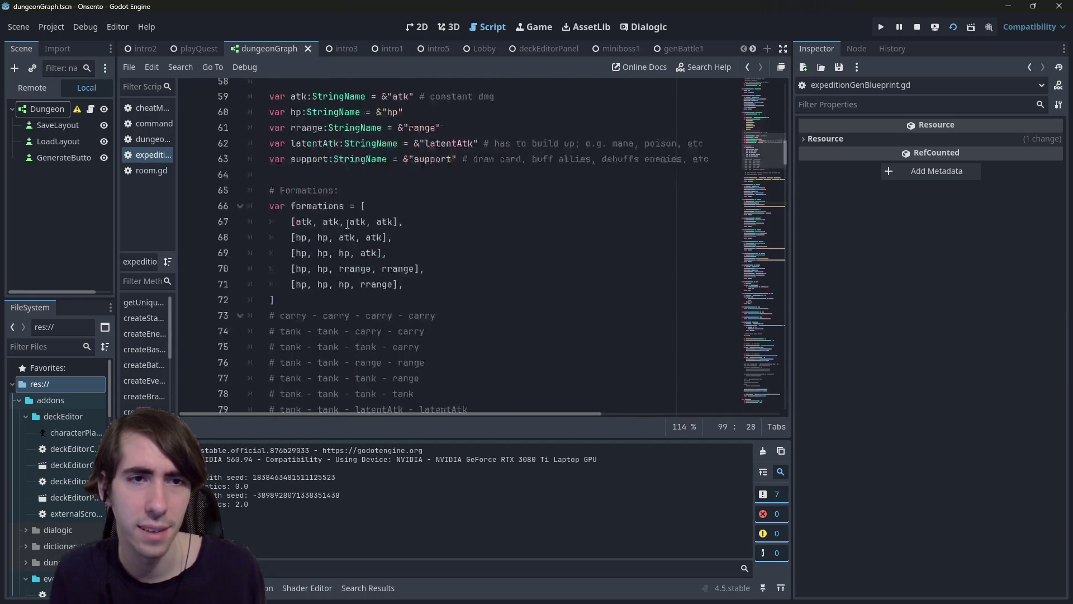
{"action": "scroll", "coordinate": [344, 238], "scroll_direction": "down", "scroll_amount": 18}
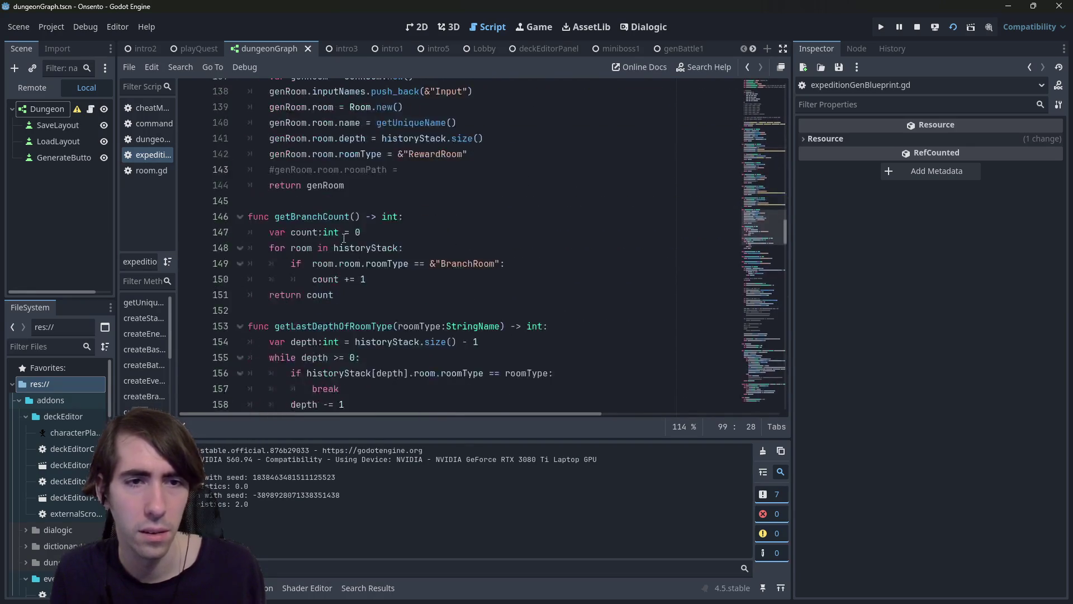
{"action": "scroll", "coordinate": [343, 238], "scroll_direction": "down", "scroll_amount": 5}
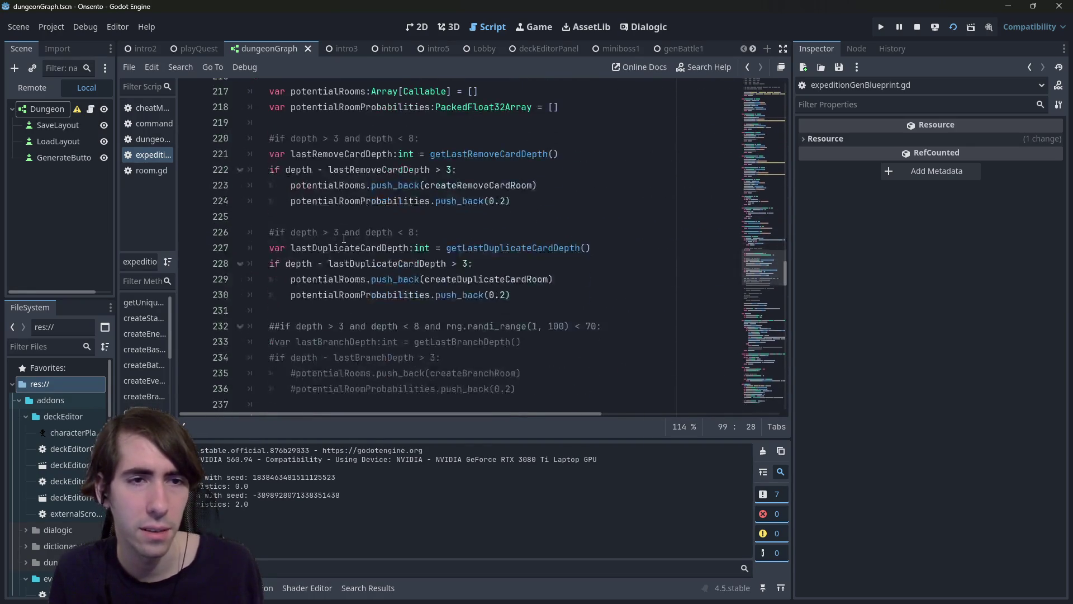
{"action": "scroll", "coordinate": [343, 238], "scroll_direction": "up", "scroll_amount": 5}
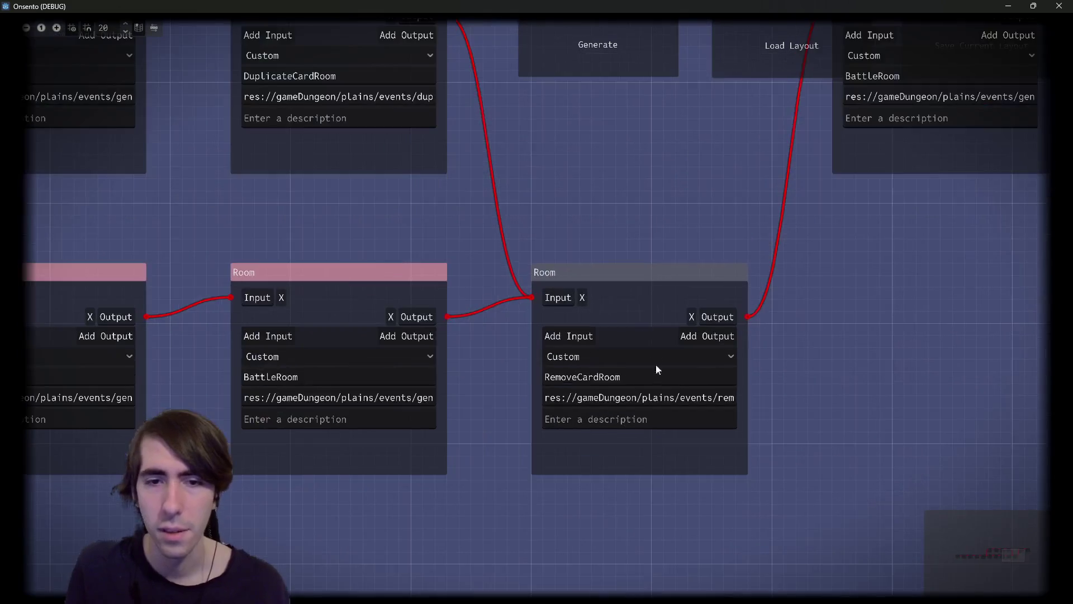
Step: Regenerate the graph, move the BattleRoom node apart, and inspect DuplicateCardRoom and RemoveCardRoom
{"action": "left_click_drag", "start_coordinate": [691, 397], "coordinate": [762, 395]}
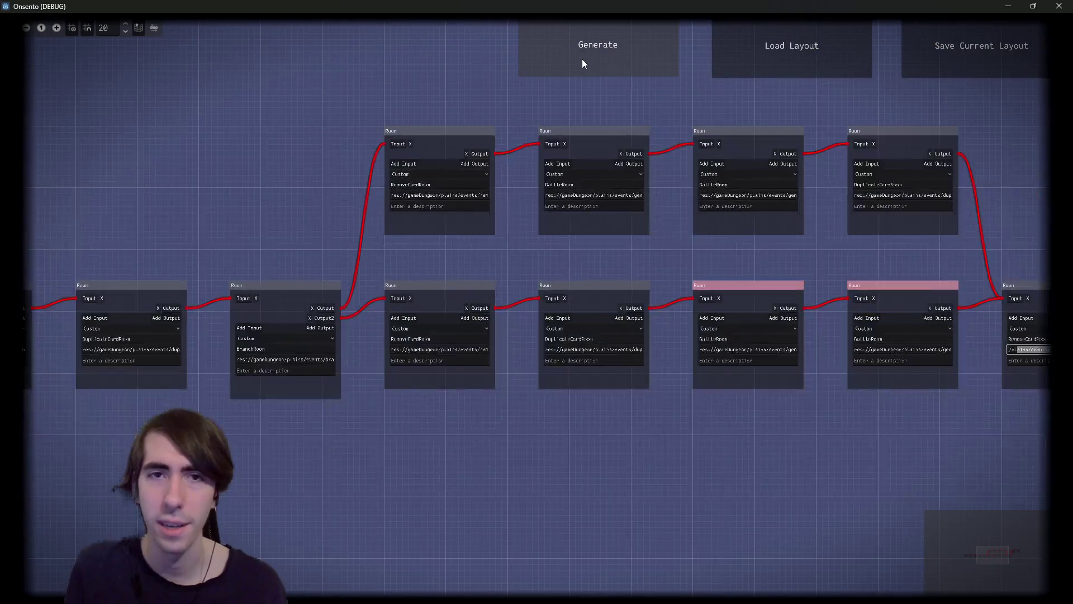
{"action": "left_click", "coordinate": [582, 59]}
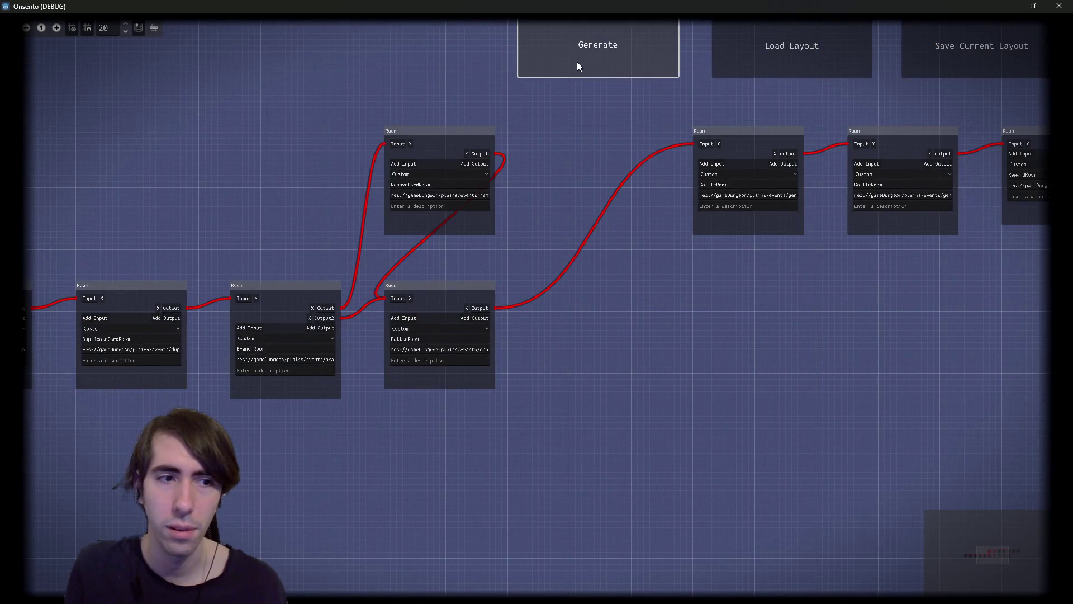
{"action": "left_click", "coordinate": [454, 290]}
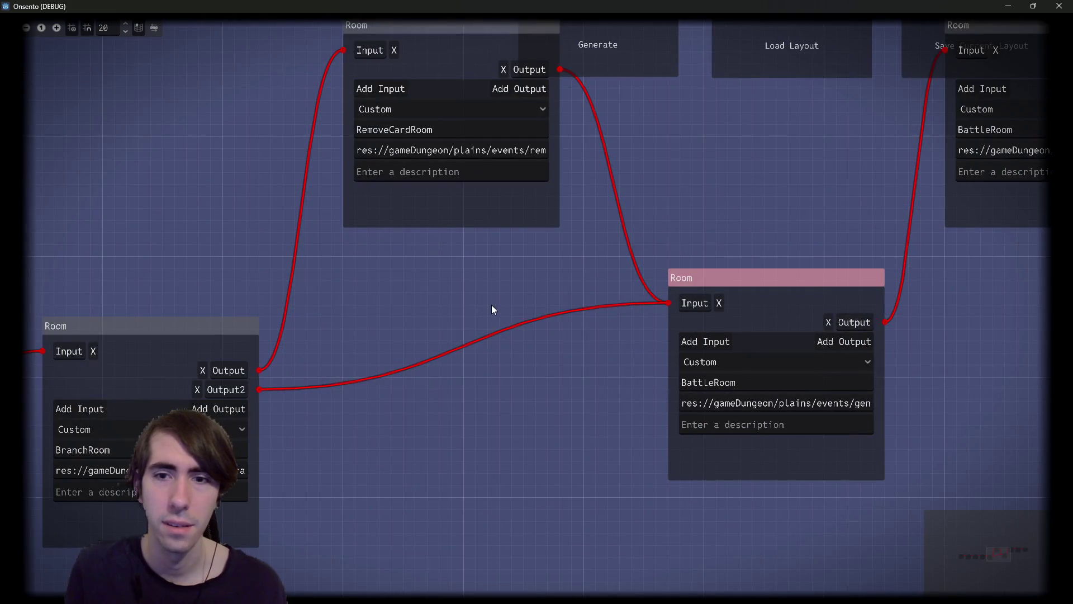
{"action": "scroll", "coordinate": [489, 304], "scroll_direction": "down", "scroll_amount": 2}
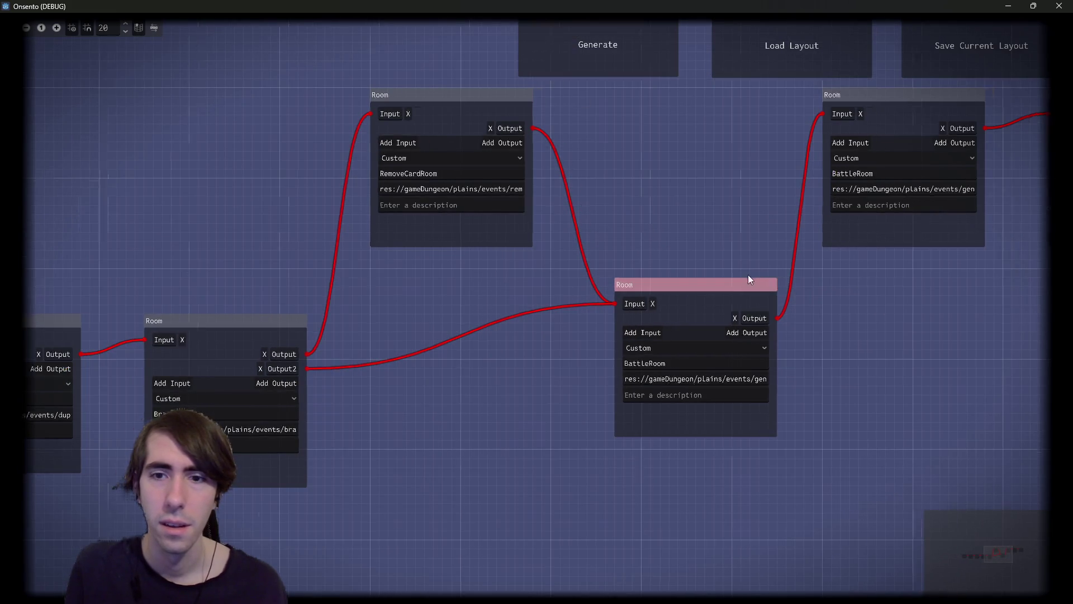
{"action": "left_click_drag", "start_coordinate": [811, 206], "coordinate": [927, 211]}
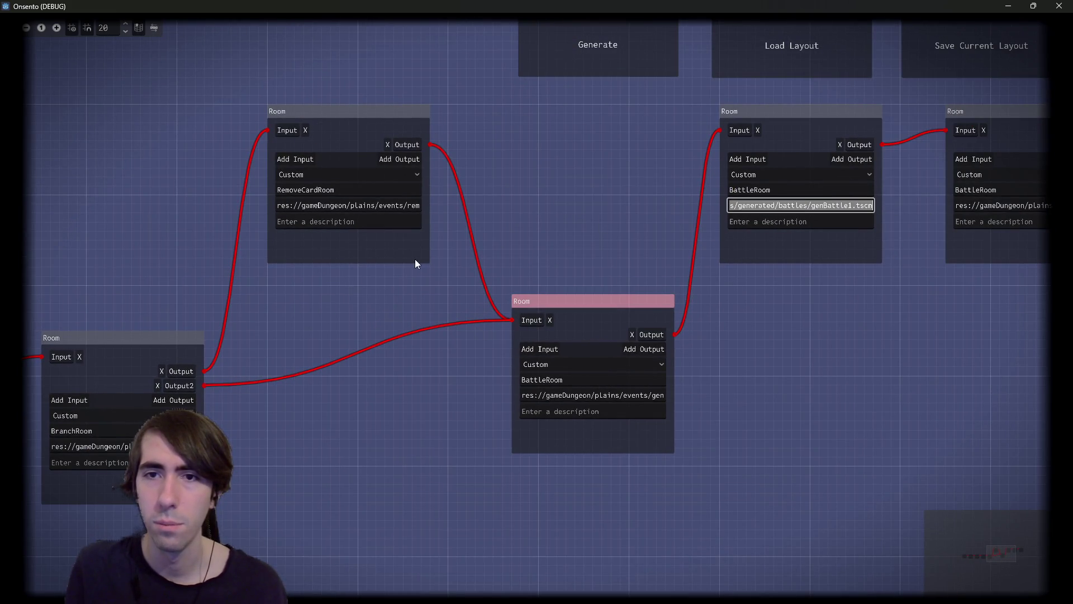
{"action": "left_click_drag", "start_coordinate": [427, 255], "coordinate": [822, 221]}
{"action": "left_click", "coordinate": [302, 378]}
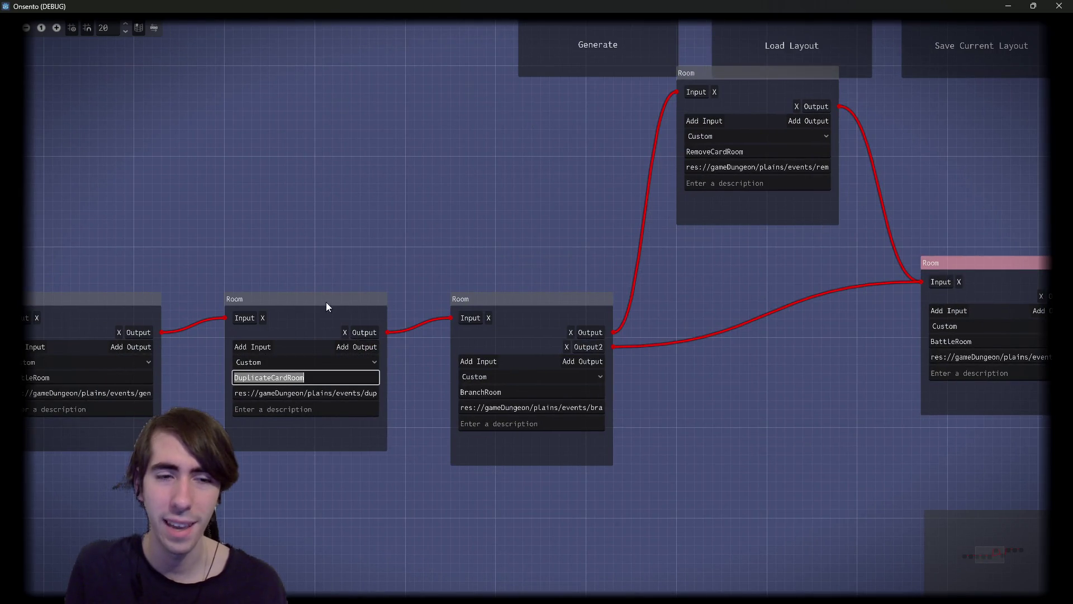
{"action": "scroll", "coordinate": [319, 323], "scroll_direction": "down", "scroll_amount": 2}
{"action": "left_click_drag", "start_coordinate": [578, 165], "coordinate": [689, 444]}
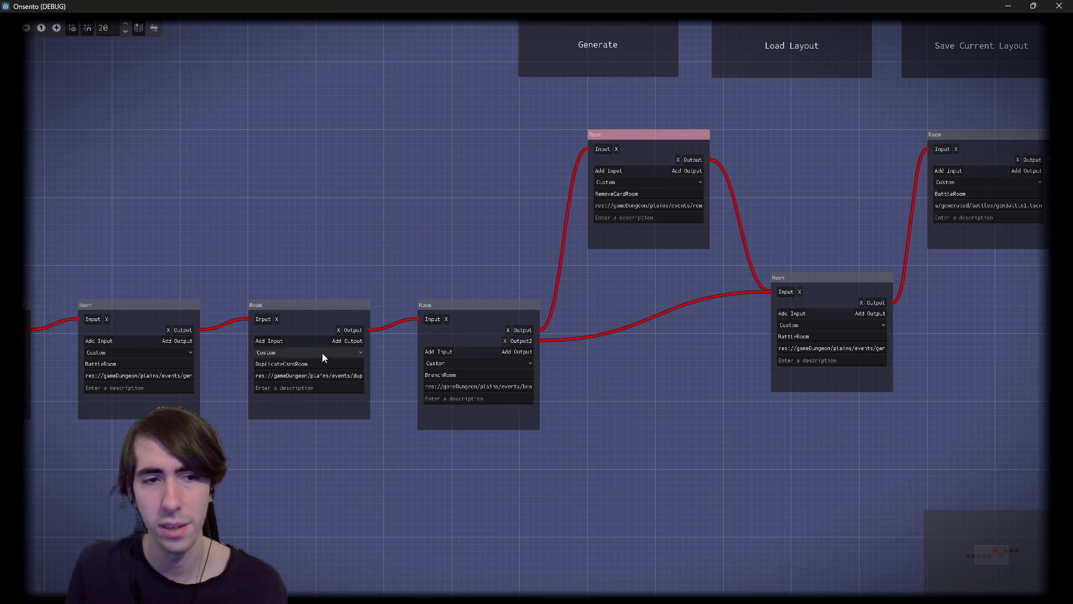
Step: Regenerate once more, drag DuplicateCardRoom up-right to untangle the branch, and return to the script
{"action": "left_click", "coordinate": [552, 54]}
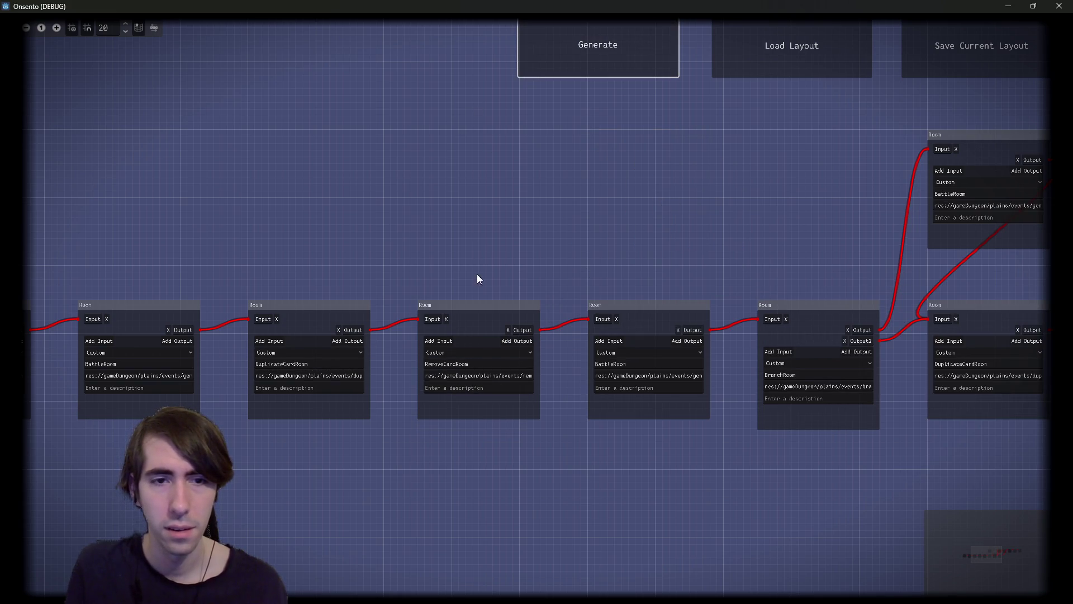
{"action": "scroll", "coordinate": [612, 270], "scroll_direction": "up", "scroll_amount": 2}
{"action": "left_click_drag", "start_coordinate": [671, 324], "coordinate": [904, 290]}
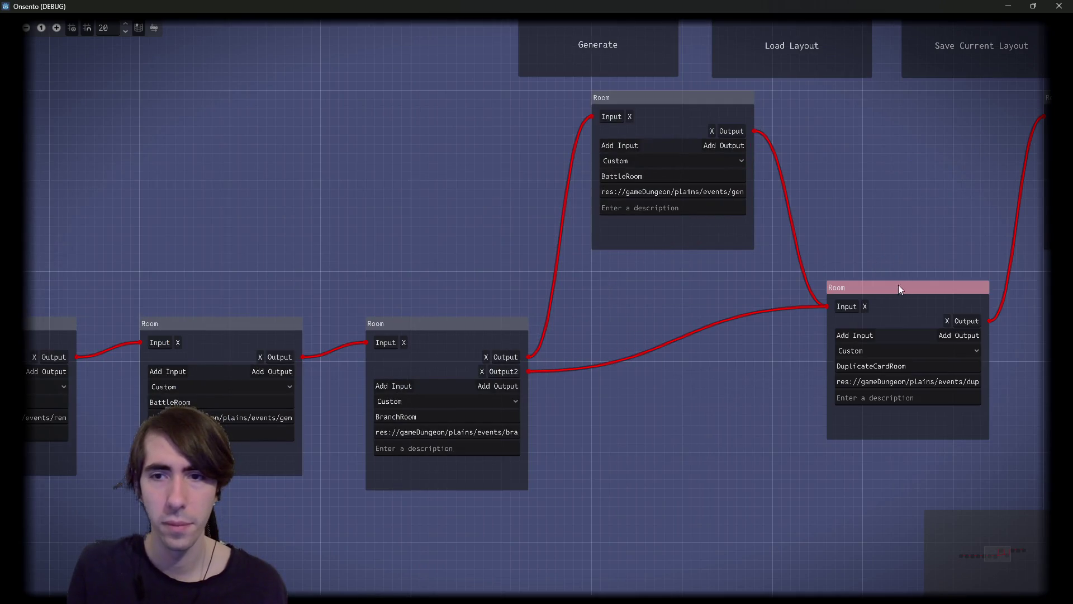
{"action": "double_click", "coordinate": [186, 401]}
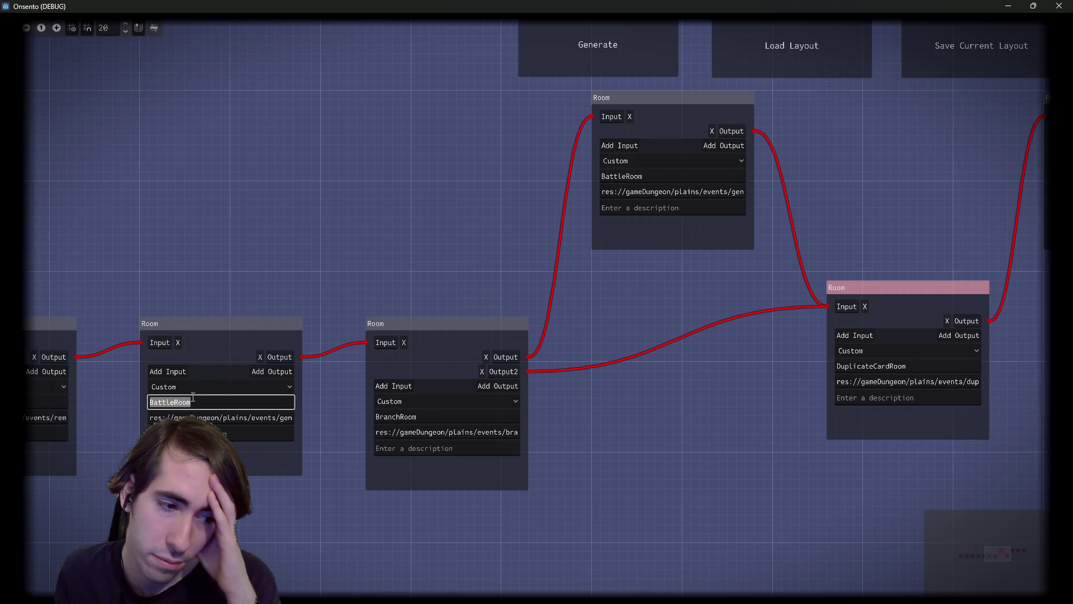
{"action": "key", "text": "alt+Tab"}
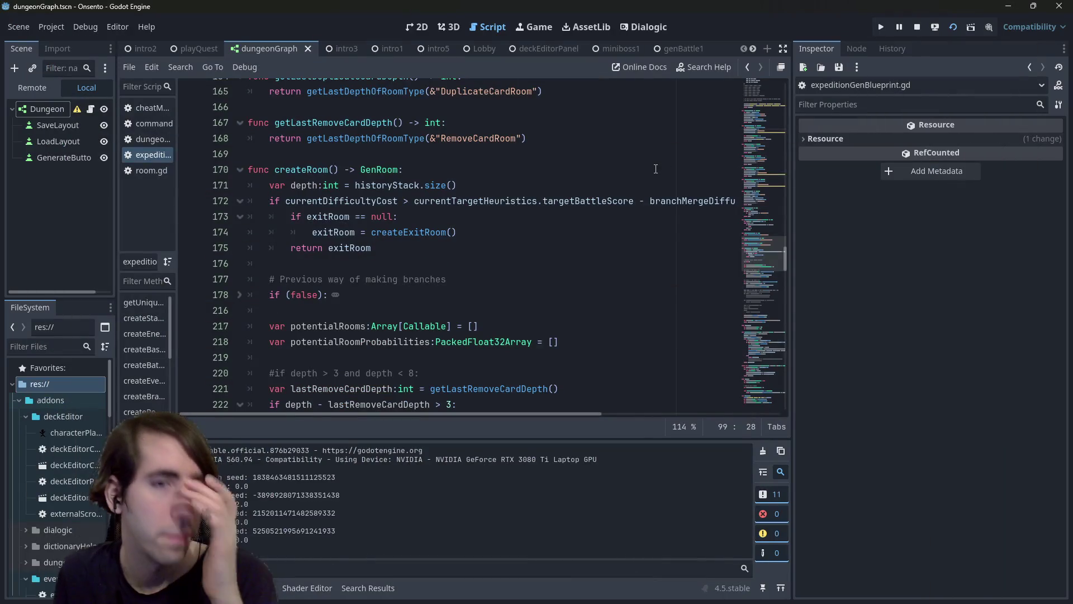
Step: Scroll to the generatePath function and widen the script editing area
{"action": "scroll", "coordinate": [506, 206], "scroll_direction": "up", "scroll_amount": 10}
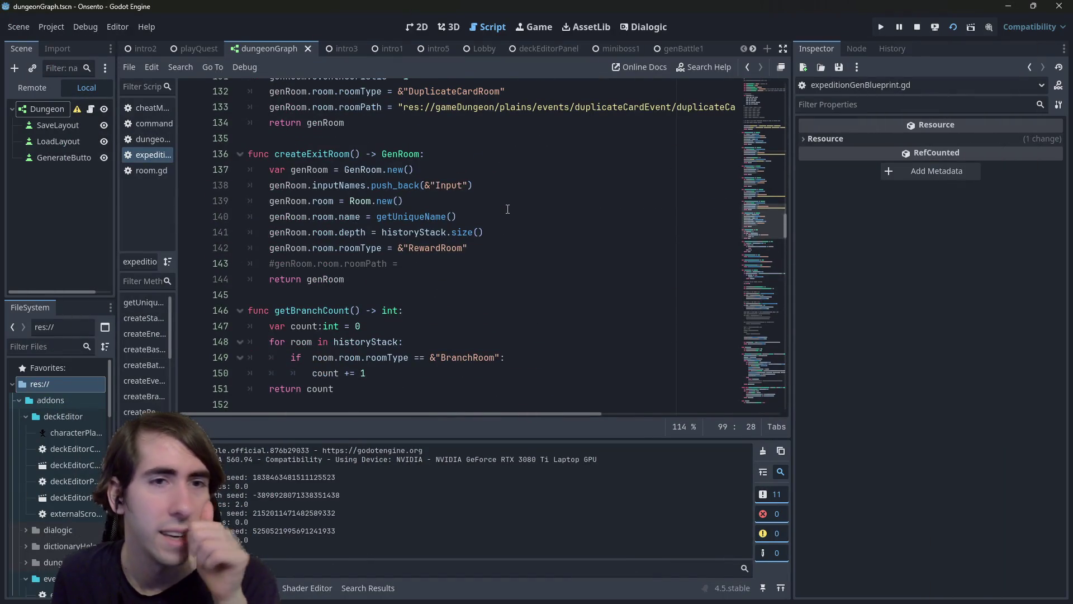
{"action": "scroll", "coordinate": [508, 209], "scroll_direction": "down", "scroll_amount": 15}
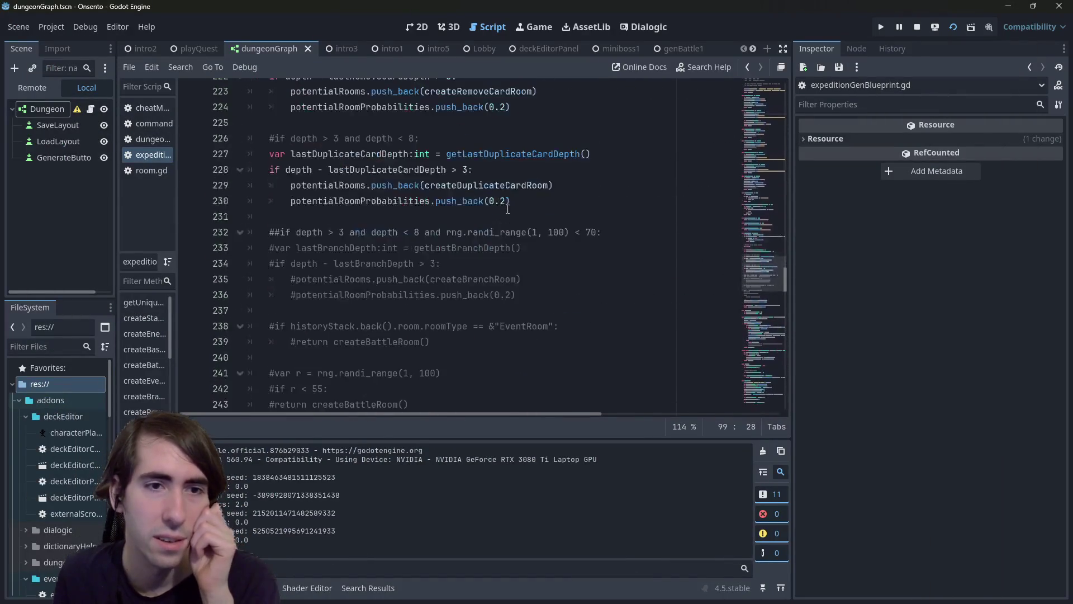
{"action": "scroll", "coordinate": [507, 209], "scroll_direction": "up", "scroll_amount": 10}
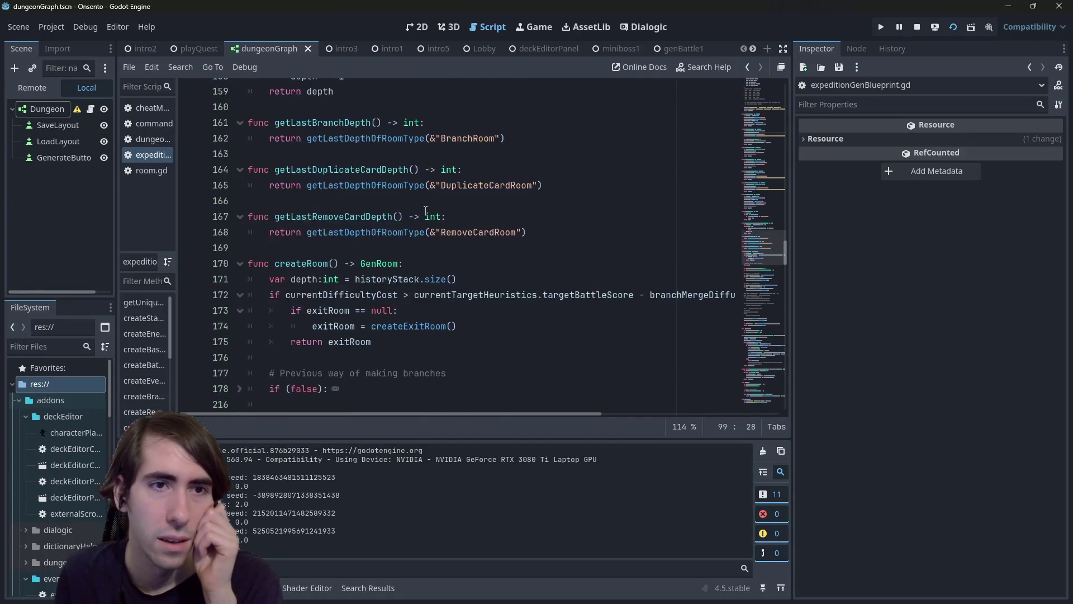
{"action": "scroll", "coordinate": [435, 206], "scroll_direction": "down", "scroll_amount": 20}
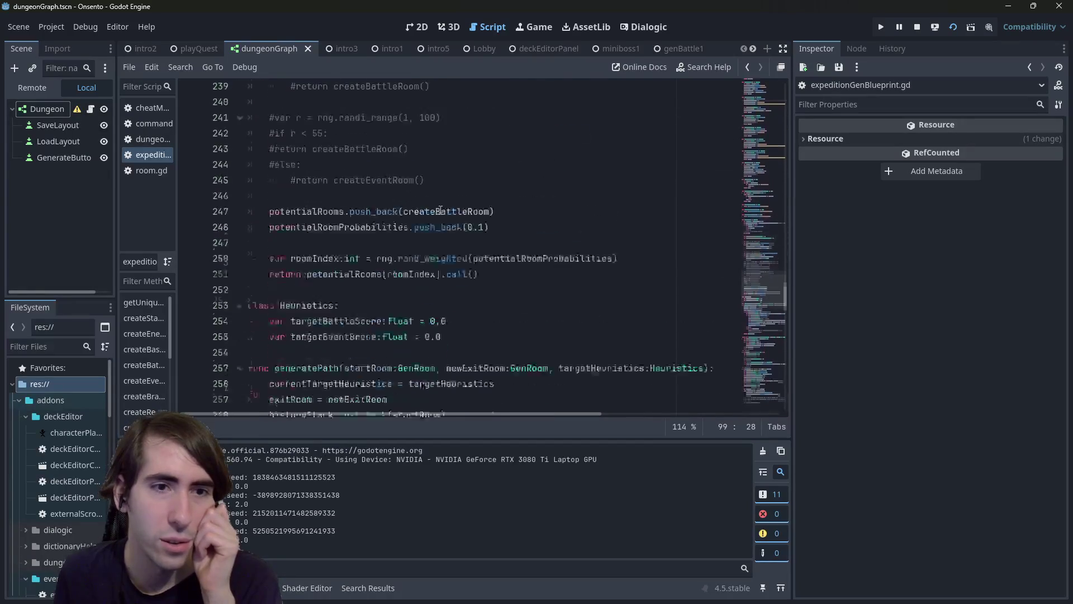
{"action": "scroll", "coordinate": [440, 210], "scroll_direction": "up", "scroll_amount": 3}
{"action": "double_click", "coordinate": [302, 149]}
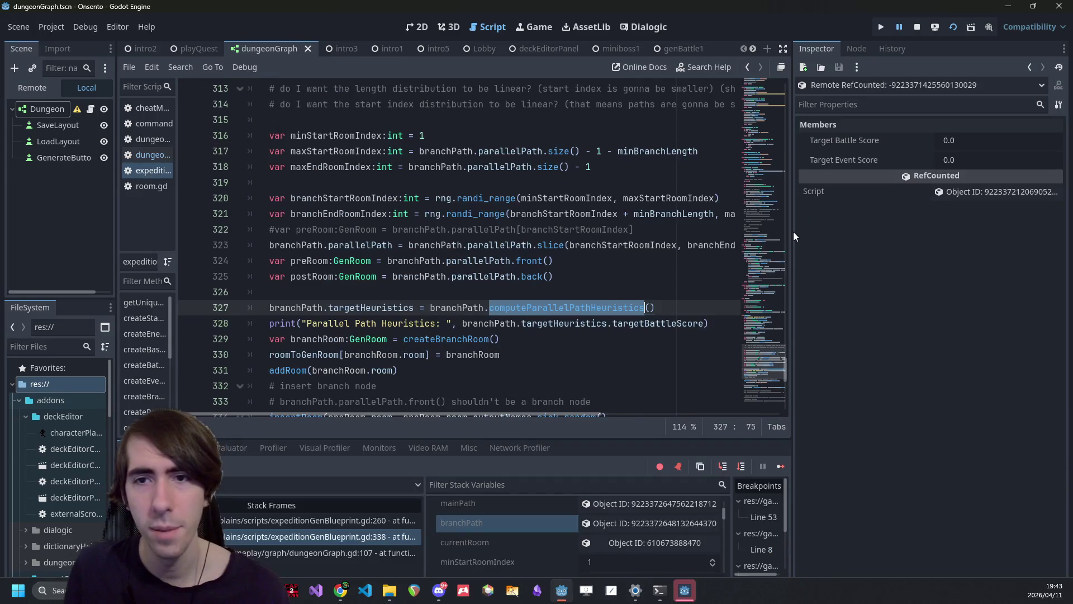
{"action": "left_click_drag", "start_coordinate": [791, 232], "coordinate": [884, 232]}
Step: Highlight minBranchLength and maxStartRoomIndex on line 317 to see where they are used
{"action": "double_click", "coordinate": [658, 151]}
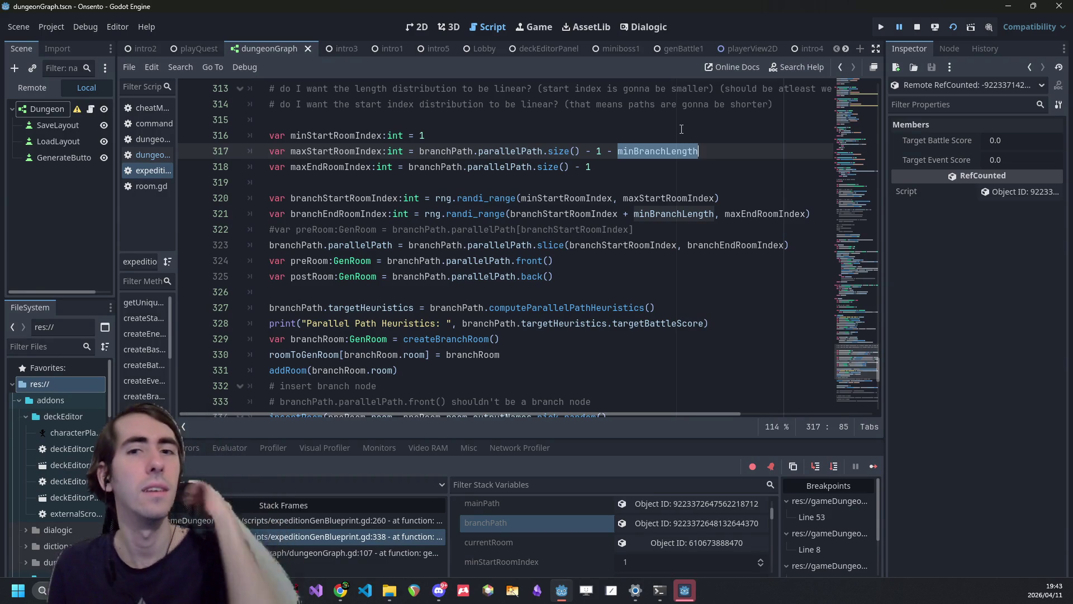
{"action": "double_click", "coordinate": [348, 150]}
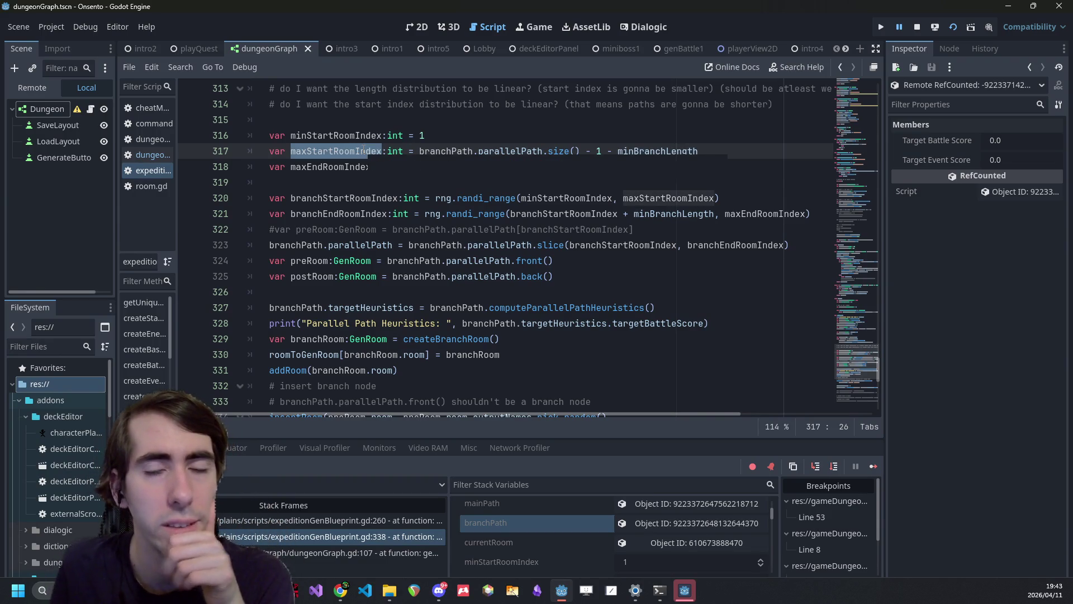
{"action": "key", "text": "F12"}
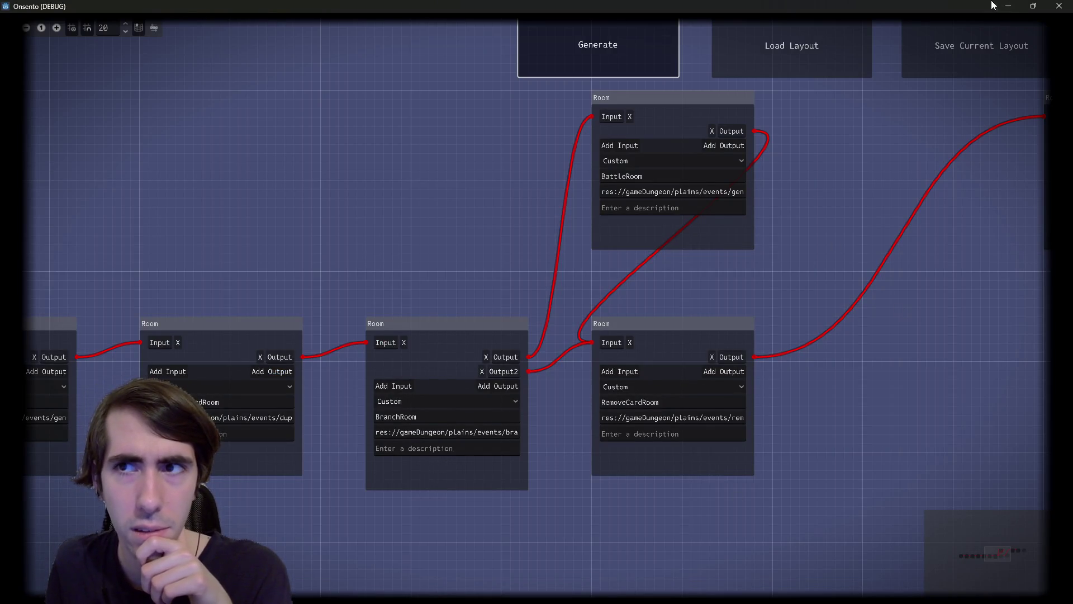
{"action": "left_click", "coordinate": [1014, 5]}
{"action": "double_click", "coordinate": [662, 151]}
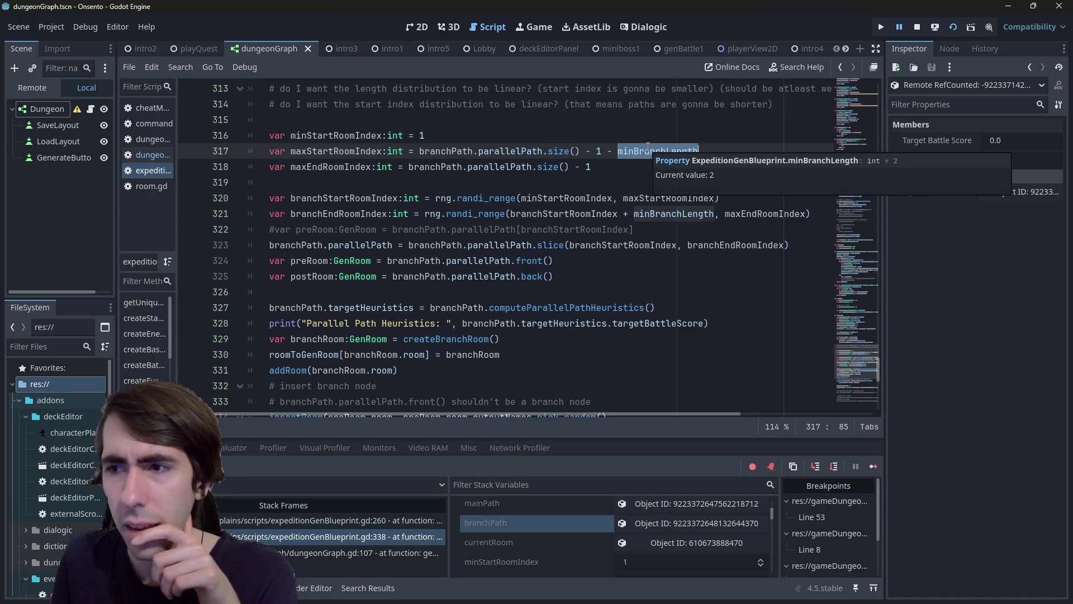
{"action": "left_click", "coordinate": [737, 151]}
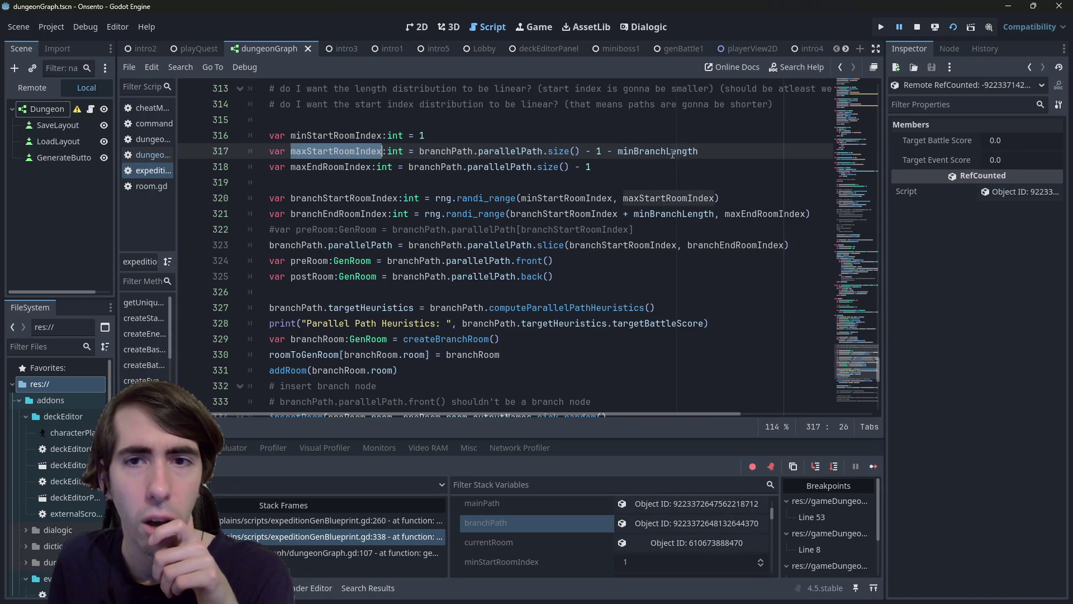
{"action": "double_click", "coordinate": [698, 151]}
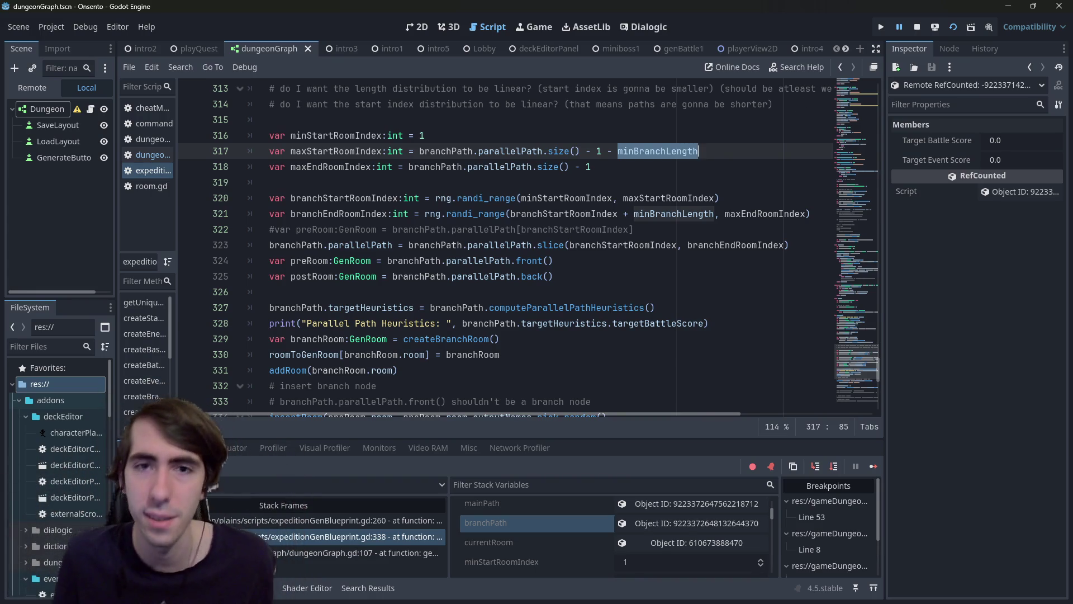
Step: Wrap minBranchLength on line 317 as (minBranchLength - 2)
{"action": "key", "text": "Right"}
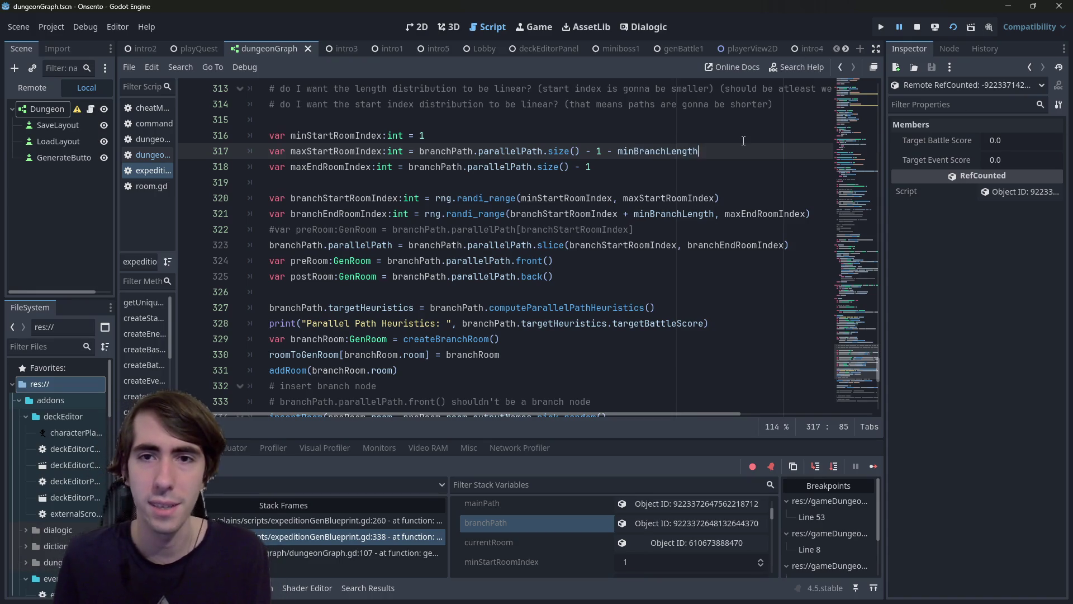
{"action": "type", "text": "- 2"}
{"action": "key", "text": "ctrl+s"}
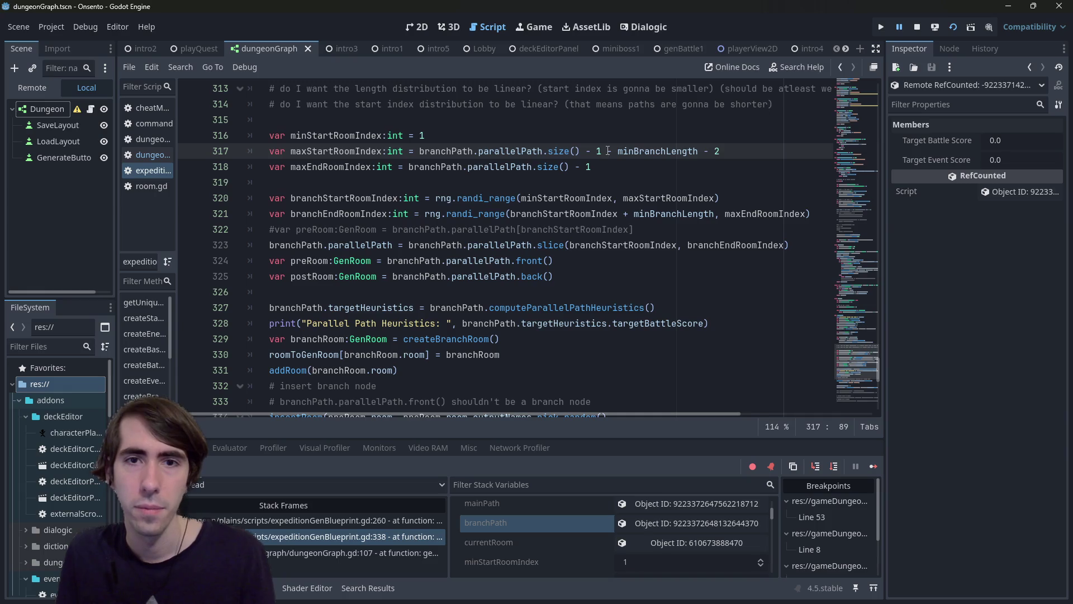
{"action": "double_click", "coordinate": [355, 160]}
{"action": "double_click", "coordinate": [350, 157]}
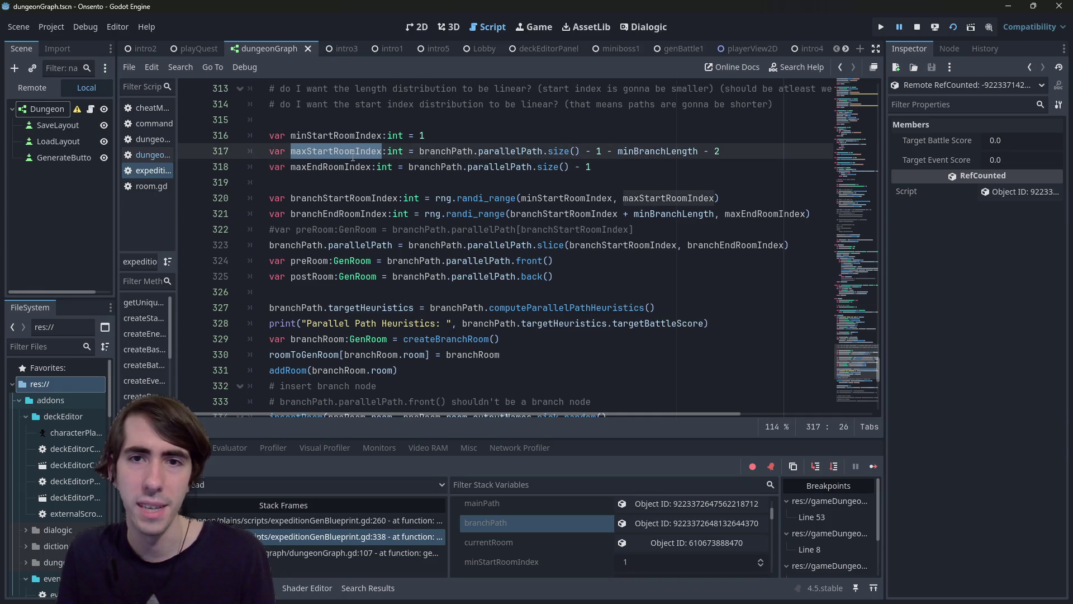
{"action": "double_click", "coordinate": [673, 150]}
{"action": "key", "text": "Left"}
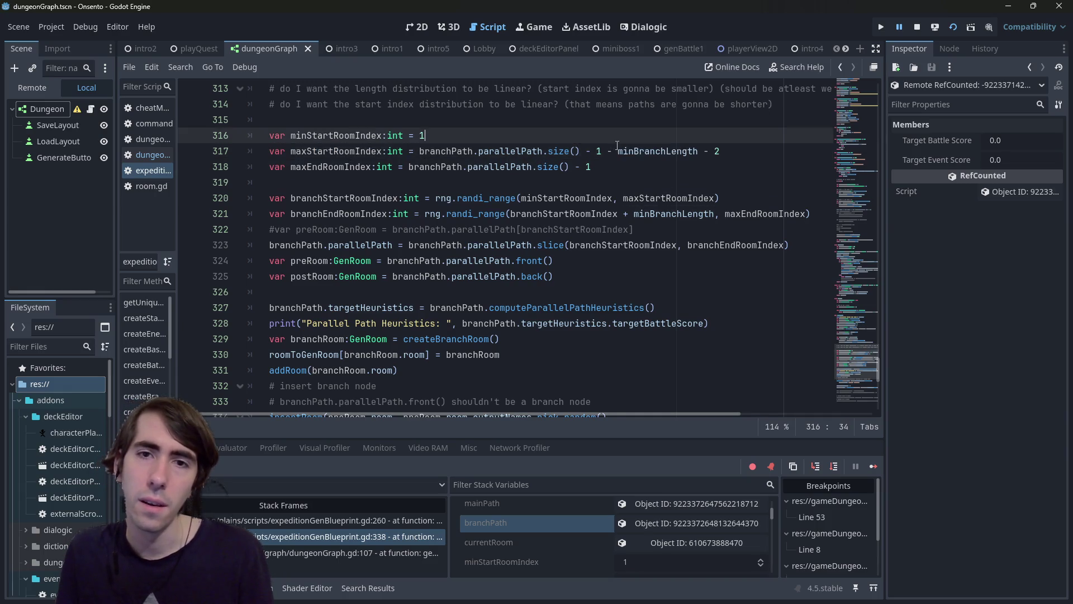
{"action": "type", "text": "("}
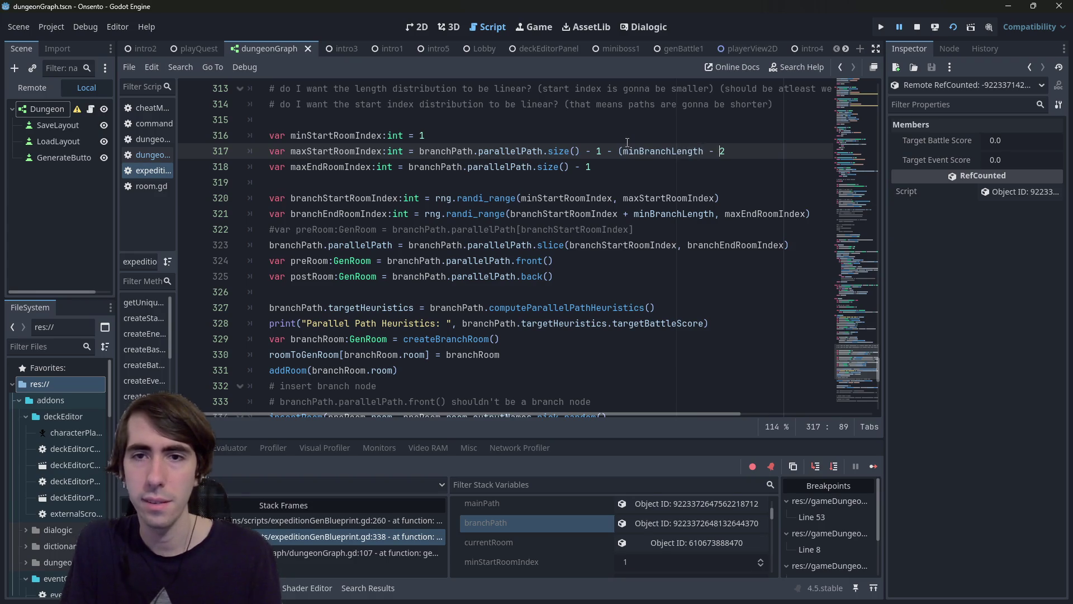
{"action": "key", "text": "Right"}
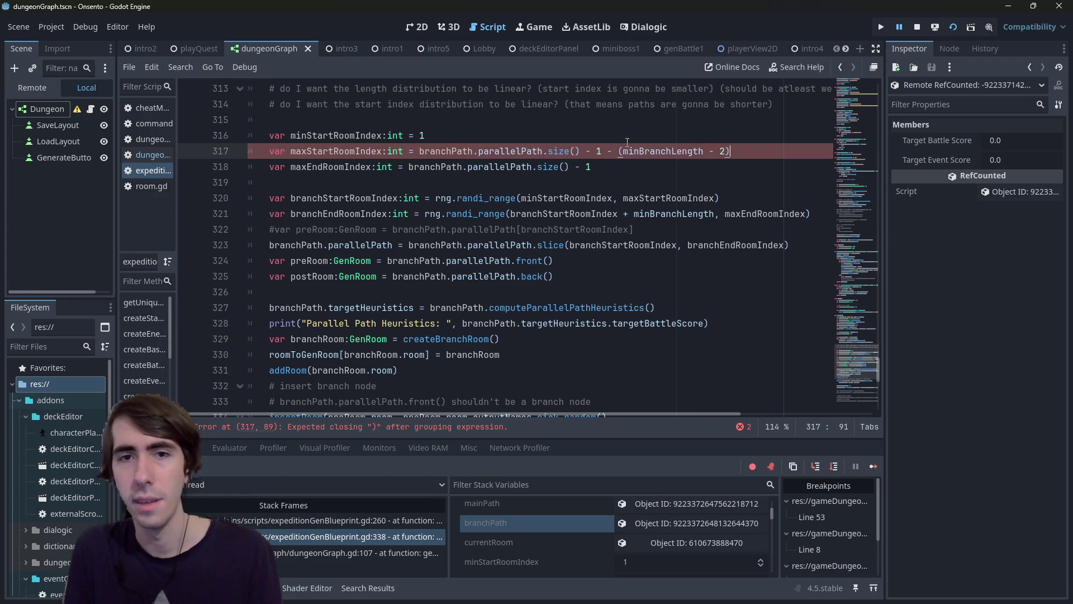
Step: Restart then stop the game, retype the minus sign in (minBranchLength - 2), and save
{"action": "left_click", "coordinate": [953, 27]}
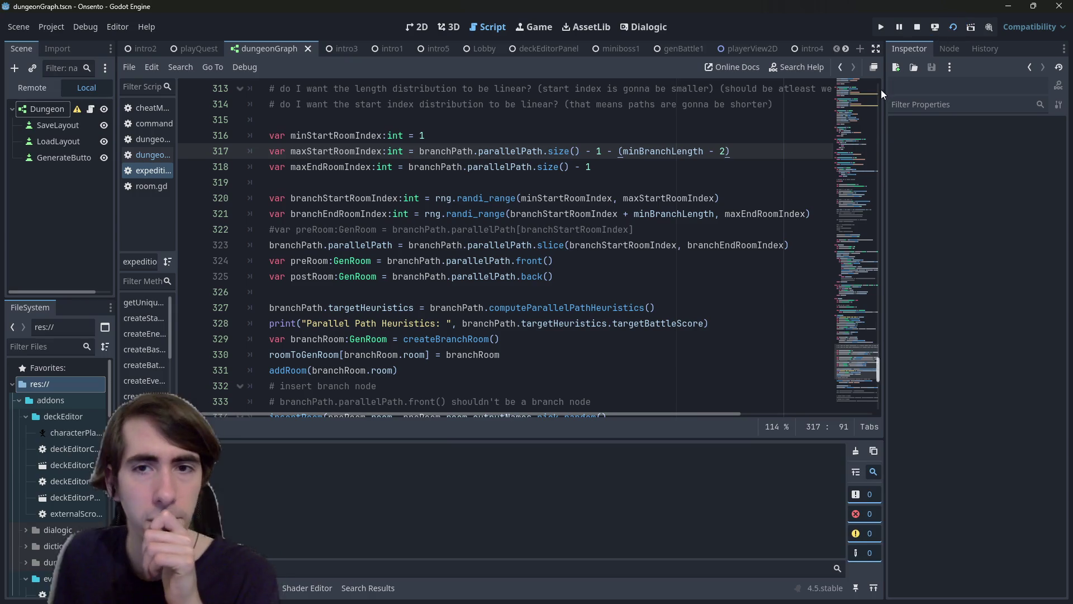
{"action": "left_click", "coordinate": [918, 27]}
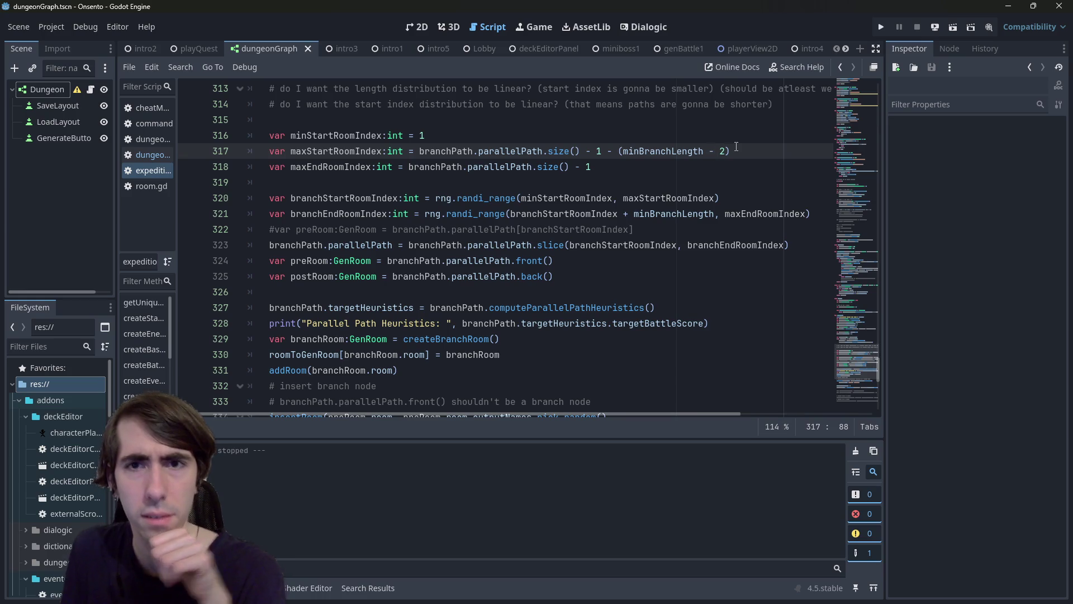
{"action": "key", "text": "BackSpace"}
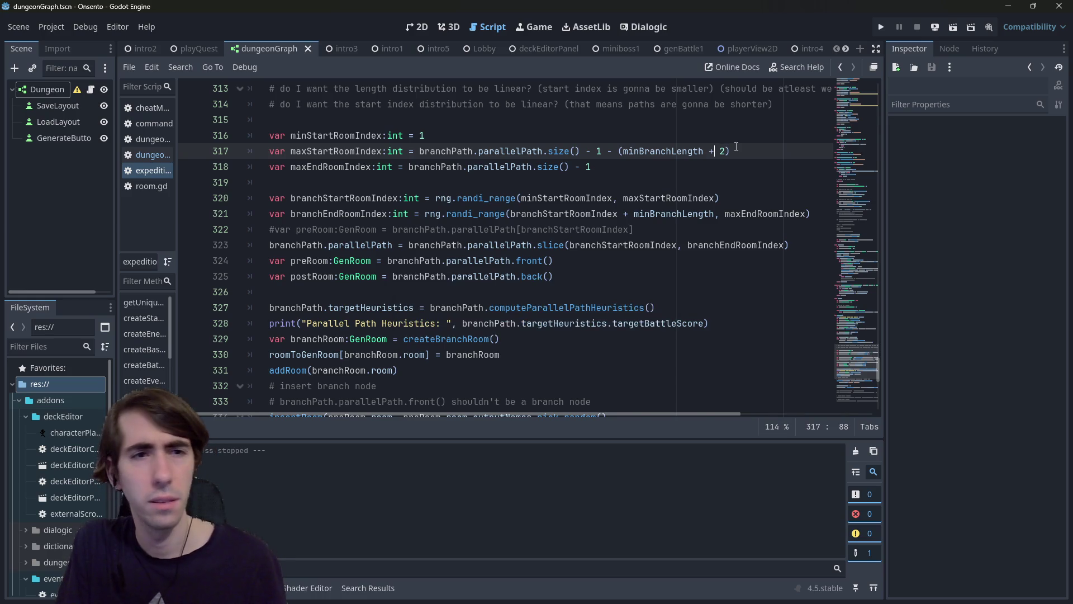
{"action": "type", "text": "-"}
{"action": "key", "text": "ctrl+s"}
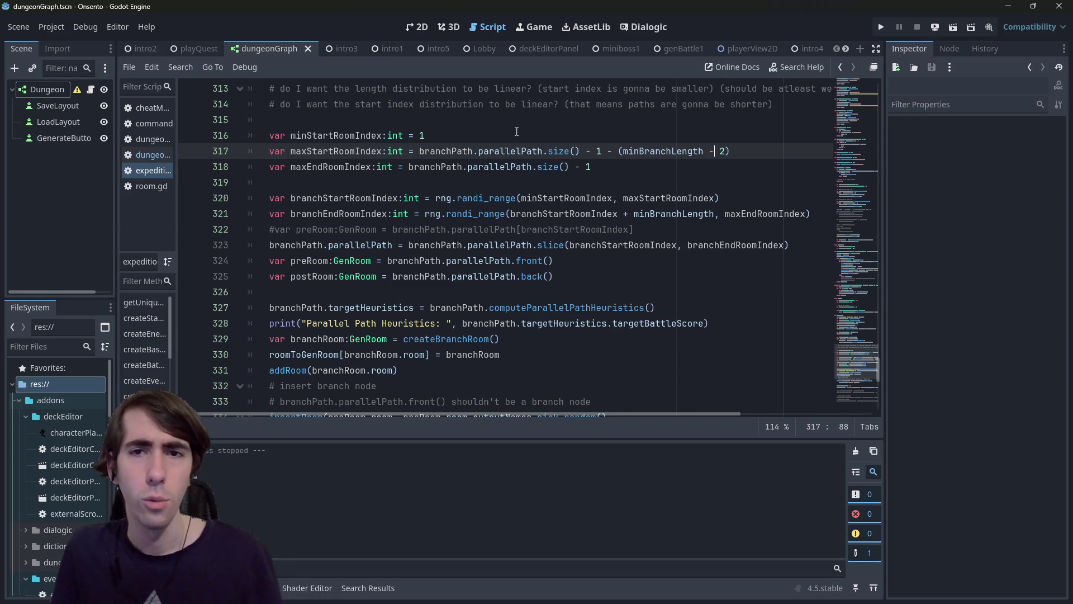
{"action": "double_click", "coordinate": [364, 167]}
{"action": "double_click", "coordinate": [364, 152]}
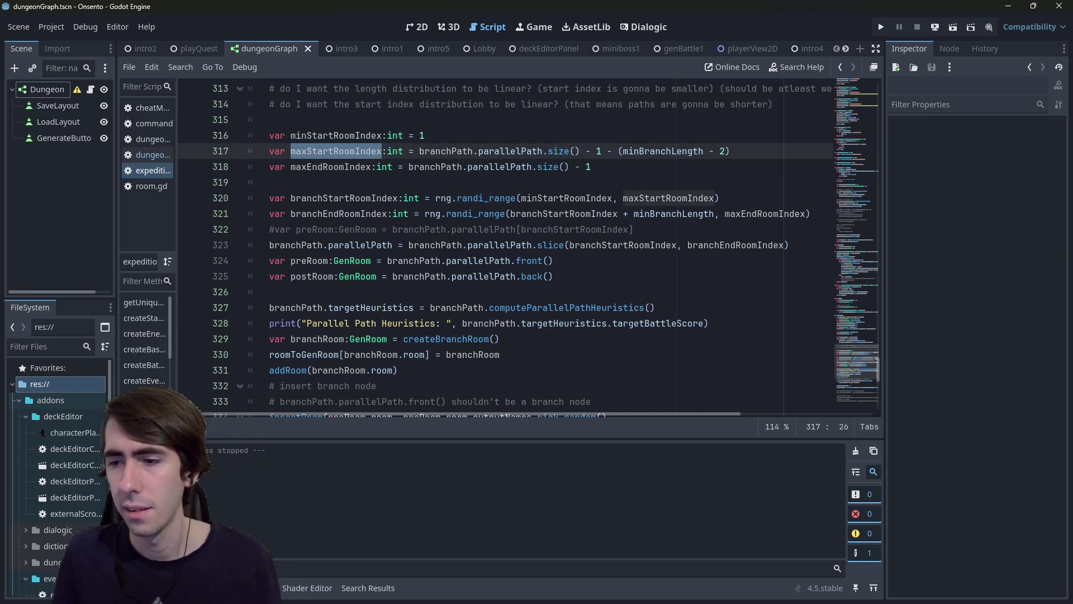
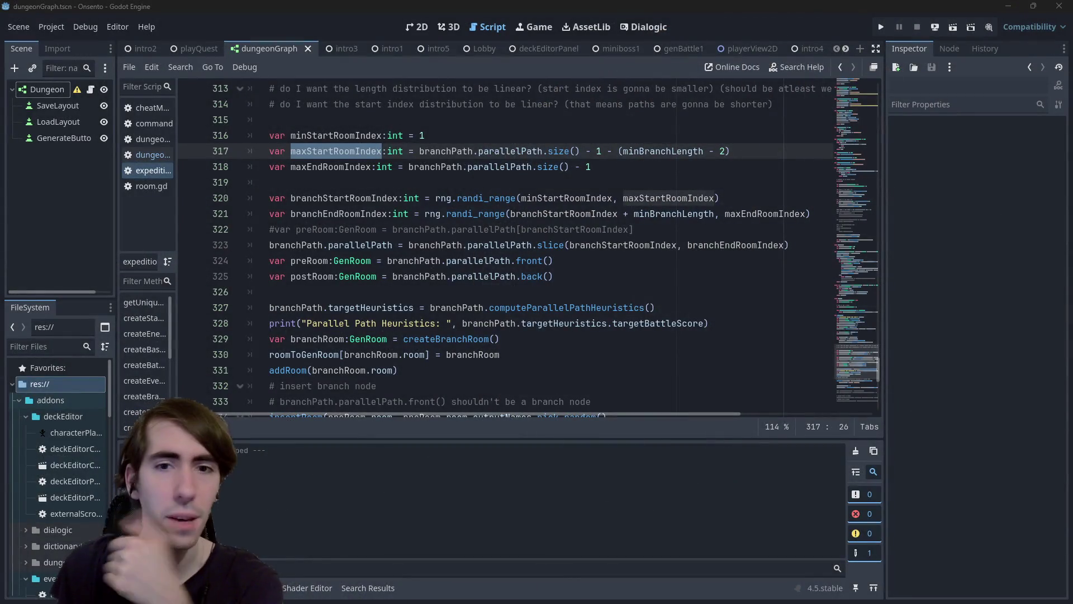
Step: Review the branchEndRoomIndex line and highlight where minBranchLength and branchEndRoomIndex are used
{"action": "left_click", "coordinate": [566, 230]}
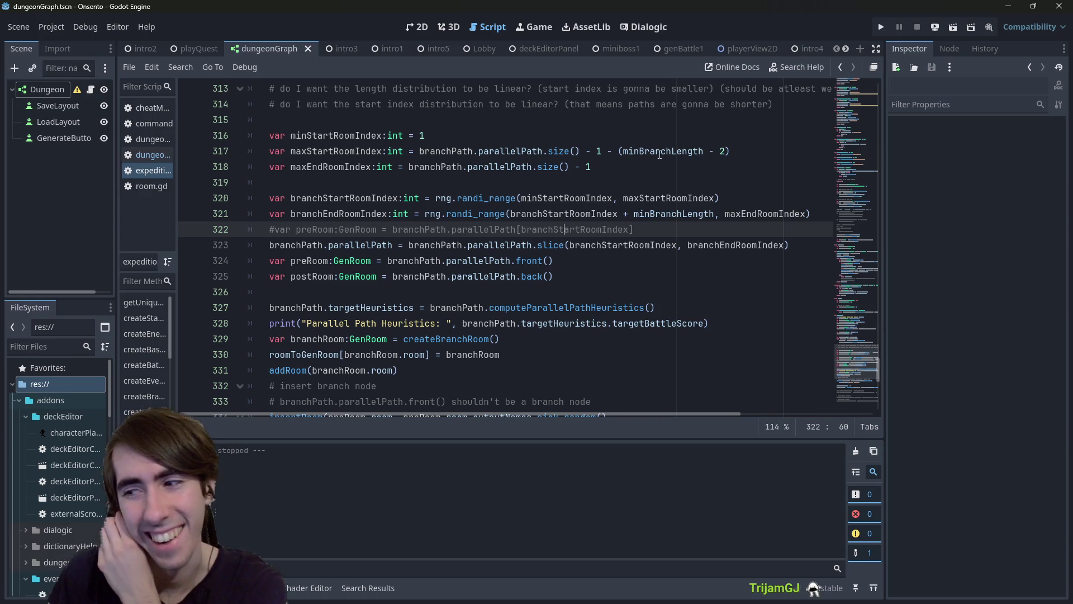
{"action": "left_click", "coordinate": [480, 214]}
{"action": "left_click", "coordinate": [559, 245]}
{"action": "left_click", "coordinate": [610, 214]}
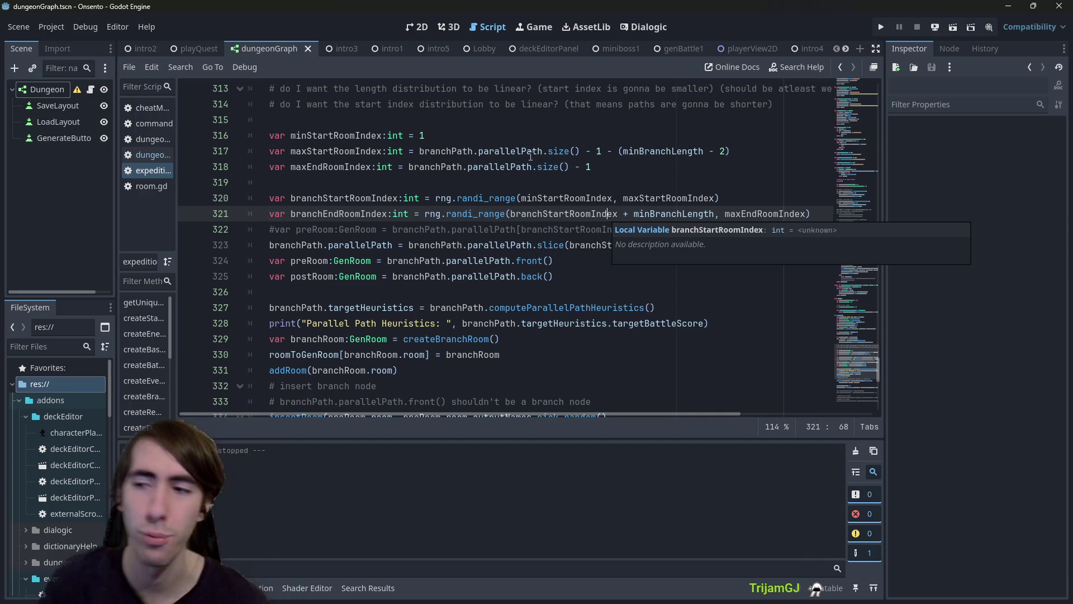
{"action": "mouse_move", "coordinate": [631, 155]}
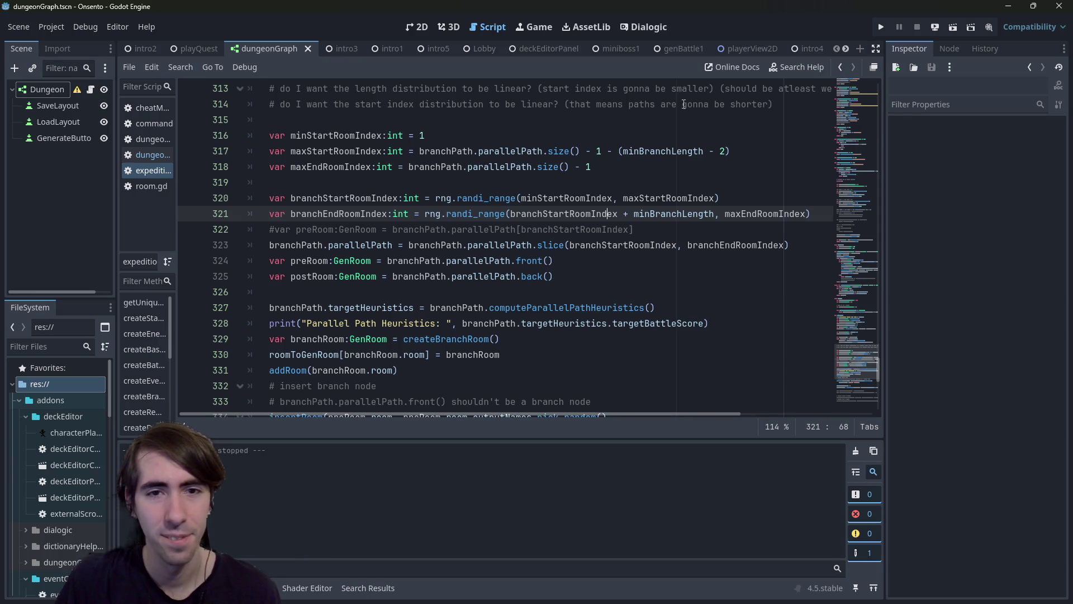
{"action": "double_click", "coordinate": [660, 213]}
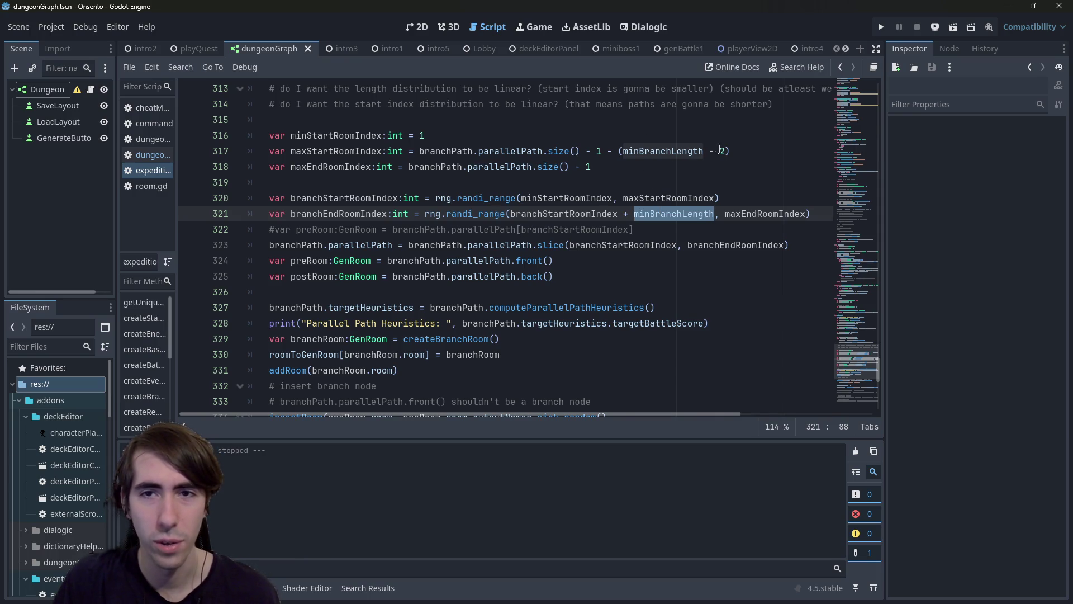
{"action": "left_click", "coordinate": [721, 150]}
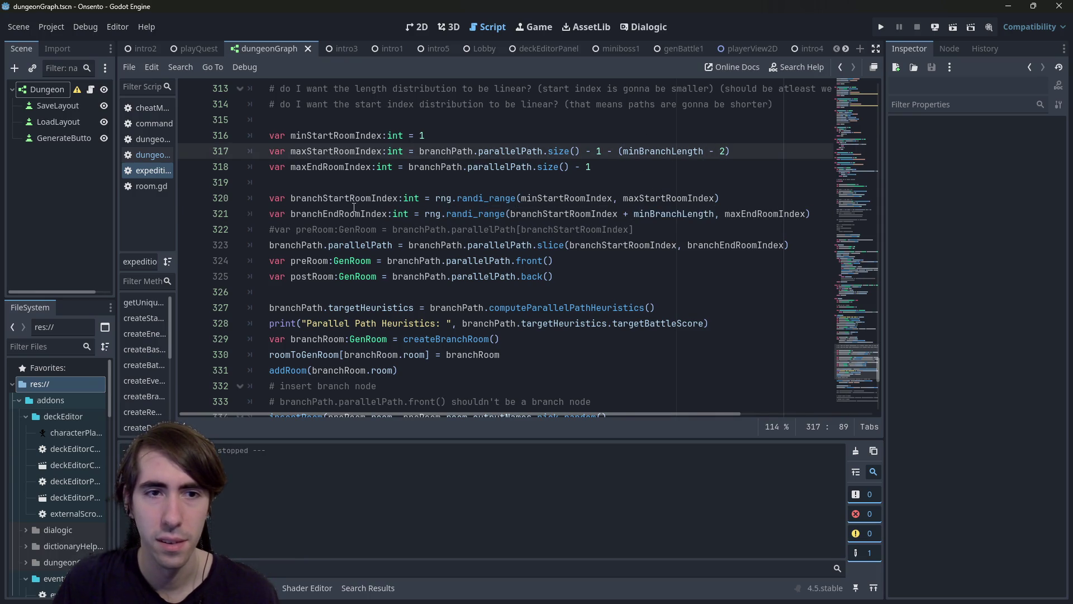
{"action": "double_click", "coordinate": [354, 213]}
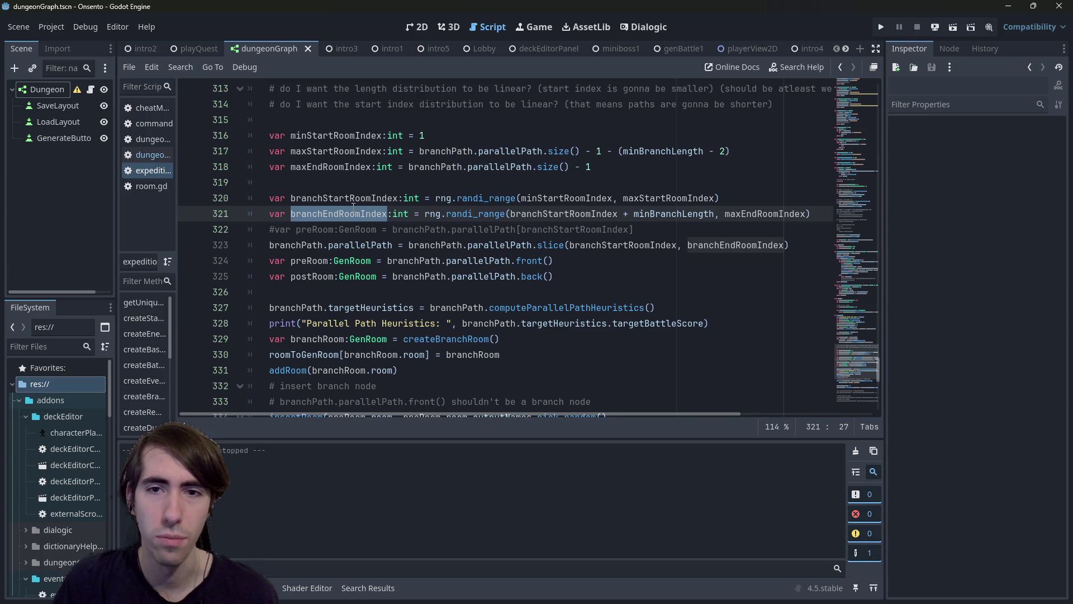
{"action": "double_click", "coordinate": [678, 213]}
{"action": "mouse_move", "coordinate": [679, 215]}
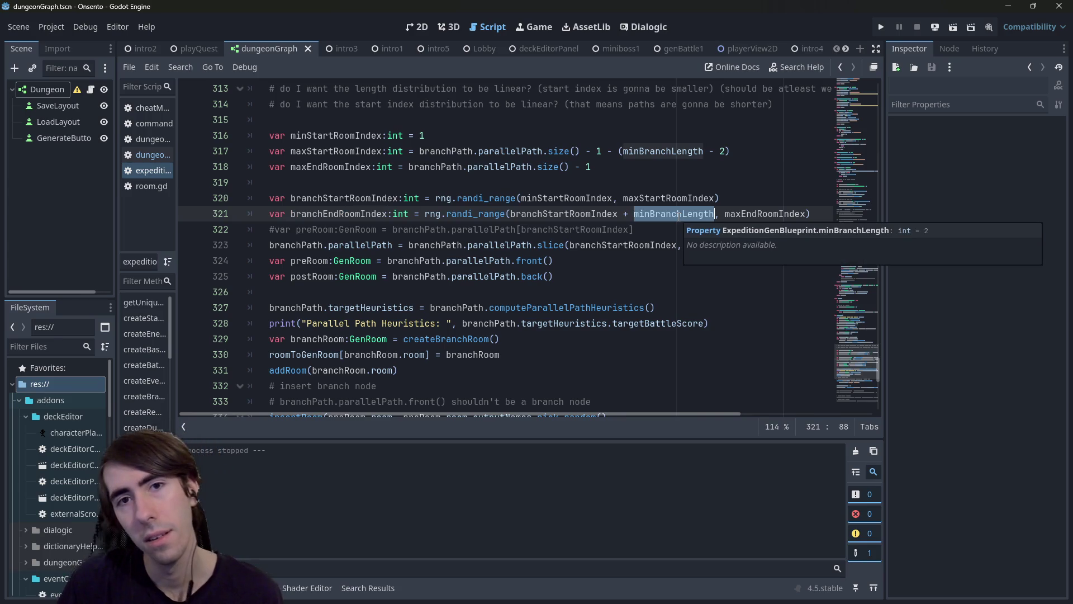
Step: Drop the parentheses and ' - 2' around minBranchLength on line 317, then save the script
{"action": "left_click", "coordinate": [713, 154]}
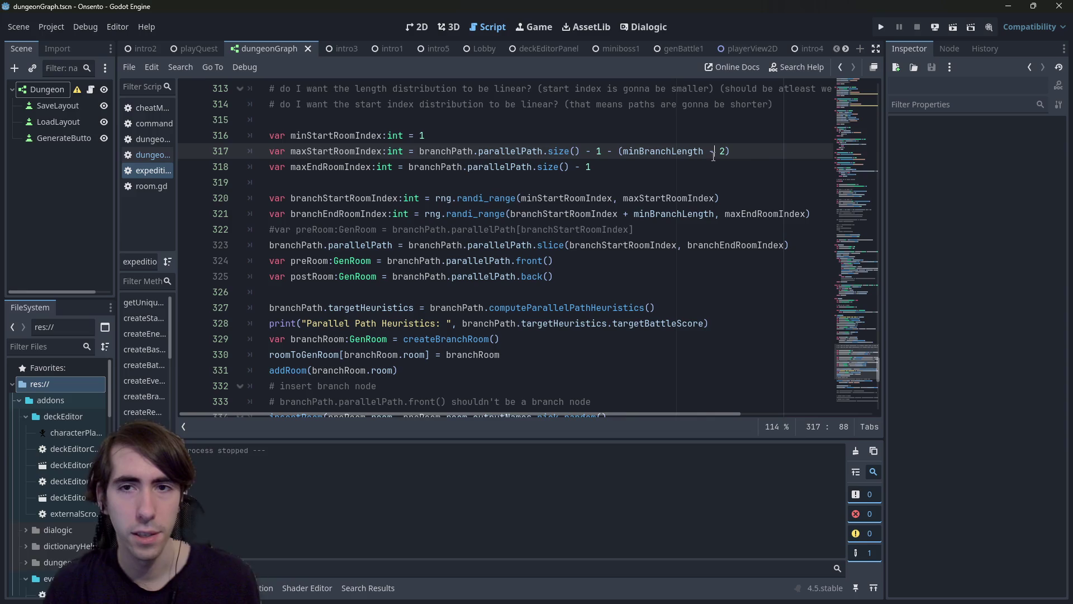
{"action": "key", "text": "End"}
{"action": "key", "text": "BackSpace"}
{"action": "key", "text": "BackSpace"}
{"action": "key", "text": "BackSpace"}
{"action": "key", "text": "ctrl+s"}
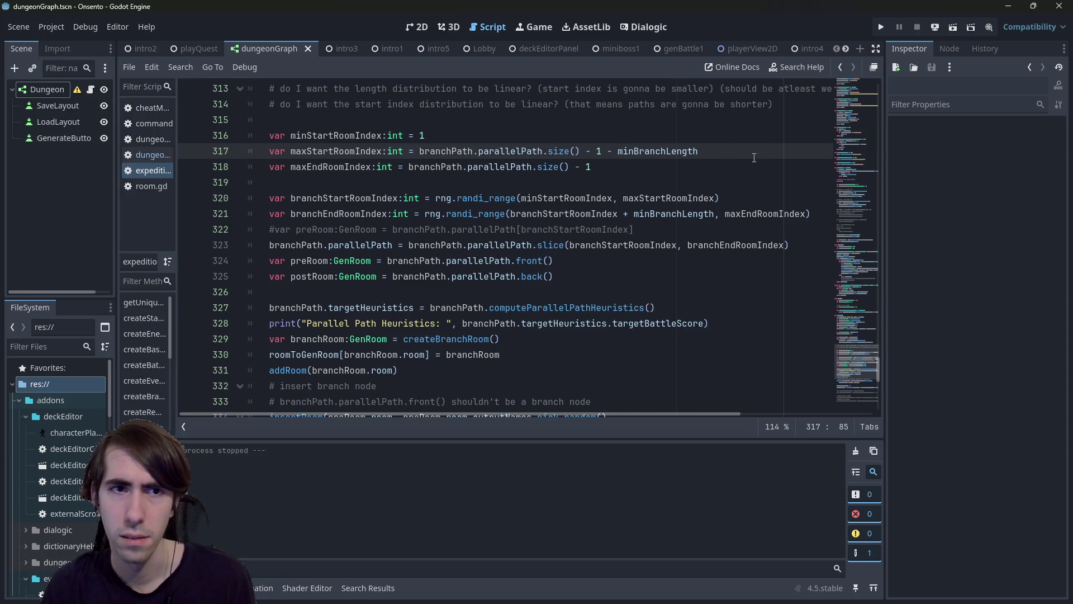
Step: Trace the uses of maxEndRoomIndex, parallelPath, maxStartRoomIndex and minBranchLength on lines 317-321
{"action": "double_click", "coordinate": [635, 214]}
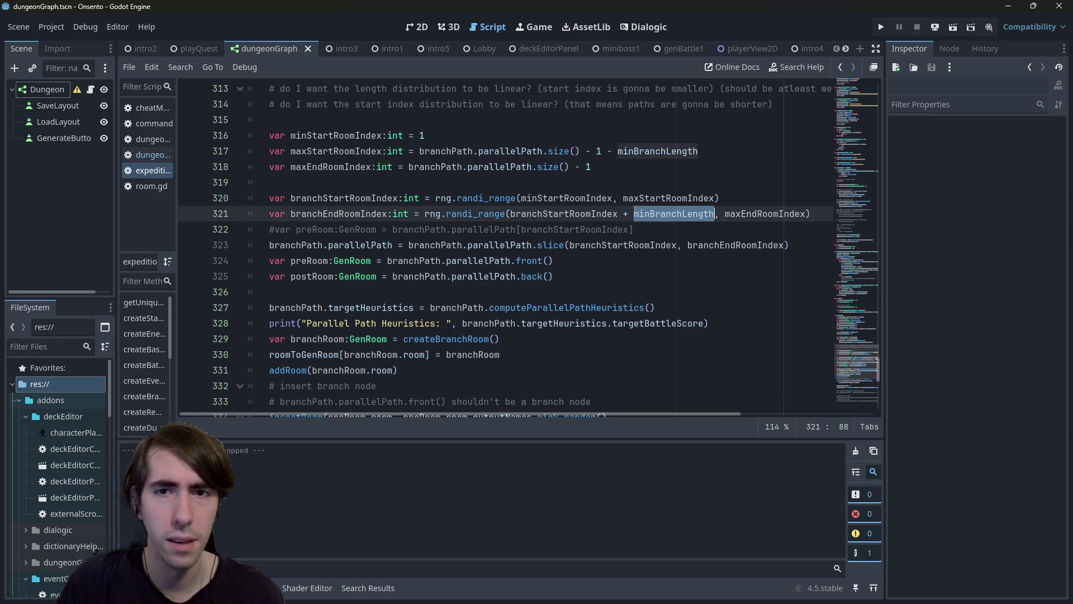
{"action": "scroll", "coordinate": [635, 213], "scroll_direction": "down", "scroll_amount": 8}
{"action": "scroll", "coordinate": [710, 184], "scroll_direction": "up", "scroll_amount": 8}
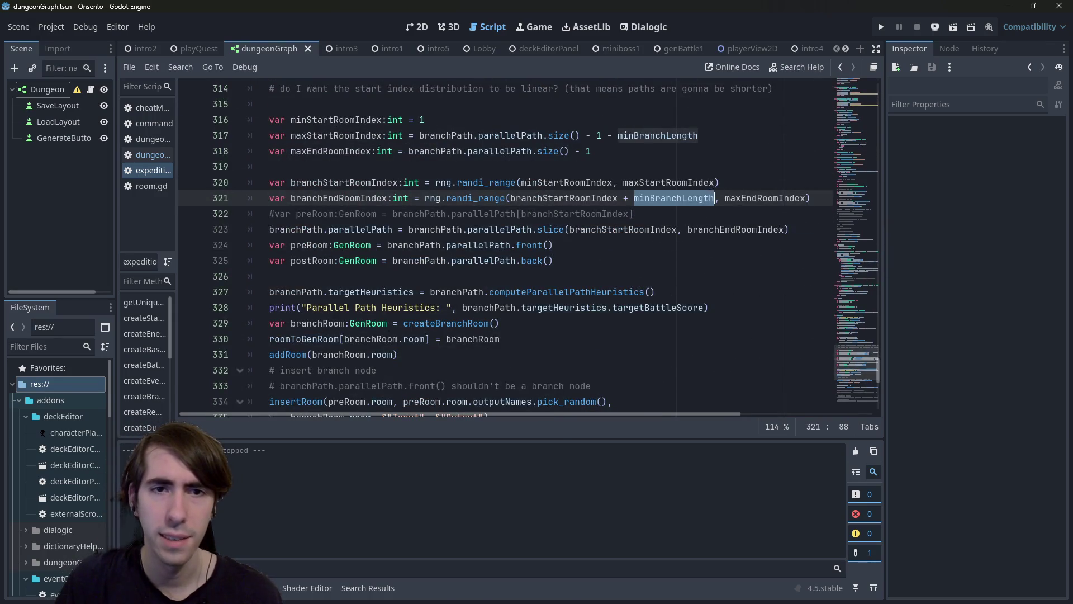
{"action": "mouse_move", "coordinate": [673, 198]}
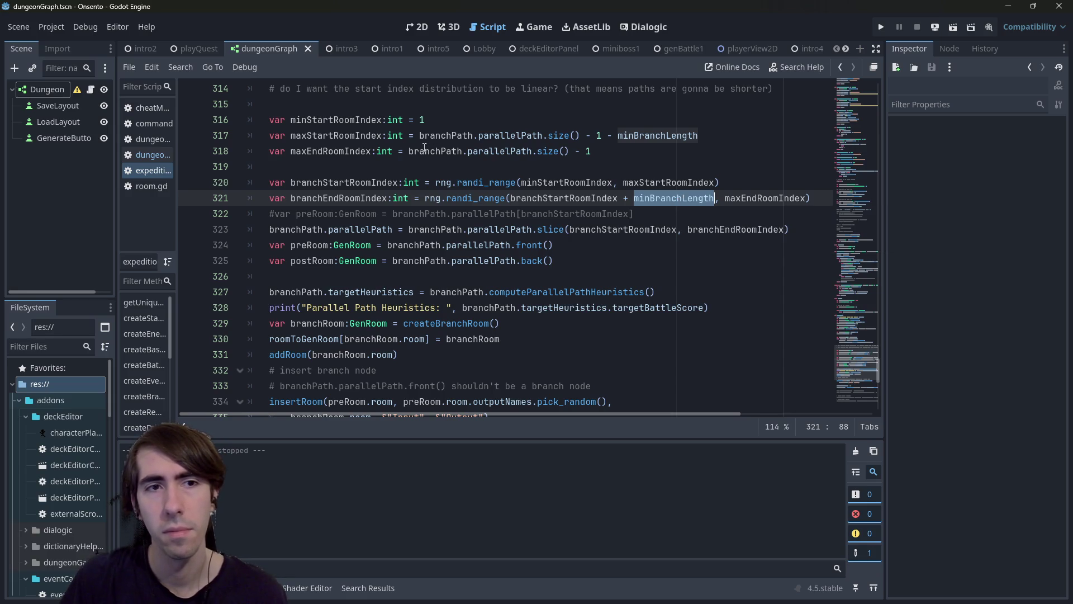
{"action": "double_click", "coordinate": [358, 152]}
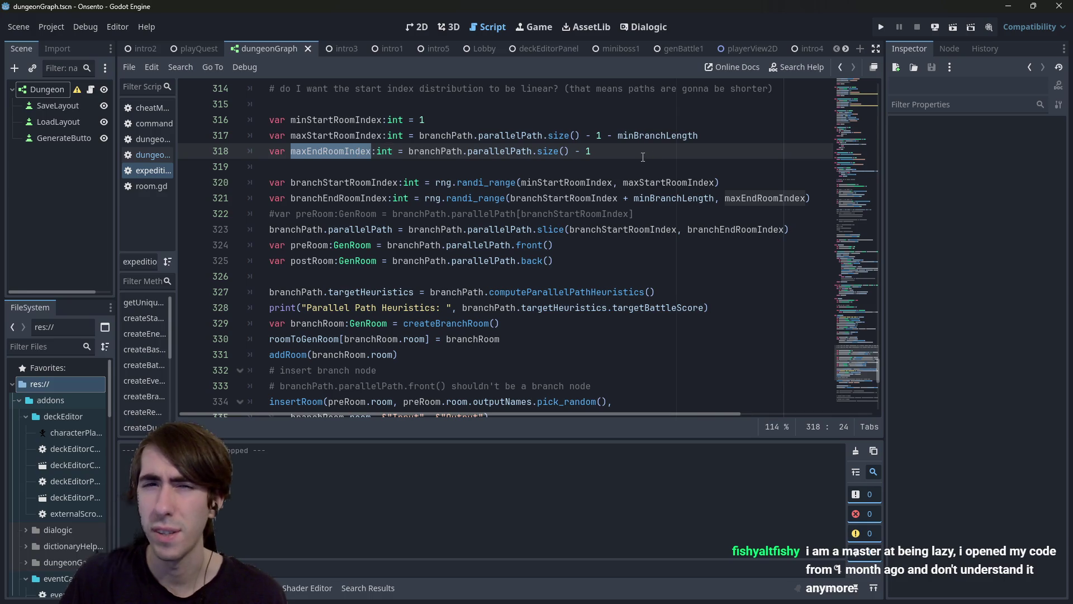
{"action": "double_click", "coordinate": [519, 150]}
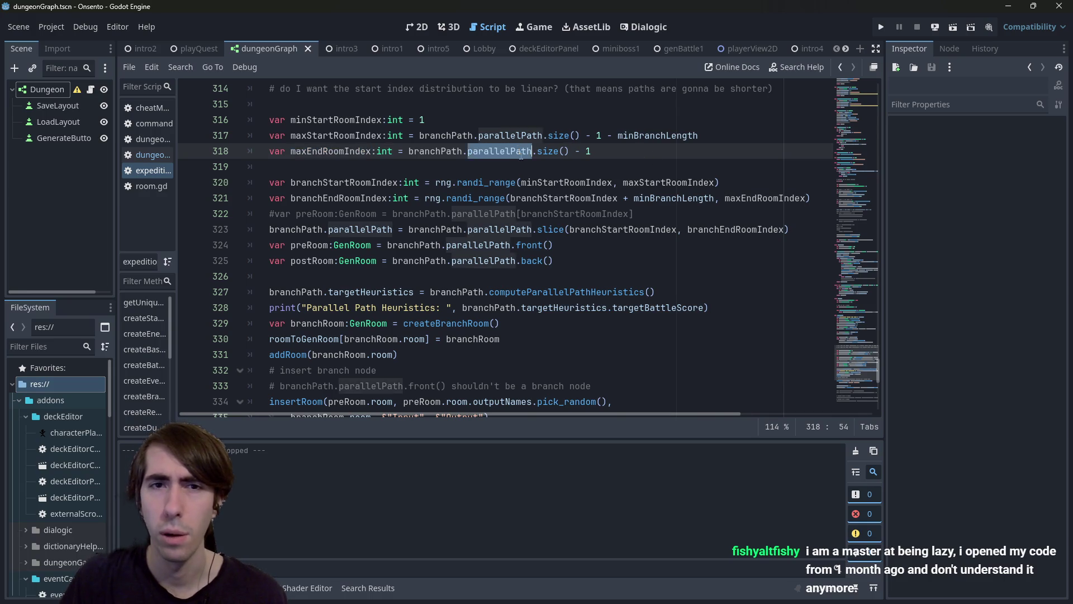
{"action": "scroll", "coordinate": [573, 224], "scroll_direction": "up", "scroll_amount": 2}
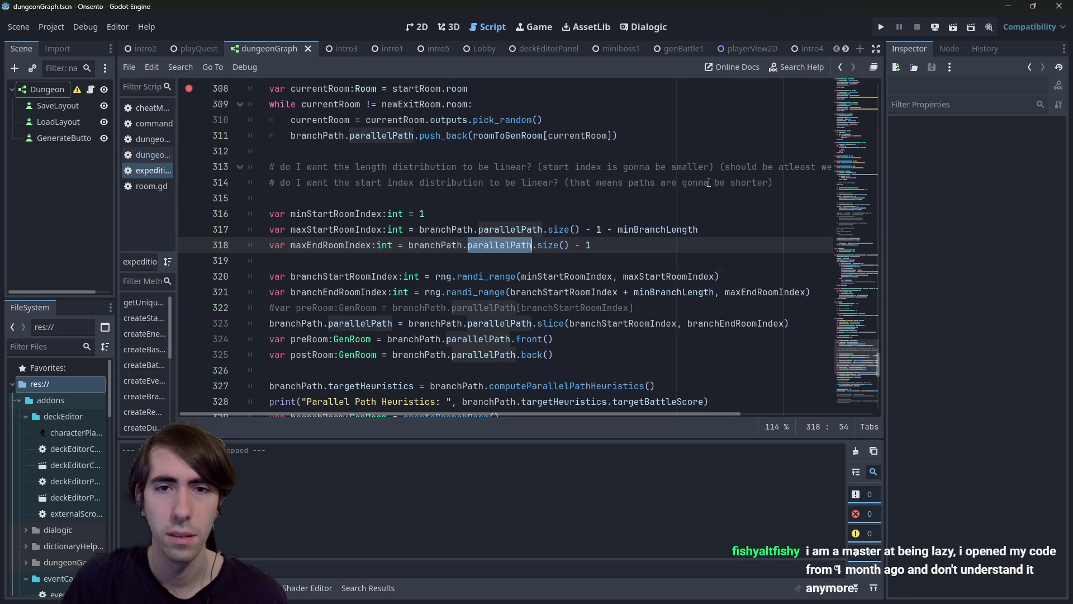
{"action": "double_click", "coordinate": [335, 229]}
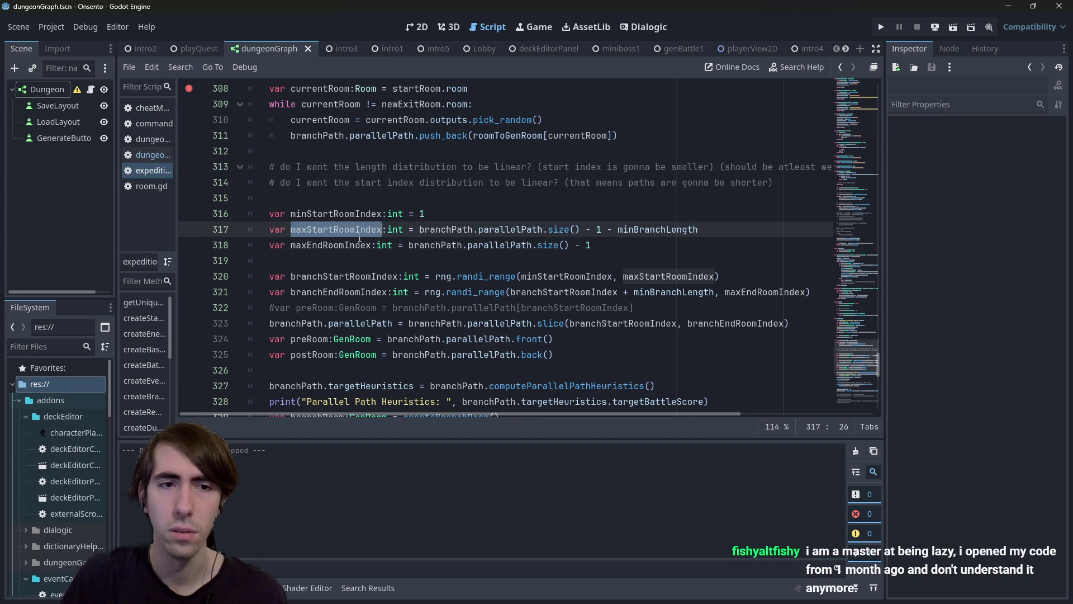
{"action": "double_click", "coordinate": [333, 245]}
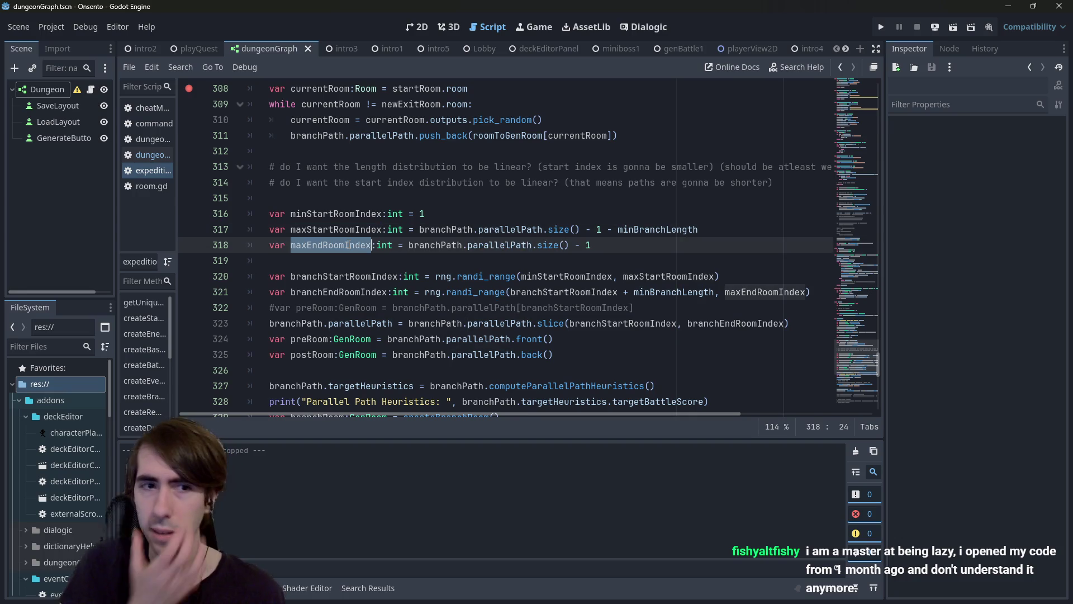
{"action": "double_click", "coordinate": [659, 293]}
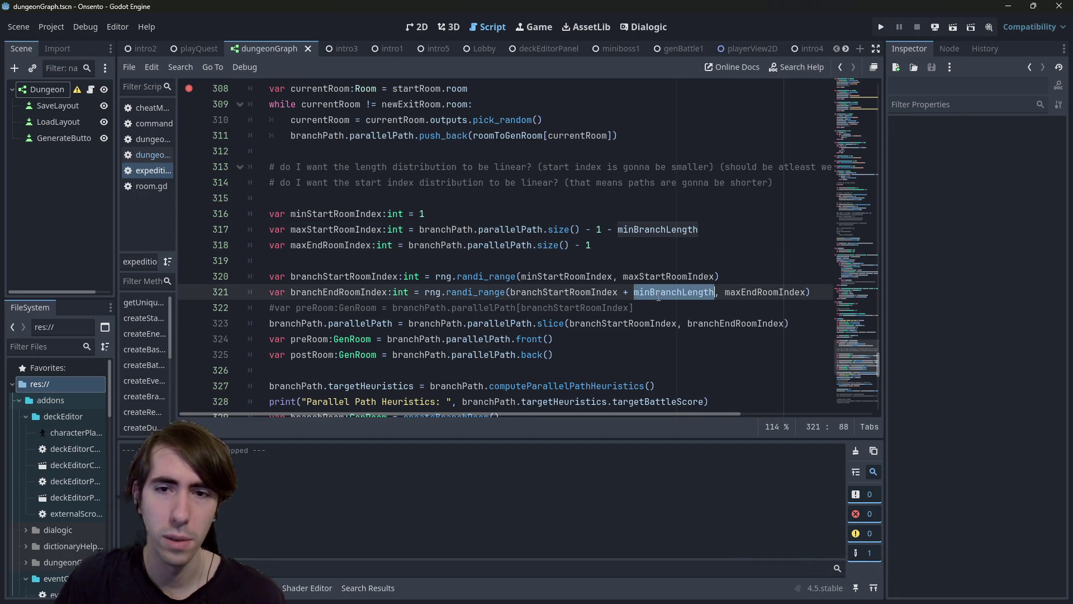
Step: Append ' + 2' after minBranchLength on line 321, then run the project
{"action": "left_click", "coordinate": [714, 292]}
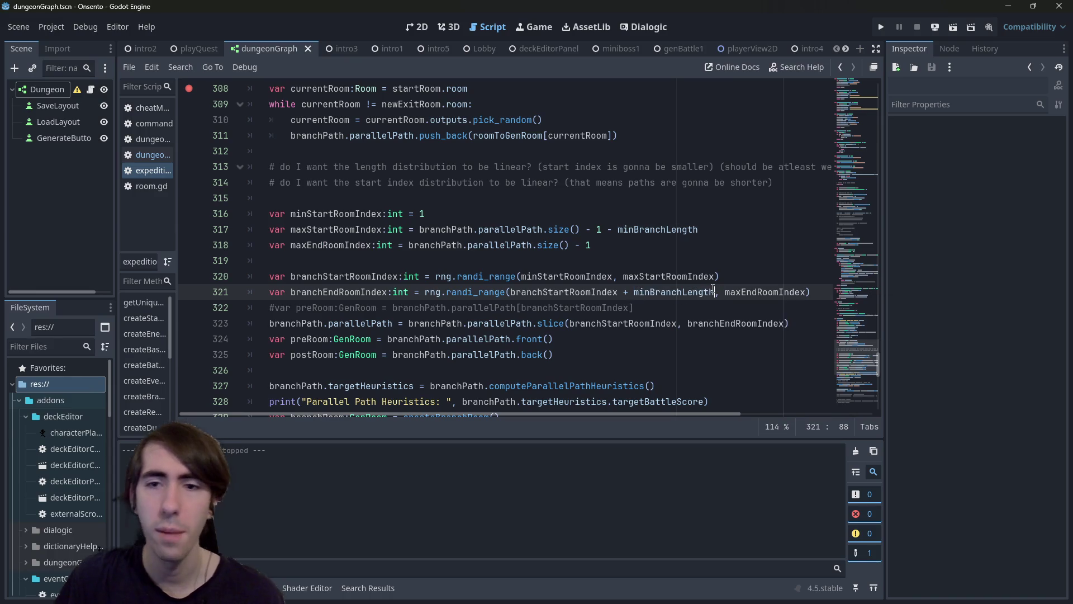
{"action": "type", "text": "+ 2)"}
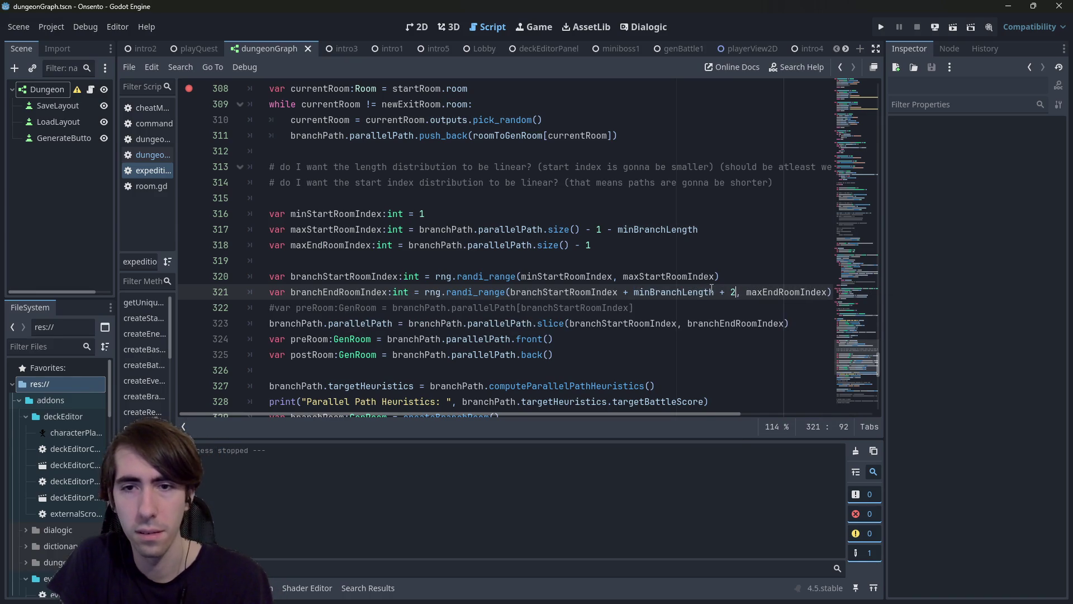
{"action": "key", "text": "ctrl+Left"}
{"action": "key", "text": "ctrl+Left"}
{"action": "key", "text": "ctrl+Left"}
{"action": "type", "text": "("}
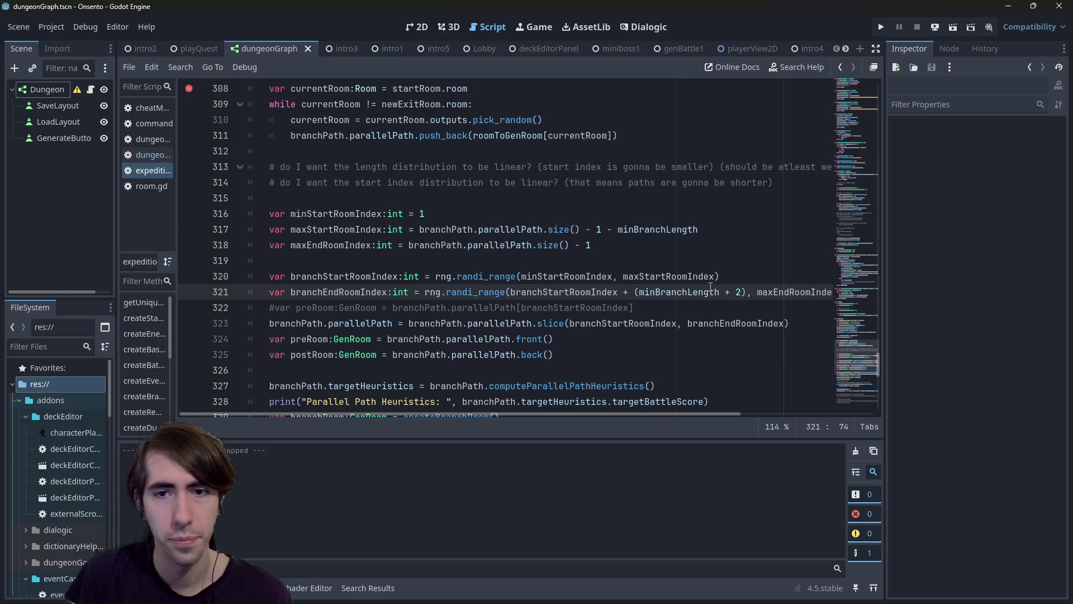
{"action": "key", "text": "ctrl+z"}
{"action": "key", "text": "ctrl+z"}
{"action": "type", "text": "+ 2"}
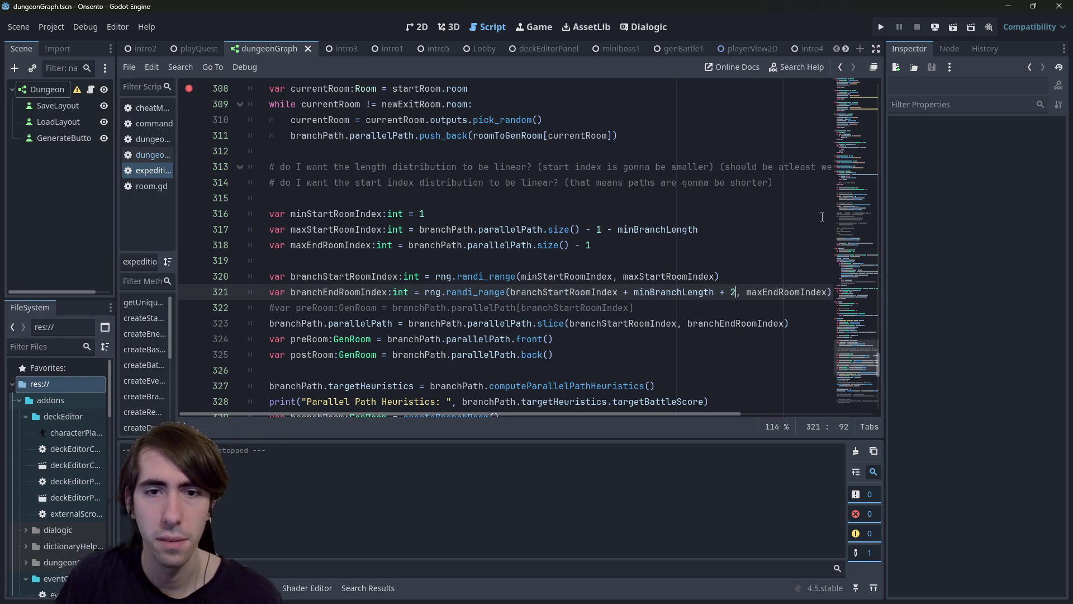
{"action": "left_click", "coordinate": [951, 26]}
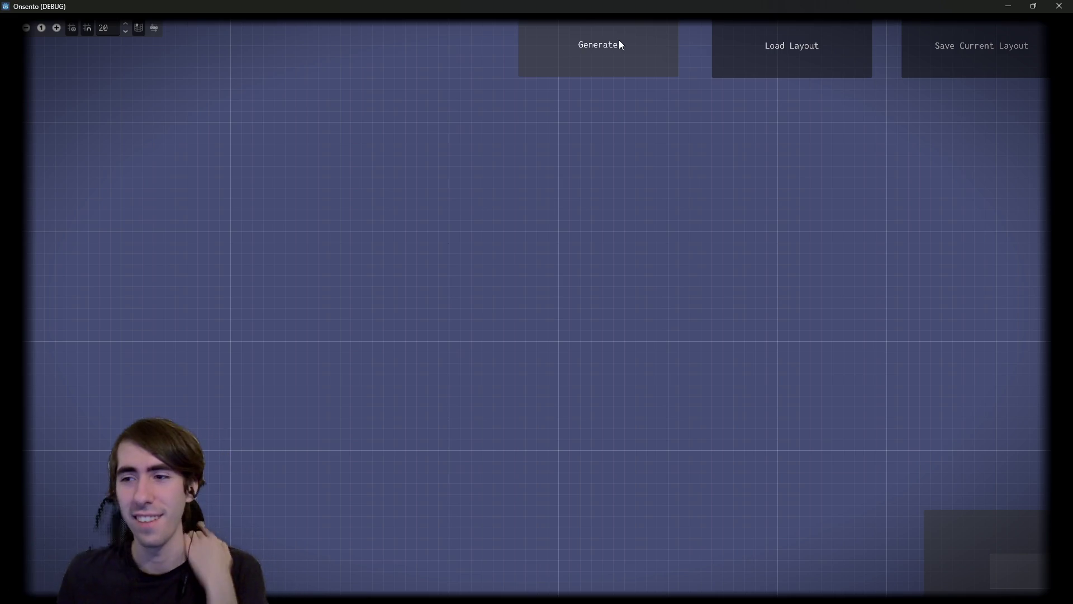
{"action": "left_click", "coordinate": [604, 37]}
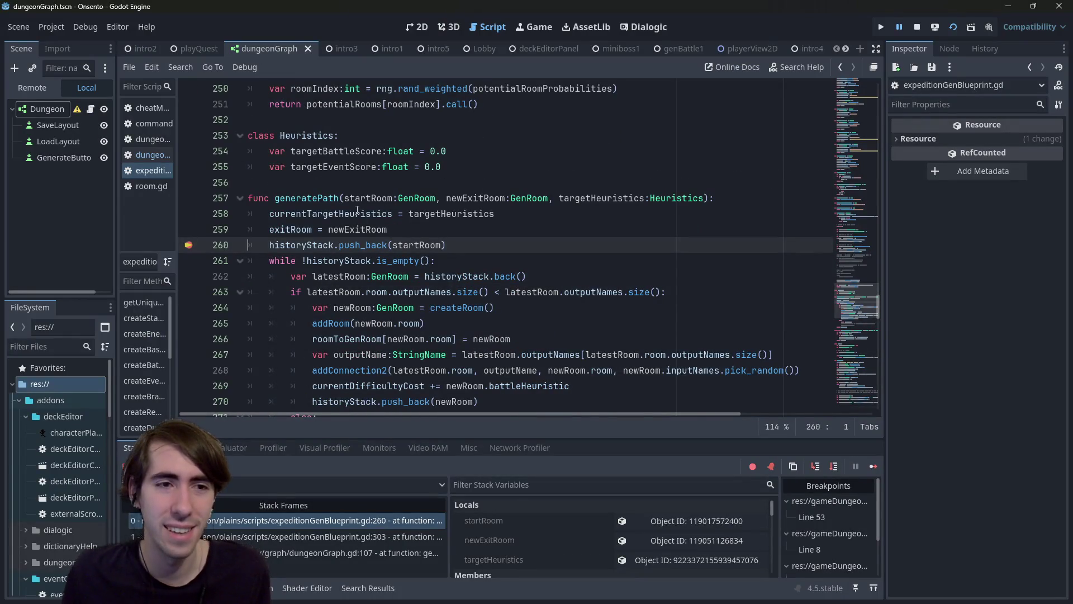
Step: Inspect generatePath's variables at the line 260 breakpoint, widen the script list, and view dungeonGraph in 2D
{"action": "mouse_move", "coordinate": [358, 210]}
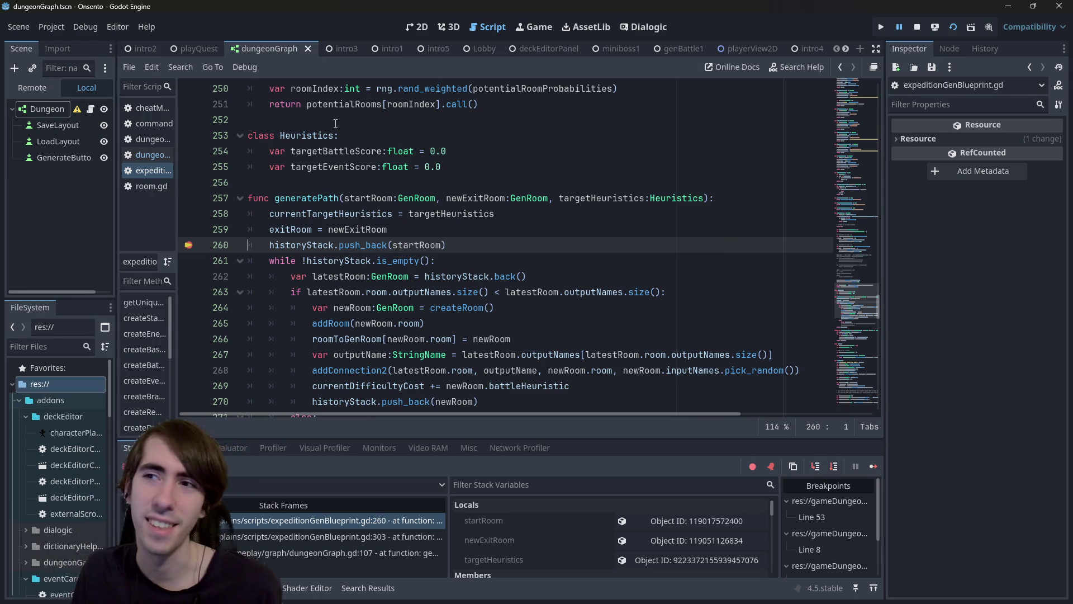
{"action": "mouse_move", "coordinate": [393, 174]}
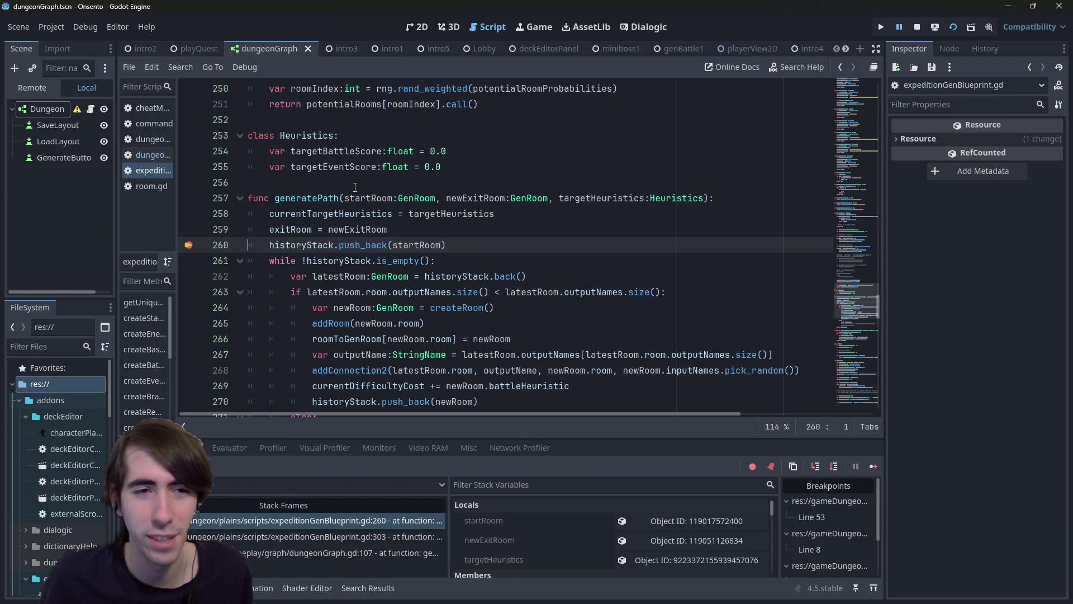
{"action": "mouse_move", "coordinate": [405, 237]}
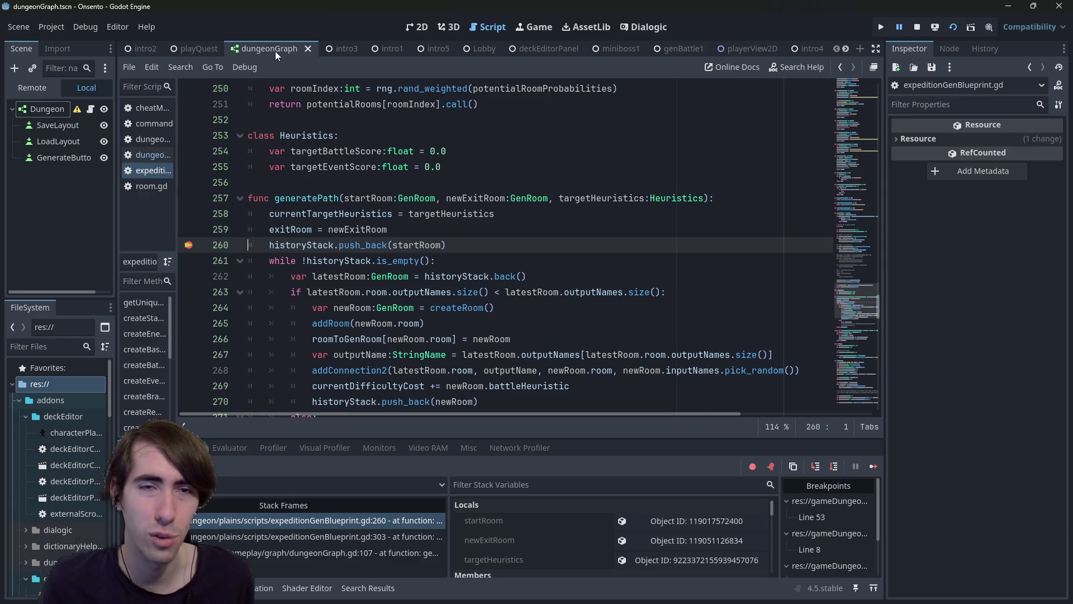
{"action": "mouse_move", "coordinate": [178, 109]}
{"action": "left_mouse_down"}
{"action": "mouse_move", "coordinate": [230, 109]}
{"action": "mouse_move", "coordinate": [180, 109]}
{"action": "left_mouse_up"}
{"action": "left_click", "coordinate": [413, 24]}
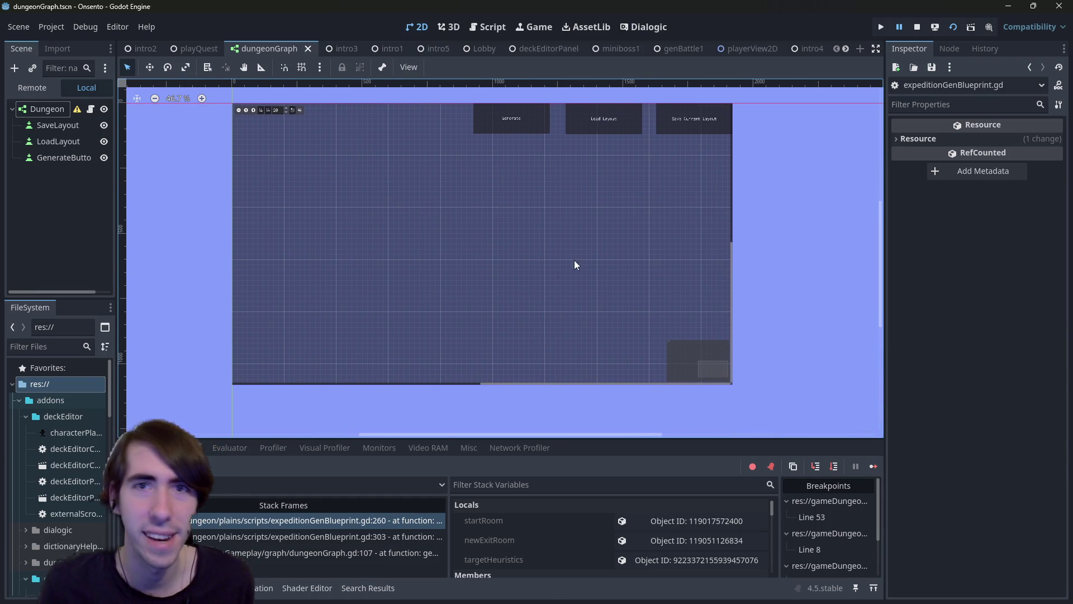
Step: Collapse the addons folder, remove the line 260 breakpoint in the script, and resume execution
{"action": "double_click", "coordinate": [36, 398]}
{"action": "left_click", "coordinate": [474, 27]}
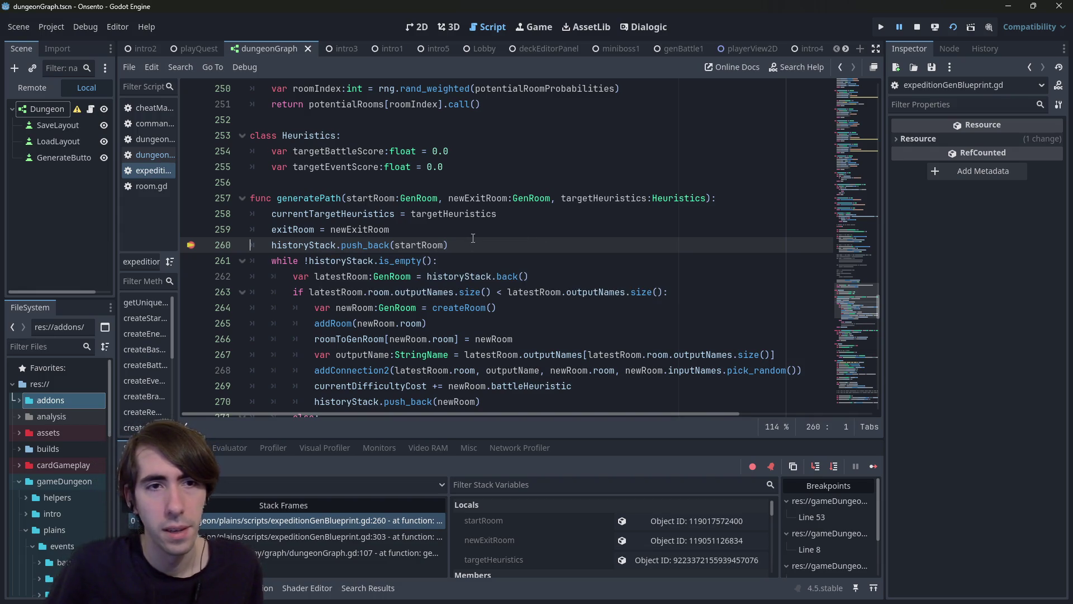
{"action": "left_click", "coordinate": [191, 245]}
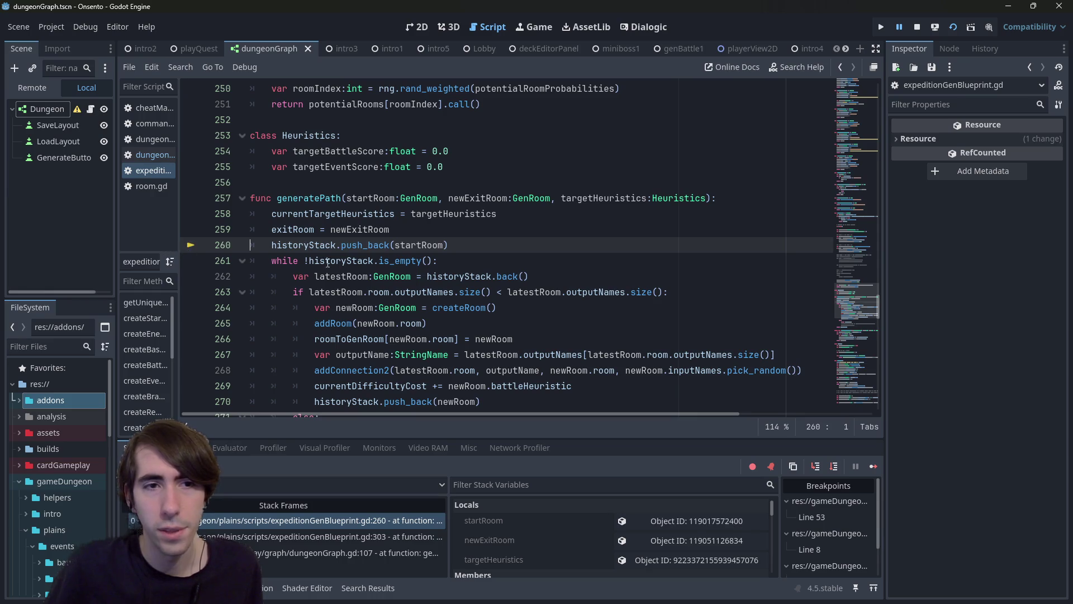
{"action": "left_click", "coordinate": [873, 465]}
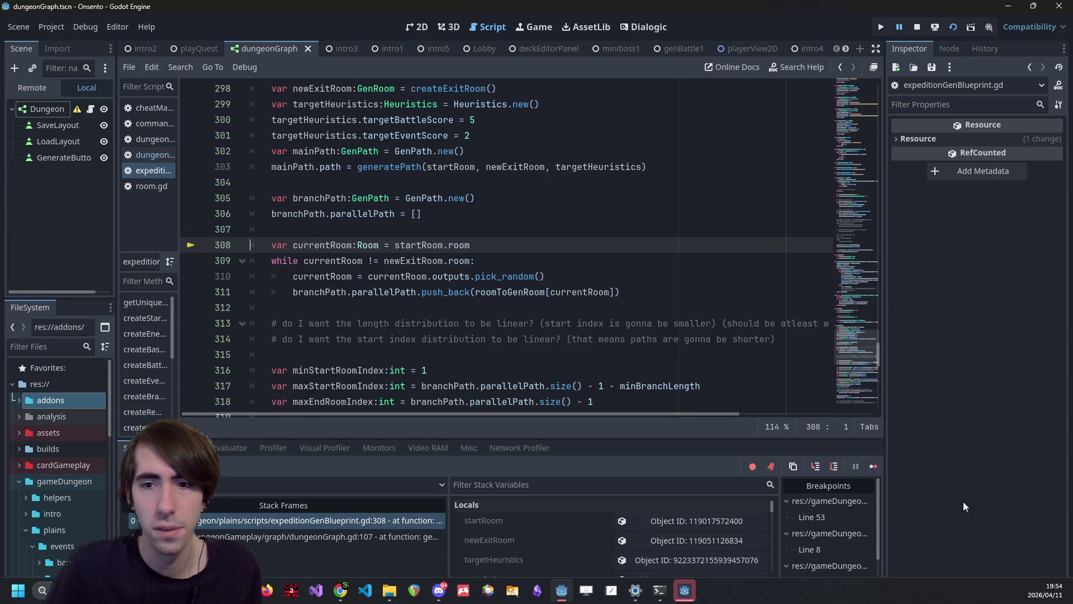
{"action": "left_click", "coordinate": [873, 466]}
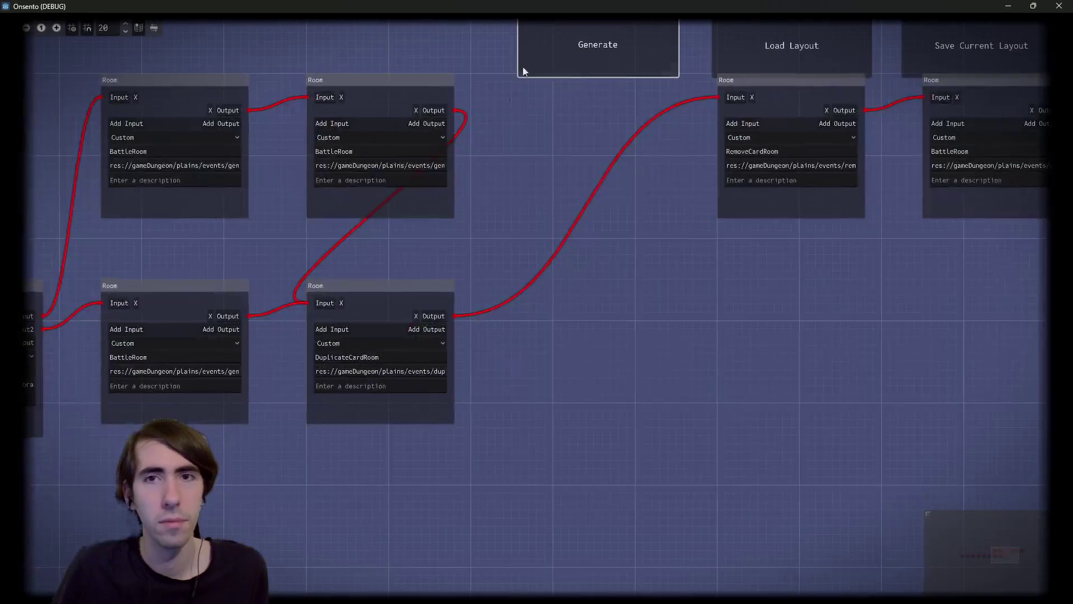
Step: Regenerate the room graph three times, dragging BattleRoom and RewardRoom nodes right to inspect them
{"action": "left_click", "coordinate": [536, 70]}
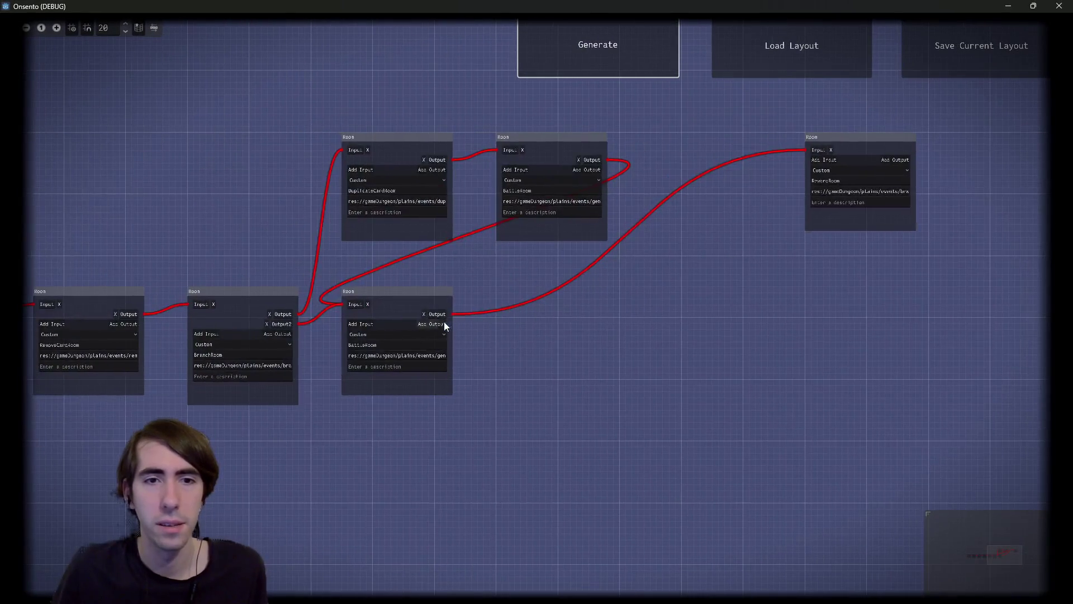
{"action": "left_click_drag", "start_coordinate": [447, 323], "coordinate": [793, 295]}
{"action": "scroll", "coordinate": [359, 241], "scroll_direction": "up", "scroll_amount": 3}
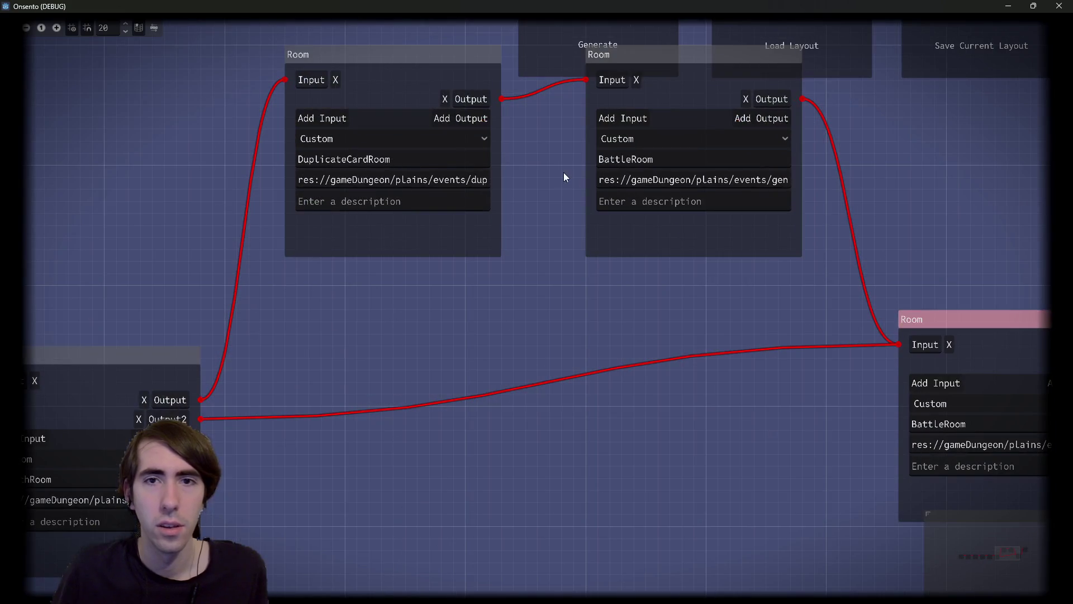
{"action": "scroll", "coordinate": [564, 172], "scroll_direction": "down", "scroll_amount": 3}
{"action": "left_click", "coordinate": [585, 59]}
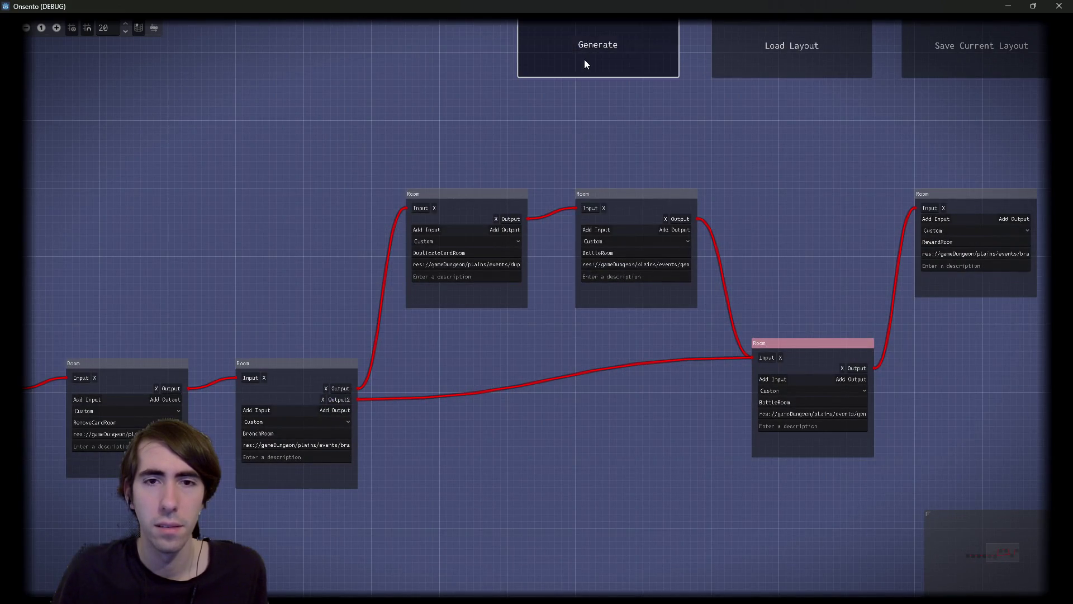
{"action": "left_click", "coordinate": [584, 59]}
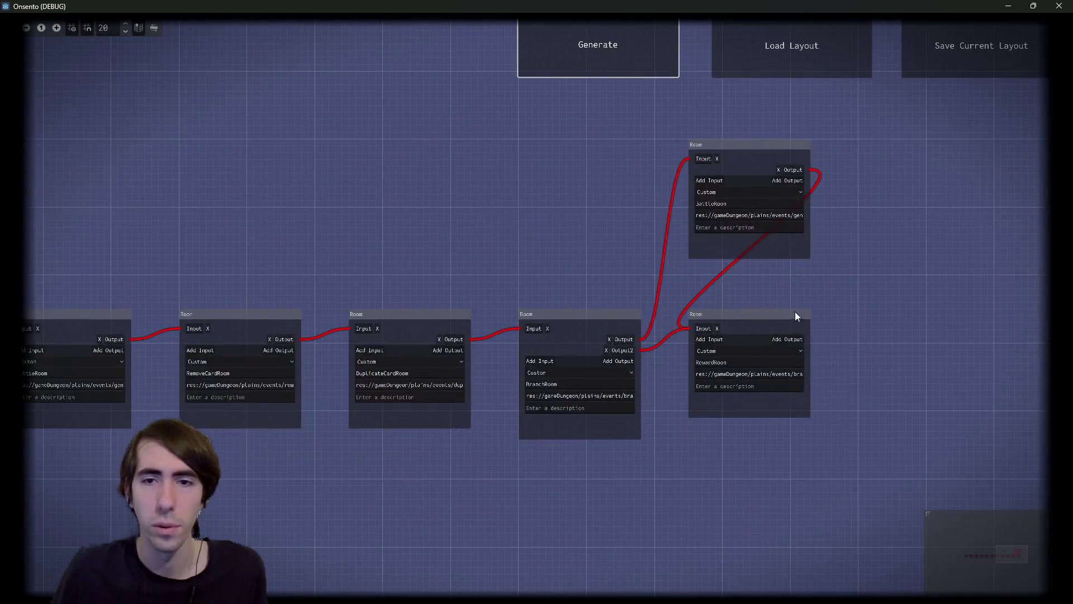
{"action": "left_click_drag", "start_coordinate": [796, 309], "coordinate": [963, 282]}
{"action": "scroll", "coordinate": [807, 247], "scroll_direction": "up", "scroll_amount": 3}
{"action": "left_click_drag", "start_coordinate": [684, 309], "coordinate": [606, 271]}
{"action": "scroll", "coordinate": [606, 285], "scroll_direction": "down", "scroll_amount": 2}
Step: Regenerate a new layout and inspect it, selecting the BattleRoom name text and node
{"action": "left_click", "coordinate": [640, 61]}
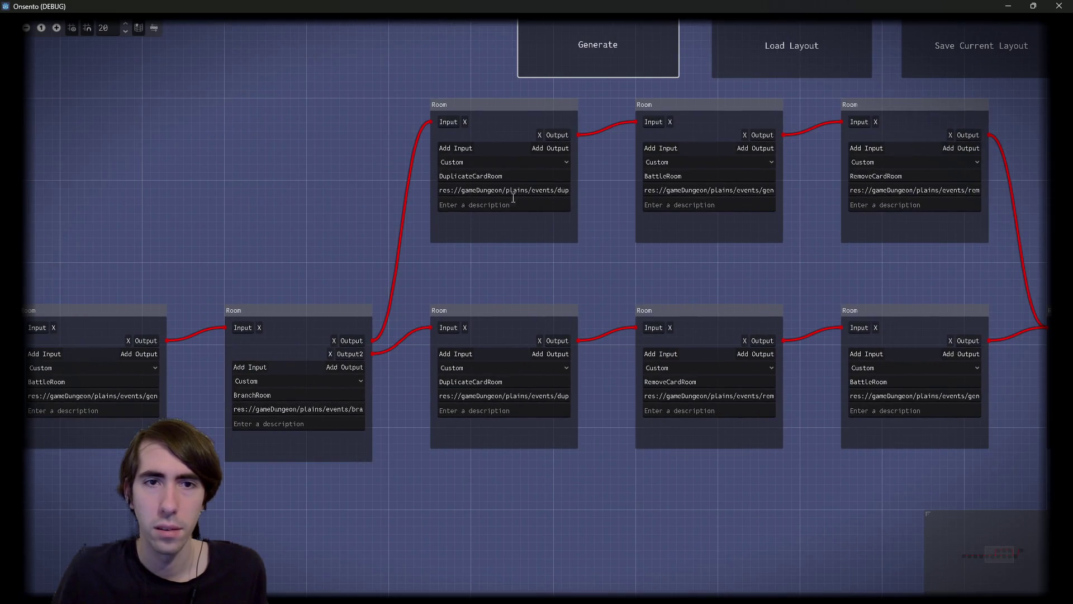
{"action": "scroll", "coordinate": [741, 295], "scroll_direction": "up", "scroll_amount": 2}
{"action": "scroll", "coordinate": [599, 182], "scroll_direction": "right", "scroll_amount": 3}
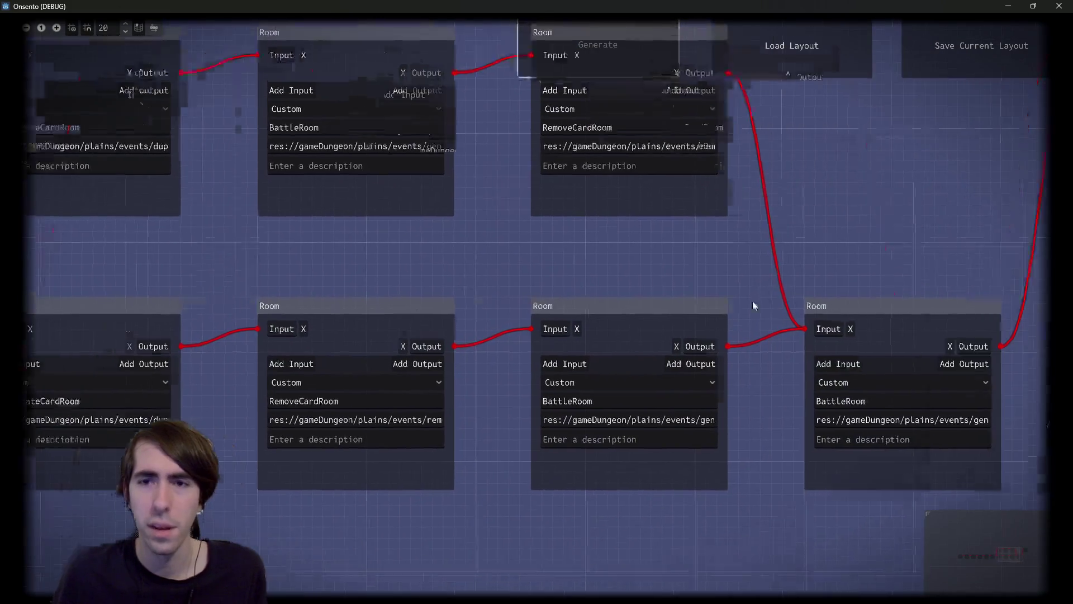
{"action": "scroll", "coordinate": [688, 305], "scroll_direction": "left", "scroll_amount": 3}
{"action": "scroll", "coordinate": [546, 256], "scroll_direction": "down", "scroll_amount": 1}
{"action": "left_click_drag", "start_coordinate": [179, 335], "coordinate": [132, 330]}
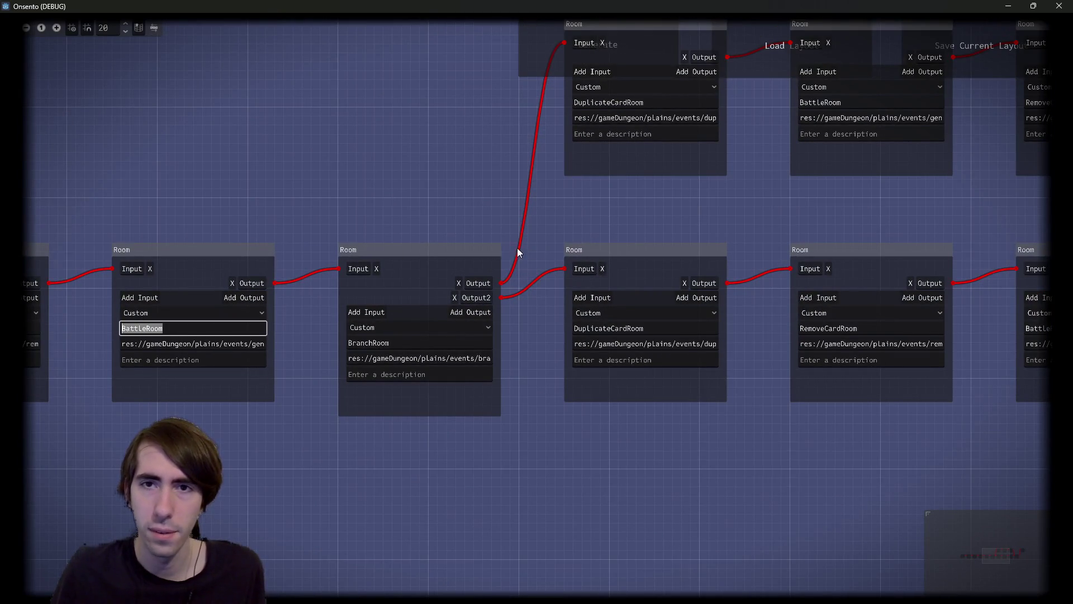
{"action": "scroll", "coordinate": [603, 236], "scroll_direction": "up", "scroll_amount": 5}
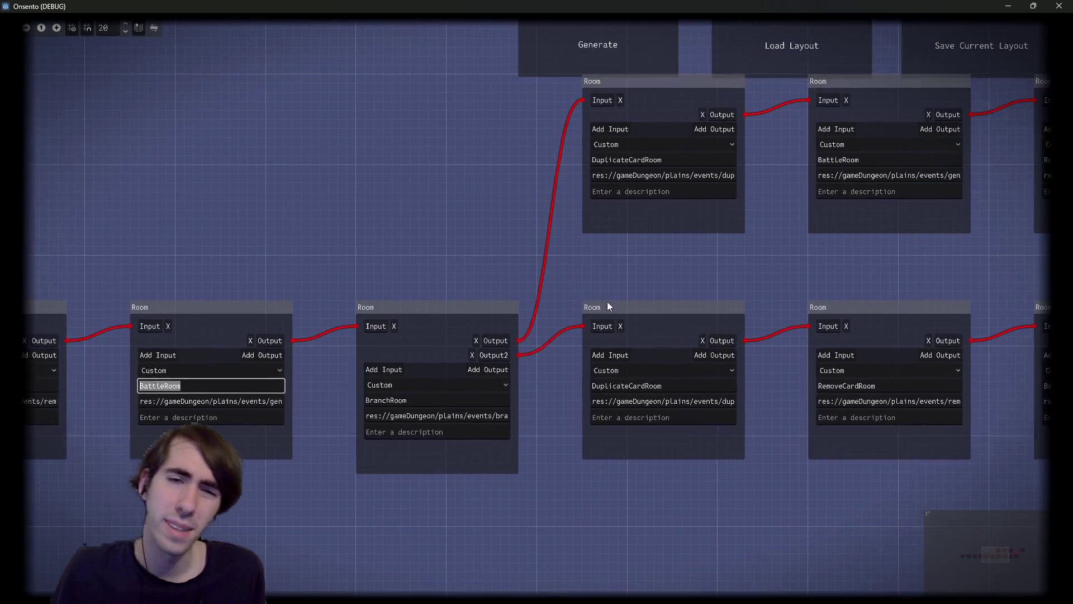
{"action": "scroll", "coordinate": [558, 317], "scroll_direction": "right", "scroll_amount": 1}
{"action": "scroll", "coordinate": [539, 337], "scroll_direction": "down", "scroll_amount": 2}
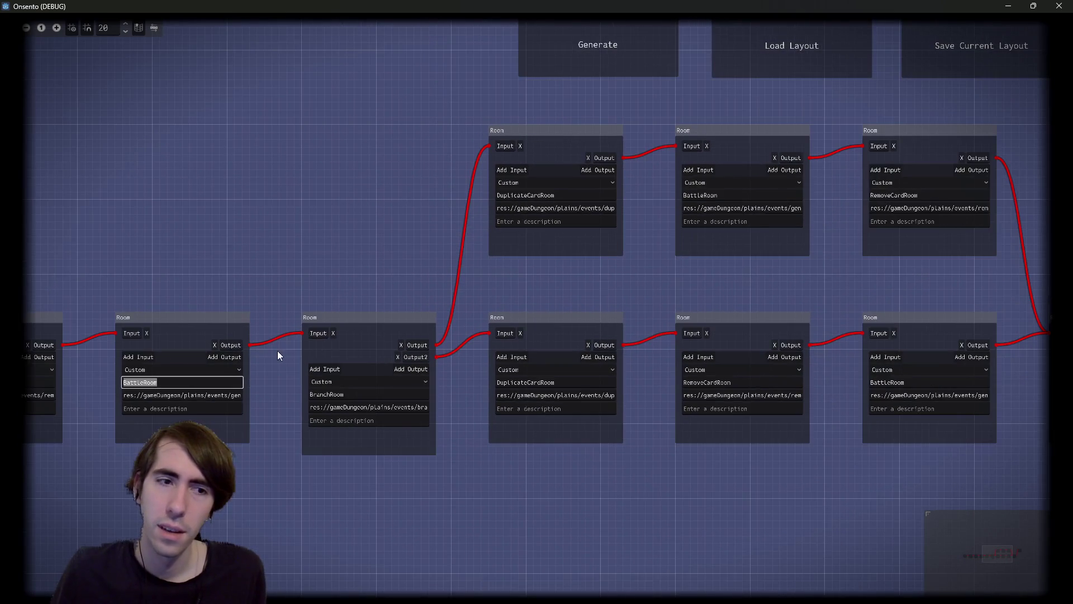
{"action": "left_click_drag", "start_coordinate": [296, 283], "coordinate": [129, 472]}
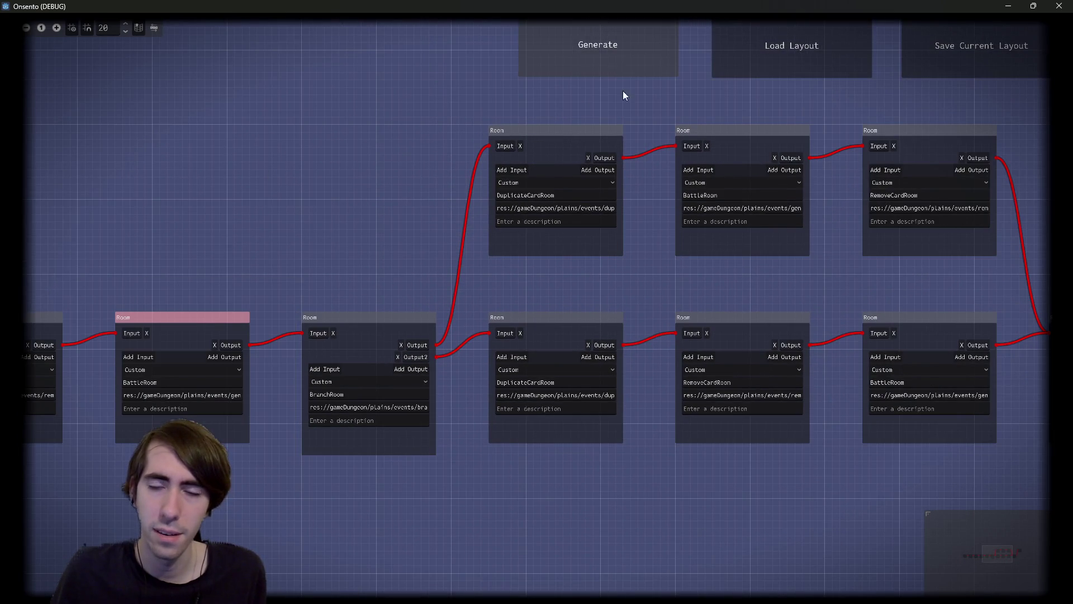
Step: Regenerate twice more, selecting BattleRoom nodes and both top room nodes
{"action": "left_click", "coordinate": [672, 63]}
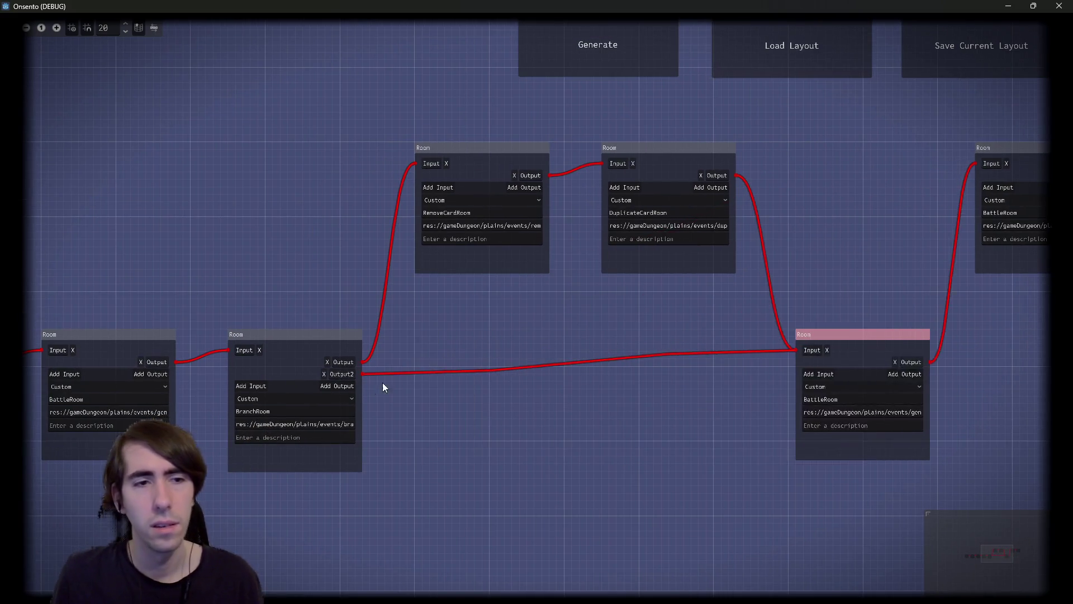
{"action": "left_click", "coordinate": [314, 354]}
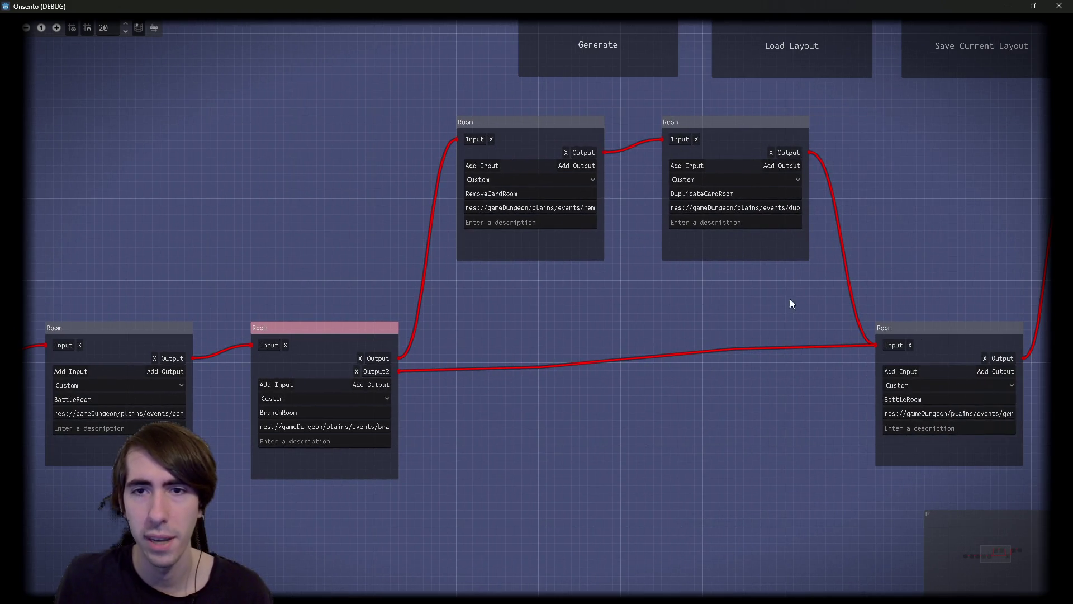
{"action": "left_click", "coordinate": [574, 59]}
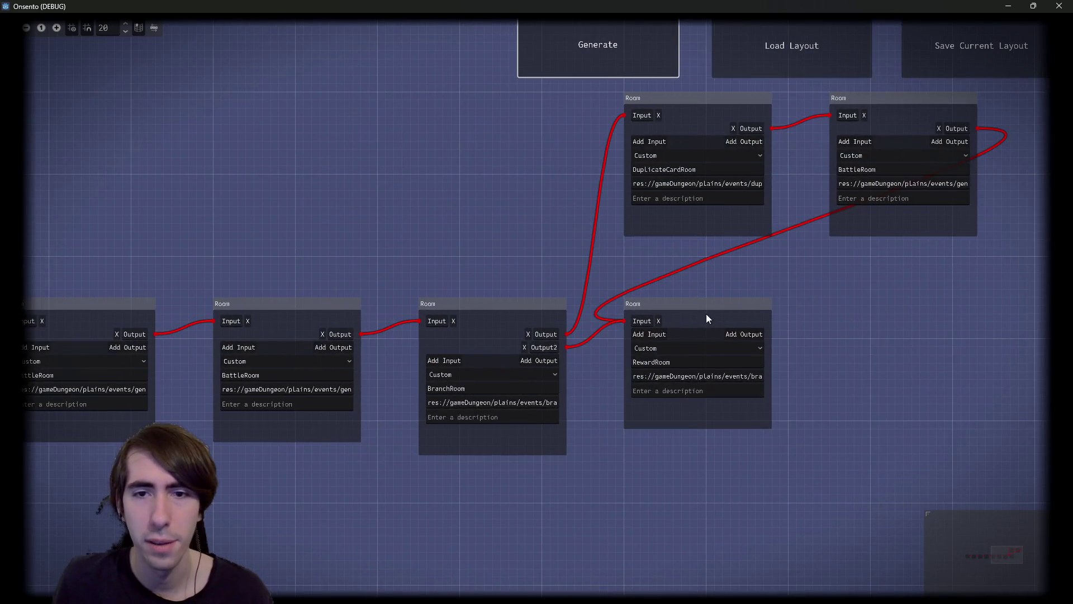
{"action": "left_click_drag", "start_coordinate": [335, 479], "coordinate": [231, 279]}
{"action": "left_click_drag", "start_coordinate": [730, 319], "coordinate": [539, 323]}
{"action": "left_click_drag", "start_coordinate": [752, 263], "coordinate": [456, 148]}
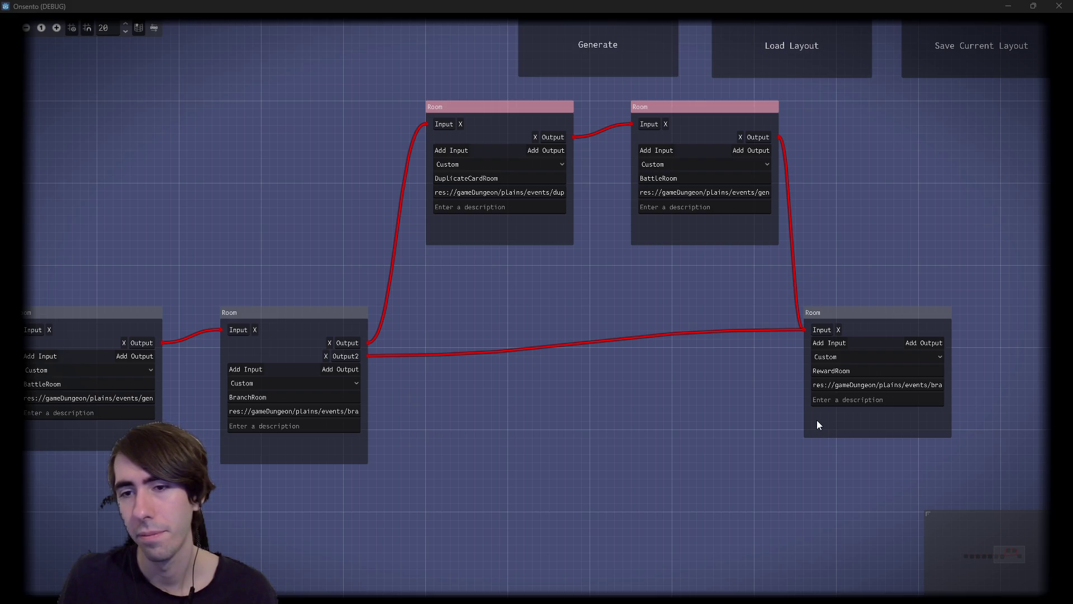
Step: Inspect the BranchRoom name and DuplicateCardRoom path fields, then close the game window
{"action": "scroll", "coordinate": [530, 305], "scroll_direction": "left", "scroll_amount": 5}
{"action": "left_click", "coordinate": [524, 385]}
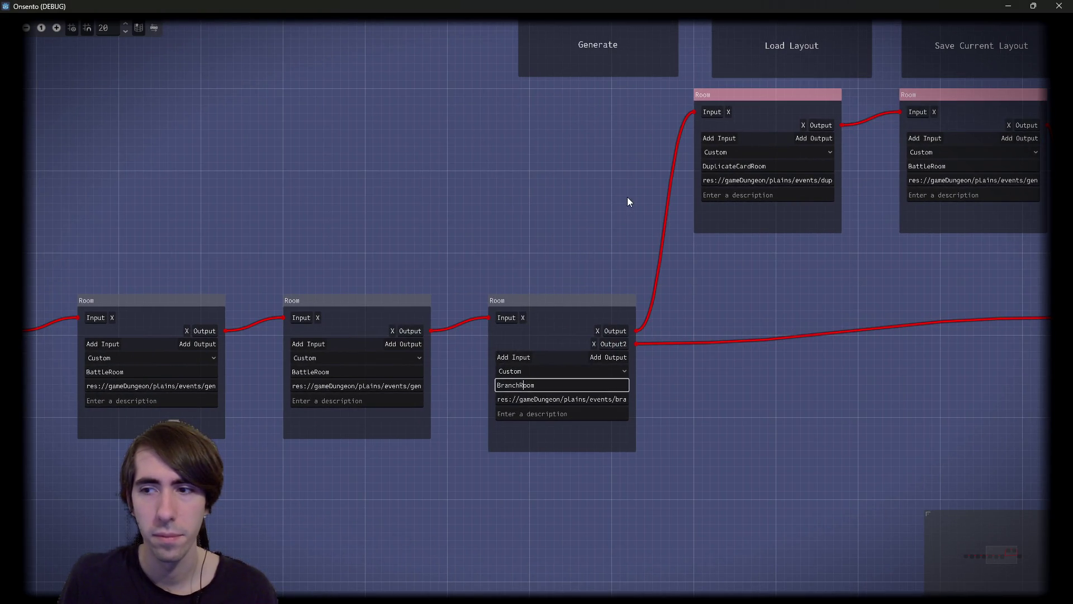
{"action": "scroll", "coordinate": [719, 267], "scroll_direction": "right", "scroll_amount": 3}
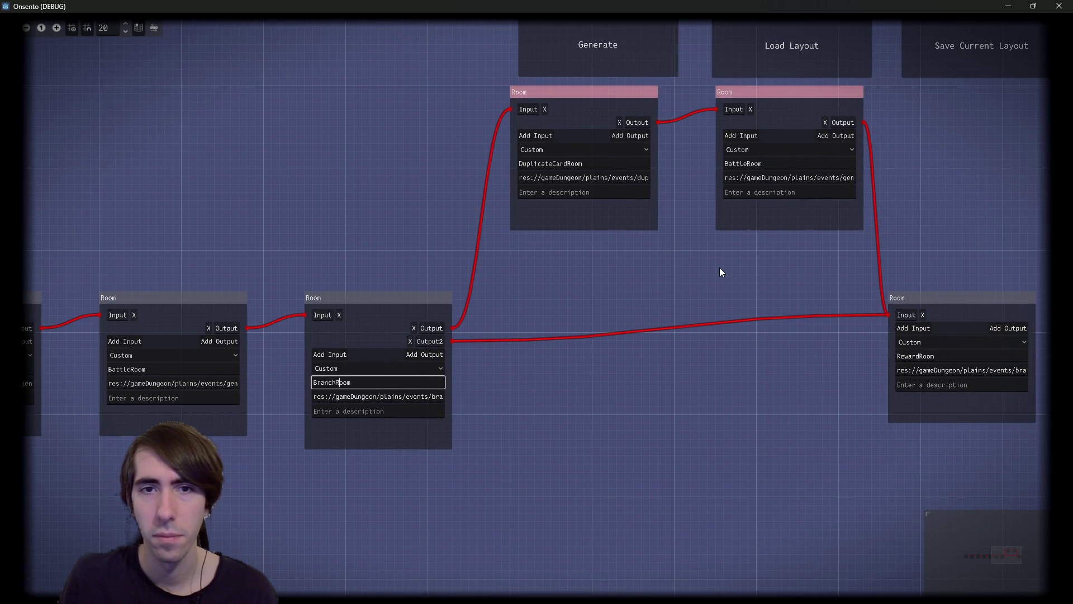
{"action": "left_click", "coordinate": [634, 177]}
{"action": "scroll", "coordinate": [623, 329], "scroll_direction": "left", "scroll_amount": 4}
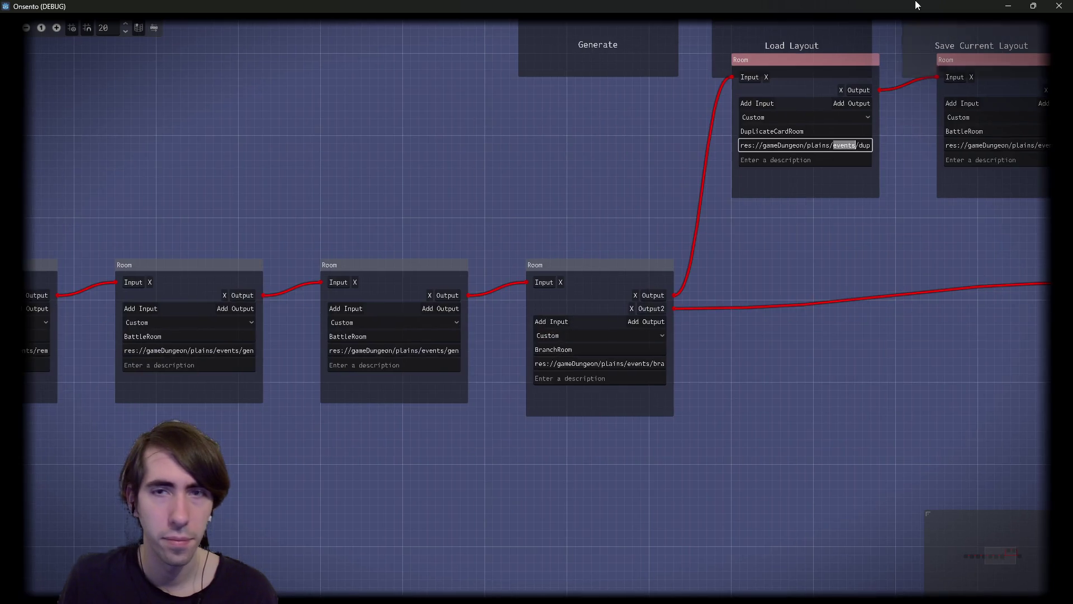
{"action": "left_click", "coordinate": [1059, 6]}
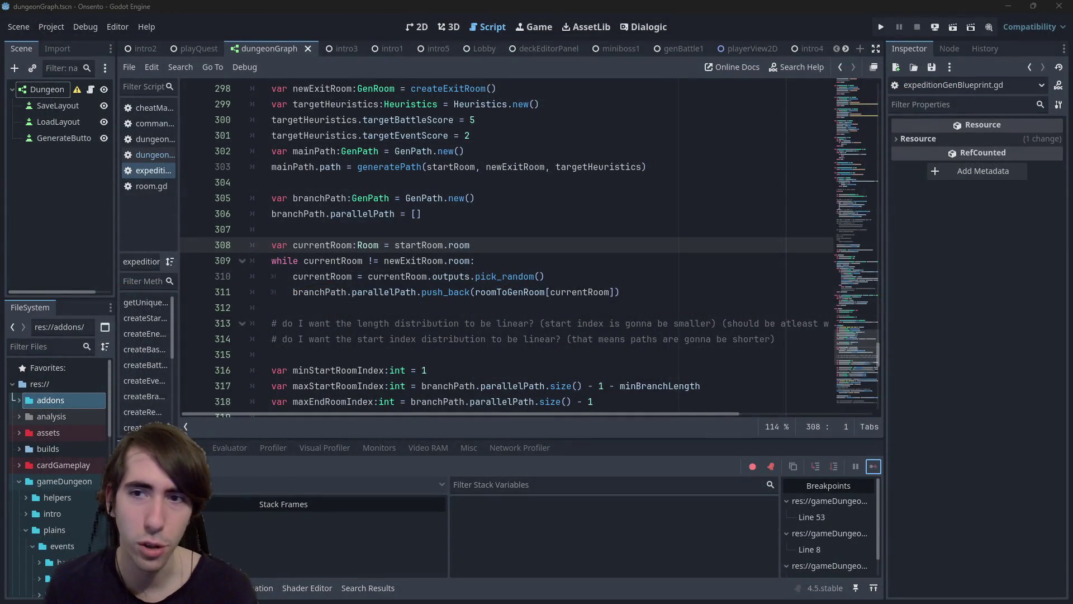
Step: In createRoom, add a print of currentDifficultyCost under the early-exit condition
{"action": "mouse_move", "coordinate": [855, 162]}
{"action": "left_mouse_down"}
{"action": "mouse_move", "coordinate": [826, 100]}
{"action": "mouse_move", "coordinate": [824, 280]}
{"action": "mouse_move", "coordinate": [823, 267]}
{"action": "left_mouse_up"}
{"action": "left_click", "coordinate": [526, 203]}
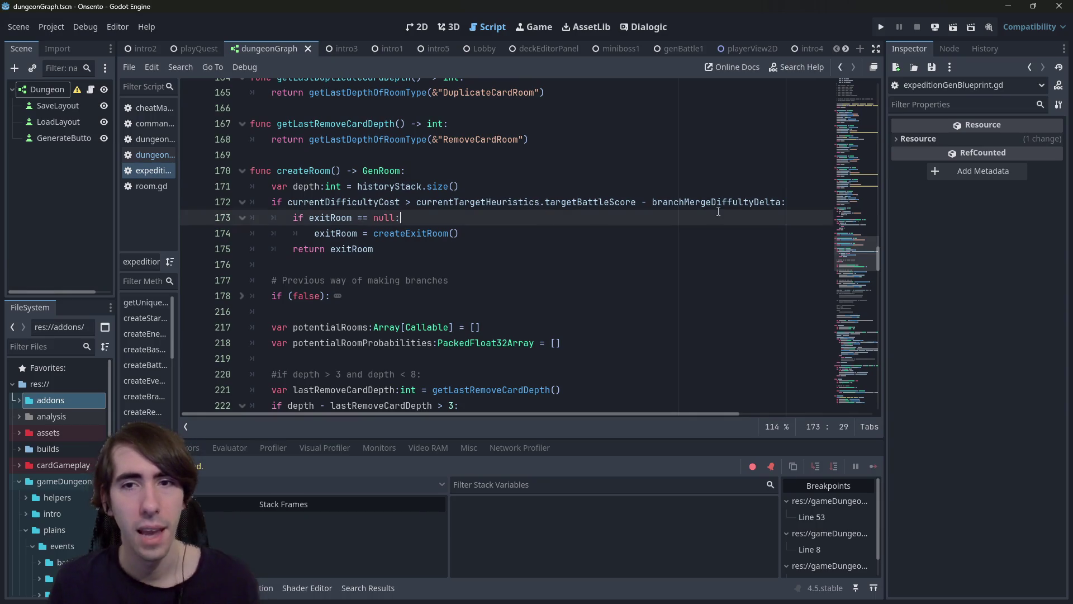
{"action": "left_click", "coordinate": [806, 204]}
{"action": "key", "text": "Return"}
{"action": "type", "text": "print"}
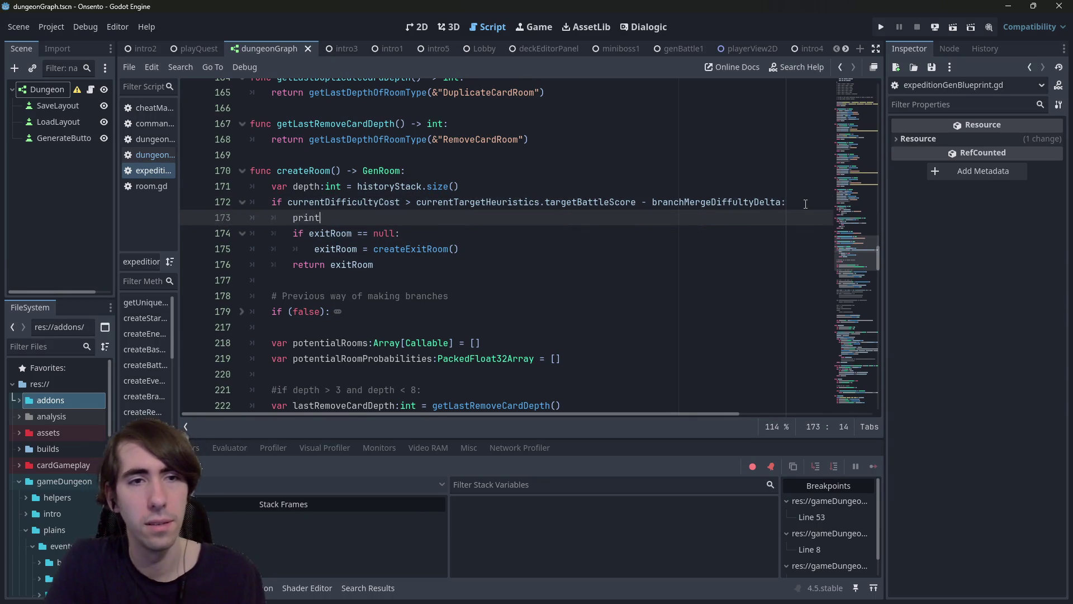
{"action": "type", "text": "("}
{"action": "key", "text": "Up"}
{"action": "key", "text": "ctrl+shift+Right"}
{"action": "key", "text": "ctrl+c"}
{"action": "key", "text": "Down"}
{"action": "key", "text": "Left"}
{"action": "key", "text": "ctrl+v"}
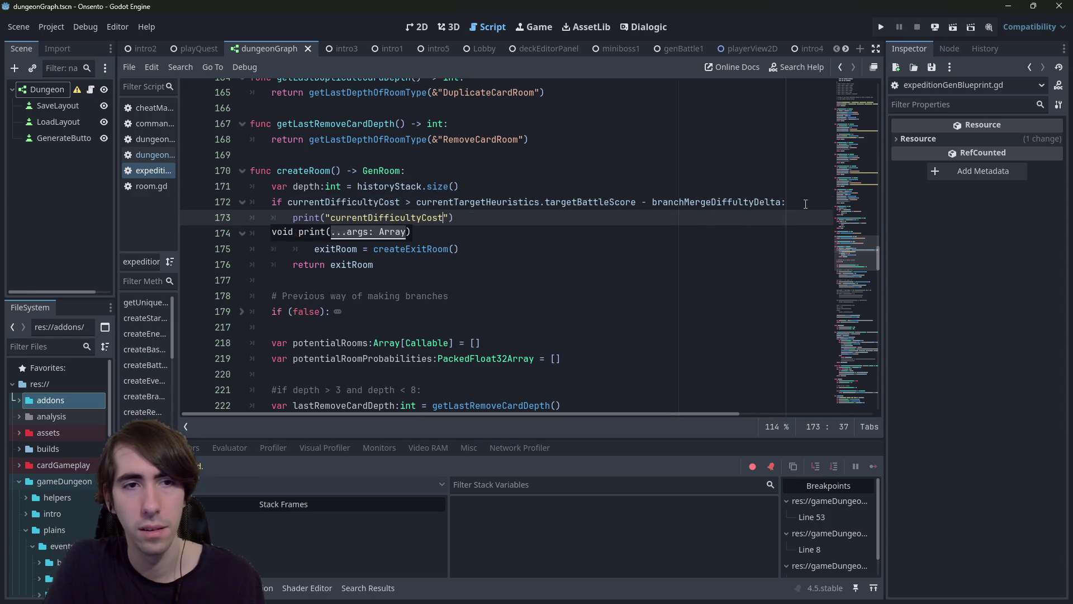
{"action": "type", "text": ","}
Step: Add a second line printing "target score: " with currentTargetHeuristics.targetBattleScore
{"action": "key", "text": "Up"}
{"action": "key", "text": "ctrl+shift+Right"}
{"action": "key", "text": "ctrl+shift+Right"}
{"action": "key", "text": "ctrl+shift+Right"}
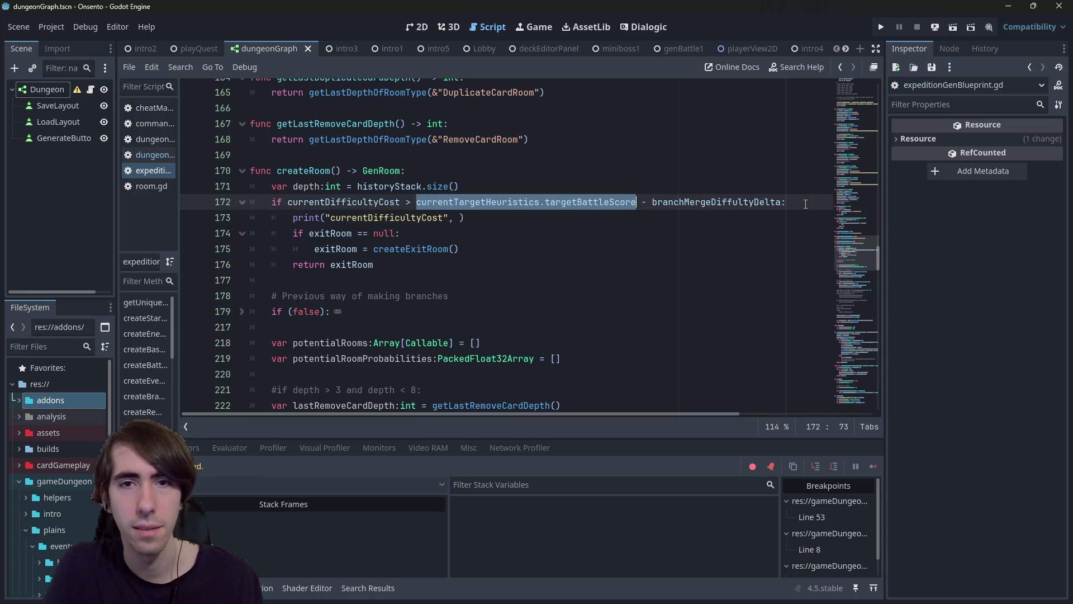
{"action": "key", "text": "ctrl+c"}
{"action": "key", "text": "Down"}
{"action": "key", "text": "ctrl+v"}
{"action": "key", "text": "ctrl+z"}
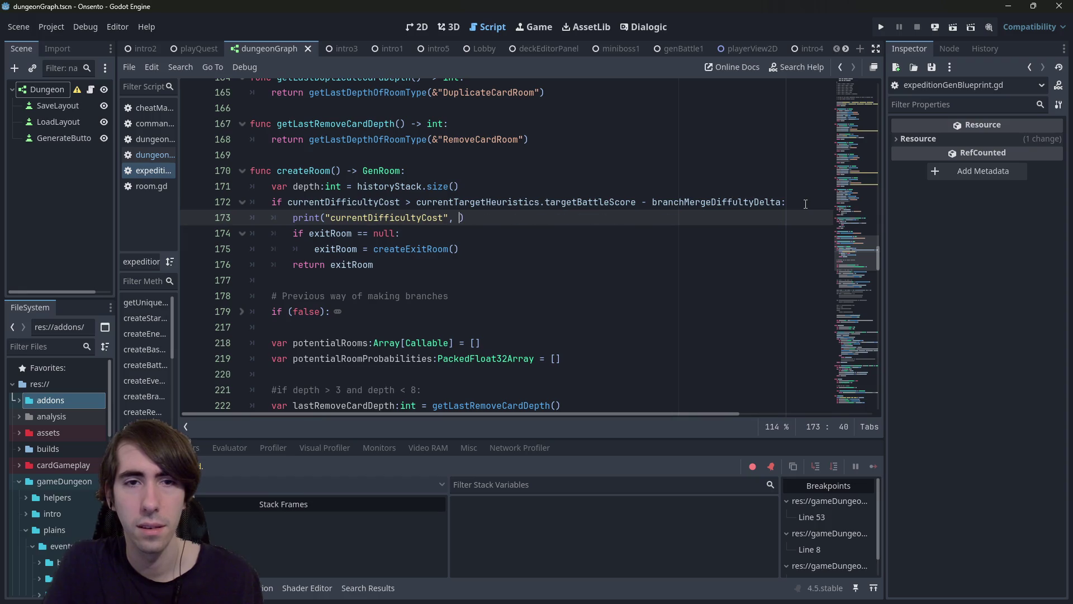
{"action": "key", "text": "End"}
{"action": "key", "text": "Return"}
{"action": "type", "text": "p"}
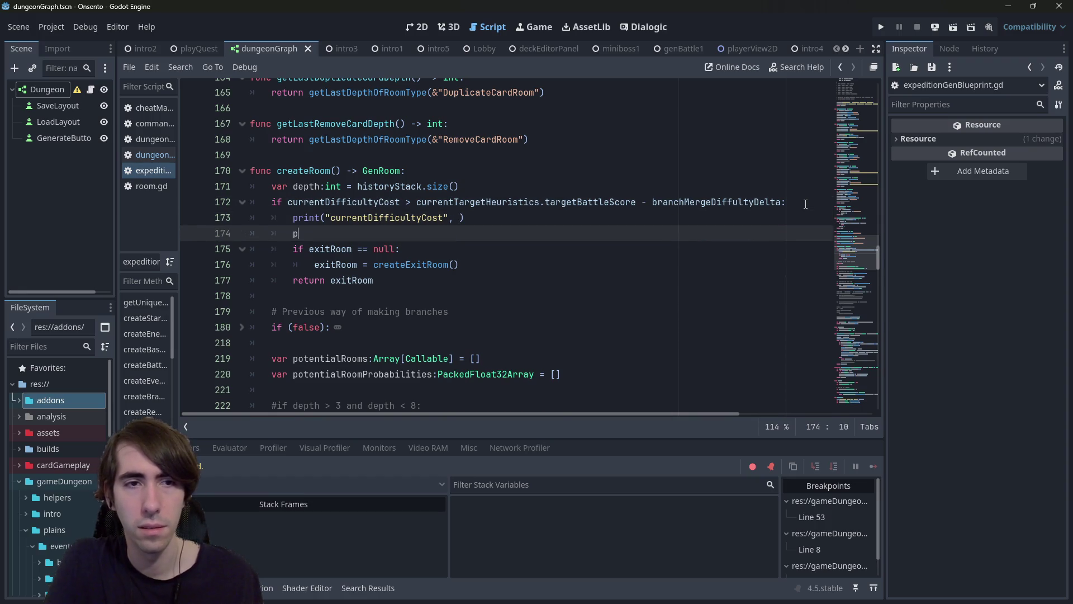
{"action": "type", "text": "rint(\""}
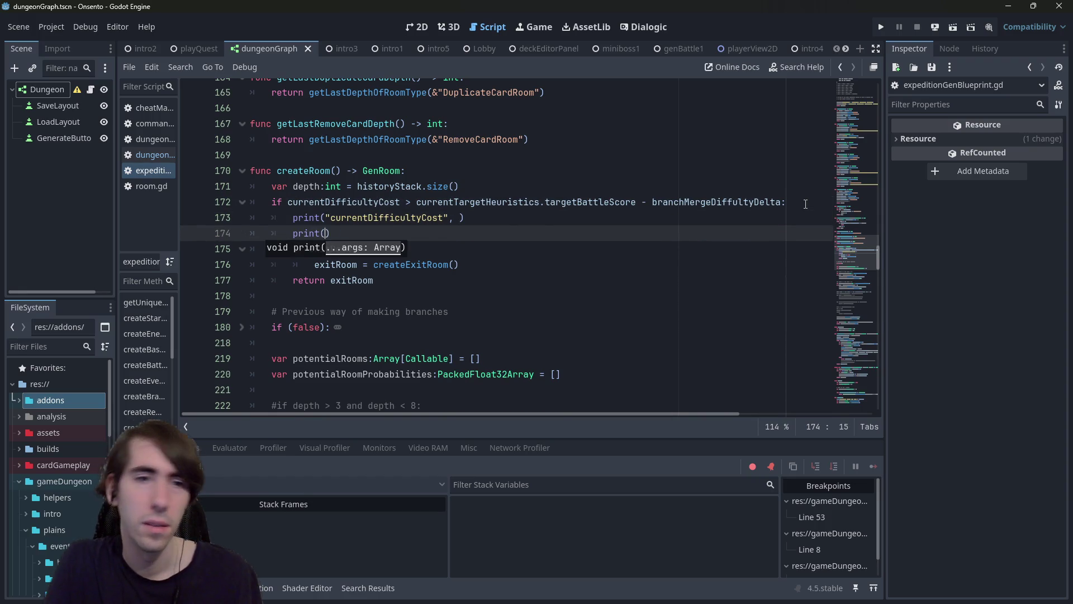
{"action": "key", "text": "ctrl+v"}
{"action": "key", "text": "ctrl+Left"}
{"action": "type", "text": "\"target di"}
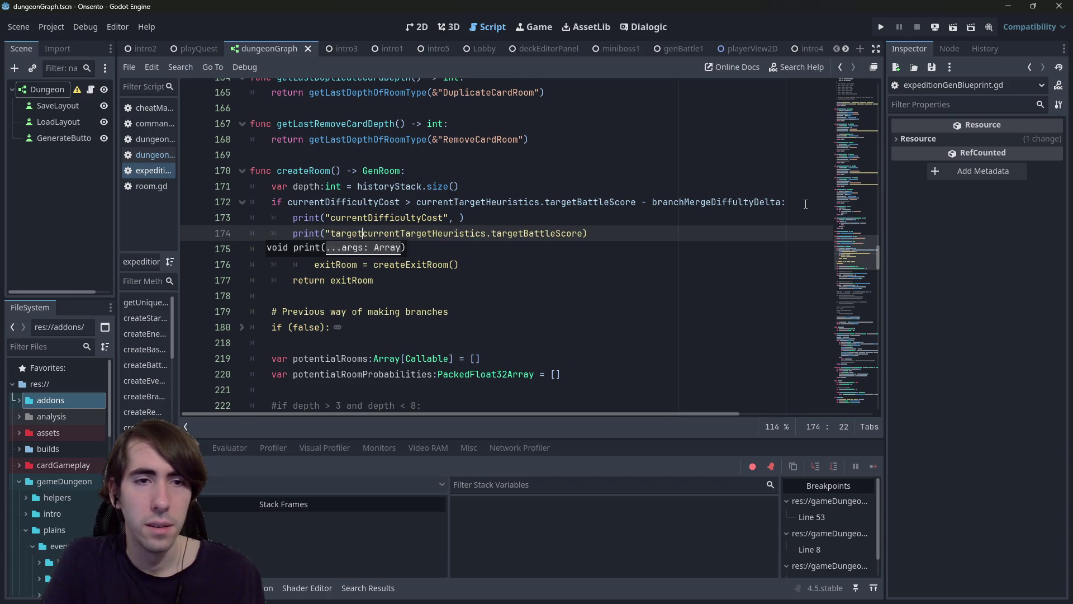
{"action": "key", "text": "BackSpace"}
{"action": "key", "text": "BackSpace"}
{"action": "type", "text": "score: \","}
Step: Label the first print "current score", add an empty print() line above, and save
{"action": "key", "text": "Up"}
{"action": "key", "text": "ctrl+shift+Left"}
{"action": "type", "text": "cur"}
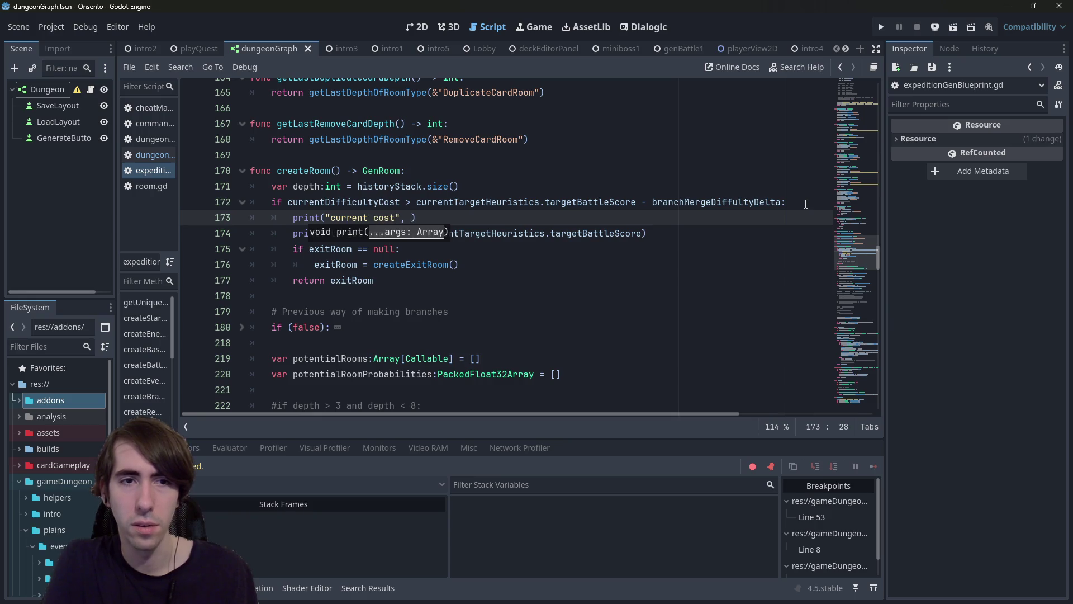
{"action": "key", "text": "ctrl+z"}
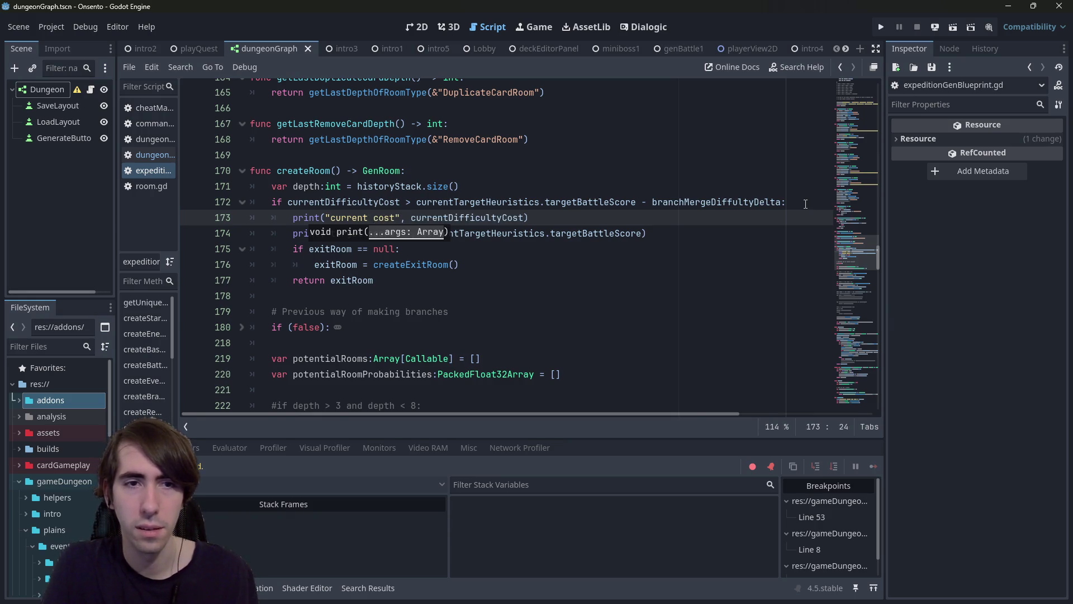
{"action": "key", "text": "ctrl+shift+Right"}
{"action": "type", "text": "score"}
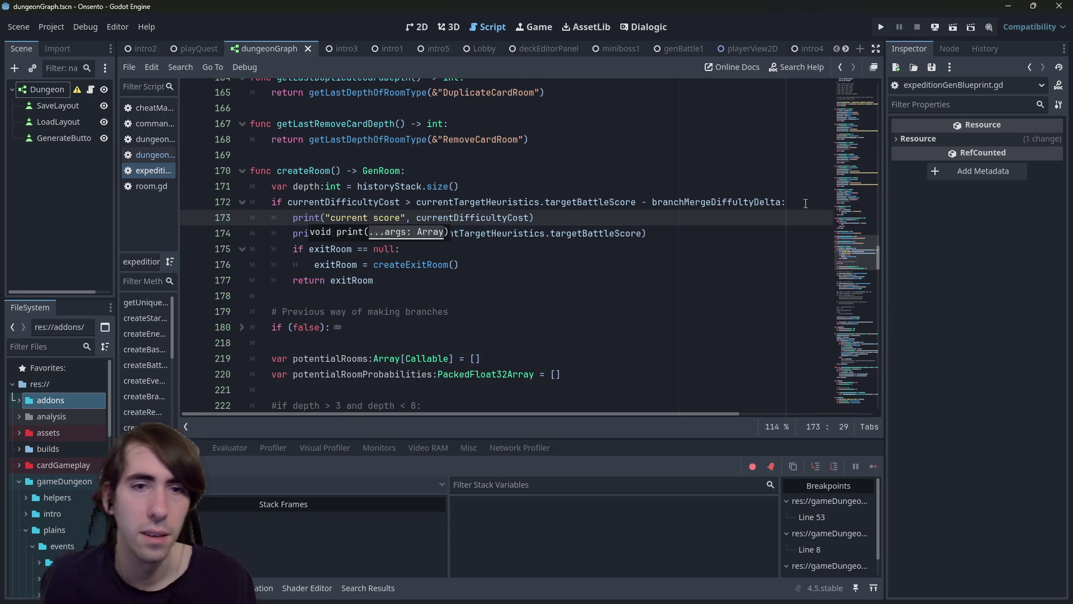
{"action": "left_click", "coordinate": [716, 235]}
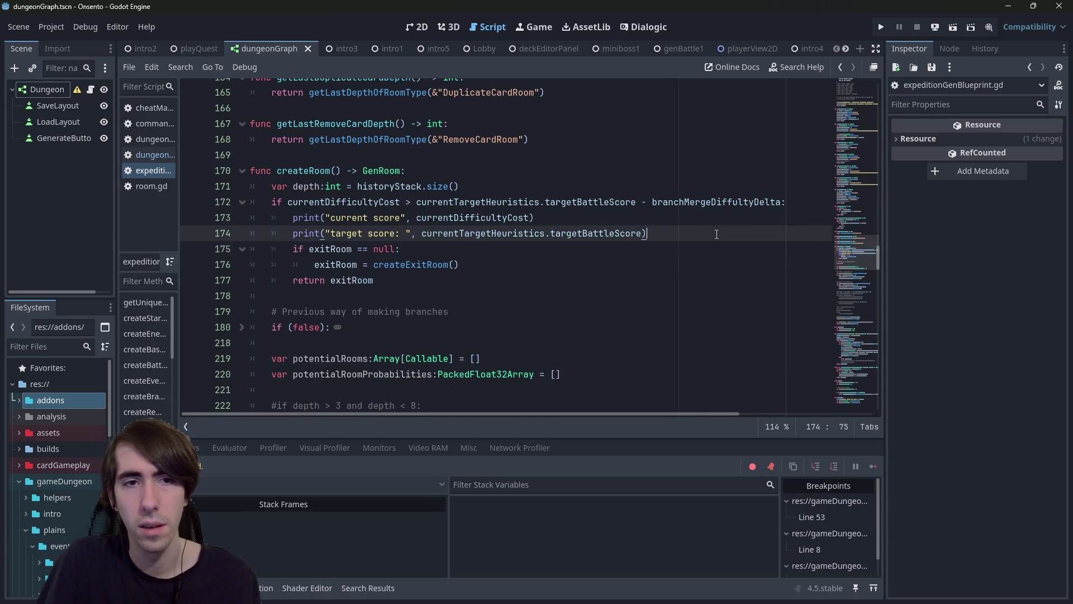
{"action": "key", "text": "Up"}
{"action": "key", "text": "Return"}
{"action": "key", "text": "Up"}
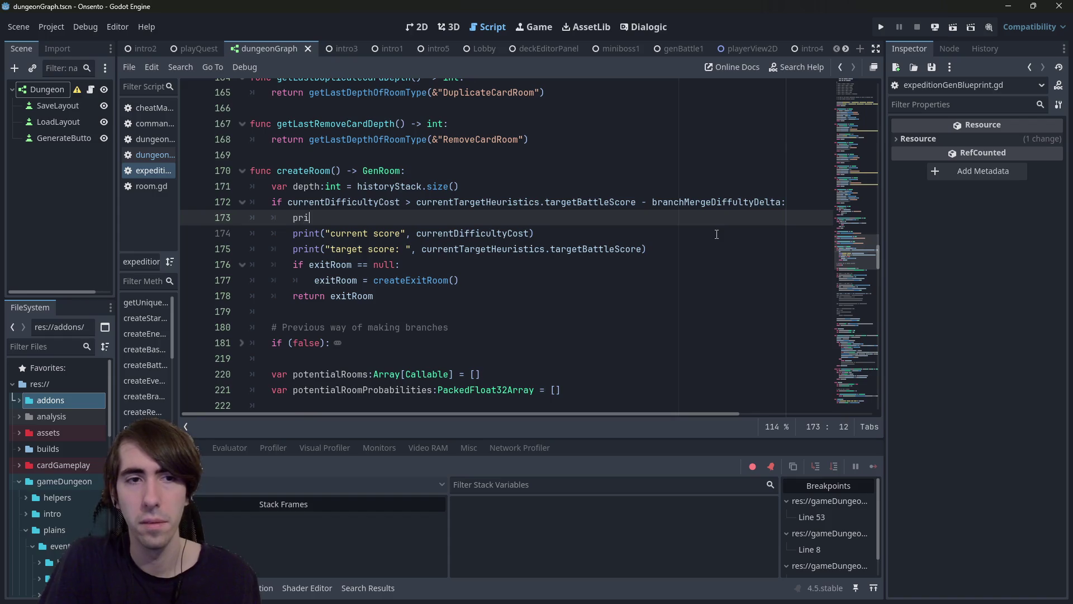
{"action": "key", "text": "ctrl+s"}
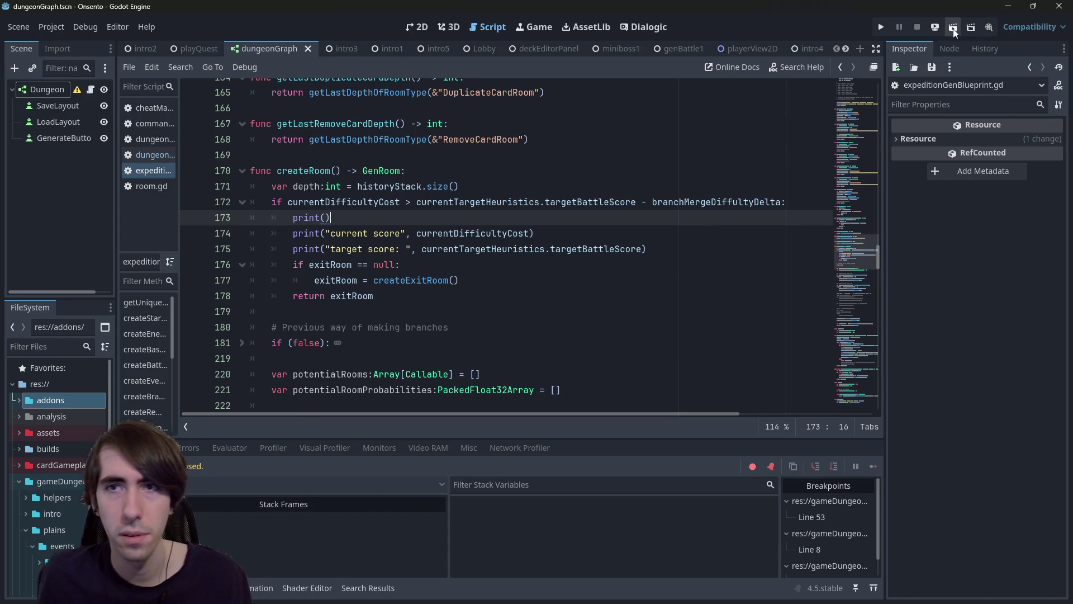
Step: Run the project, generate a dungeon graph, and close the game to view the score printouts
{"action": "left_click", "coordinate": [954, 29]}
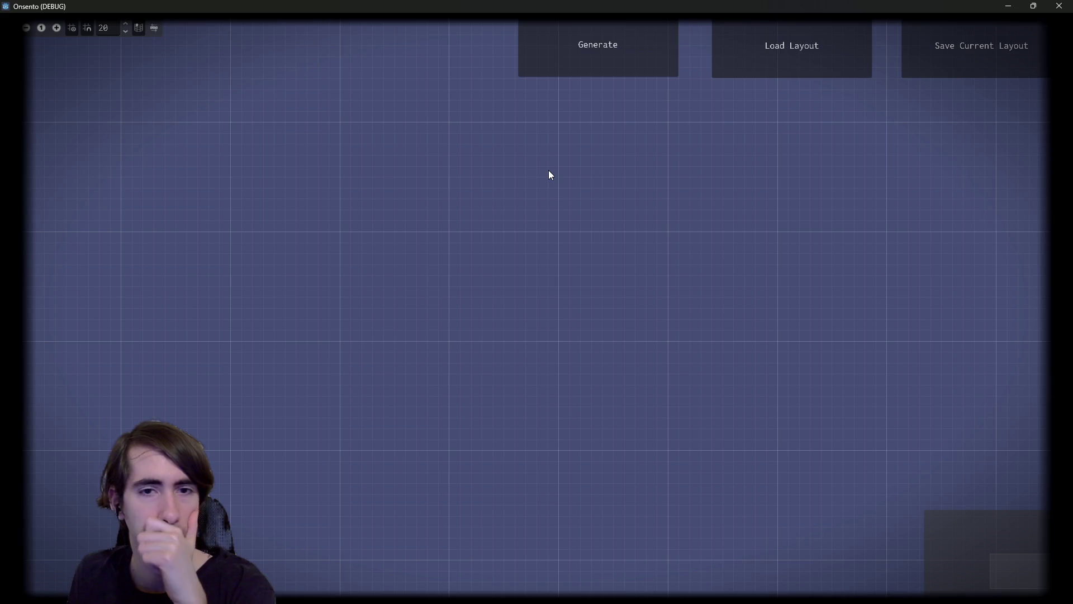
{"action": "left_click", "coordinate": [580, 54]}
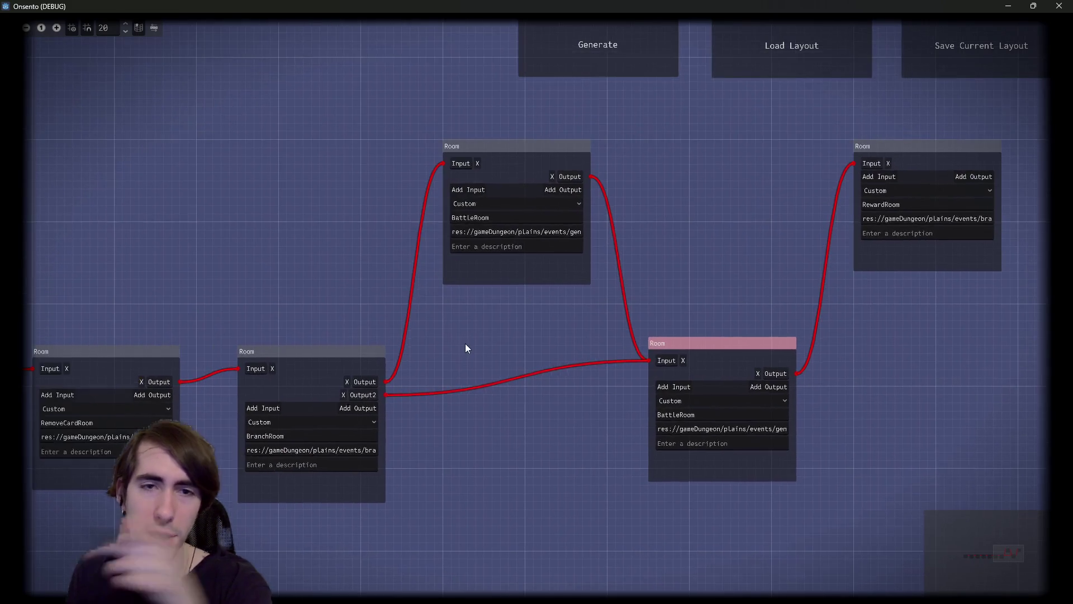
{"action": "left_click", "coordinate": [1059, 6]}
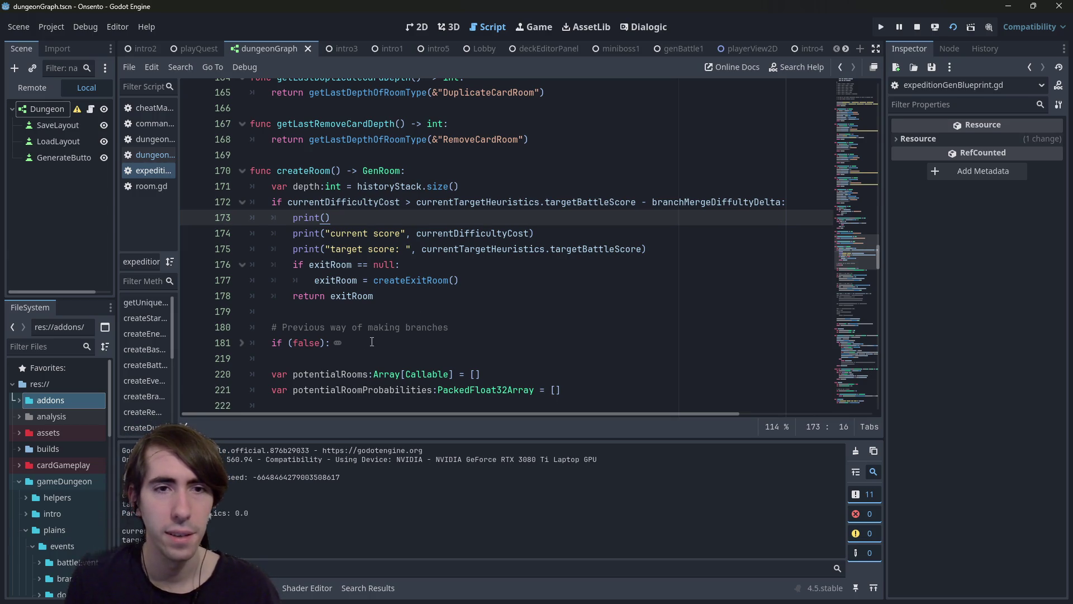
Step: Briefly show the running game, then jump to computeParallelPathHeuristics' definition from line 330
{"action": "mouse_move", "coordinate": [849, 252]}
{"action": "left_mouse_down"}
{"action": "mouse_move", "coordinate": [846, 304]}
{"action": "mouse_move", "coordinate": [840, 278]}
{"action": "left_mouse_up"}
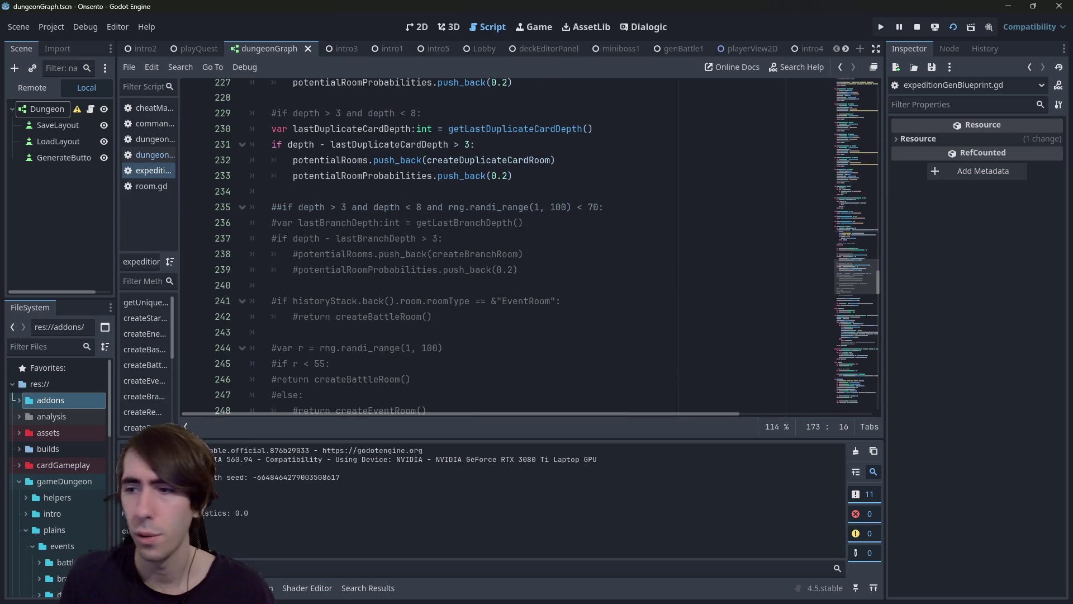
{"action": "key", "text": "F6"}
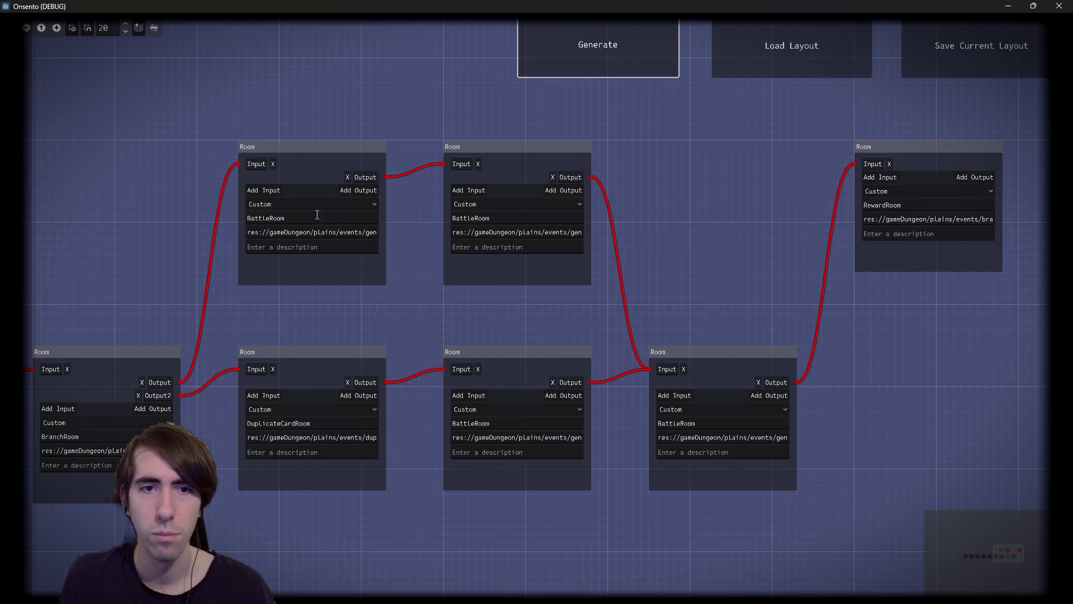
{"action": "left_click", "coordinate": [1014, 5]}
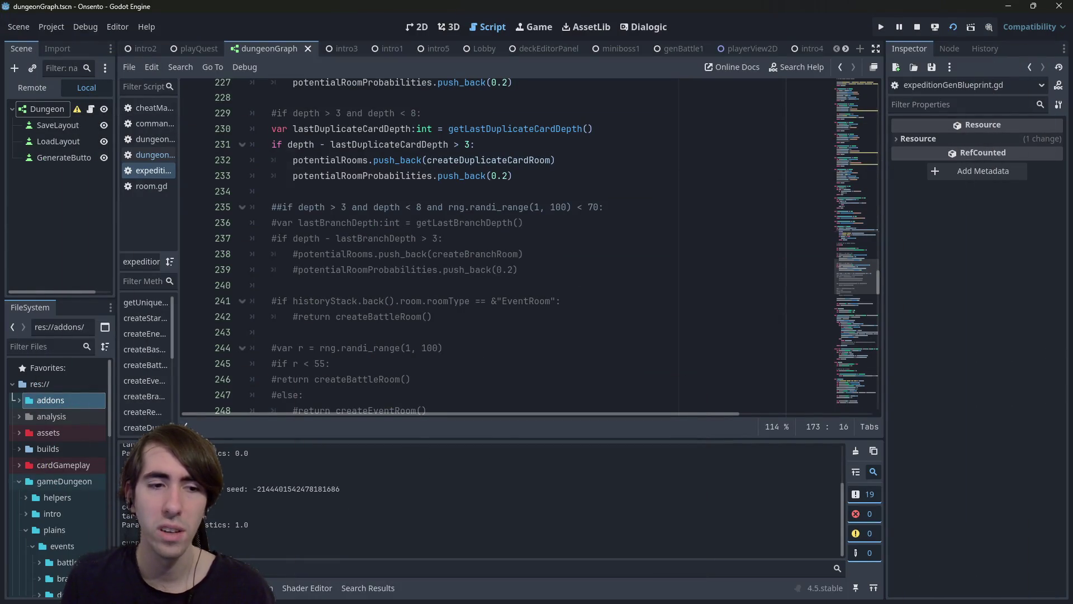
{"action": "scroll", "coordinate": [517, 281], "scroll_direction": "down", "scroll_amount": 20}
{"action": "left_click", "coordinate": [516, 278]}
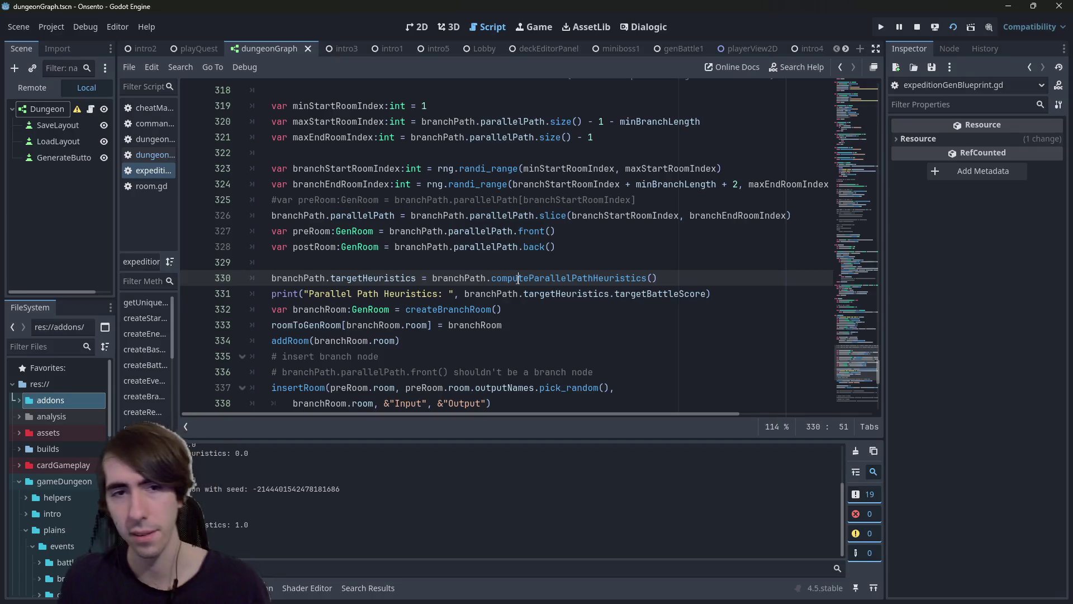
{"action": "left_click", "coordinate": [517, 281], "text": "ctrl"}
Step: Return to the line 330 call, highlight branchPath's uses, and regenerate in the game
{"action": "left_click", "coordinate": [494, 263]}
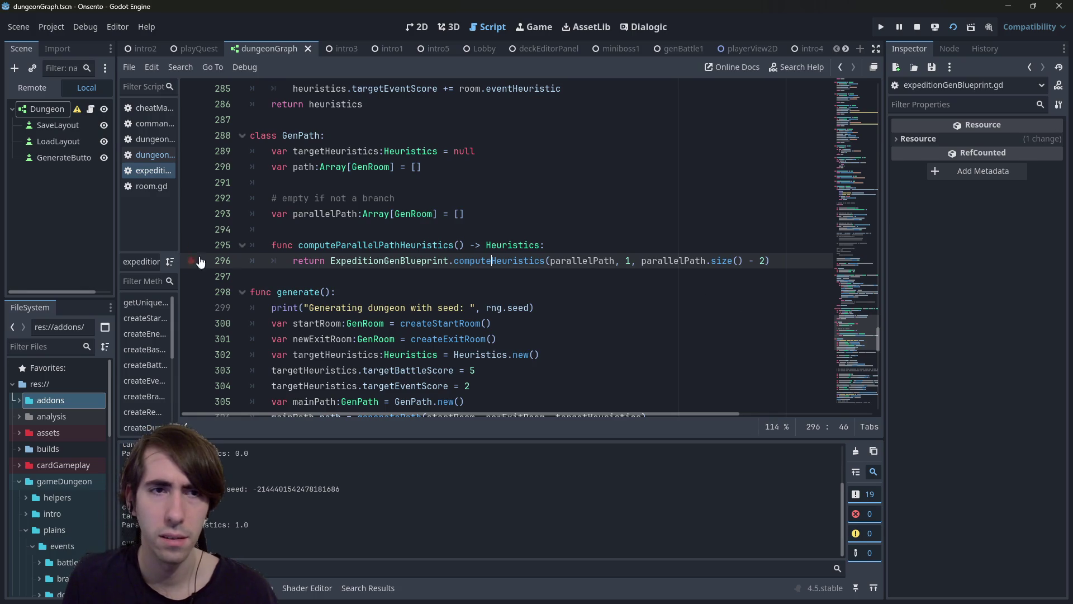
{"action": "key", "text": "alt+Left"}
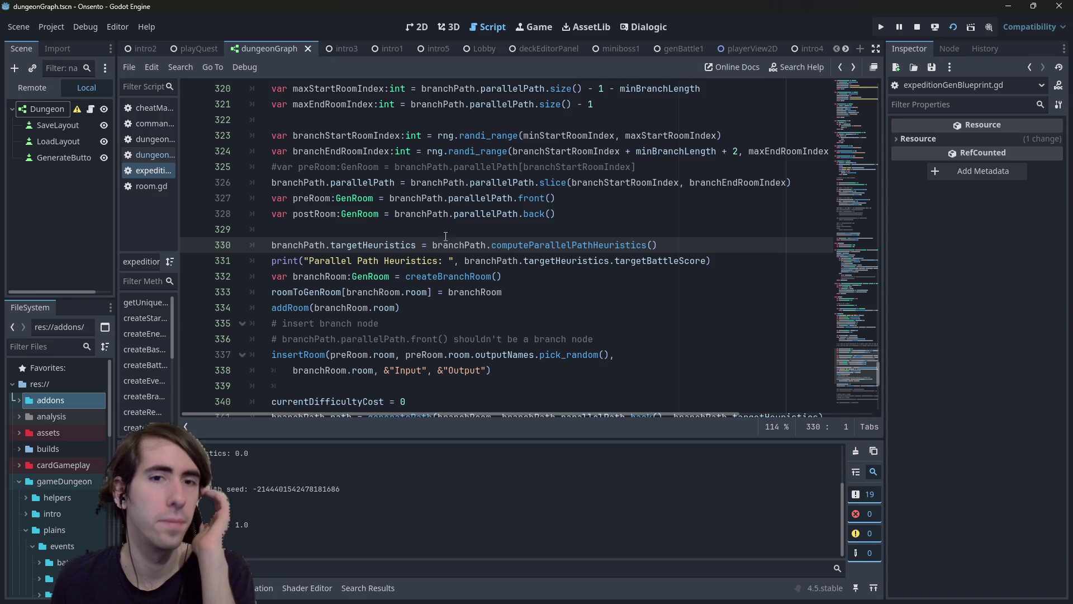
{"action": "double_click", "coordinate": [466, 244]}
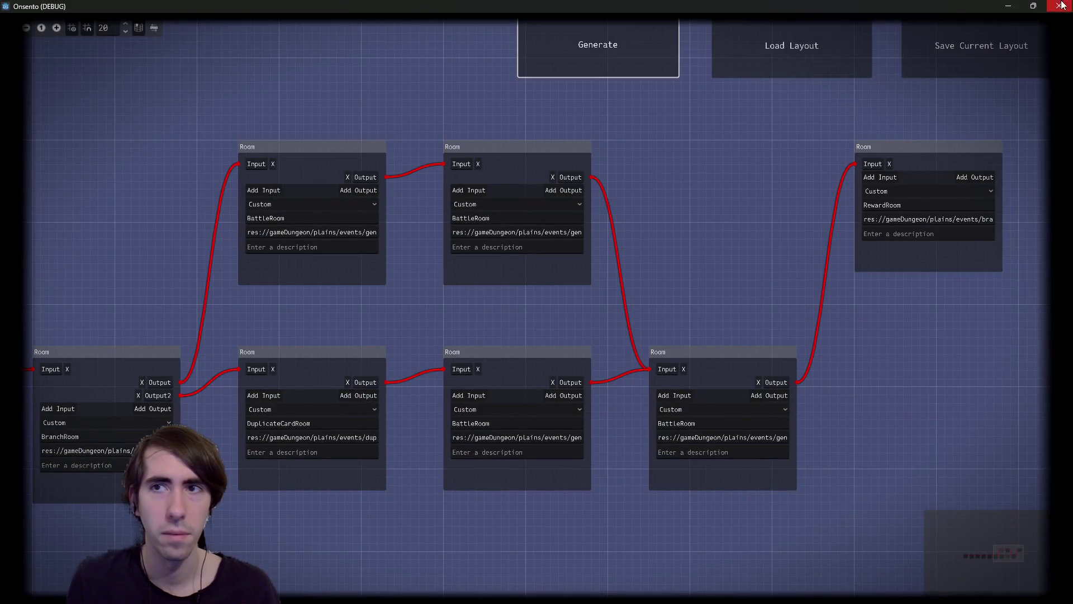
{"action": "left_click", "coordinate": [592, 58]}
Step: Inspect branchPath in Stack Variables and expand its Parallel Path array in the Inspector
{"action": "mouse_move", "coordinate": [593, 178]}
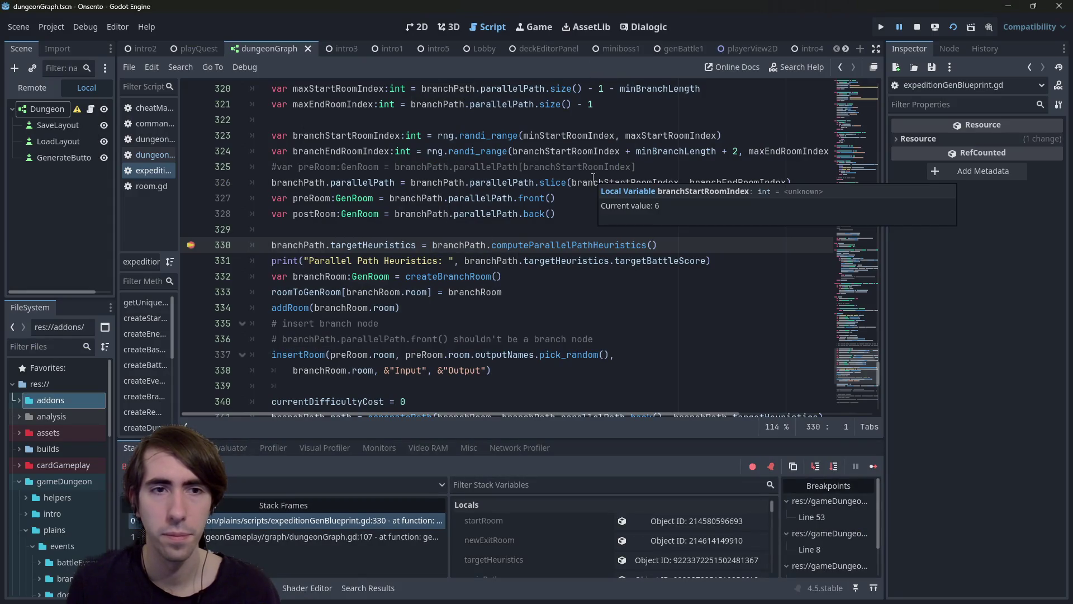
{"action": "mouse_move", "coordinate": [472, 247]}
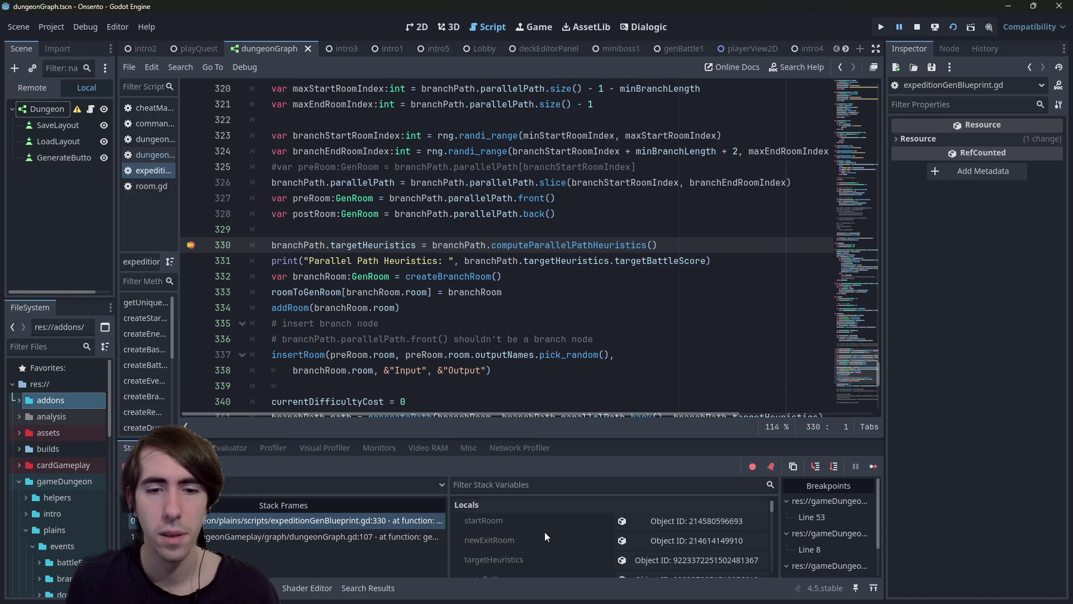
{"action": "scroll", "coordinate": [544, 532], "scroll_direction": "down", "scroll_amount": 3}
{"action": "left_click", "coordinate": [634, 543]}
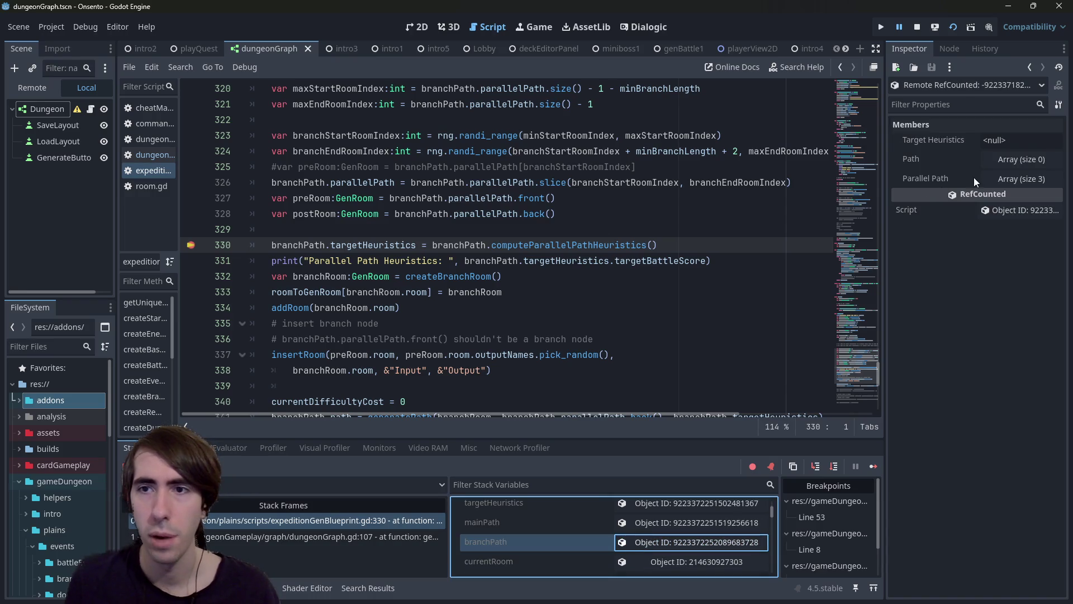
{"action": "left_click", "coordinate": [937, 180]}
{"action": "left_click_drag", "start_coordinate": [885, 180], "coordinate": [795, 181]}
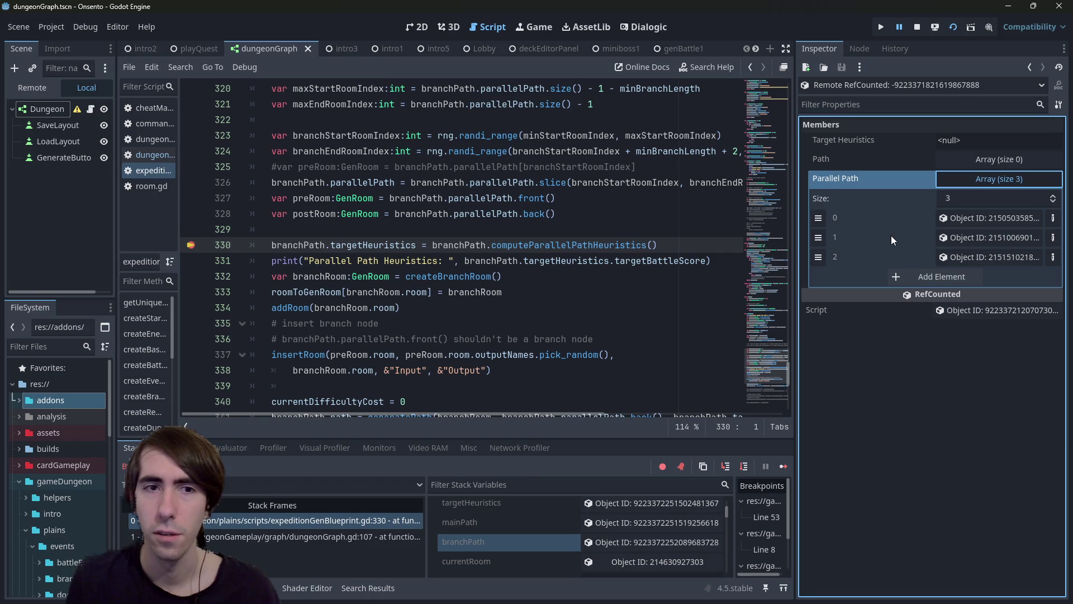
{"action": "scroll", "coordinate": [461, 220], "scroll_direction": "up", "scroll_amount": 2}
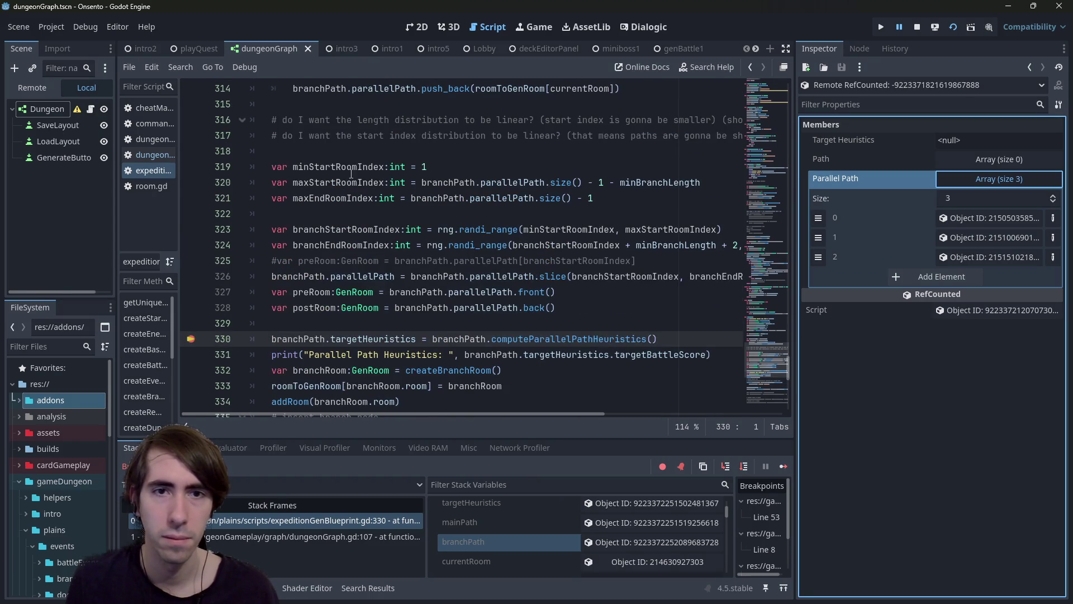
{"action": "scroll", "coordinate": [351, 174], "scroll_direction": "up", "scroll_amount": 3}
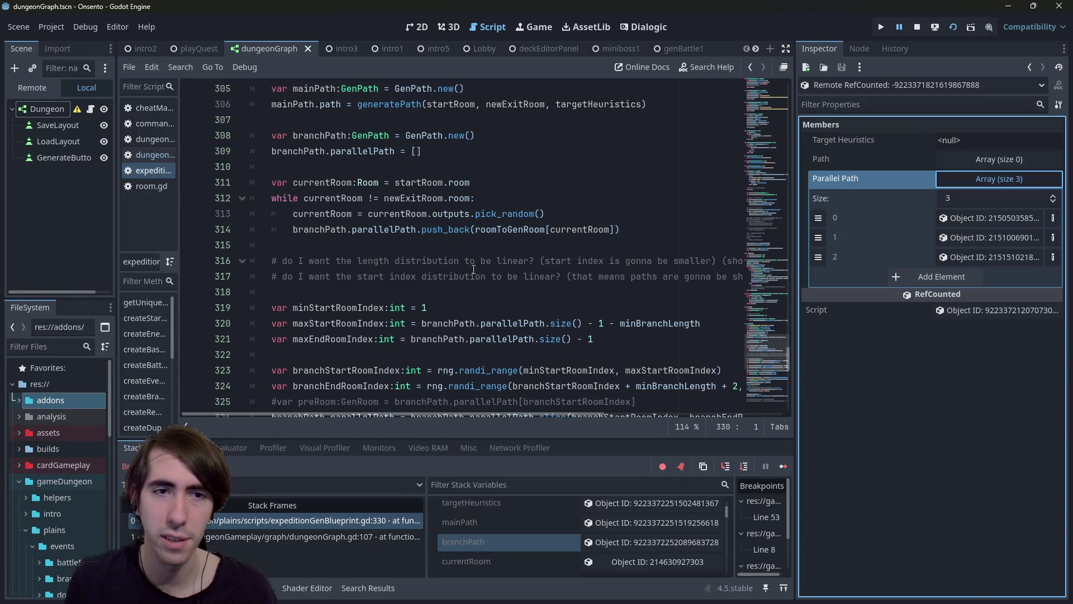
{"action": "scroll", "coordinate": [465, 276], "scroll_direction": "up", "scroll_amount": 2}
{"action": "scroll", "coordinate": [465, 275], "scroll_direction": "down", "scroll_amount": 4}
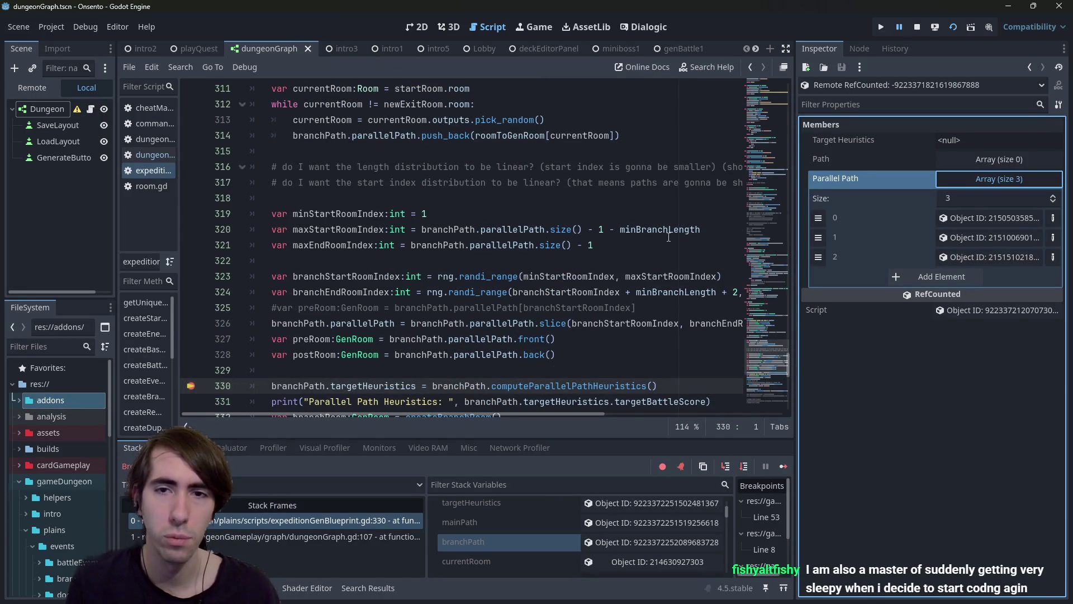
{"action": "scroll", "coordinate": [503, 283], "scroll_direction": "down", "scroll_amount": 1}
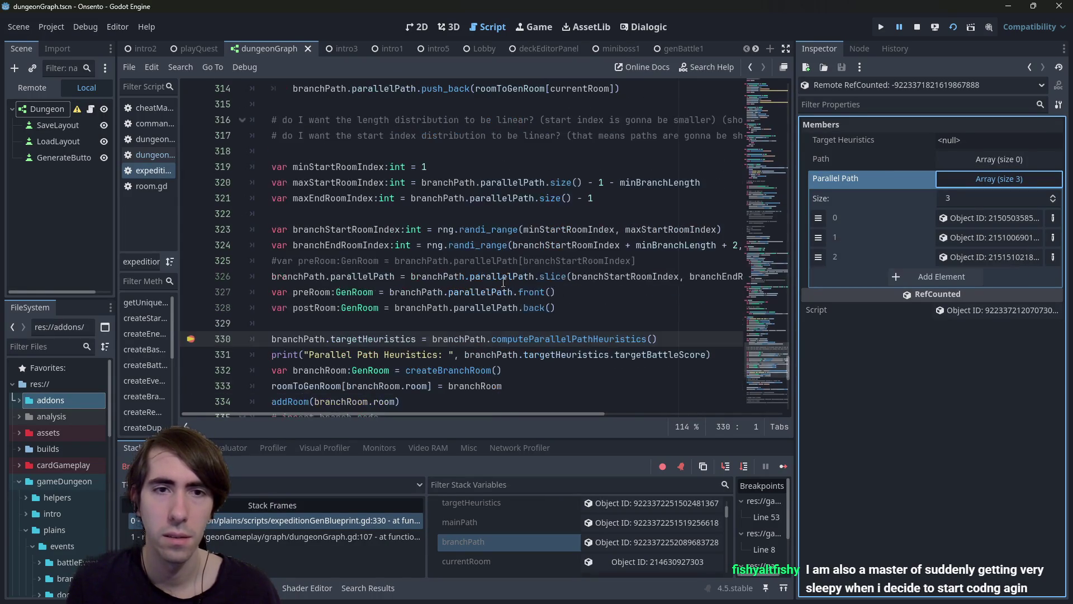
Step: Step into computeParallelPathHeuristics and check that the start argument passed is 1
{"action": "left_click", "coordinate": [725, 467]}
{"action": "left_click", "coordinate": [636, 245]}
{"action": "left_click_drag", "start_coordinate": [576, 244], "coordinate": [592, 243]}
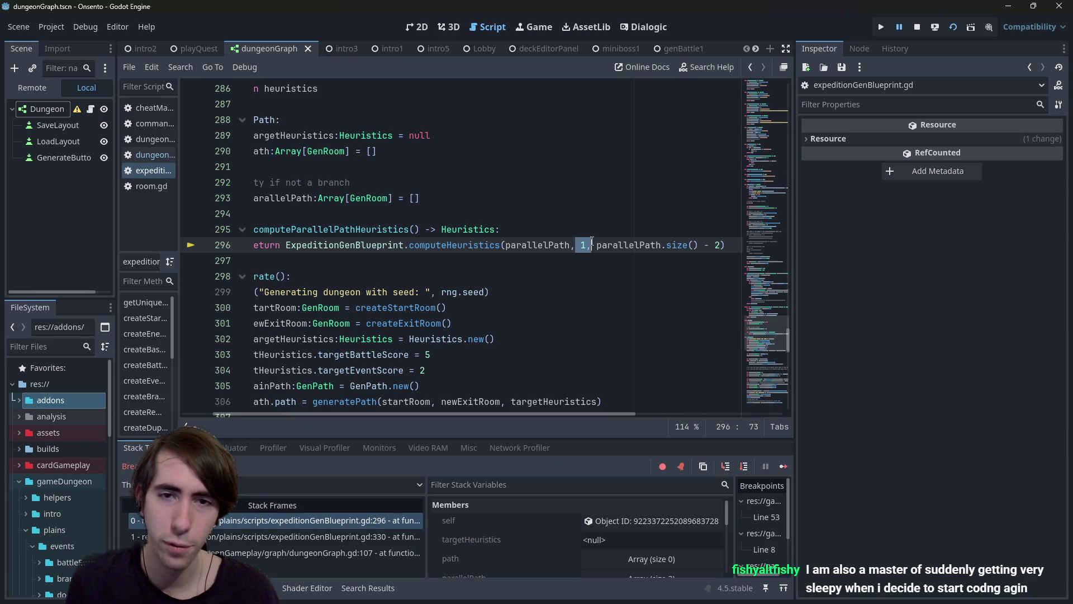
{"action": "left_click", "coordinate": [720, 244]}
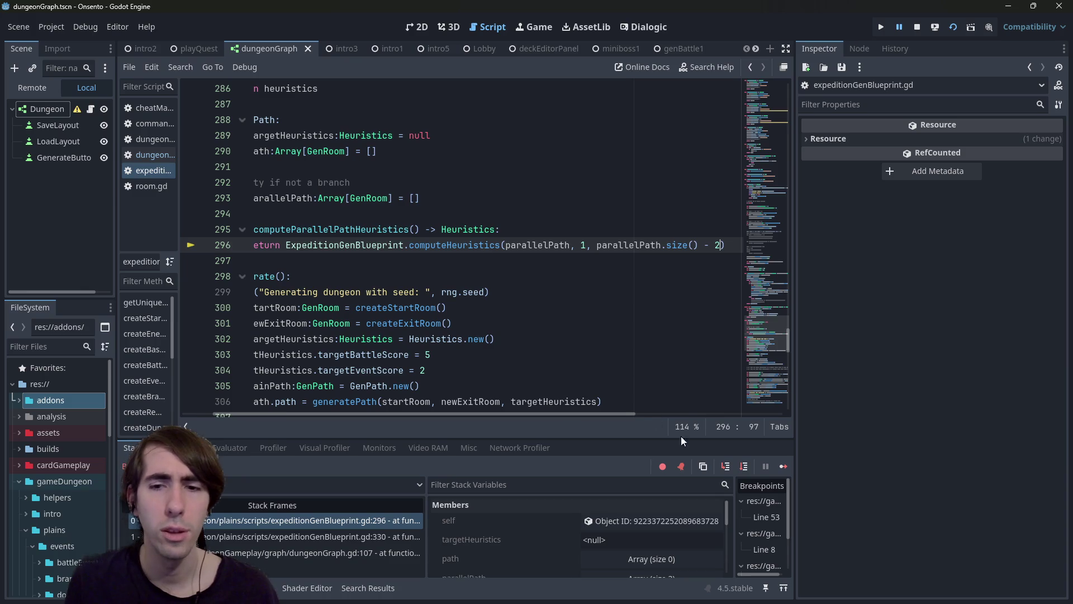
Step: Step into computeHeuristics, confirm end = 1, then jump back to return line 296
{"action": "left_click", "coordinate": [724, 466]}
{"action": "left_click", "coordinate": [388, 262]}
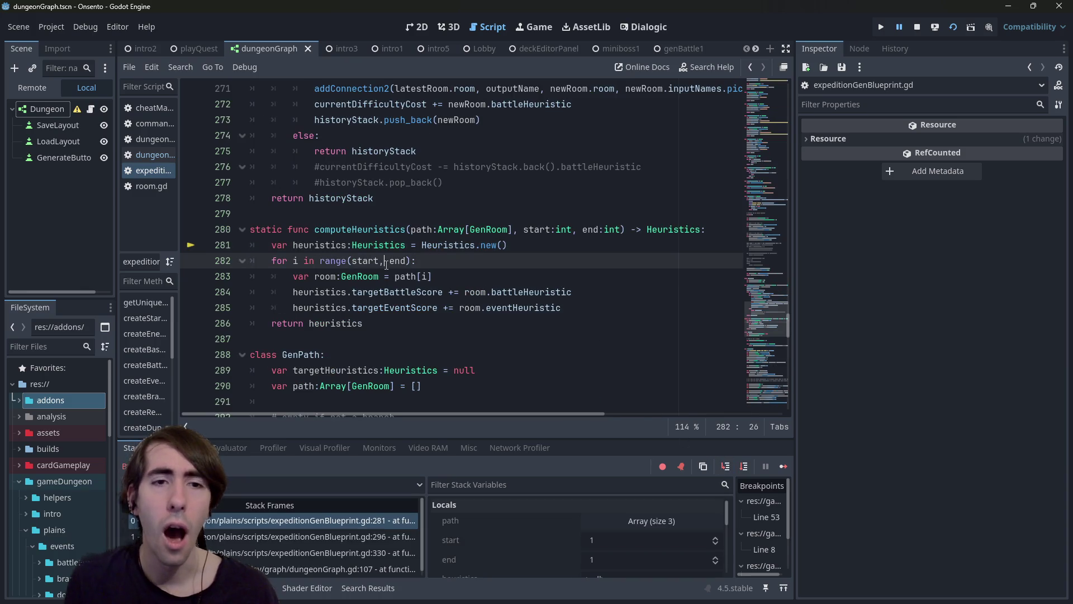
{"action": "double_click", "coordinate": [394, 261]}
{"action": "mouse_move", "coordinate": [393, 264]}
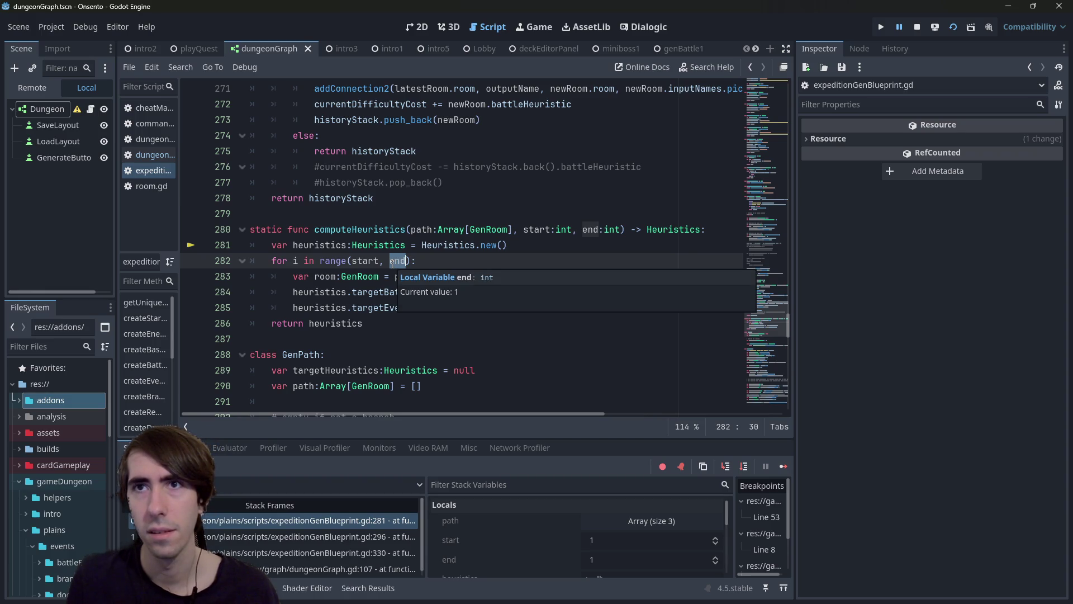
{"action": "key", "text": "alt+Left"}
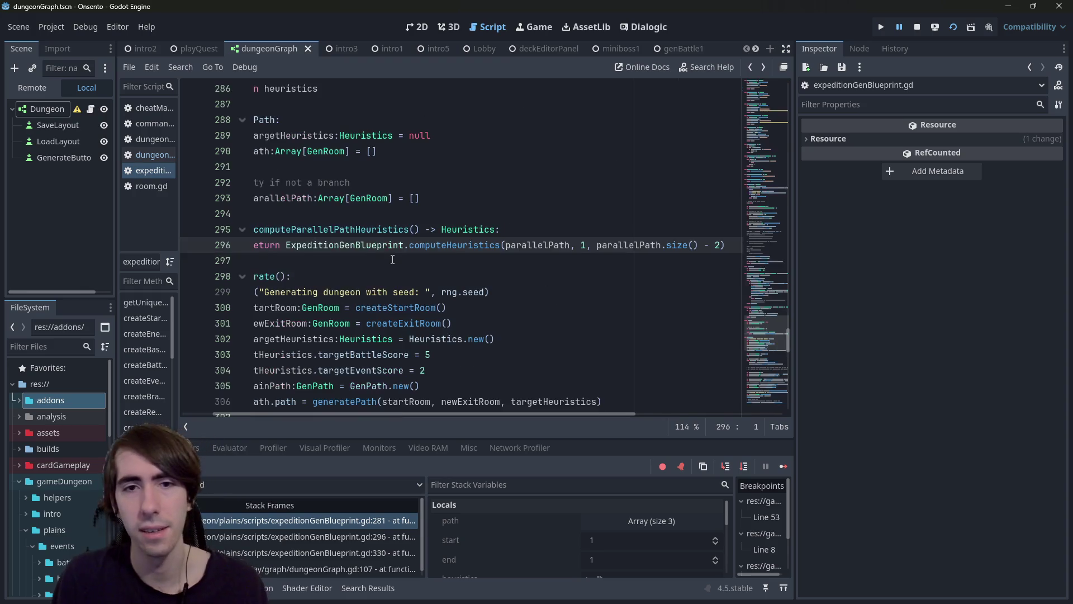
Step: Add the comment '# exclude previous one and convergence destination one' above line 296's return
{"action": "left_click", "coordinate": [724, 241]}
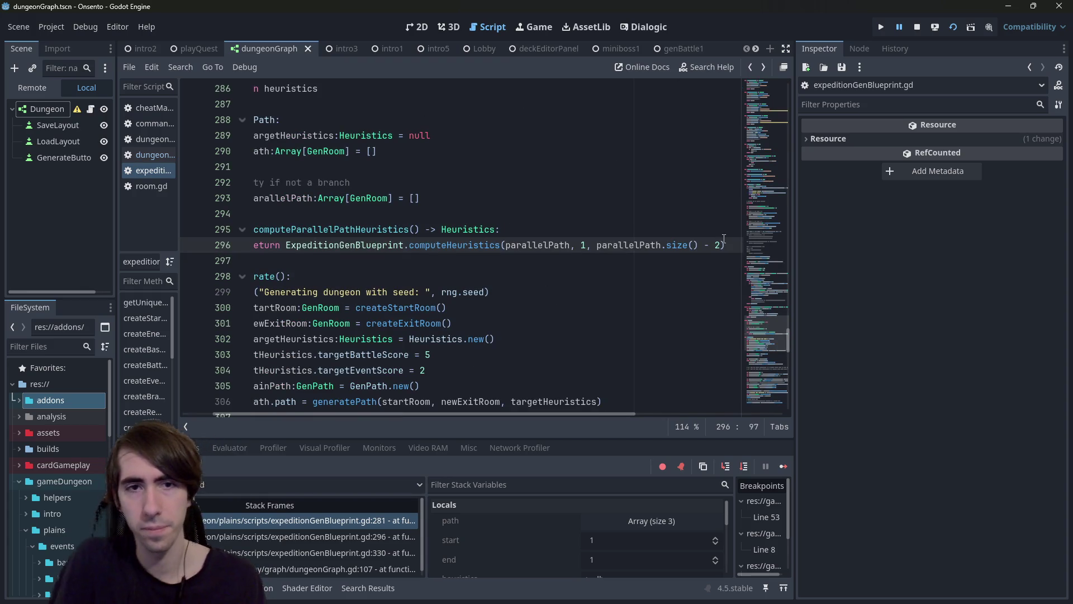
{"action": "type", "text": "1"}
{"action": "key", "text": "ctrl+shift+Return"}
{"action": "type", "text": "# exclude previous one and "}
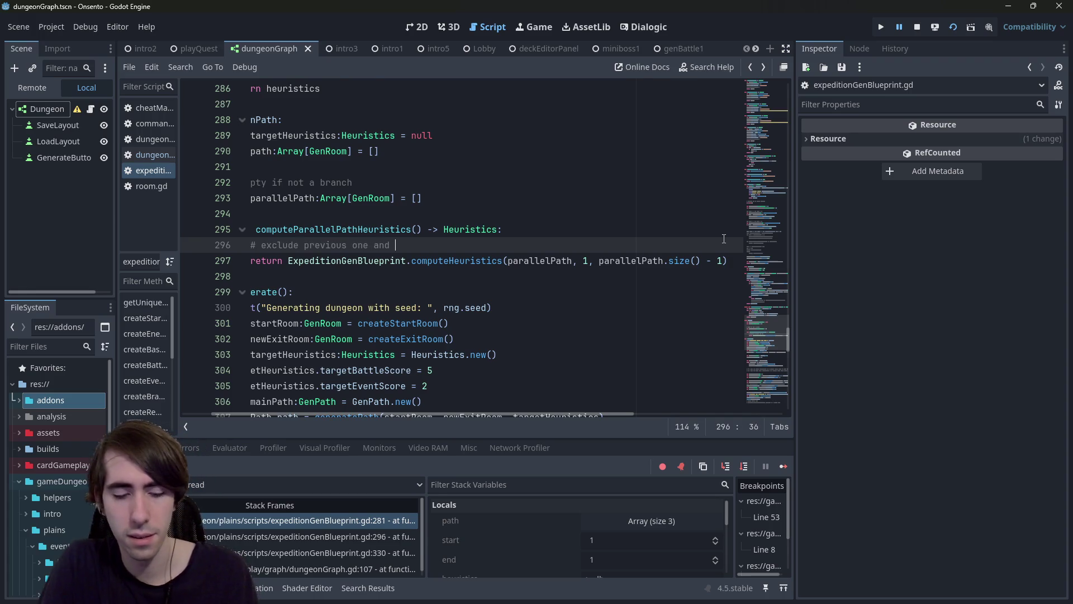
{"action": "type", "text": "mer"}
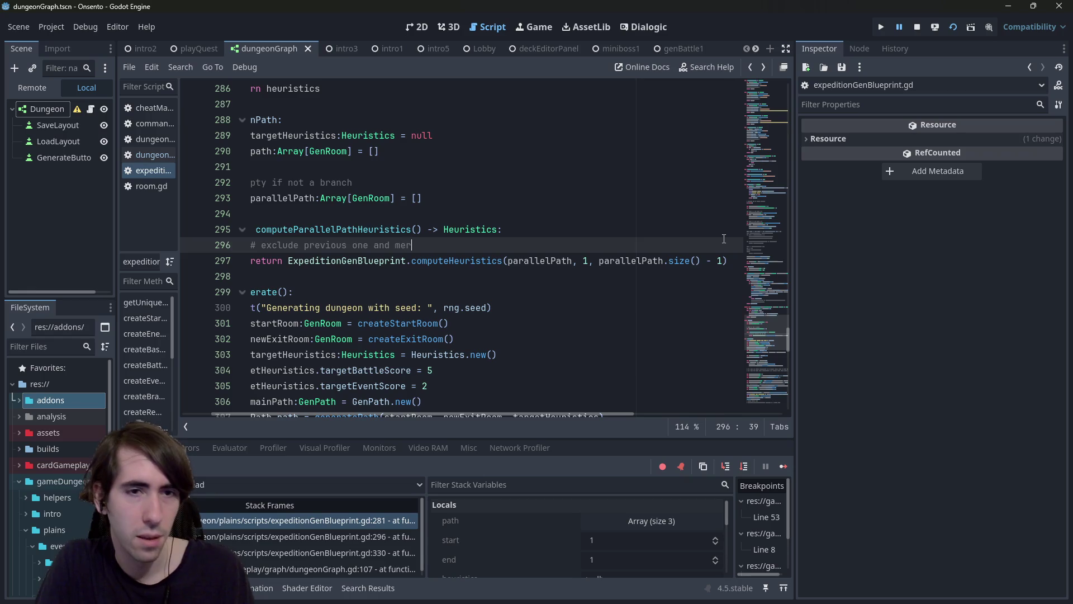
{"action": "type", "text": "ging into one"}
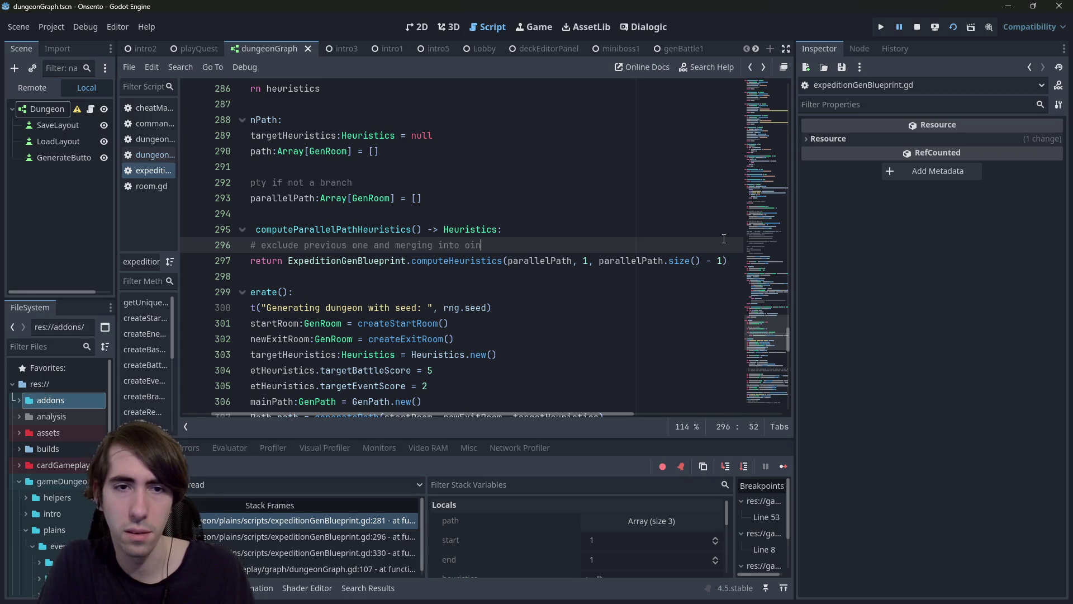
{"action": "key", "text": "ctrl+s"}
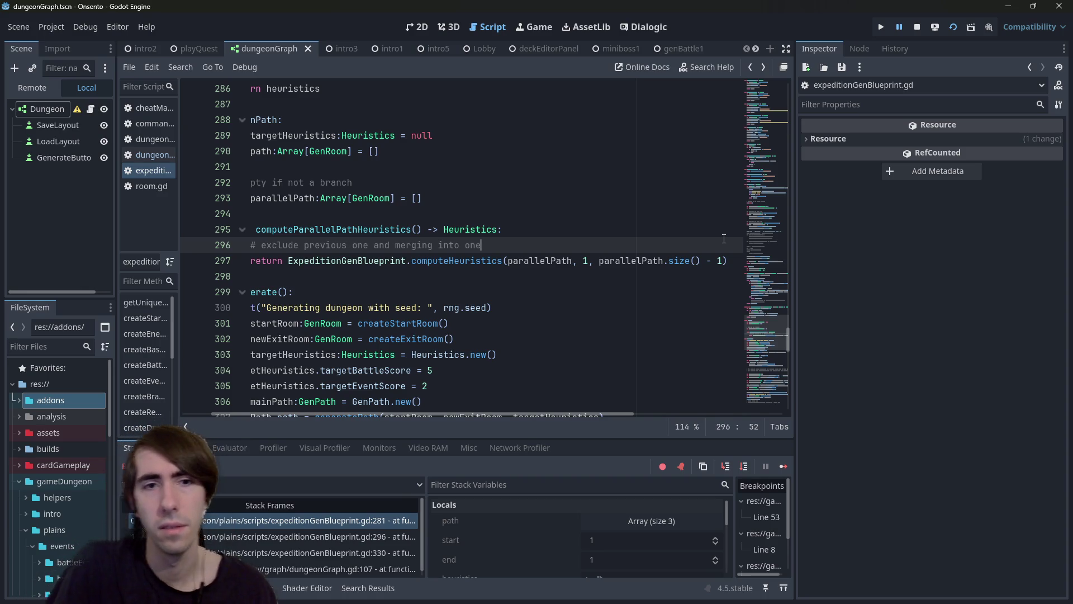
{"action": "key", "text": "ctrl+shift+Left"}
{"action": "key", "text": "ctrl+shift+Left"}
{"action": "key", "text": "ctrl+shift+Left"}
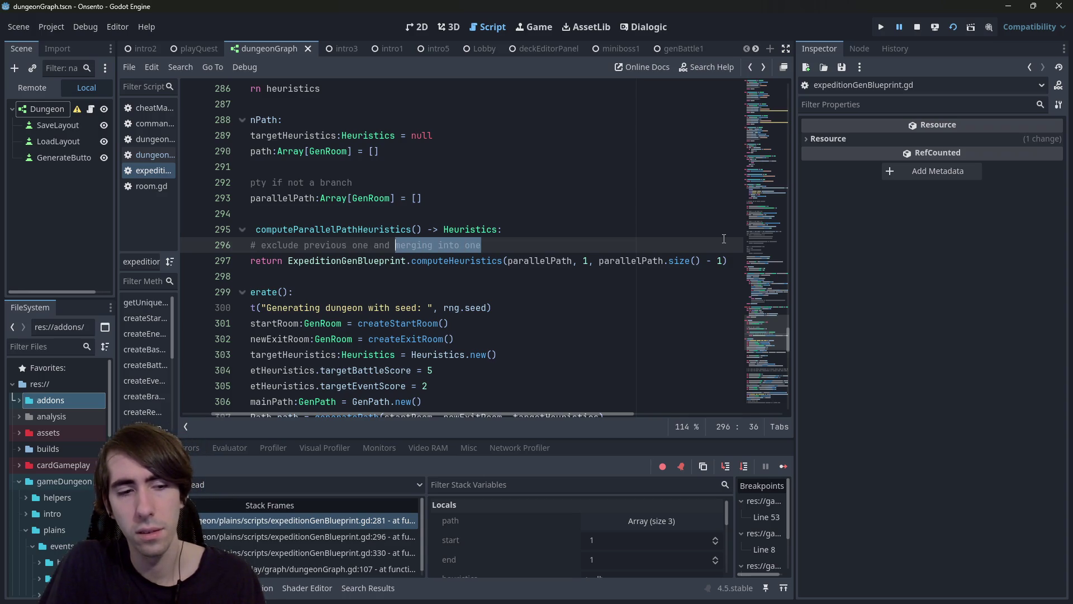
{"action": "type", "text": "c"}
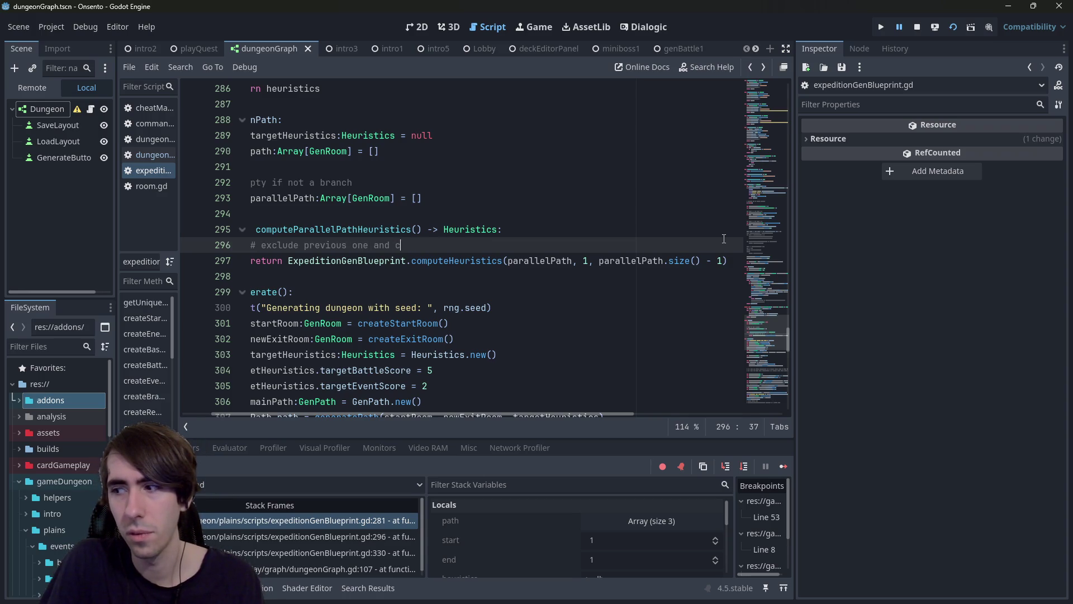
{"action": "type", "text": "onvergence destination one"}
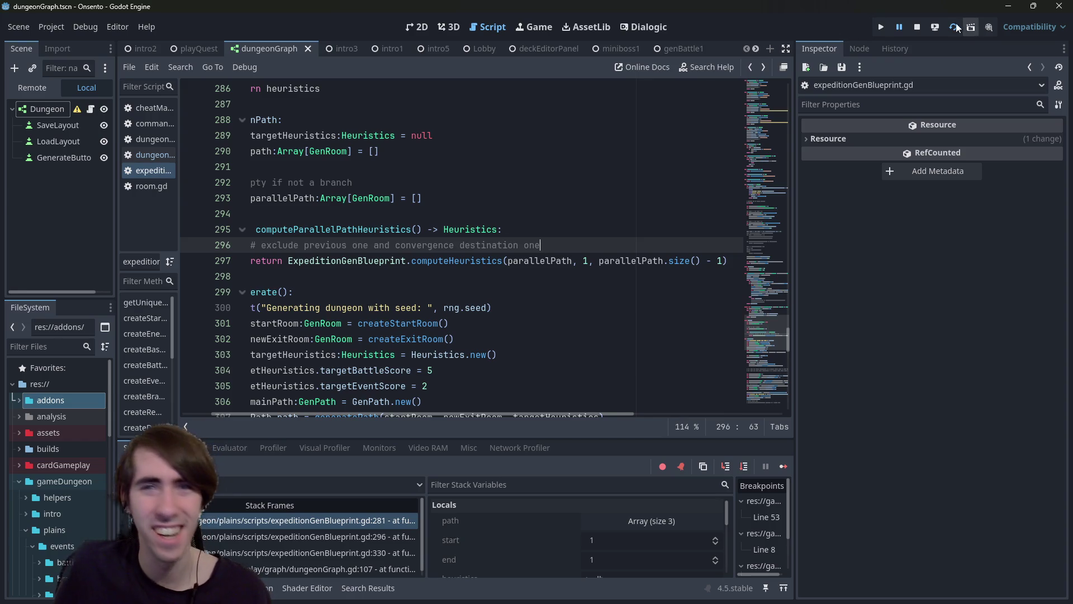
Step: Stop the game, review line 297's computeHeuristics arguments, and rerun the scene with F6
{"action": "left_click", "coordinate": [919, 25]}
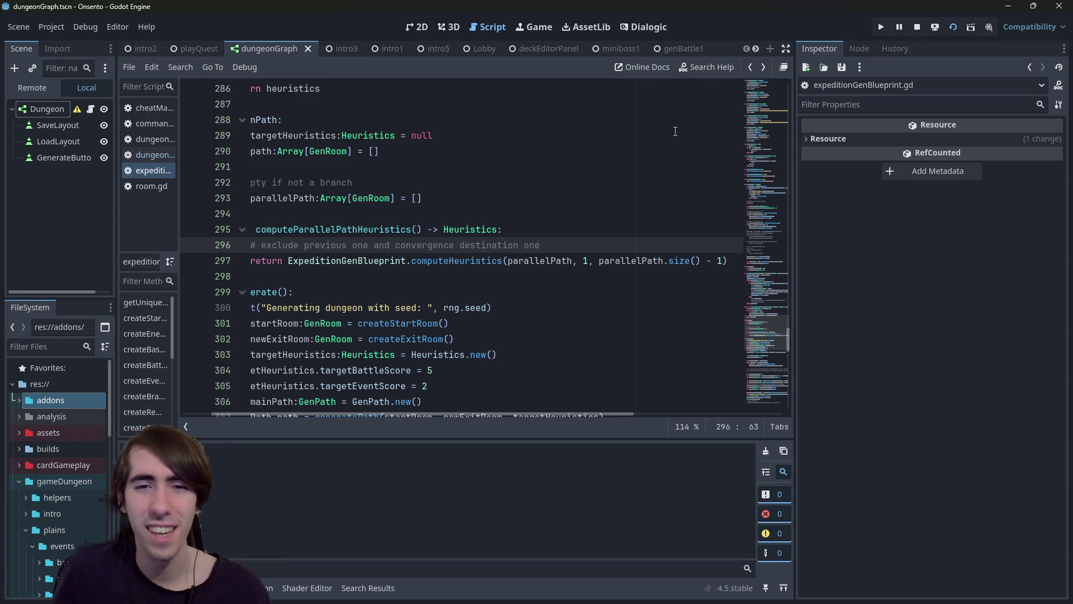
{"action": "left_click_drag", "start_coordinate": [507, 260], "coordinate": [746, 259]}
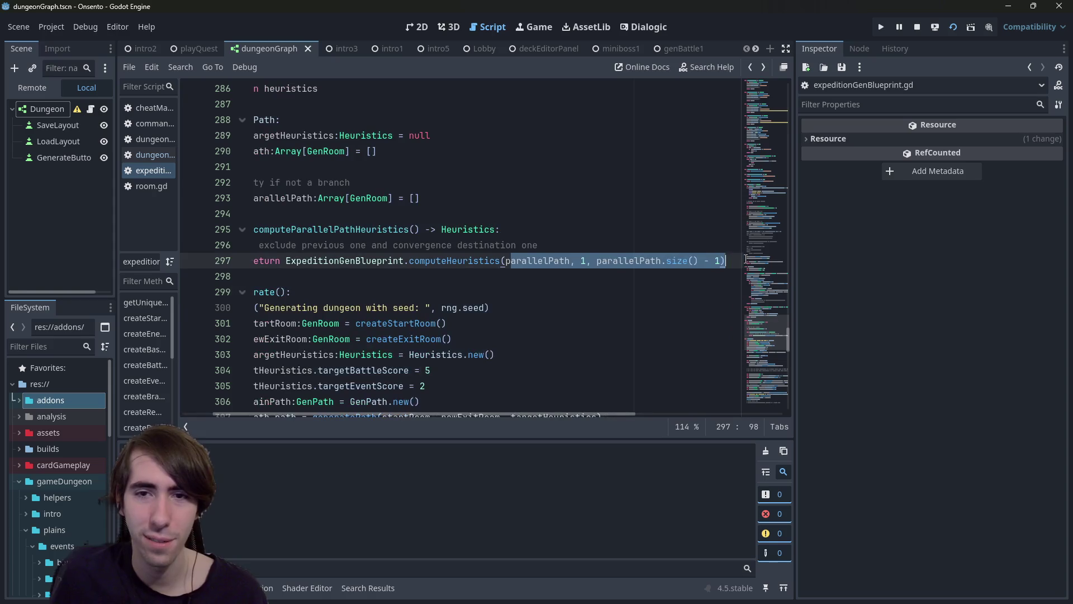
{"action": "left_click", "coordinate": [690, 260]}
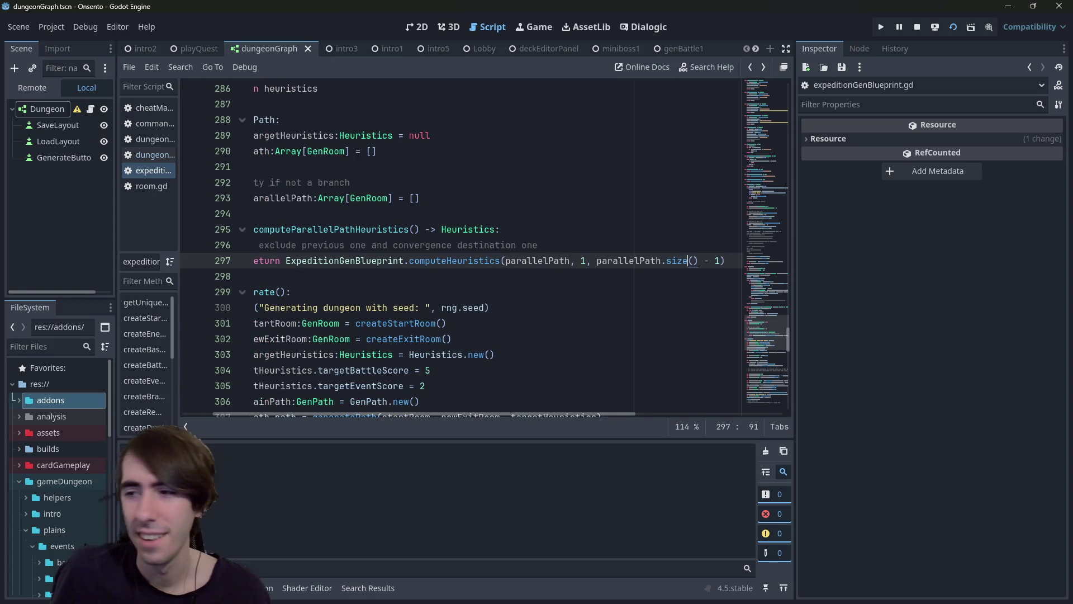
{"action": "key", "text": "F6"}
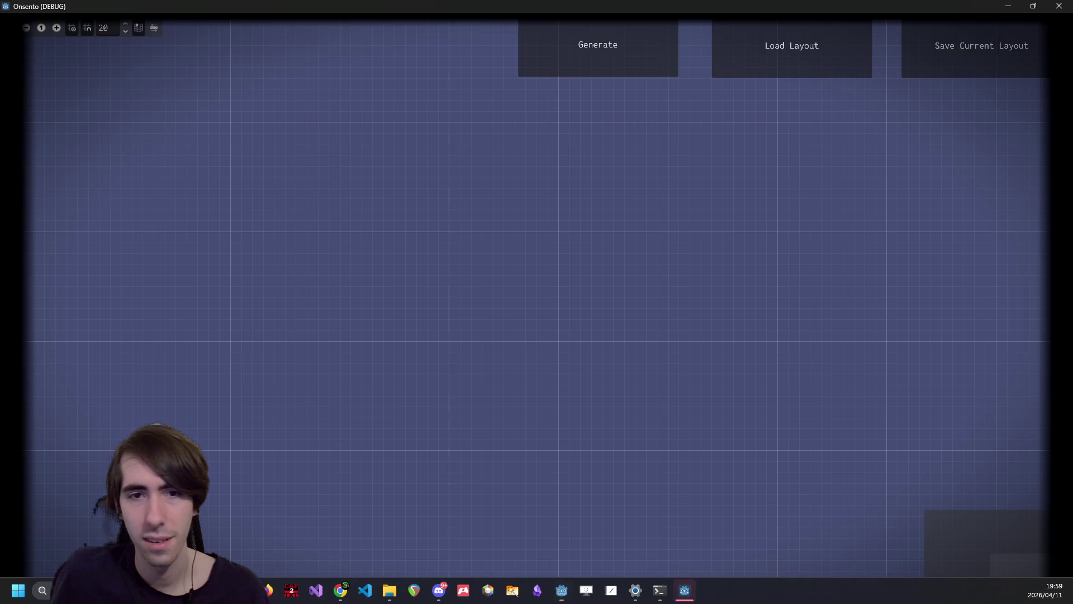
{"action": "left_click", "coordinate": [668, 58]}
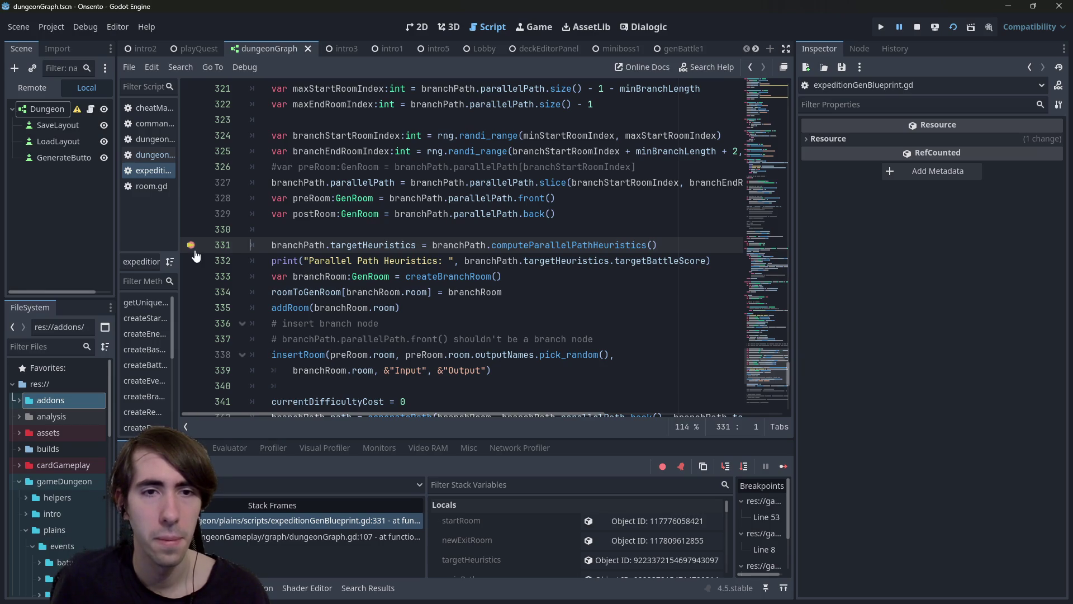
Step: Resume from the line 331 breakpoint and generate a new room graph in the game
{"action": "left_click", "coordinate": [783, 466]}
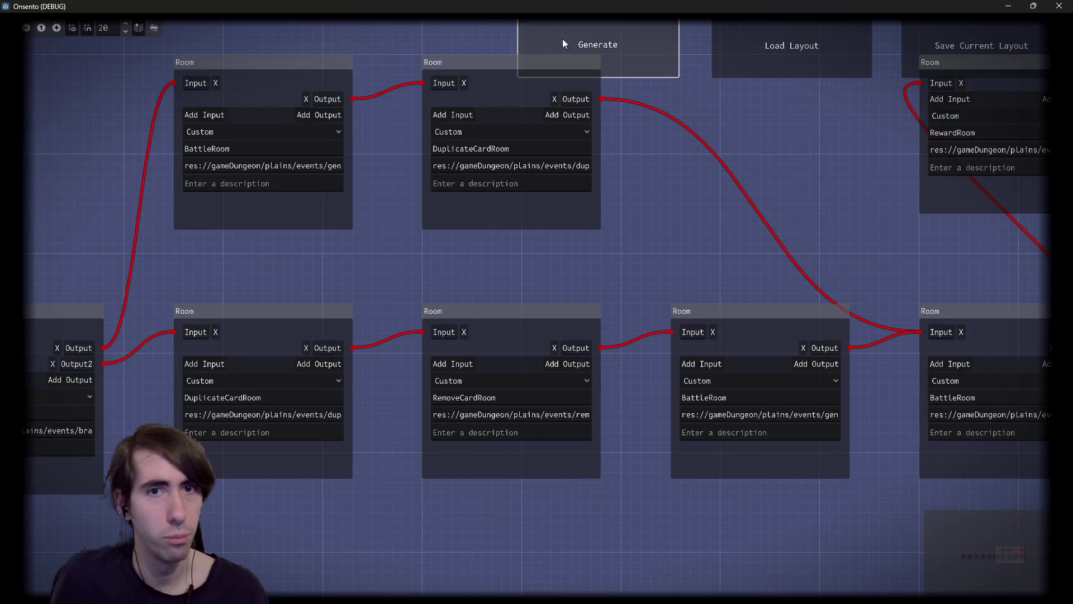
{"action": "left_click", "coordinate": [562, 38]}
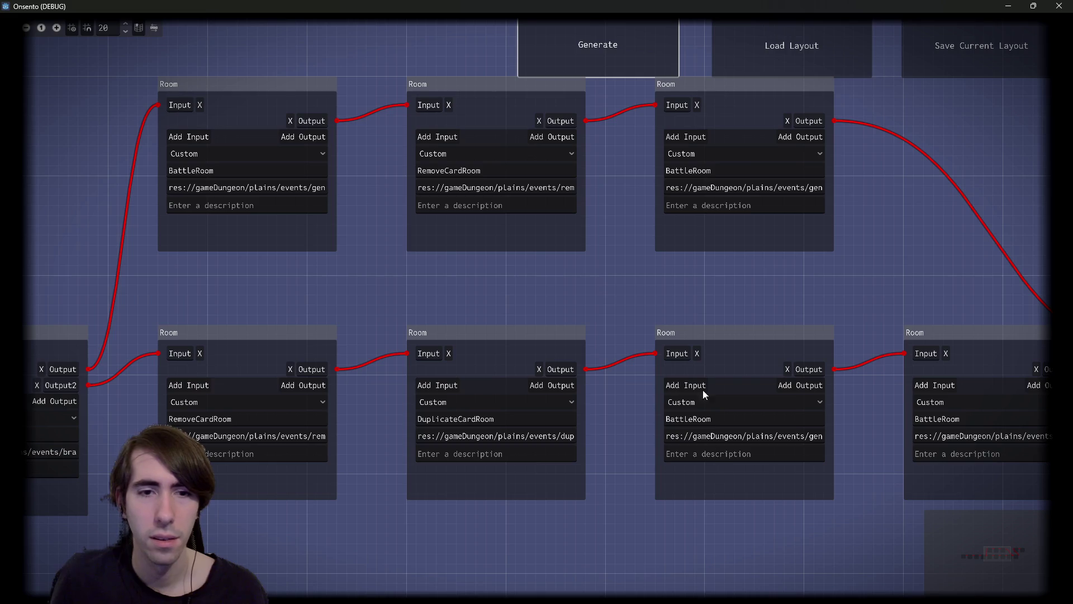
Step: Box-select and rearrange Room nodes across two generated layouts to inspect them
{"action": "left_click_drag", "start_coordinate": [809, 291], "coordinate": [168, 146]}
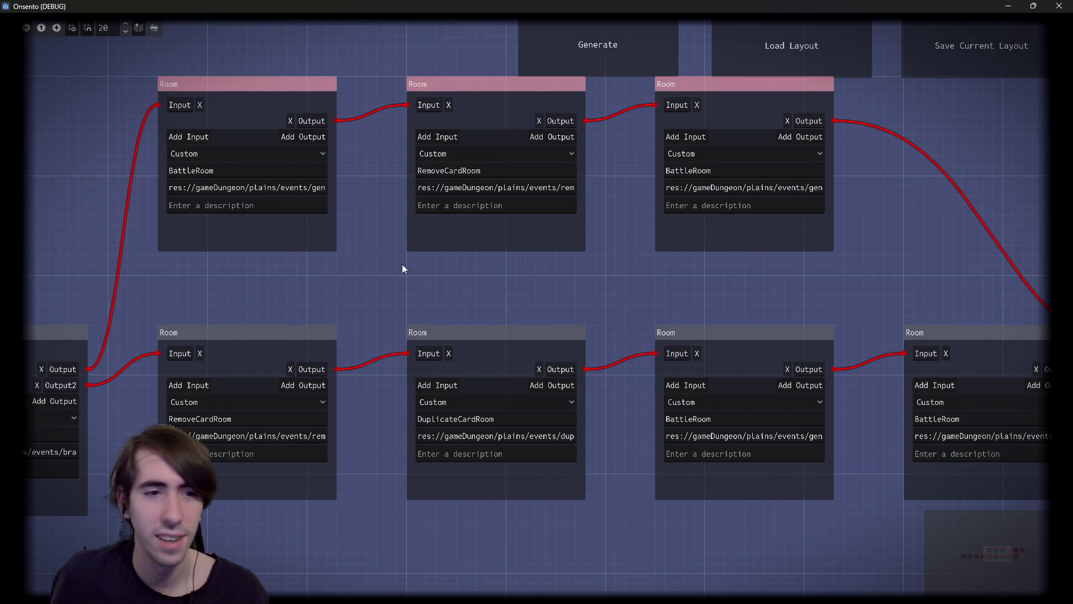
{"action": "scroll", "coordinate": [424, 368], "scroll_direction": "right", "scroll_amount": 5}
{"action": "left_click_drag", "start_coordinate": [521, 284], "coordinate": [824, 437]}
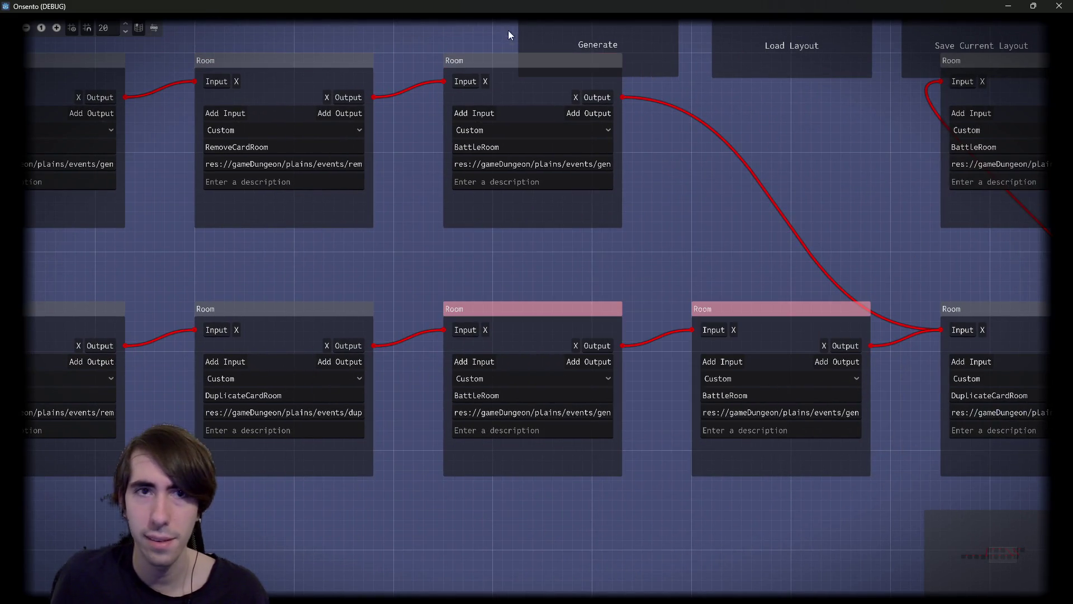
{"action": "left_click", "coordinate": [537, 42]}
{"action": "scroll", "coordinate": [432, 284], "scroll_direction": "right", "scroll_amount": 3}
{"action": "scroll", "coordinate": [503, 268], "scroll_direction": "down", "scroll_amount": 3}
{"action": "scroll", "coordinate": [612, 260], "scroll_direction": "right", "scroll_amount": 5}
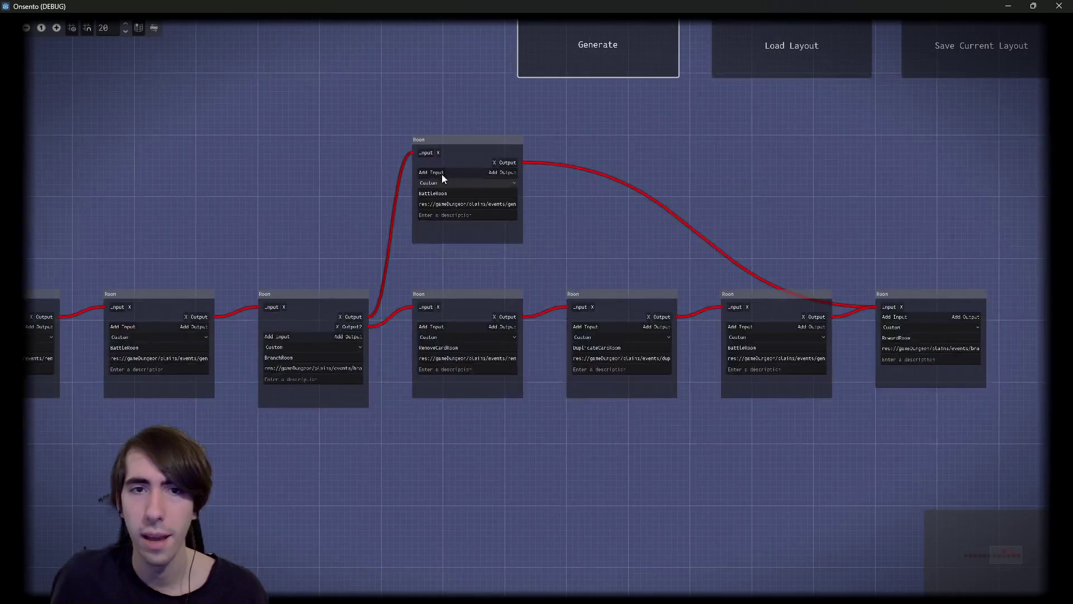
{"action": "left_click_drag", "start_coordinate": [477, 140], "coordinate": [576, 104]}
{"action": "scroll", "coordinate": [581, 154], "scroll_direction": "up", "scroll_amount": 2}
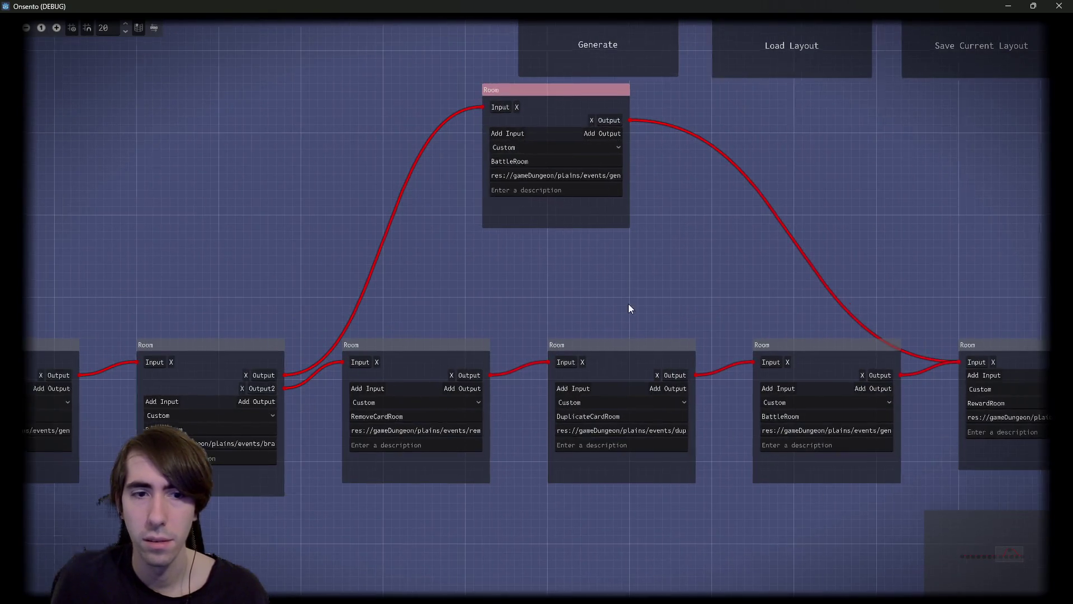
{"action": "scroll", "coordinate": [636, 303], "scroll_direction": "up", "scroll_amount": 1}
{"action": "left_click_drag", "start_coordinate": [494, 270], "coordinate": [808, 418]}
{"action": "left_click", "coordinate": [714, 240]}
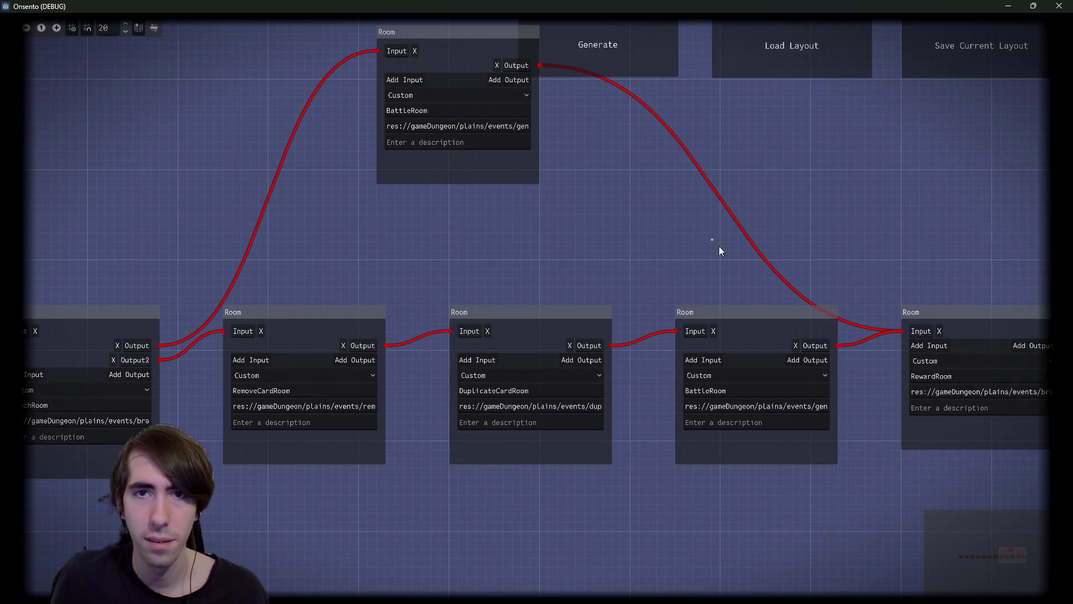
Step: Regenerate several more times, moving BattleRoom and BranchRoom nodes into view to inspect each layout
{"action": "left_click", "coordinate": [610, 28]}
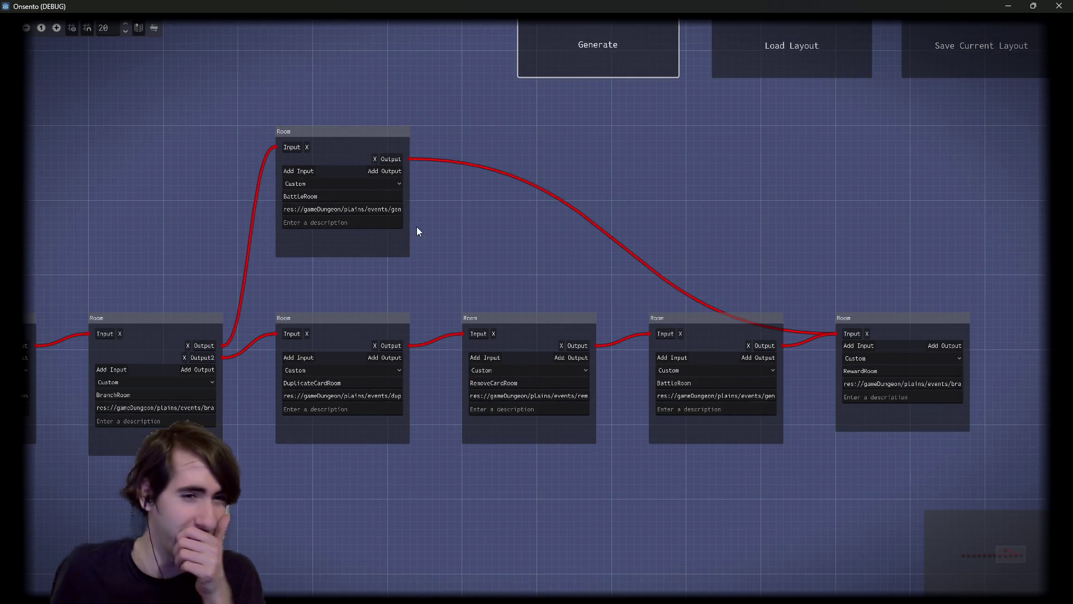
{"action": "left_click", "coordinate": [636, 52]}
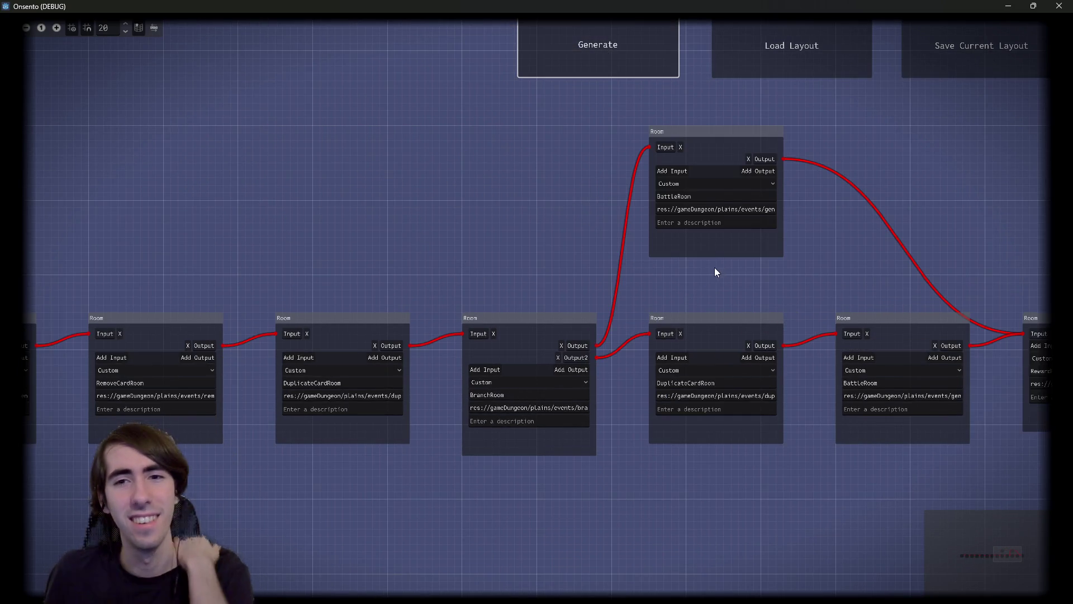
{"action": "scroll", "coordinate": [599, 253], "scroll_direction": "up", "scroll_amount": 3}
{"action": "scroll", "coordinate": [488, 208], "scroll_direction": "down", "scroll_amount": 1}
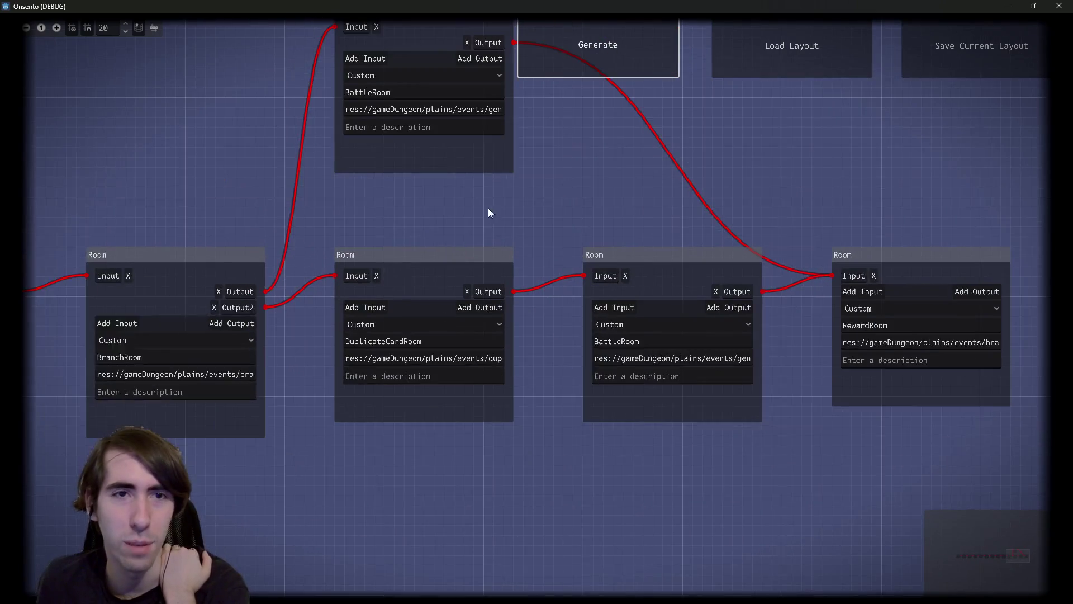
{"action": "left_click", "coordinate": [628, 48]}
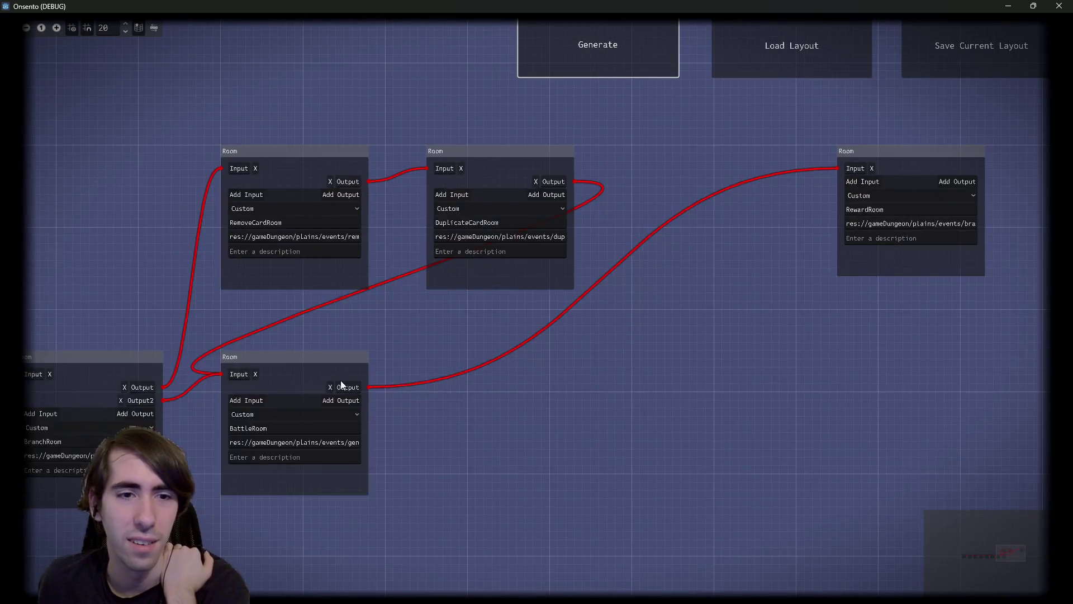
{"action": "left_click_drag", "start_coordinate": [343, 385], "coordinate": [656, 358]}
{"action": "left_click_drag", "start_coordinate": [302, 117], "coordinate": [574, 539]}
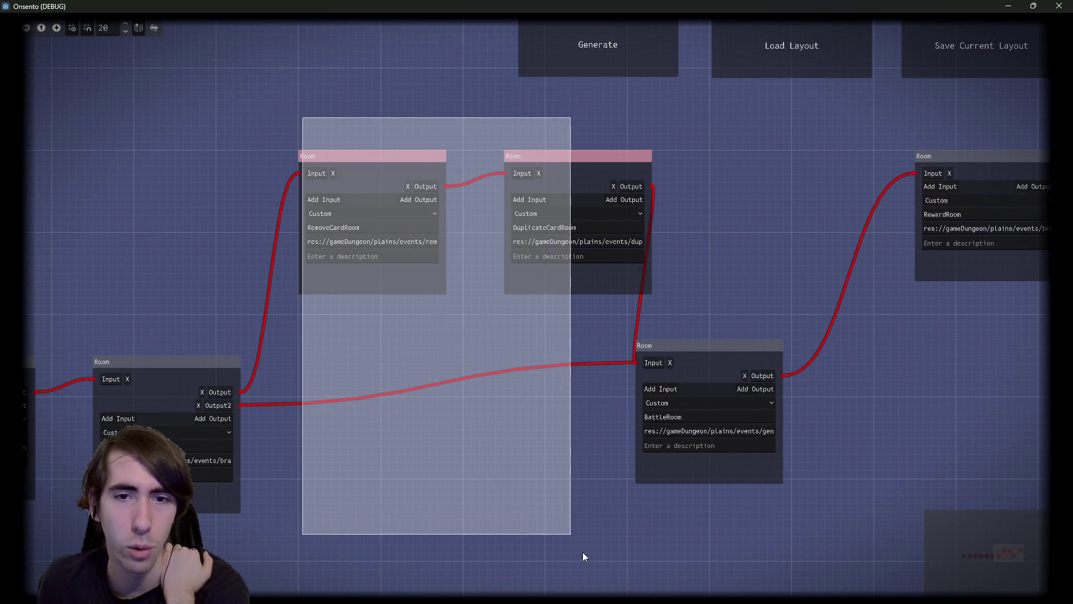
{"action": "left_click", "coordinate": [595, 75]}
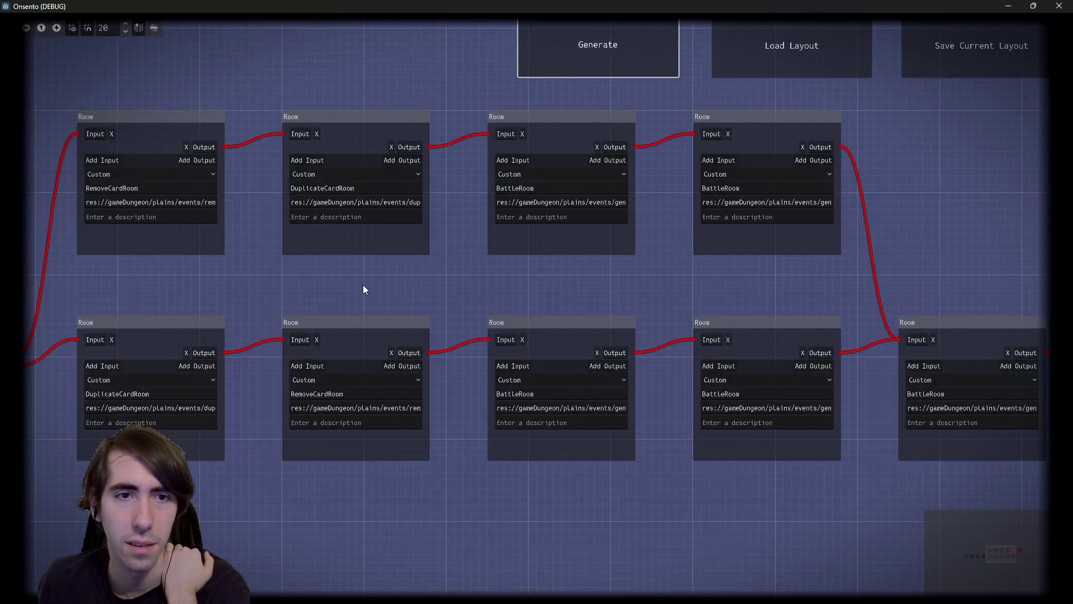
{"action": "left_click_drag", "start_coordinate": [364, 288], "coordinate": [561, 293]}
{"action": "left_click_drag", "start_coordinate": [918, 291], "coordinate": [556, 156]}
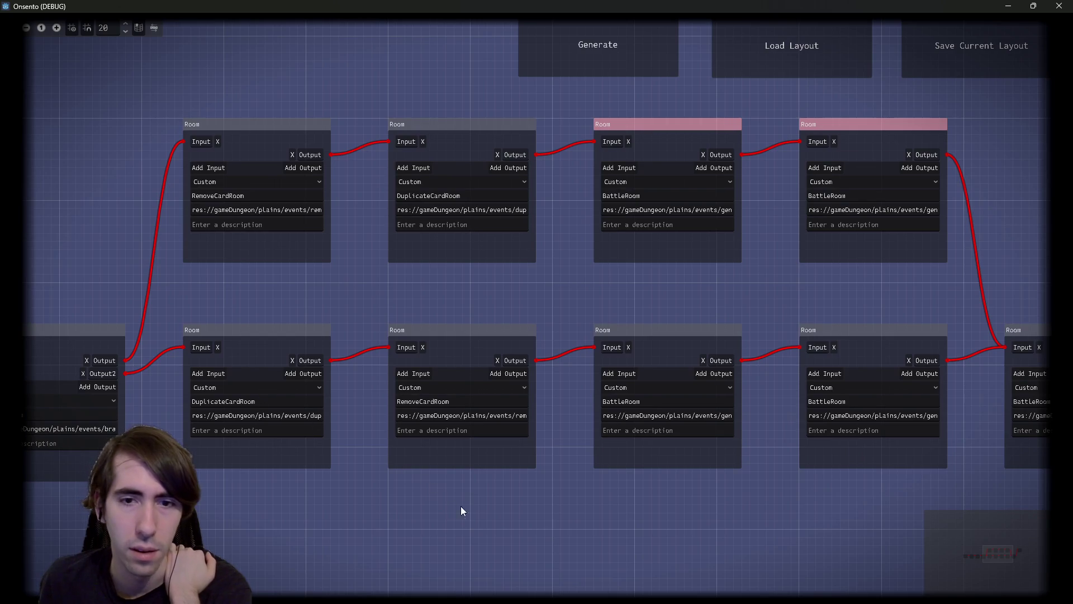
{"action": "left_click", "coordinate": [828, 373]}
{"action": "left_click", "coordinate": [588, 52]}
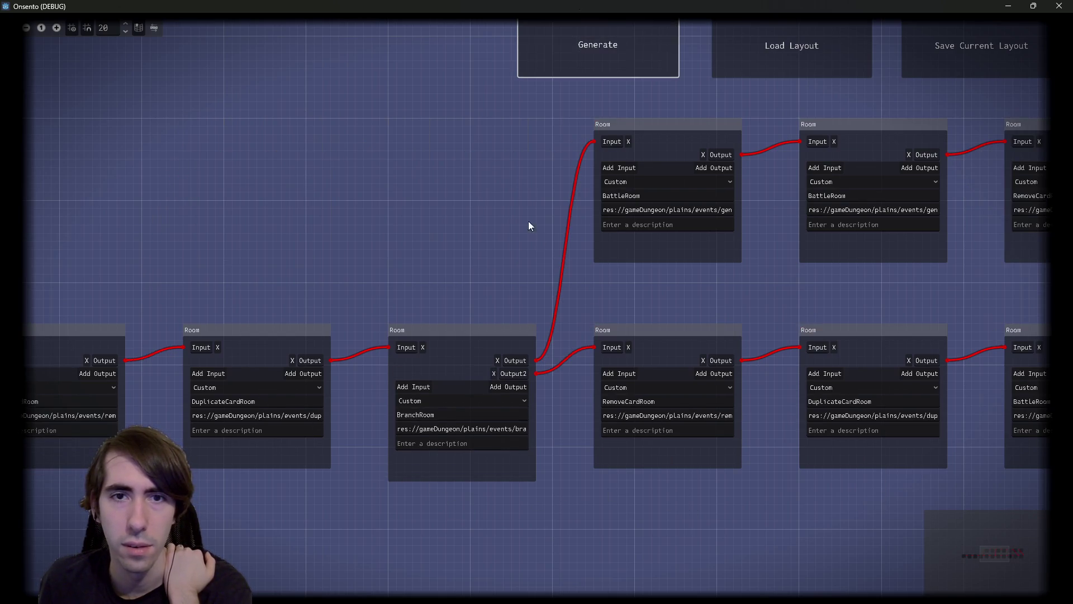
Step: Reposition the top and lower BattleRoom nodes, then regenerate the graph twice
{"action": "left_click_drag", "start_coordinate": [526, 193], "coordinate": [284, 312]}
{"action": "mouse_move", "coordinate": [555, 247]}
{"action": "left_mouse_down"}
{"action": "mouse_move", "coordinate": [230, 132]}
{"action": "mouse_move", "coordinate": [528, 245]}
{"action": "mouse_move", "coordinate": [280, 164]}
{"action": "left_mouse_up"}
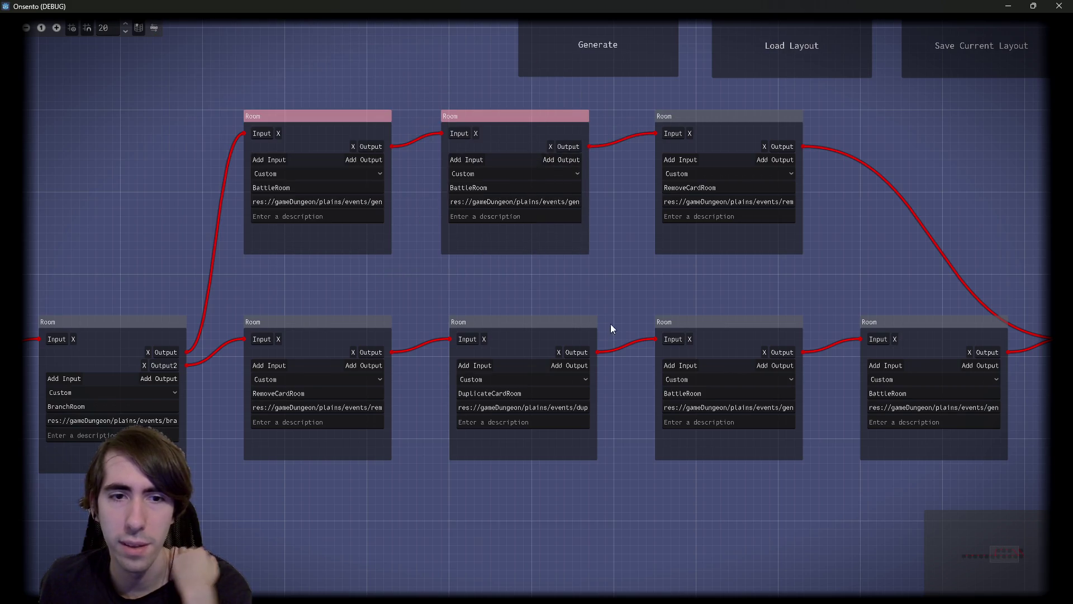
{"action": "scroll", "coordinate": [570, 319], "scroll_direction": "right", "scroll_amount": 2}
{"action": "mouse_move", "coordinate": [660, 331]}
{"action": "left_mouse_down"}
{"action": "mouse_move", "coordinate": [758, 389]}
{"action": "mouse_move", "coordinate": [644, 334]}
{"action": "left_mouse_up"}
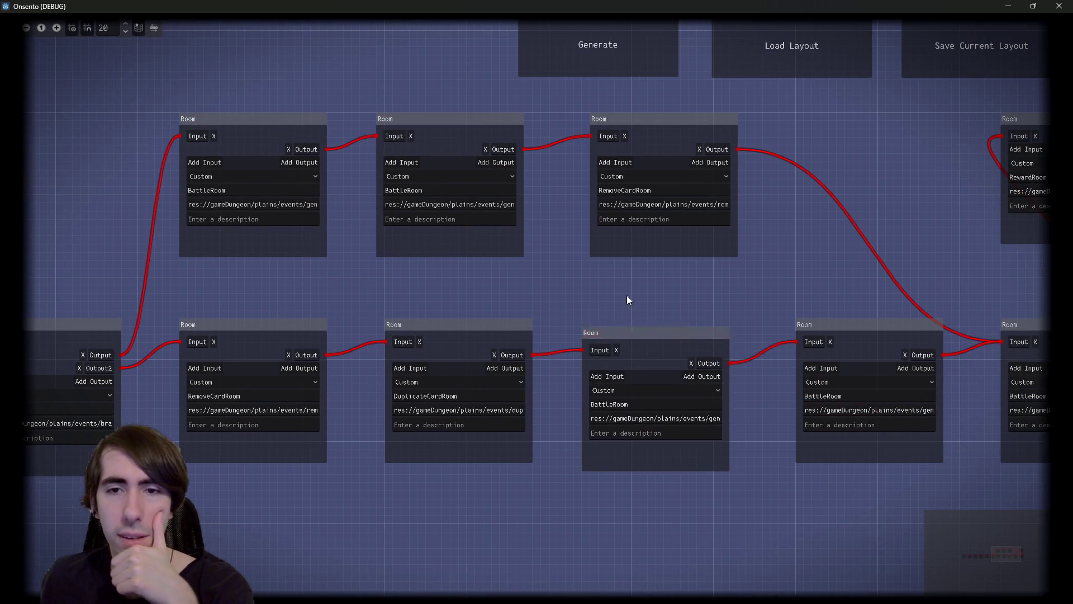
{"action": "left_click_drag", "start_coordinate": [620, 290], "coordinate": [943, 475]}
{"action": "left_click", "coordinate": [560, 55]}
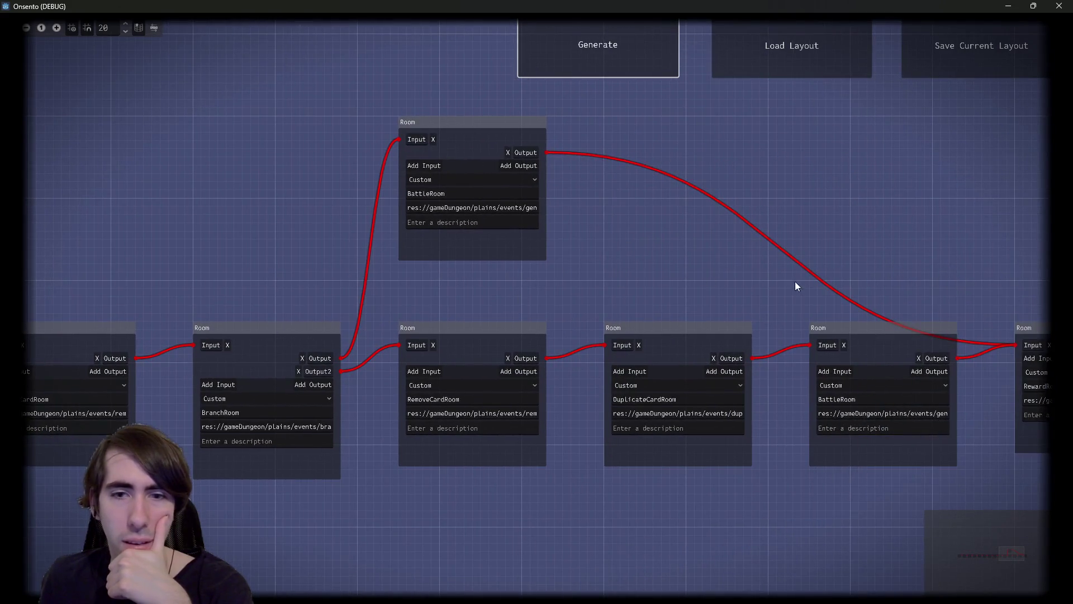
{"action": "left_click", "coordinate": [625, 74]}
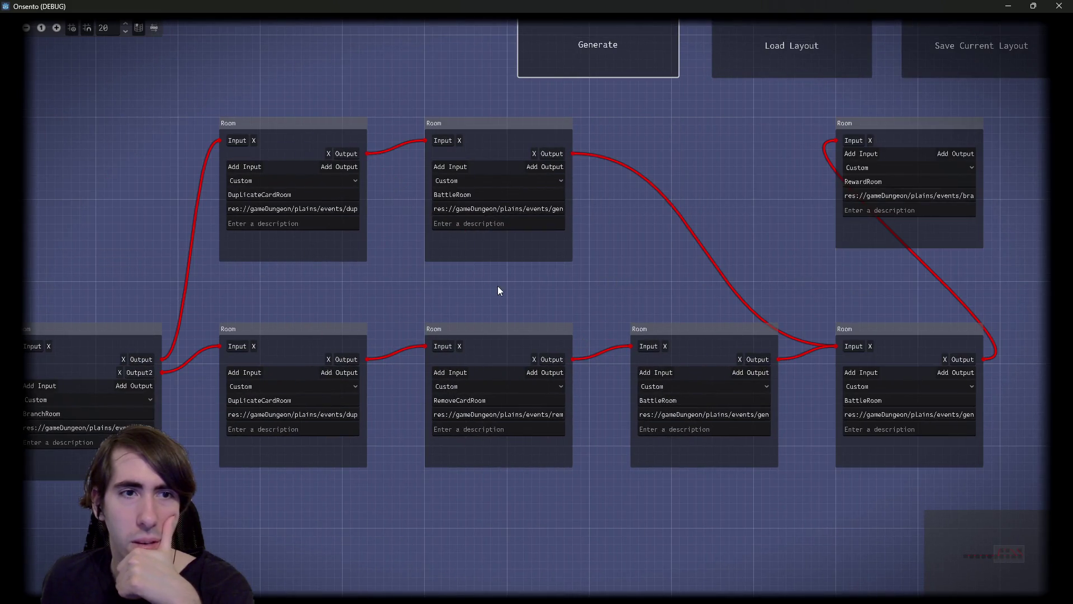
Step: Regenerate repeatedly, selecting the BattleRoom nodes in each new layout to compare their placement
{"action": "left_click", "coordinate": [459, 158]}
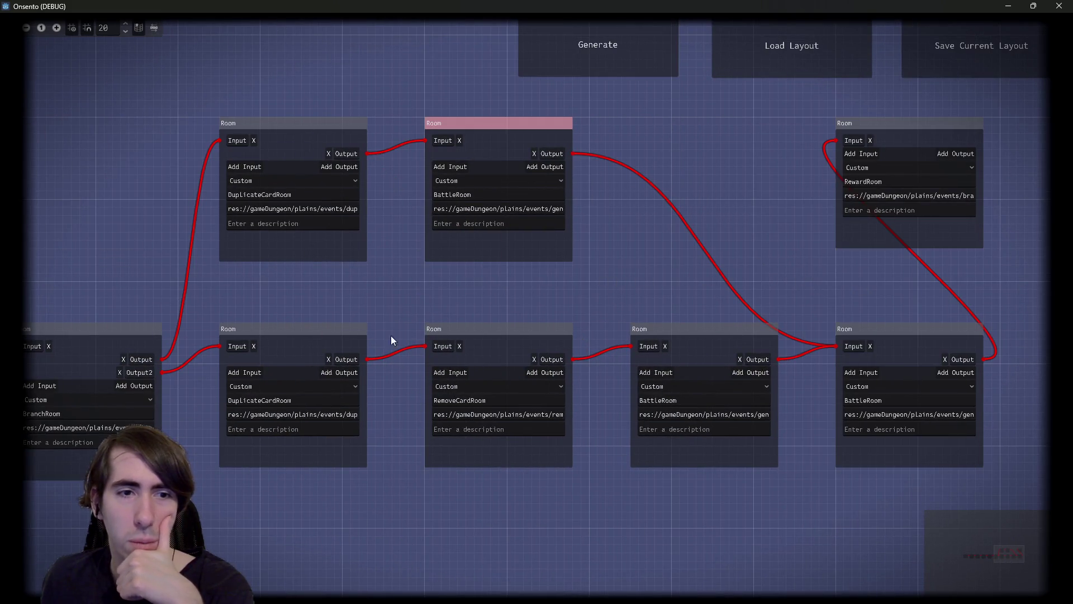
{"action": "left_click", "coordinate": [773, 457]}
{"action": "left_click", "coordinate": [622, 43]}
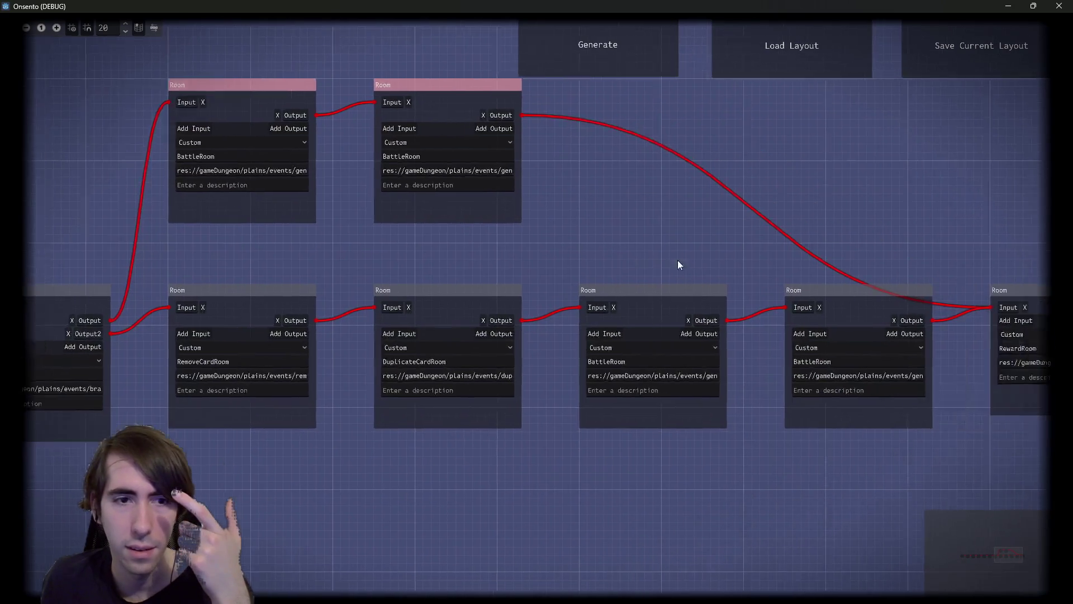
{"action": "left_click_drag", "start_coordinate": [678, 264], "coordinate": [827, 446]}
{"action": "left_click", "coordinate": [626, 68]}
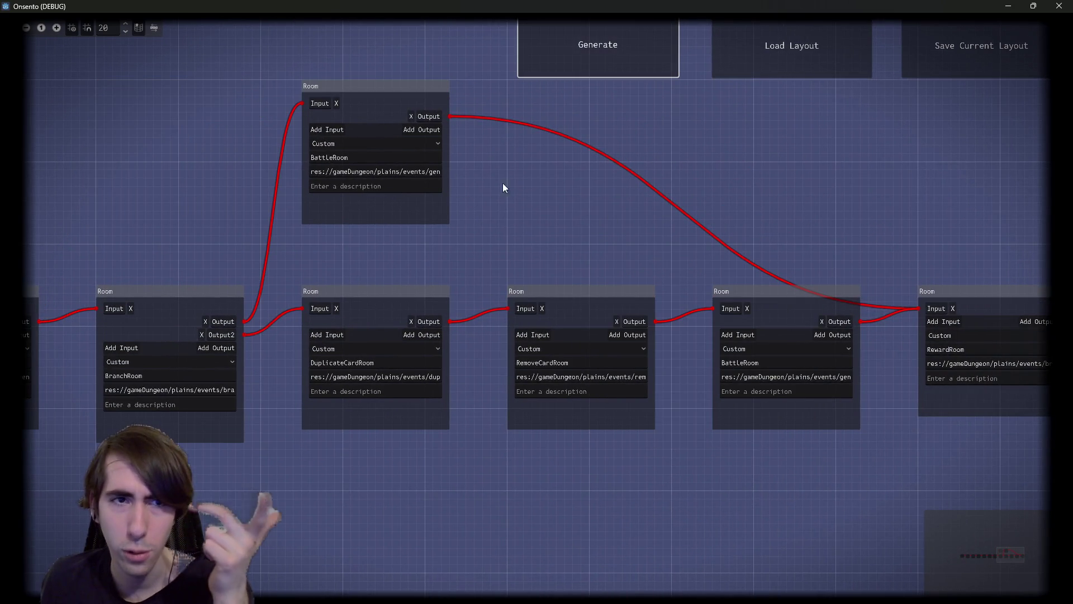
{"action": "left_click_drag", "start_coordinate": [520, 204], "coordinate": [362, 156]}
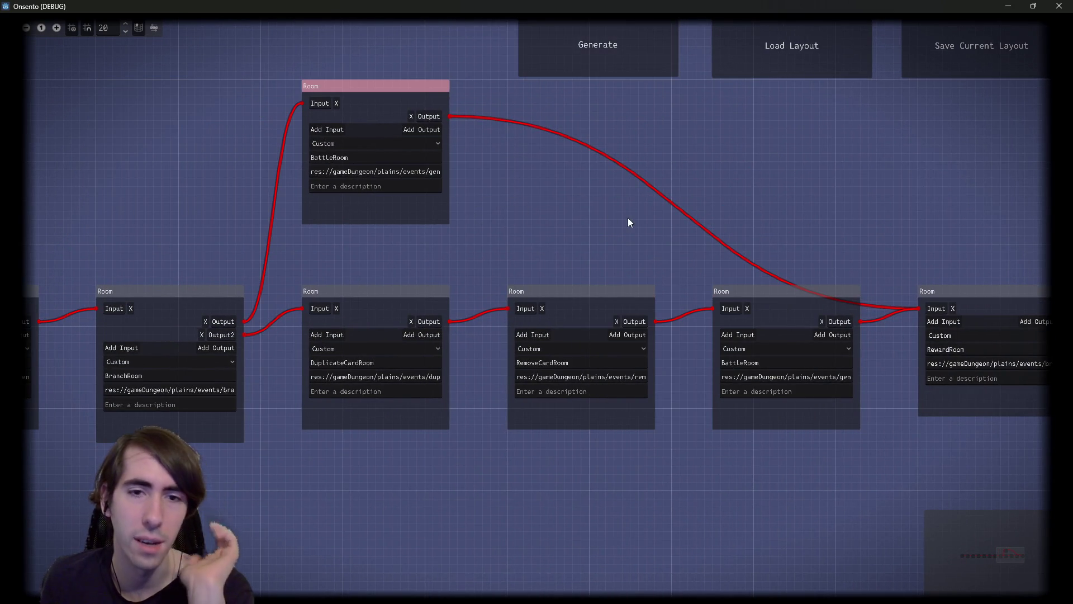
{"action": "left_click", "coordinate": [608, 31]}
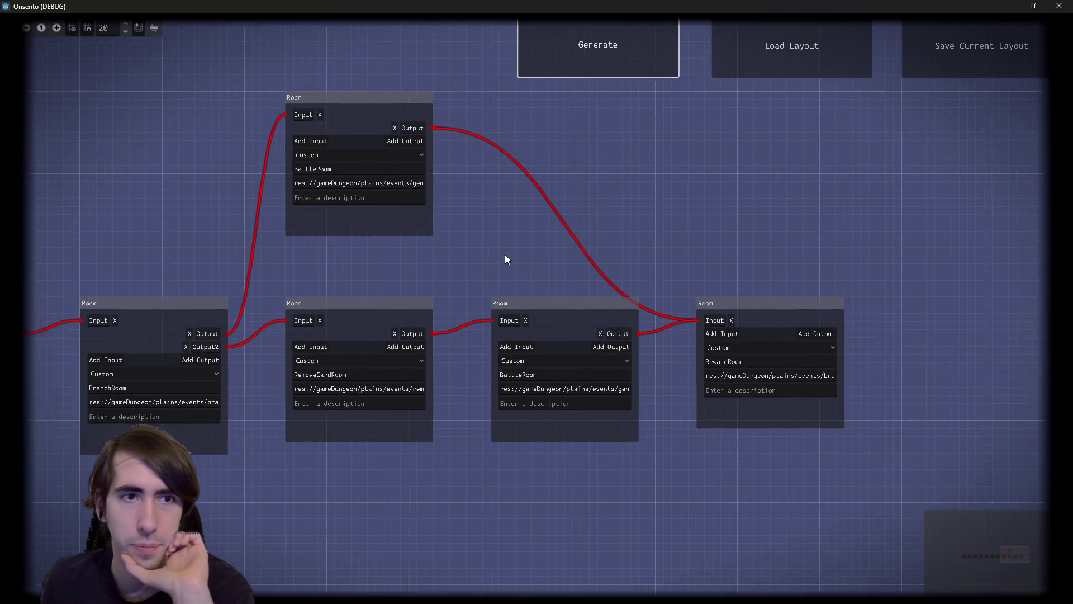
{"action": "left_click_drag", "start_coordinate": [511, 320], "coordinate": [625, 251]}
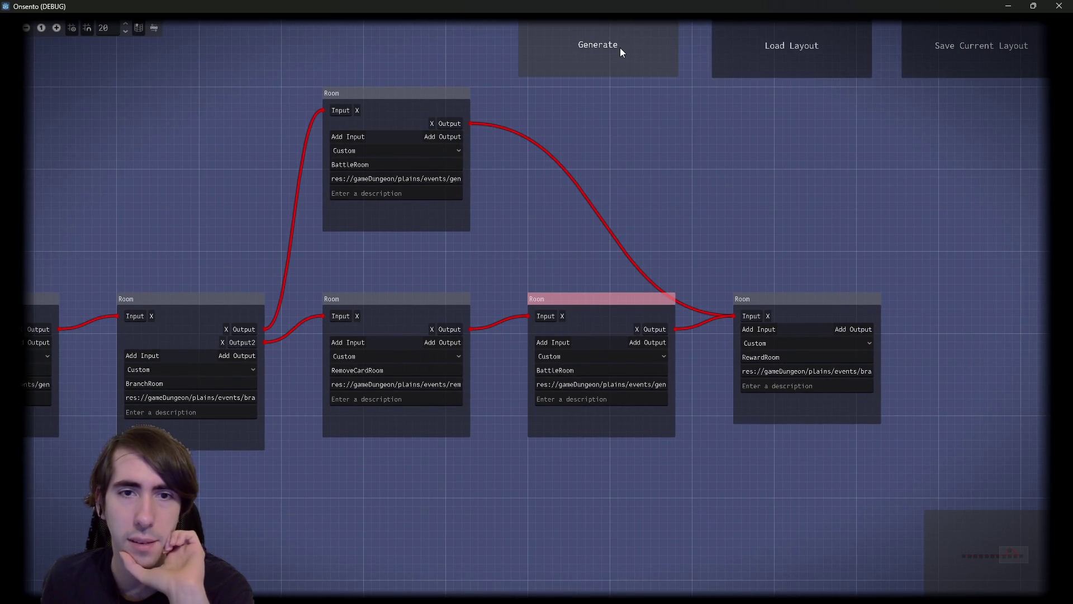
{"action": "left_click", "coordinate": [619, 48]}
Step: Select the BattleRooms and bottom-middle rooms of the final layout, then deselect and pan the view
{"action": "left_click_drag", "start_coordinate": [523, 258], "coordinate": [267, 157]}
{"action": "left_click", "coordinate": [598, 414]}
{"action": "left_click", "coordinate": [854, 423]}
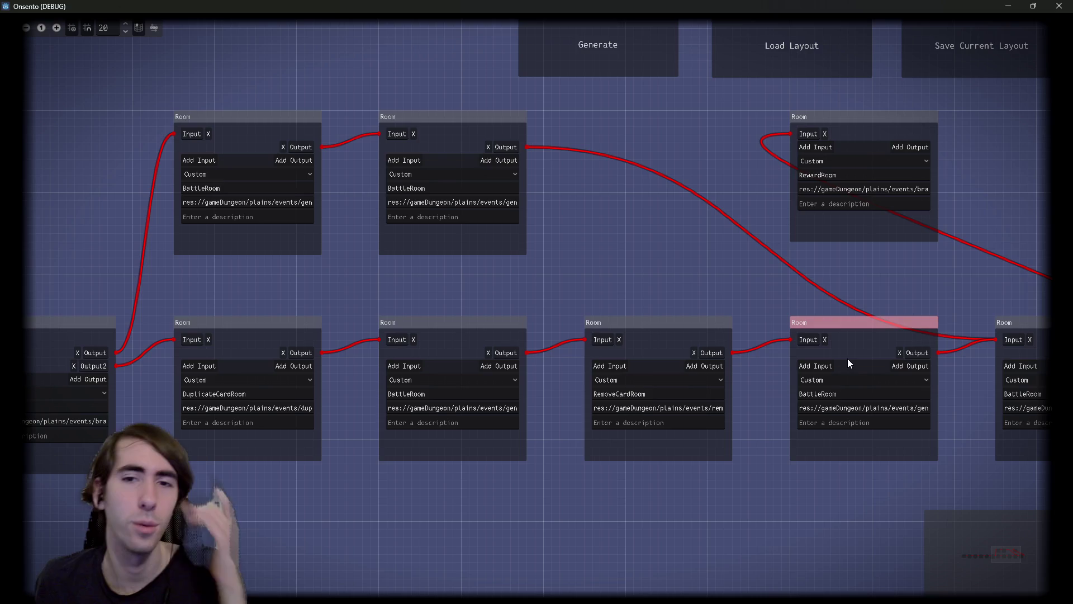
{"action": "mouse_move", "coordinate": [856, 483]}
{"action": "left_mouse_down"}
{"action": "mouse_move", "coordinate": [407, 388]}
{"action": "mouse_move", "coordinate": [367, 360]}
{"action": "mouse_move", "coordinate": [419, 347]}
{"action": "left_mouse_up"}
{"action": "left_click_drag", "start_coordinate": [424, 304], "coordinate": [620, 311]}
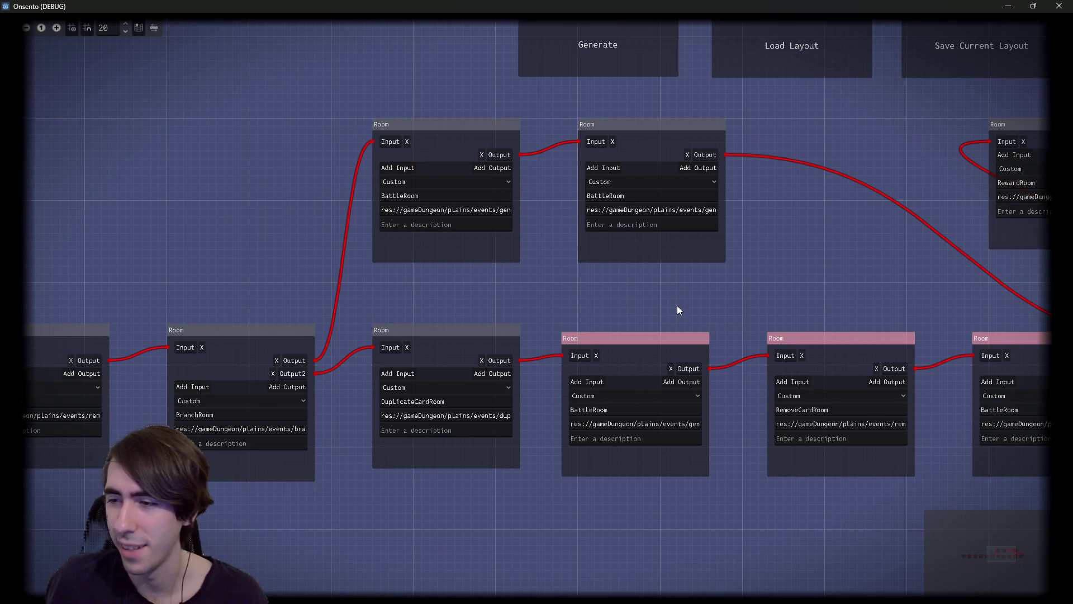
{"action": "left_click", "coordinate": [699, 285]}
{"action": "mouse_move", "coordinate": [358, 243]}
{"action": "left_mouse_down"}
{"action": "mouse_move", "coordinate": [489, 242]}
{"action": "mouse_move", "coordinate": [407, 279]}
{"action": "left_mouse_up"}
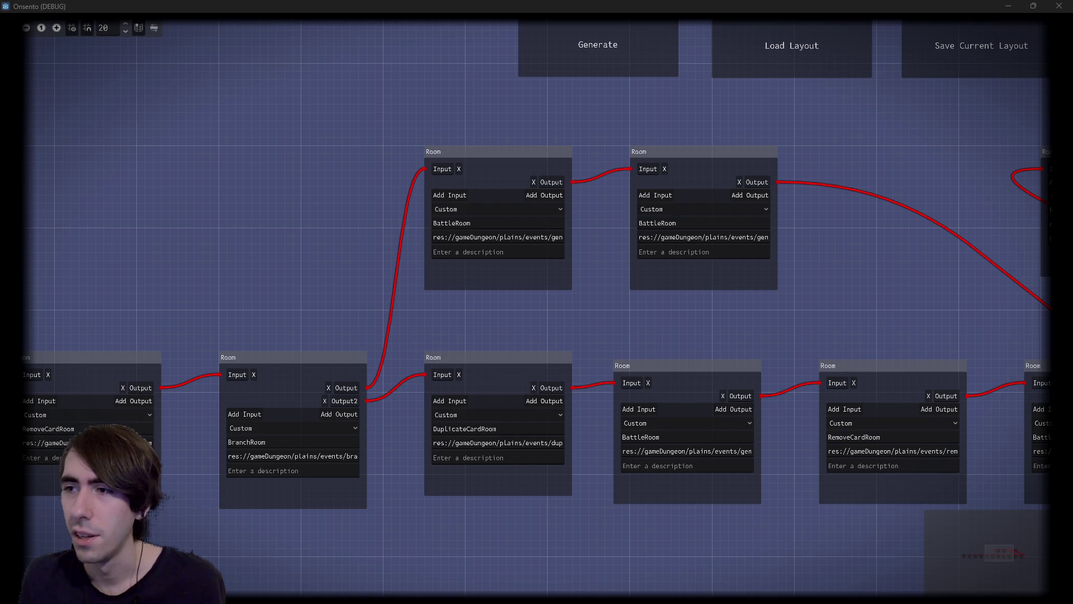
{"action": "key", "text": "alt+Tab"}
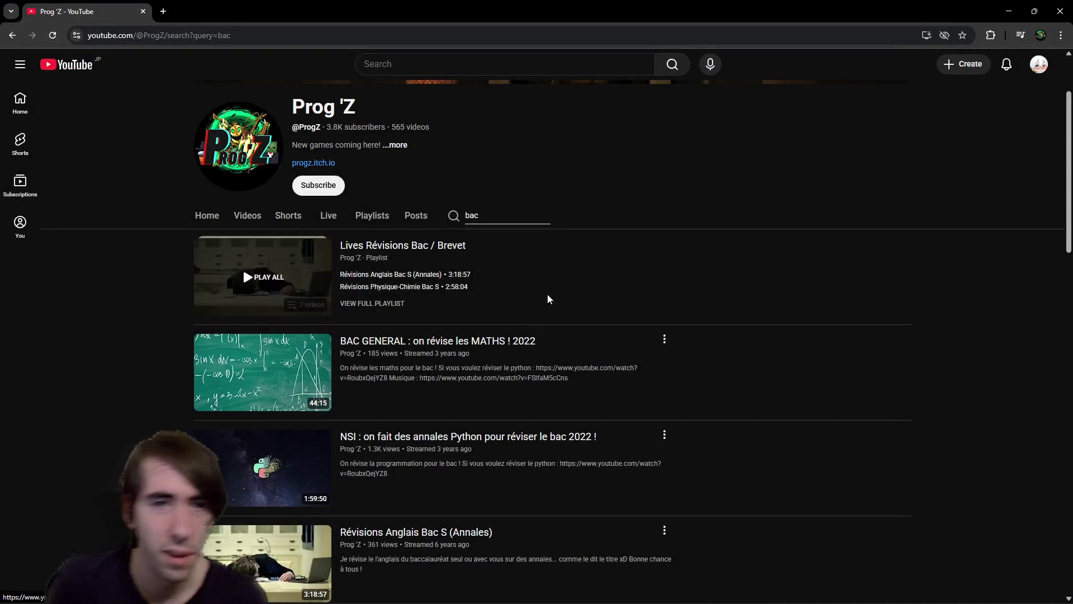
{"action": "scroll", "coordinate": [501, 406], "scroll_direction": "down", "scroll_amount": 1}
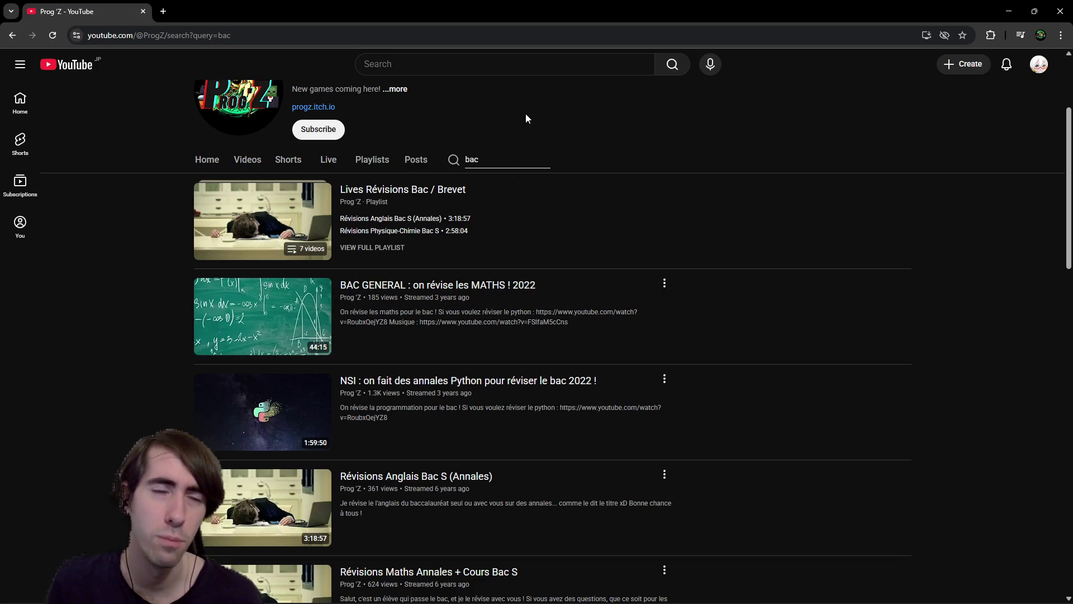
{"action": "scroll", "coordinate": [526, 135], "scroll_direction": "down", "scroll_amount": 1}
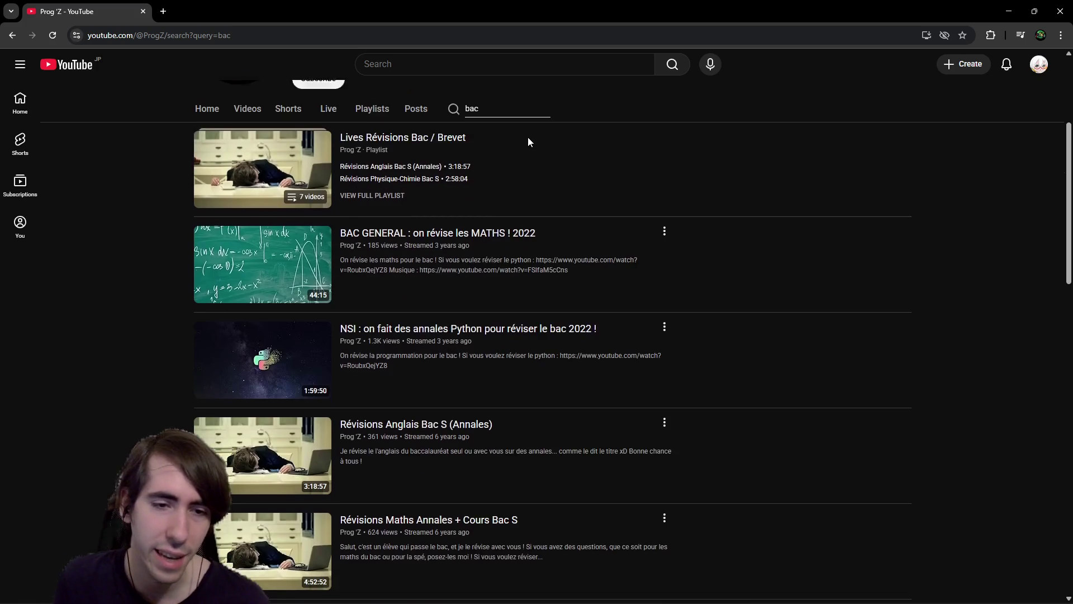
{"action": "scroll", "coordinate": [582, 338], "scroll_direction": "down", "scroll_amount": 1}
{"action": "scroll", "coordinate": [546, 432], "scroll_direction": "down", "scroll_amount": 1}
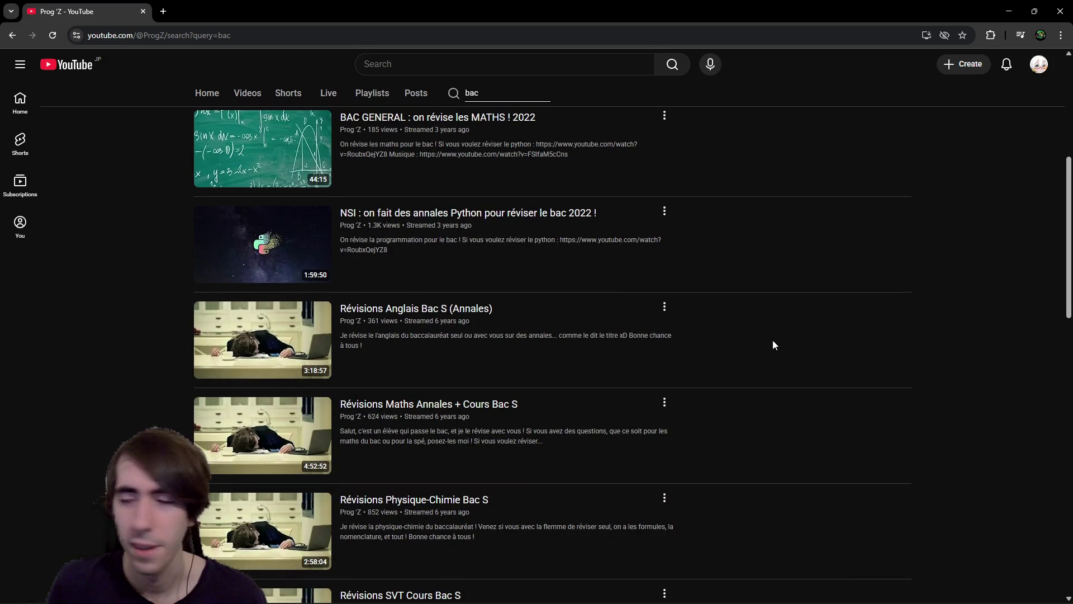
{"action": "scroll", "coordinate": [774, 345], "scroll_direction": "down", "scroll_amount": 2}
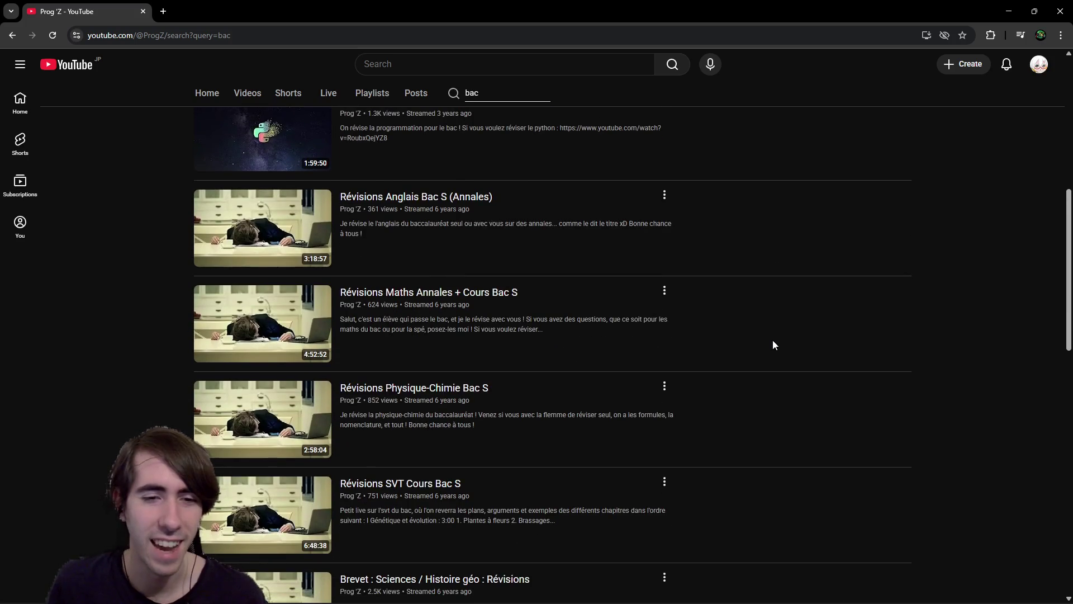
{"action": "scroll", "coordinate": [773, 345], "scroll_direction": "down", "scroll_amount": 1}
{"action": "scroll", "coordinate": [379, 254], "scroll_direction": "up", "scroll_amount": 1}
{"action": "scroll", "coordinate": [379, 259], "scroll_direction": "down", "scroll_amount": 2}
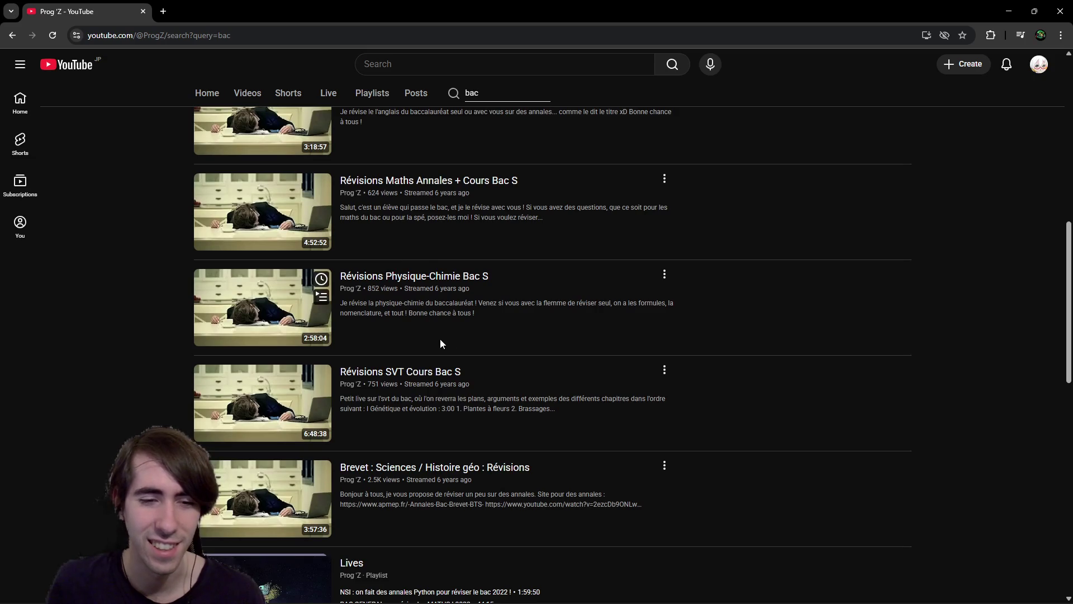
{"action": "scroll", "coordinate": [437, 335], "scroll_direction": "down", "scroll_amount": 1}
{"action": "scroll", "coordinate": [475, 327], "scroll_direction": "up", "scroll_amount": 5}
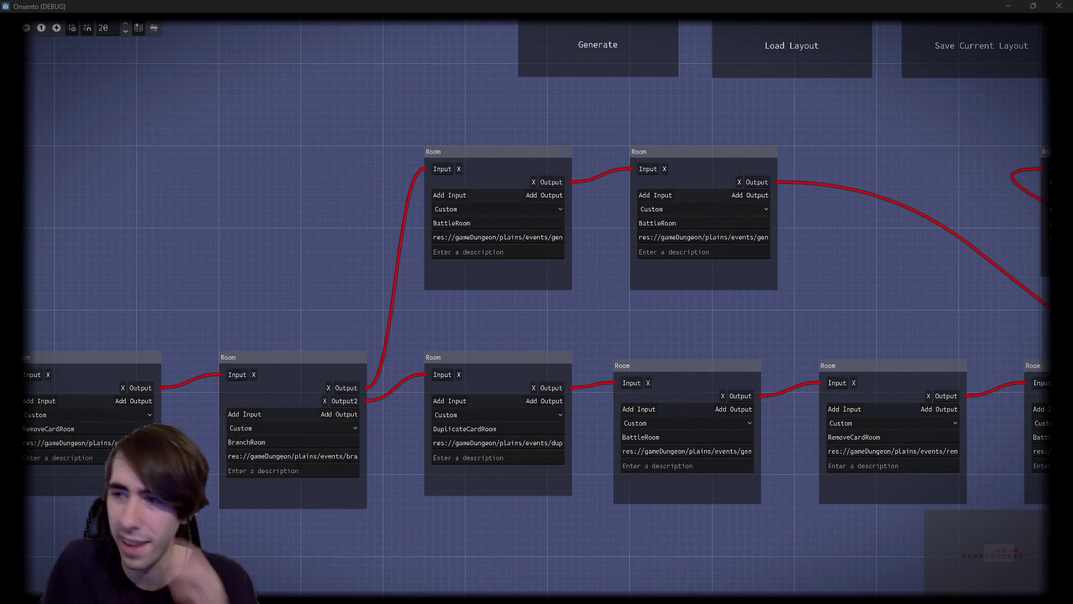
{"action": "key", "text": "alt+Tab"}
{"action": "scroll", "coordinate": [625, 327], "scroll_direction": "down", "scroll_amount": 8}
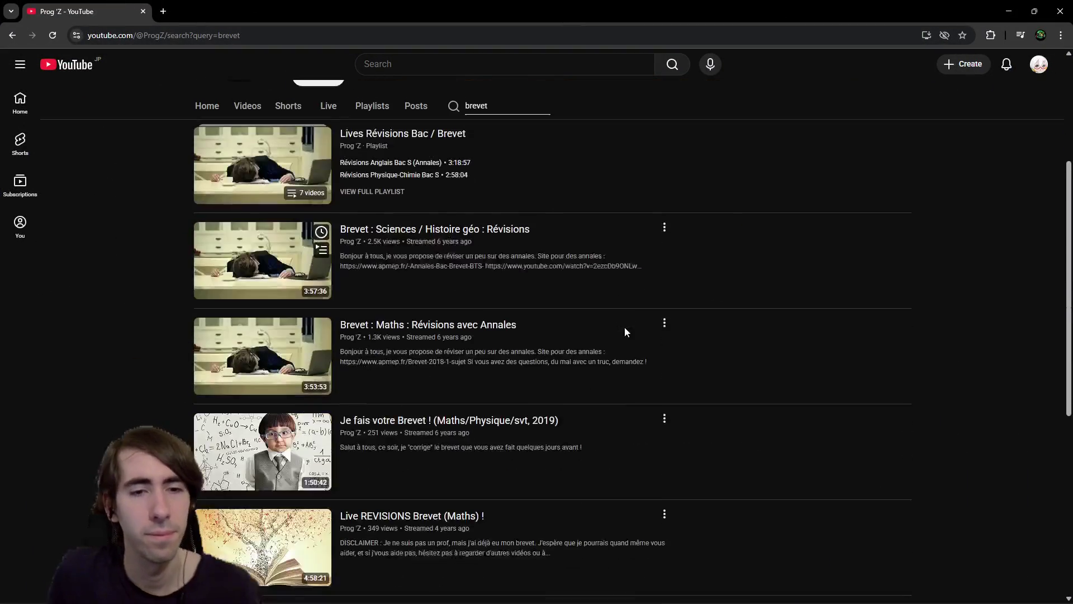
{"action": "scroll", "coordinate": [549, 324], "scroll_direction": "up", "scroll_amount": 1}
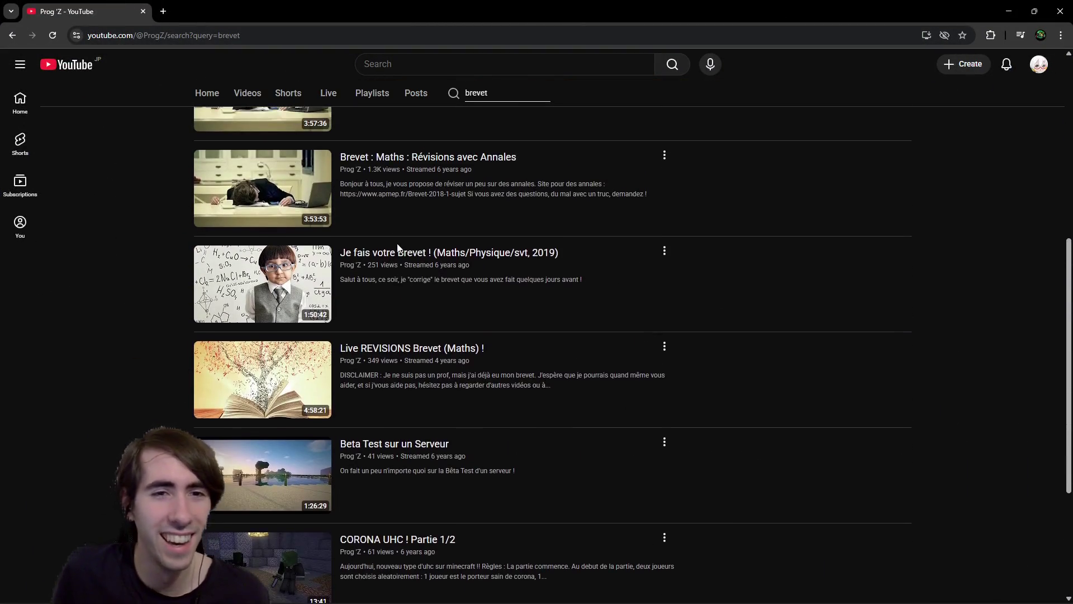
{"action": "scroll", "coordinate": [353, 382], "scroll_direction": "down", "scroll_amount": 2}
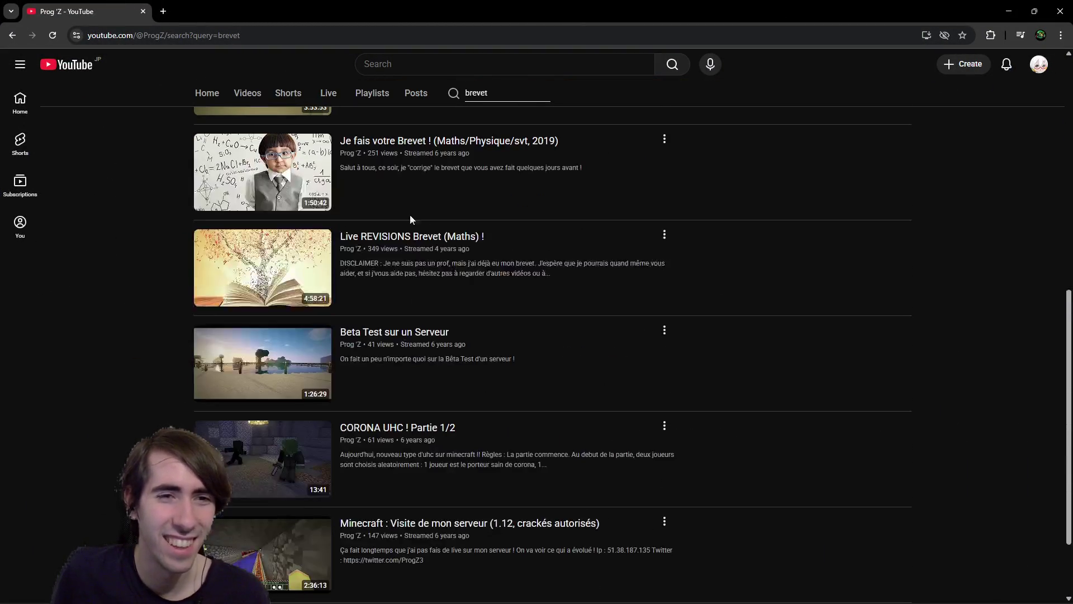
{"action": "scroll", "coordinate": [407, 213], "scroll_direction": "down", "scroll_amount": 1}
{"action": "scroll", "coordinate": [430, 282], "scroll_direction": "up", "scroll_amount": 1}
{"action": "scroll", "coordinate": [418, 268], "scroll_direction": "up", "scroll_amount": 1}
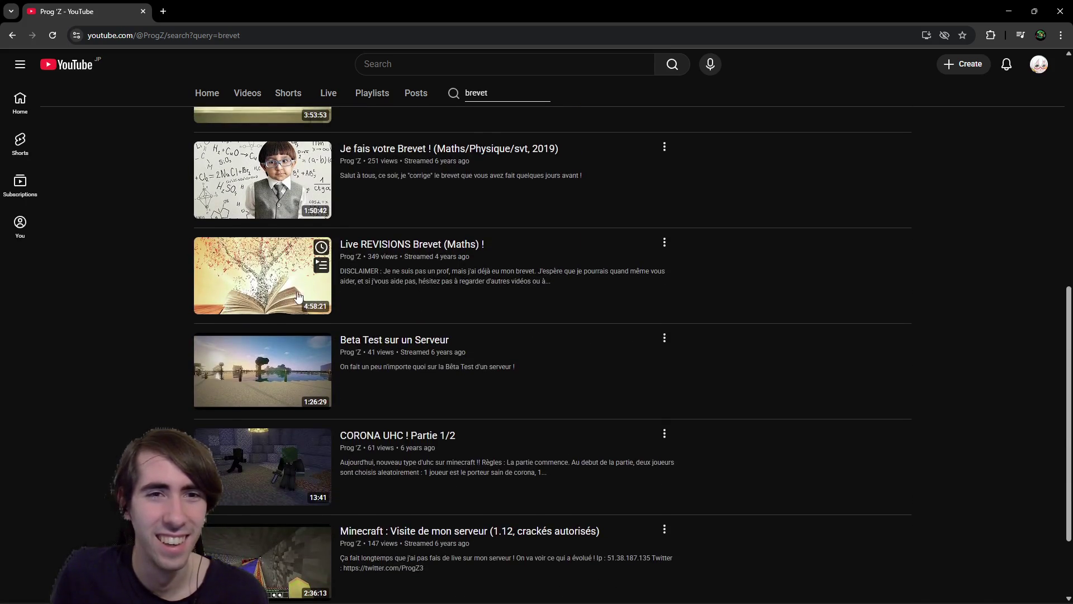
{"action": "scroll", "coordinate": [464, 240], "scroll_direction": "down", "scroll_amount": 1}
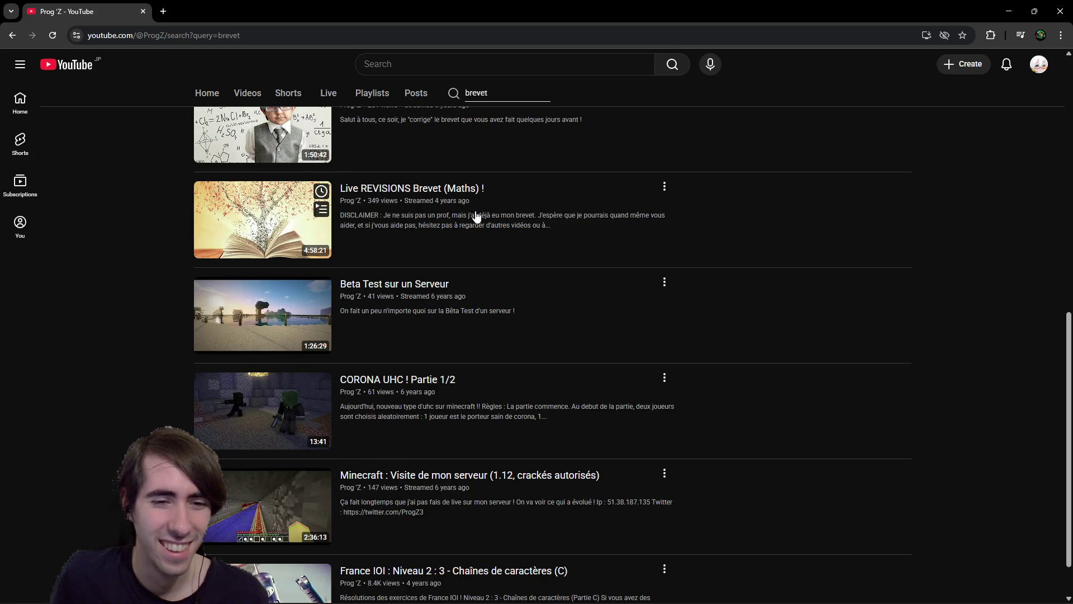
{"action": "scroll", "coordinate": [464, 224], "scroll_direction": "up", "scroll_amount": 1}
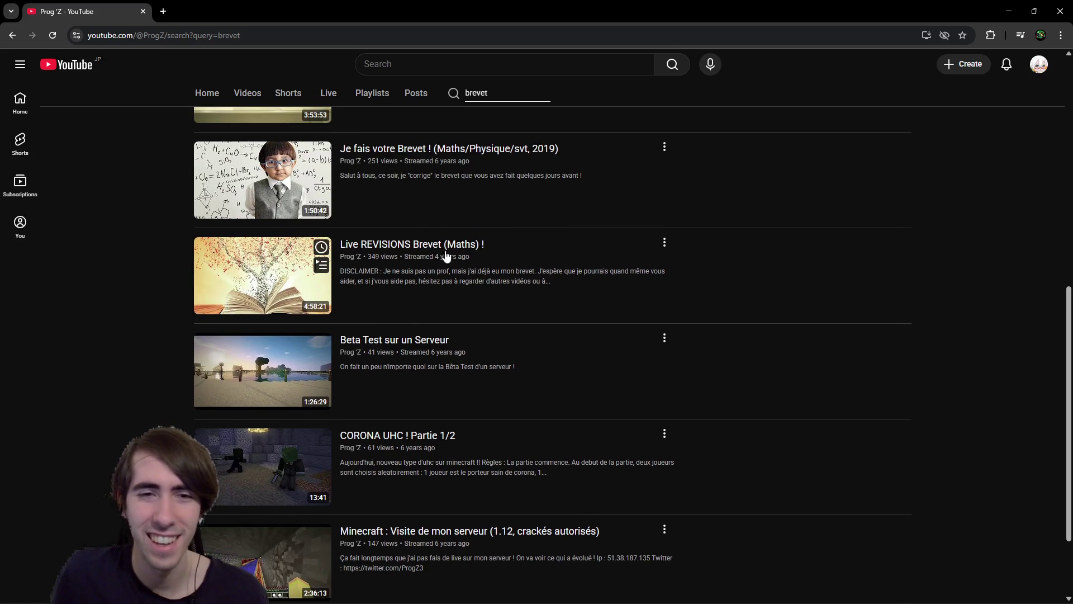
{"action": "scroll", "coordinate": [524, 339], "scroll_direction": "up", "scroll_amount": 5}
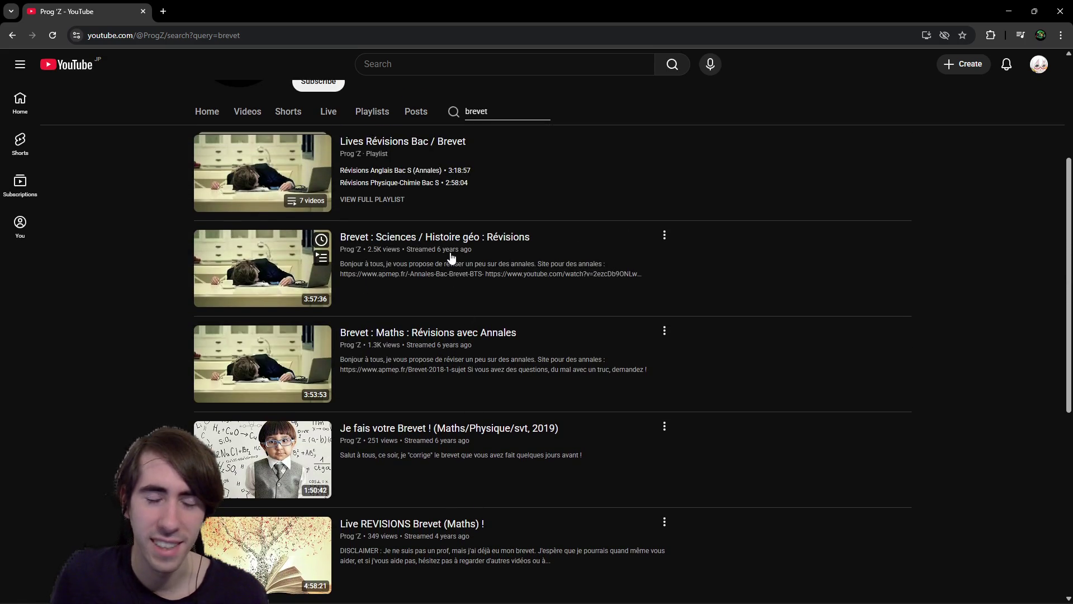
{"action": "scroll", "coordinate": [459, 262], "scroll_direction": "up", "scroll_amount": 1}
{"action": "scroll", "coordinate": [462, 266], "scroll_direction": "down", "scroll_amount": 6}
{"action": "scroll", "coordinate": [463, 269], "scroll_direction": "down", "scroll_amount": 2}
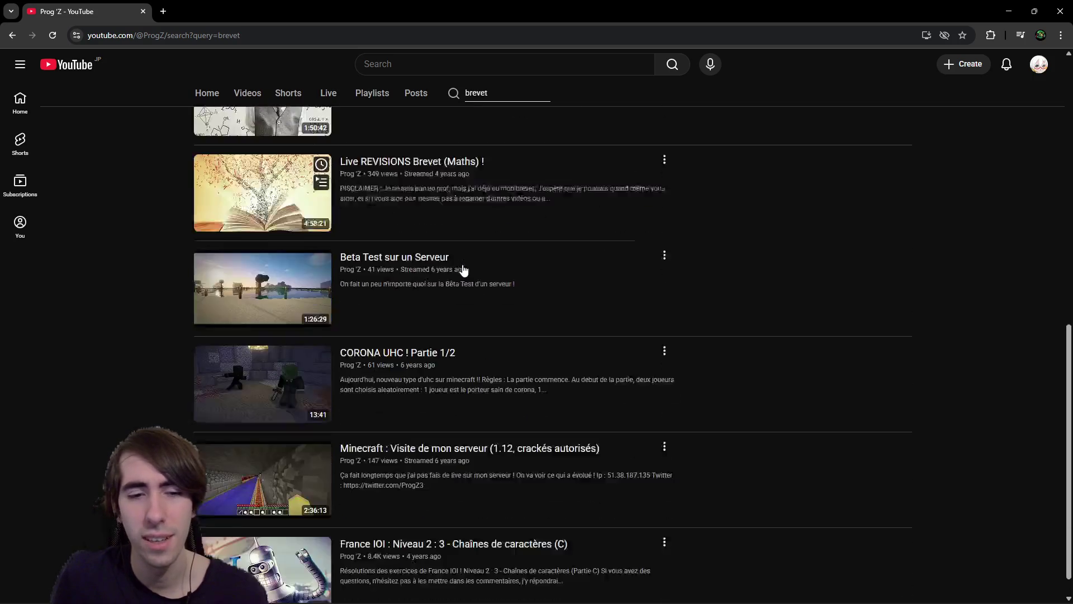
{"action": "scroll", "coordinate": [462, 269], "scroll_direction": "up", "scroll_amount": 4}
{"action": "scroll", "coordinate": [461, 264], "scroll_direction": "up", "scroll_amount": 2}
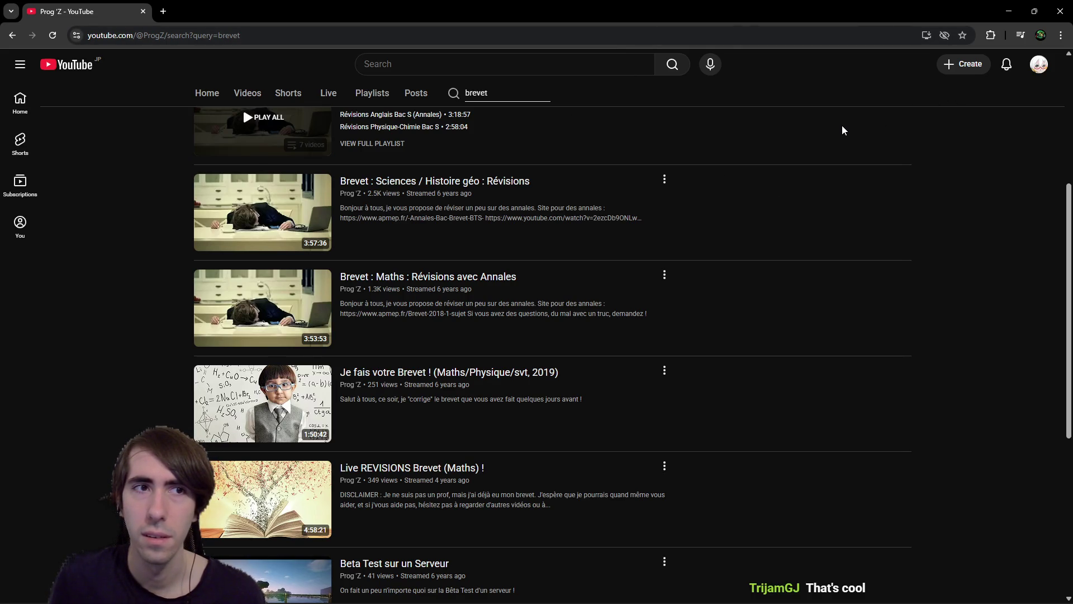
{"action": "scroll", "coordinate": [776, 176], "scroll_direction": "up", "scroll_amount": 1}
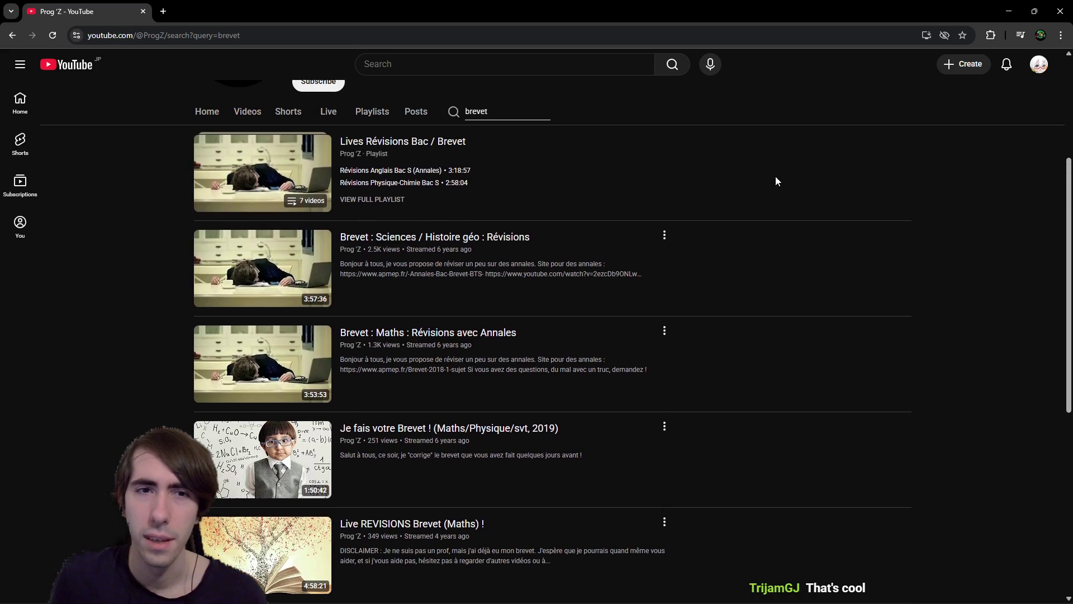
{"action": "scroll", "coordinate": [604, 213], "scroll_direction": "down", "scroll_amount": 1}
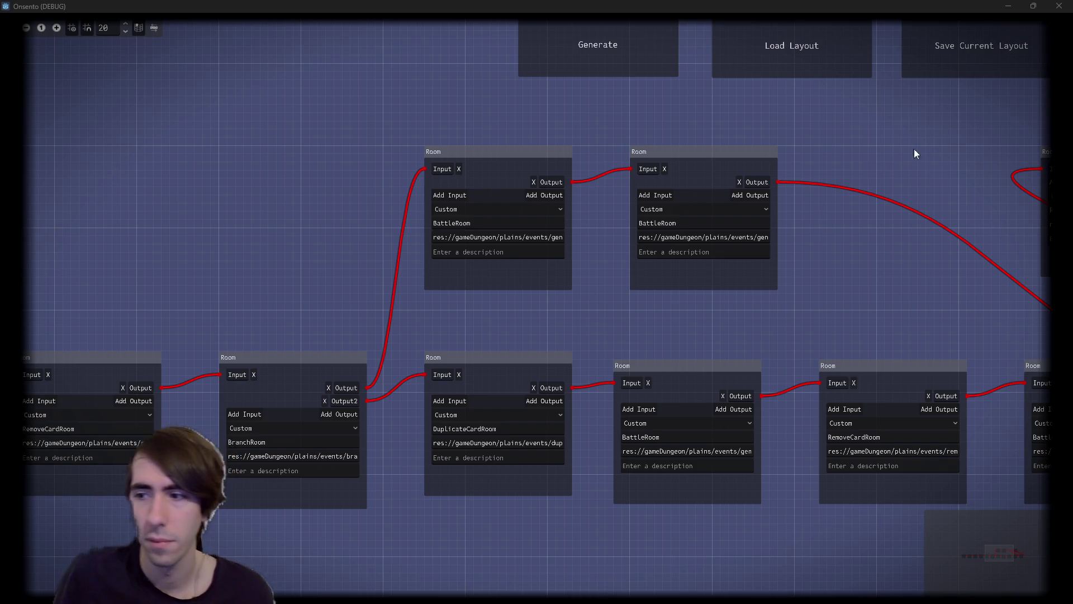
Step: Generate a new graph and box-select its upper and lower pairs of back-to-back BattleRooms
{"action": "left_click", "coordinate": [617, 55]}
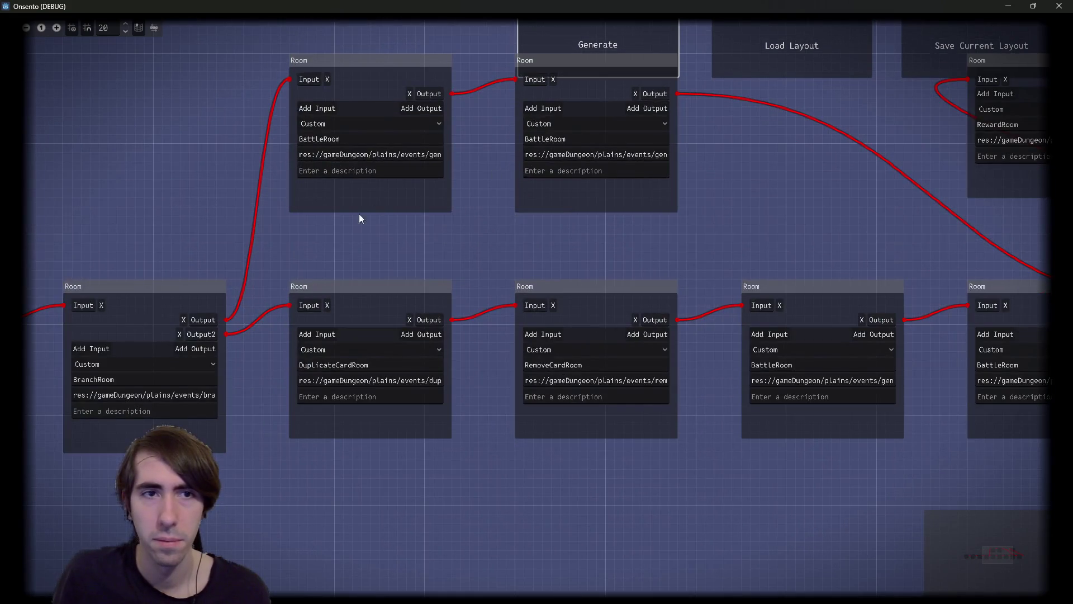
{"action": "left_click_drag", "start_coordinate": [352, 224], "coordinate": [536, 143]}
{"action": "scroll", "coordinate": [704, 250], "scroll_direction": "right", "scroll_amount": 3}
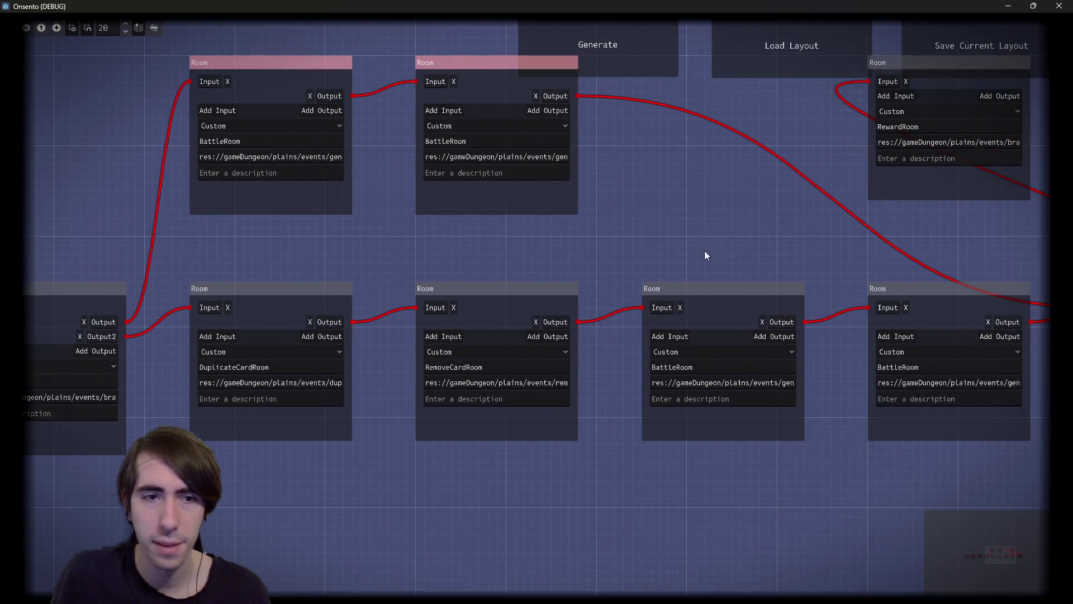
{"action": "left_click_drag", "start_coordinate": [734, 238], "coordinate": [1062, 510]}
{"action": "scroll", "coordinate": [696, 257], "scroll_direction": "right", "scroll_amount": 4}
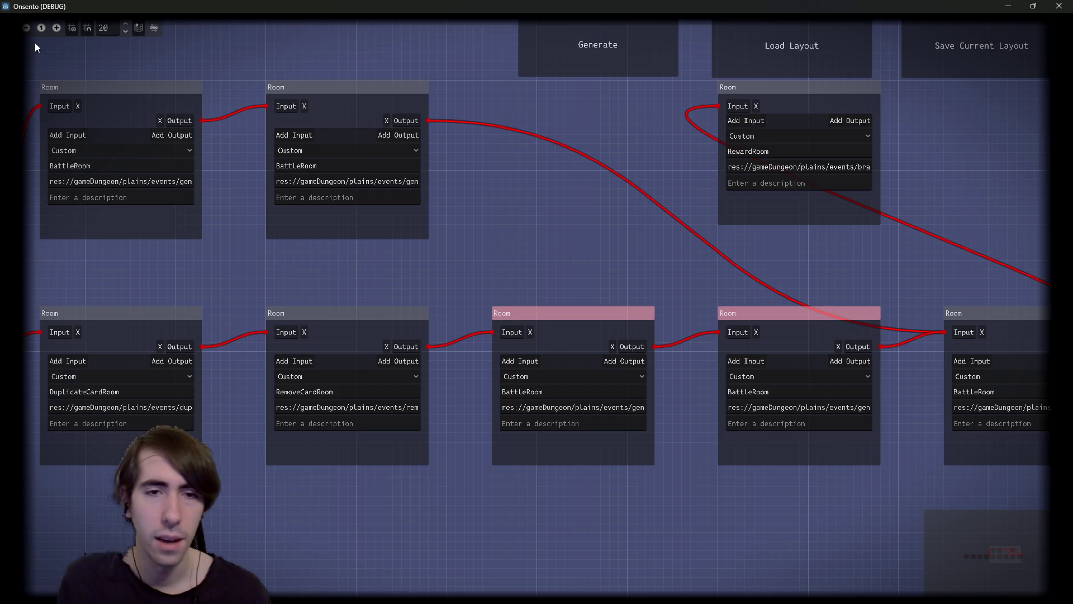
{"action": "scroll", "coordinate": [615, 250], "scroll_direction": "up", "scroll_amount": 1}
{"action": "scroll", "coordinate": [615, 255], "scroll_direction": "down", "scroll_amount": 3}
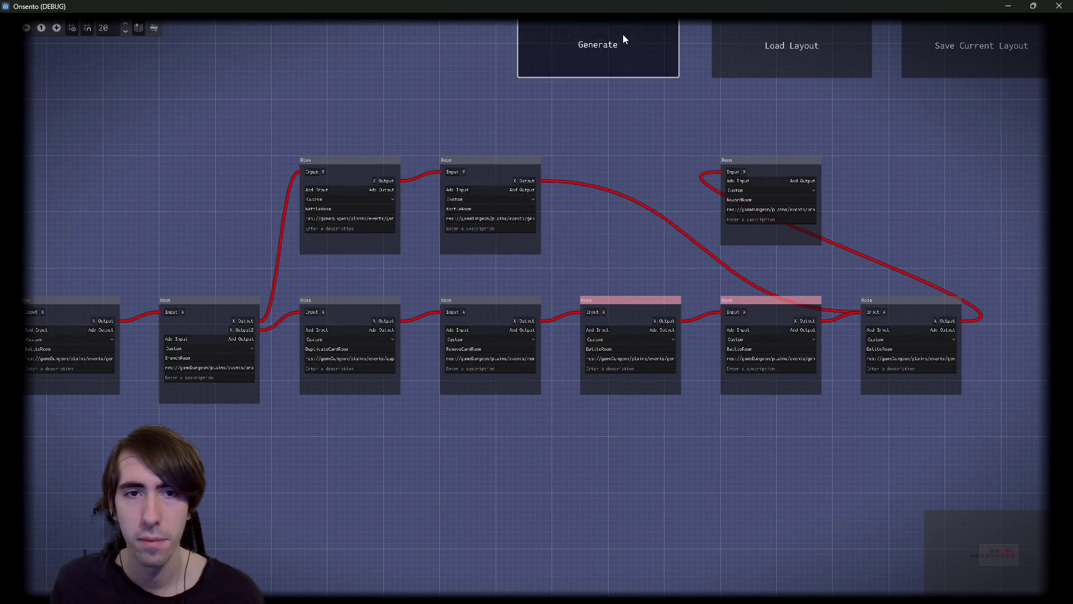
Step: Regenerate the graph twice and drag a BattleRoom node to inspect the layout
{"action": "left_click", "coordinate": [622, 35]}
{"action": "left_click", "coordinate": [622, 34]}
{"action": "left_click_drag", "start_coordinate": [523, 353], "coordinate": [651, 316]}
{"action": "scroll", "coordinate": [595, 311], "scroll_direction": "up", "scroll_amount": 3}
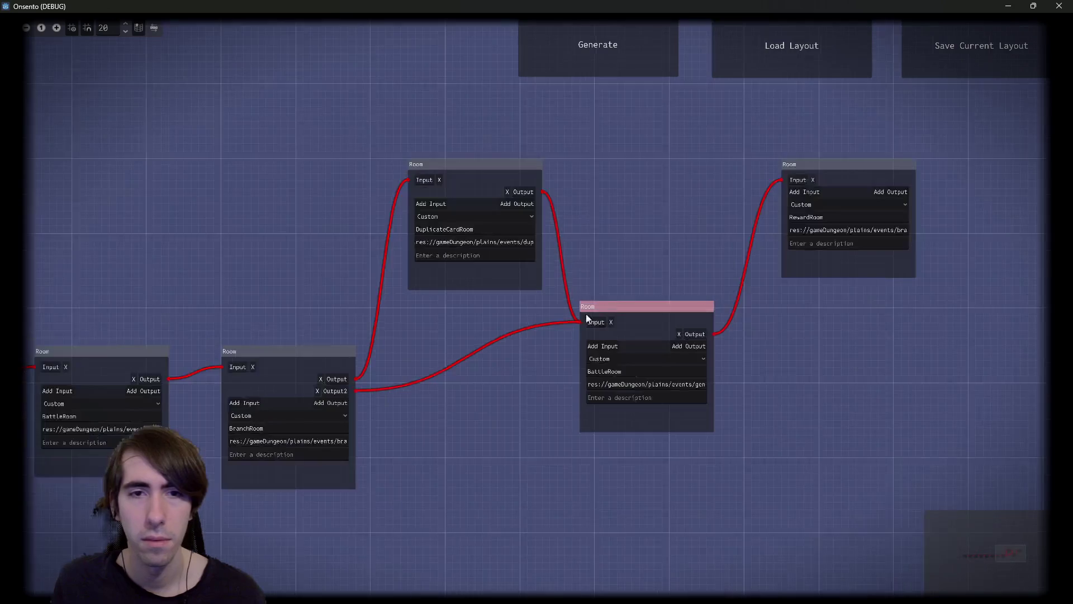
{"action": "scroll", "coordinate": [554, 339], "scroll_direction": "up", "scroll_amount": 3}
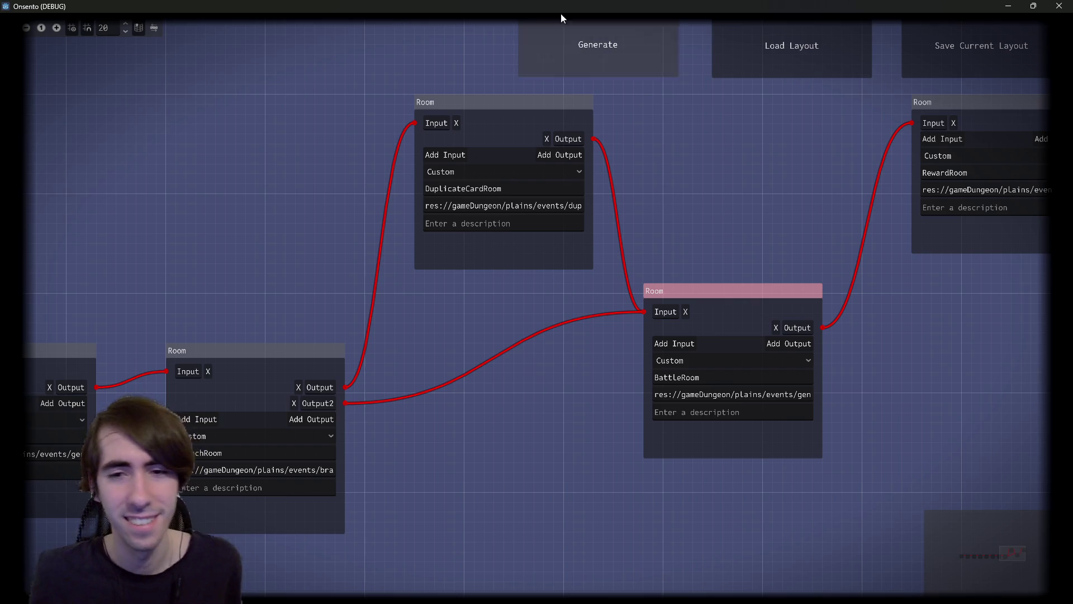
Step: Generate another layout, rearrange BattleRoom and card-room nodes, regenerate, and close the game window
{"action": "left_click", "coordinate": [592, 38]}
{"action": "mouse_move", "coordinate": [384, 355]}
{"action": "left_mouse_down"}
{"action": "mouse_move", "coordinate": [803, 328]}
{"action": "mouse_move", "coordinate": [862, 293]}
{"action": "mouse_move", "coordinate": [820, 379]}
{"action": "mouse_move", "coordinate": [763, 396]}
{"action": "mouse_move", "coordinate": [575, 388]}
{"action": "mouse_move", "coordinate": [687, 399]}
{"action": "mouse_move", "coordinate": [634, 445]}
{"action": "mouse_move", "coordinate": [626, 435]}
{"action": "left_mouse_up"}
{"action": "left_click_drag", "start_coordinate": [615, 274], "coordinate": [430, 152]}
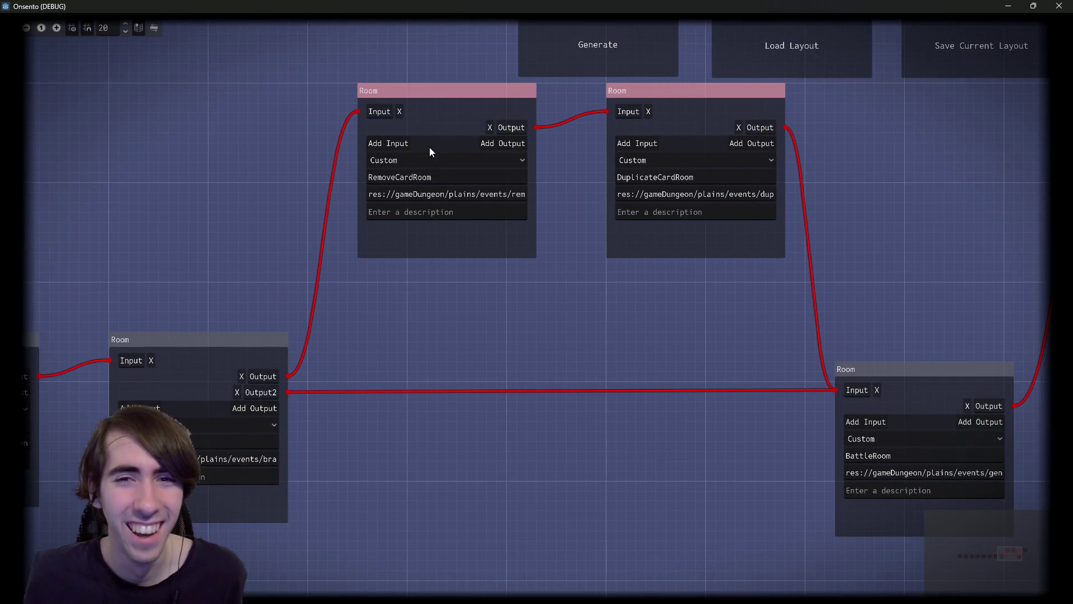
{"action": "left_click_drag", "start_coordinate": [636, 112], "coordinate": [649, 120]}
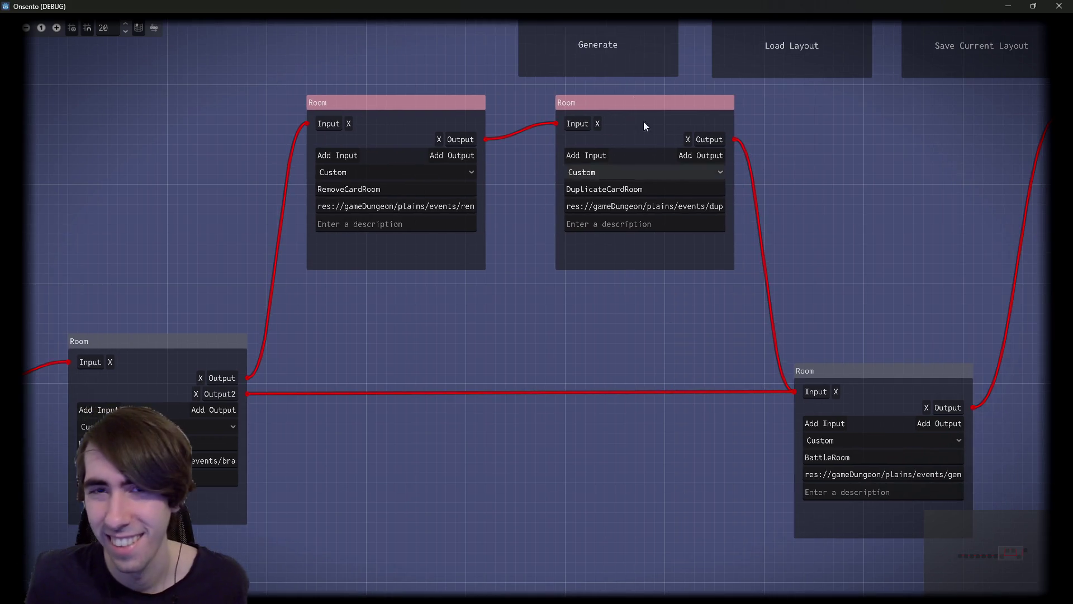
{"action": "left_click", "coordinate": [610, 47]}
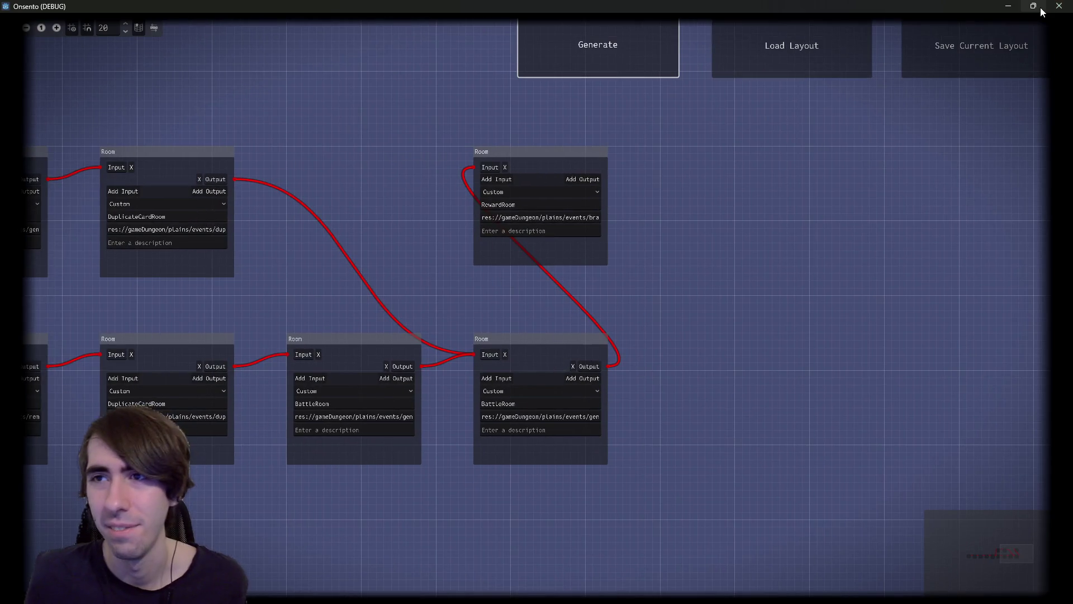
{"action": "left_click", "coordinate": [1059, 6]}
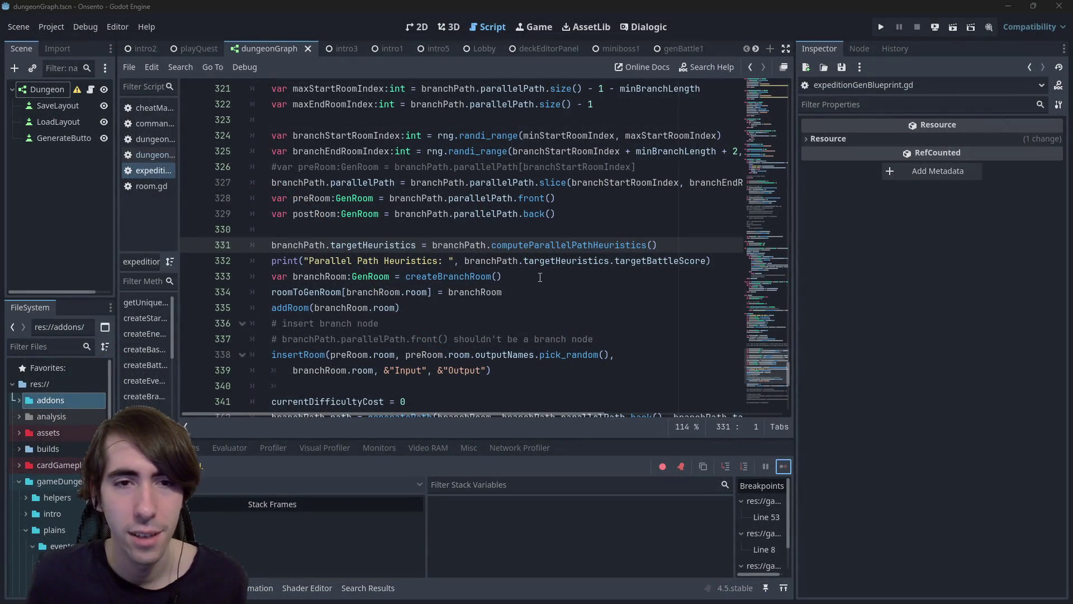
Step: Delete the debug print statement on line 332 and save the script
{"action": "left_click_drag", "start_coordinate": [742, 254], "coordinate": [196, 267]}
{"action": "key", "text": "BackSpace"}
{"action": "key", "text": "BackSpace"}
{"action": "key", "text": "ctrl+s"}
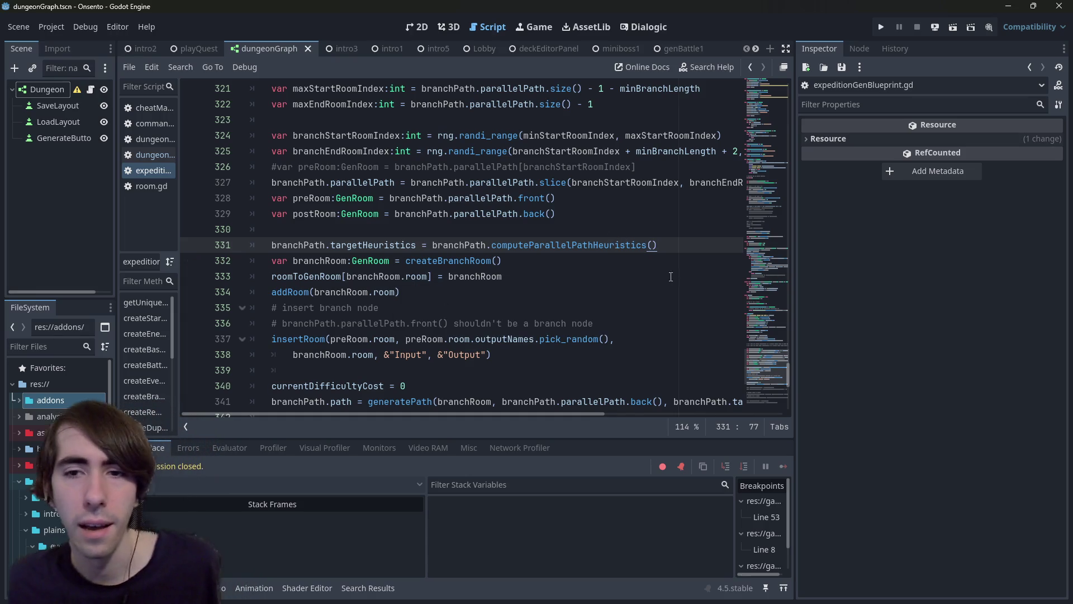
Step: Find currentDifficultyCost on line 172 and go to its declaration on line 15
{"action": "left_click_drag", "start_coordinate": [780, 122], "coordinate": [781, 101]}
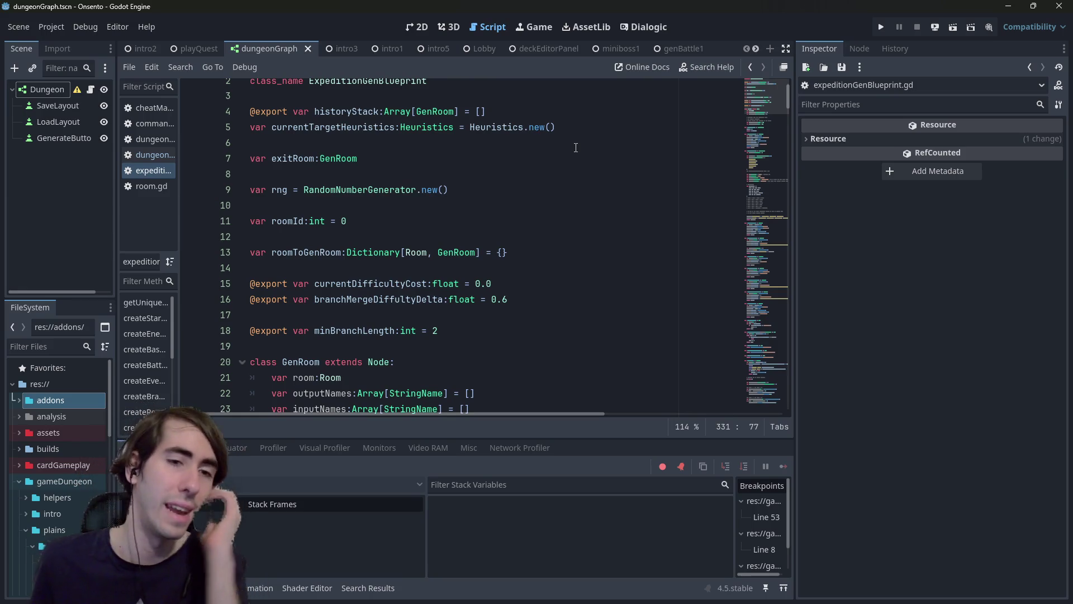
{"action": "scroll", "coordinate": [529, 170], "scroll_direction": "down", "scroll_amount": 3}
{"action": "scroll", "coordinate": [554, 141], "scroll_direction": "down", "scroll_amount": 4}
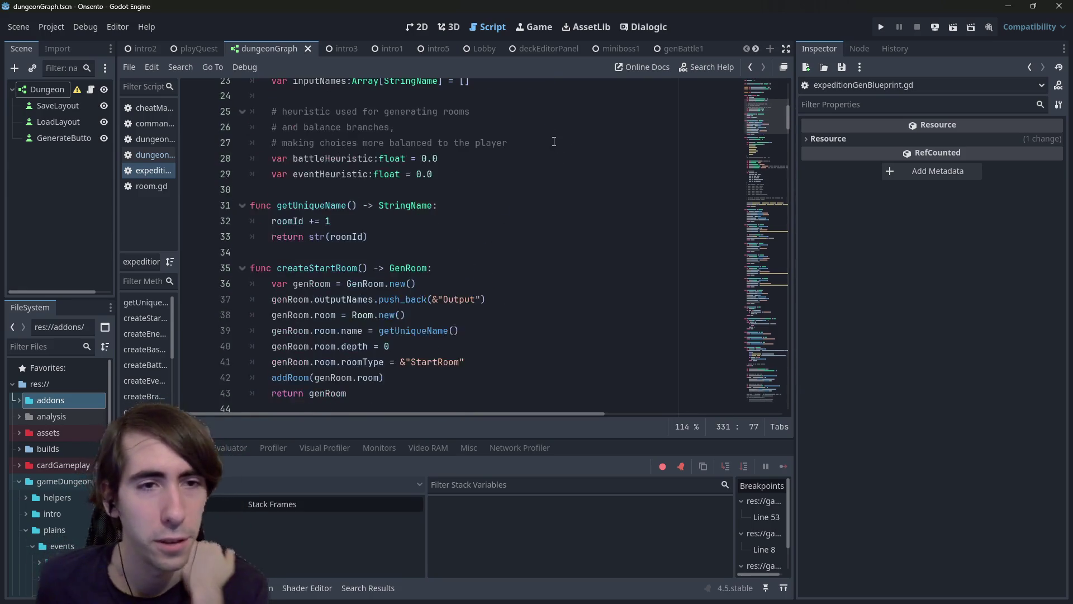
{"action": "scroll", "coordinate": [502, 162], "scroll_direction": "down", "scroll_amount": 4}
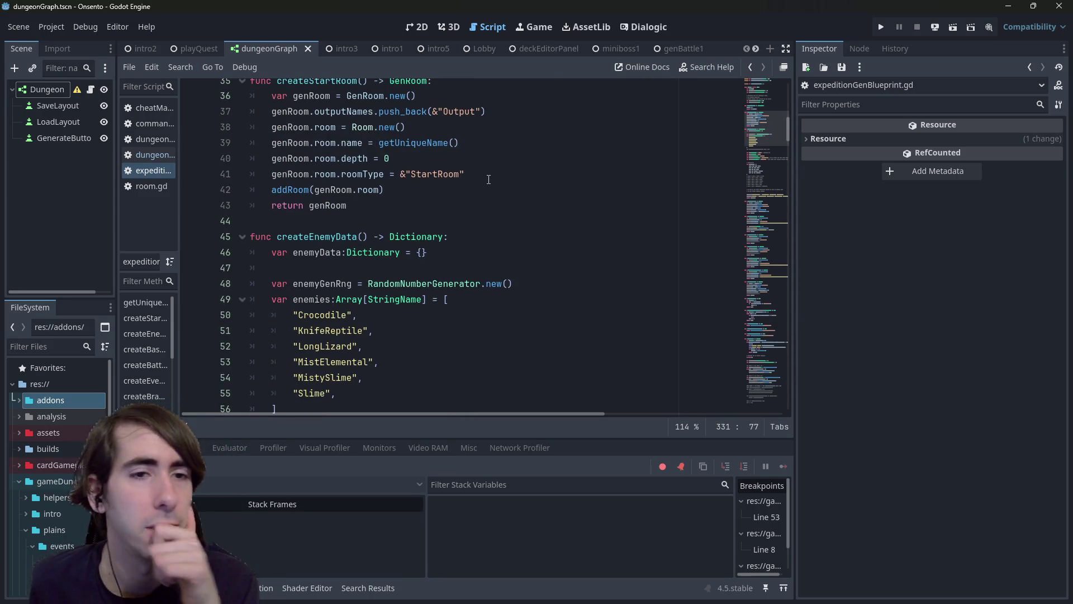
{"action": "scroll", "coordinate": [488, 179], "scroll_direction": "down", "scroll_amount": 4}
{"action": "scroll", "coordinate": [453, 218], "scroll_direction": "down", "scroll_amount": 5}
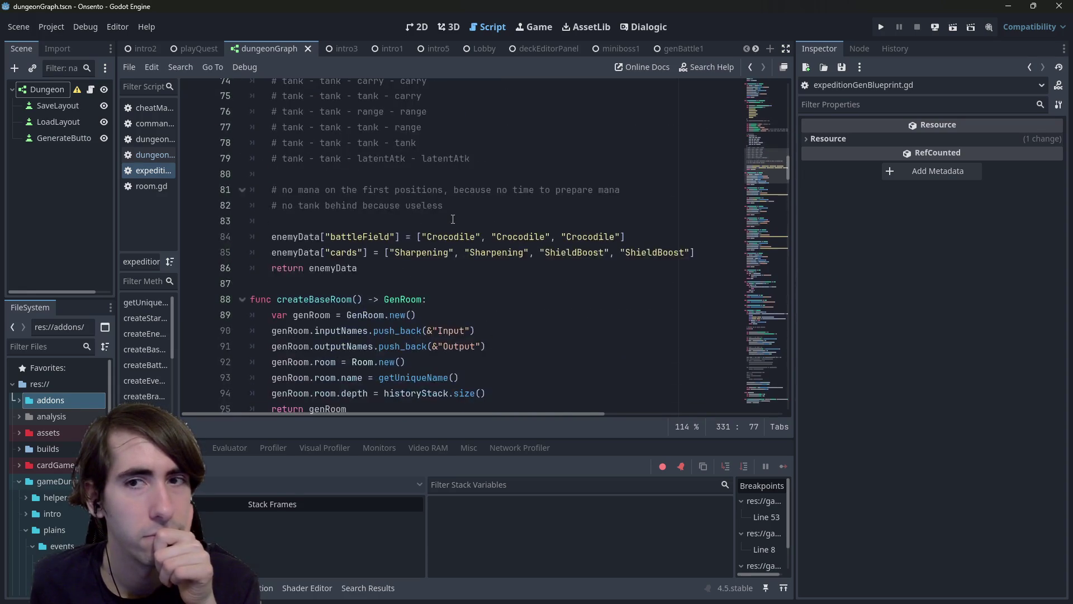
{"action": "scroll", "coordinate": [464, 218], "scroll_direction": "up", "scroll_amount": 20}
{"action": "scroll", "coordinate": [476, 216], "scroll_direction": "down", "scroll_amount": 20}
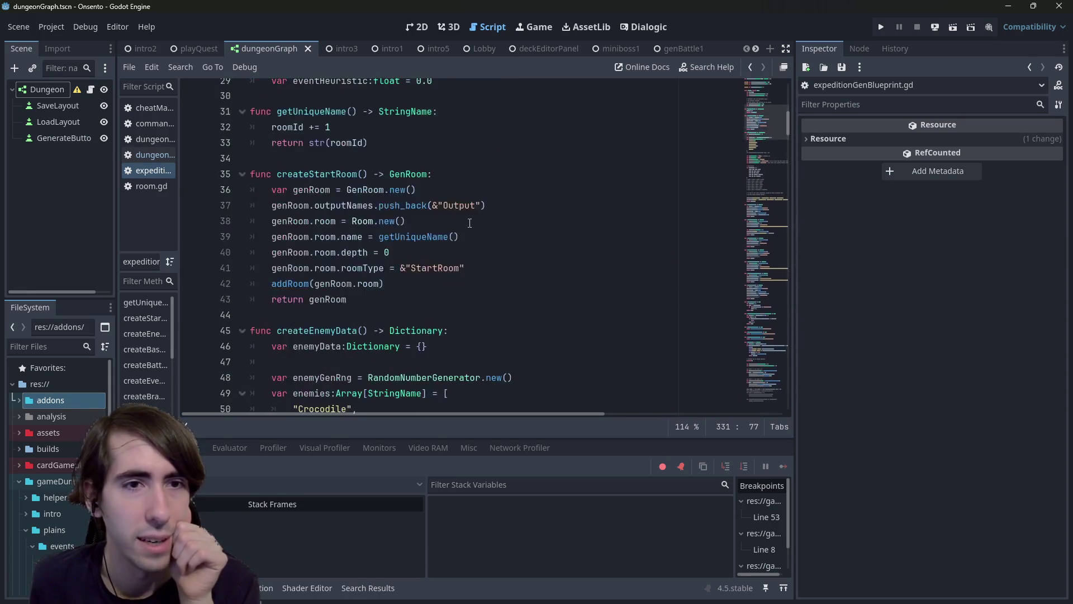
{"action": "scroll", "coordinate": [463, 228], "scroll_direction": "down", "scroll_amount": 20}
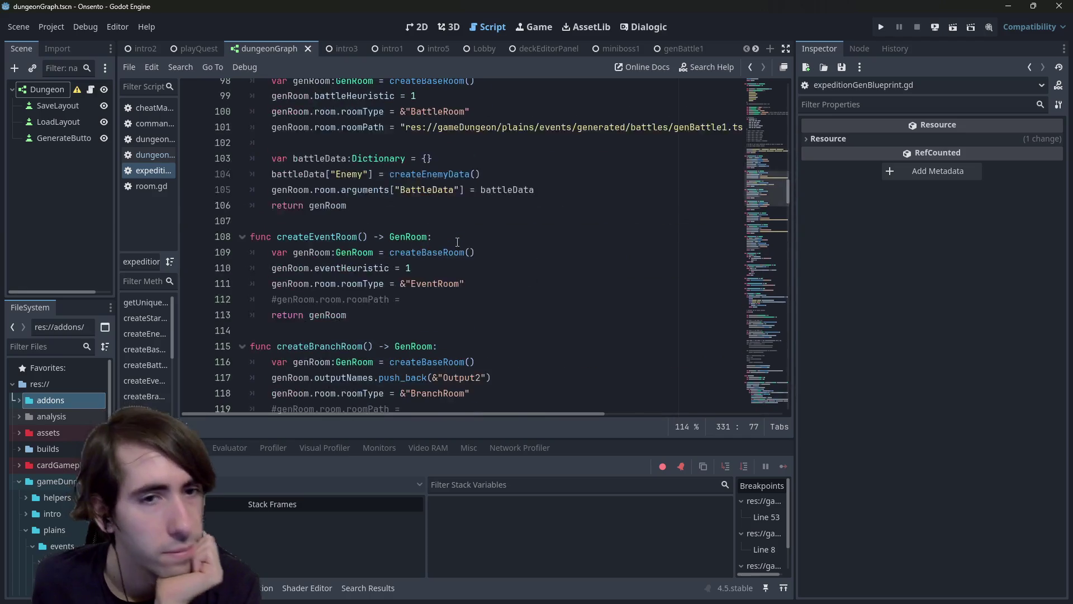
{"action": "scroll", "coordinate": [453, 240], "scroll_direction": "down", "scroll_amount": 8}
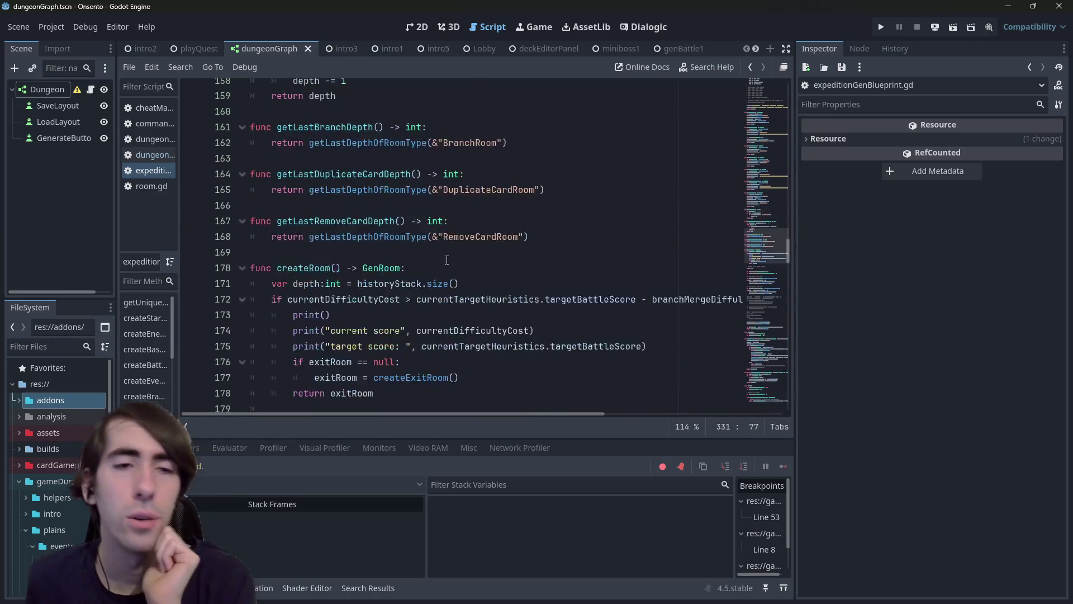
{"action": "double_click", "coordinate": [357, 162]}
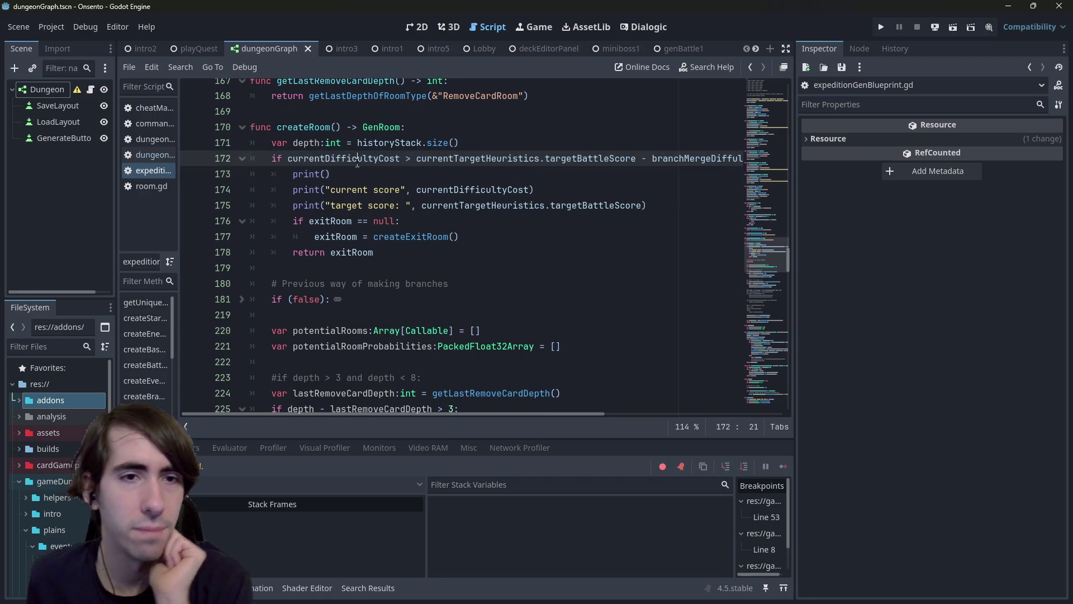
{"action": "left_click", "coordinate": [357, 160], "text": "ctrl"}
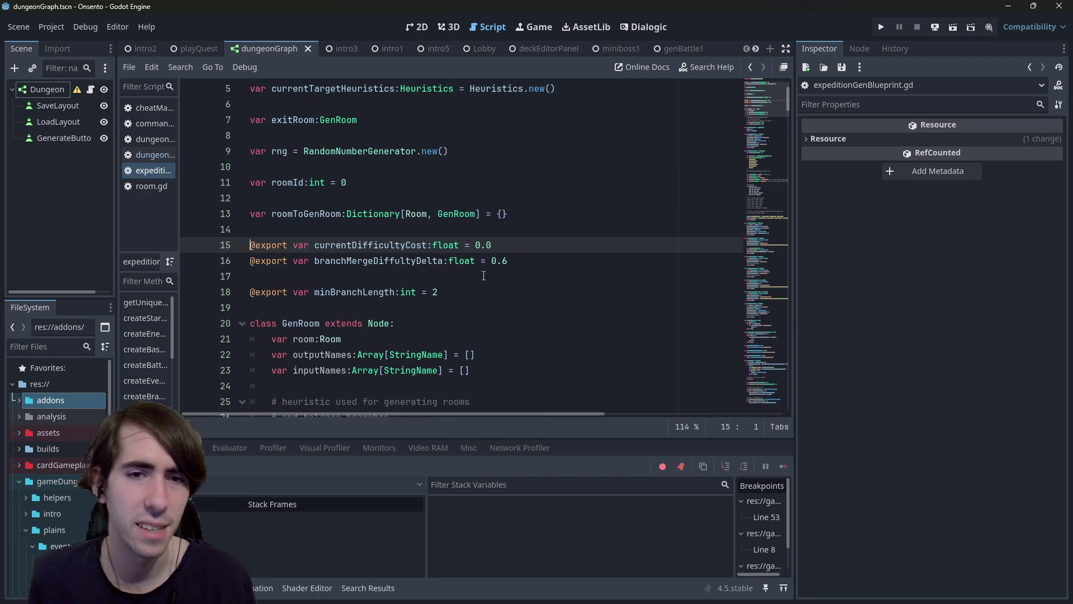
{"action": "left_click_drag", "start_coordinate": [492, 245], "coordinate": [188, 245]}
{"action": "double_click", "coordinate": [376, 245]}
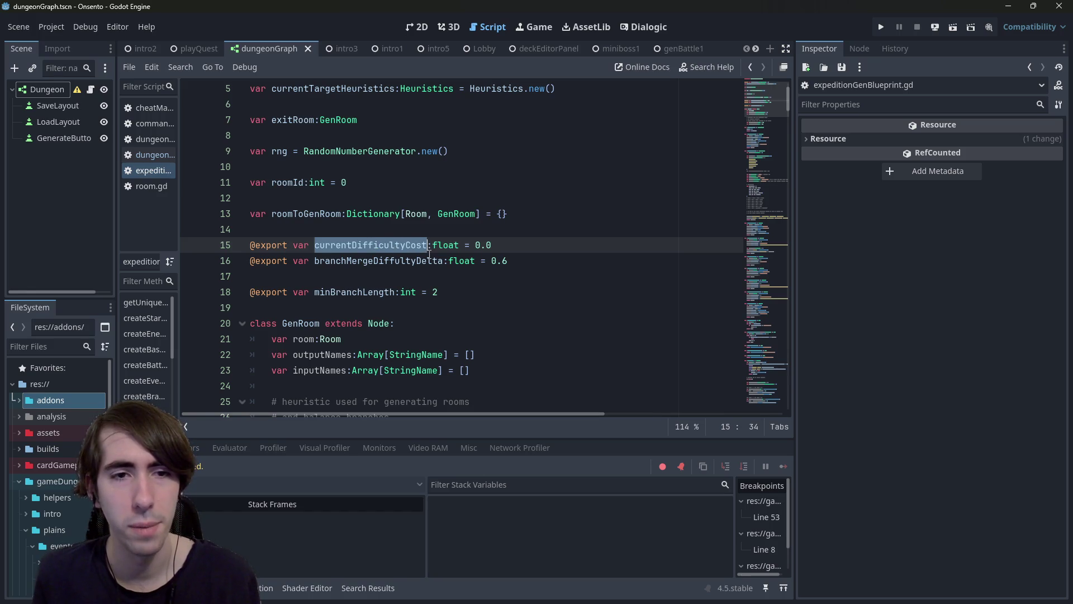
Step: Search for currentDifficultyCost, check its accumulation on line 272, then return to the line 15 declaration
{"action": "key", "text": "ctrl+f"}
{"action": "key", "text": "Return"}
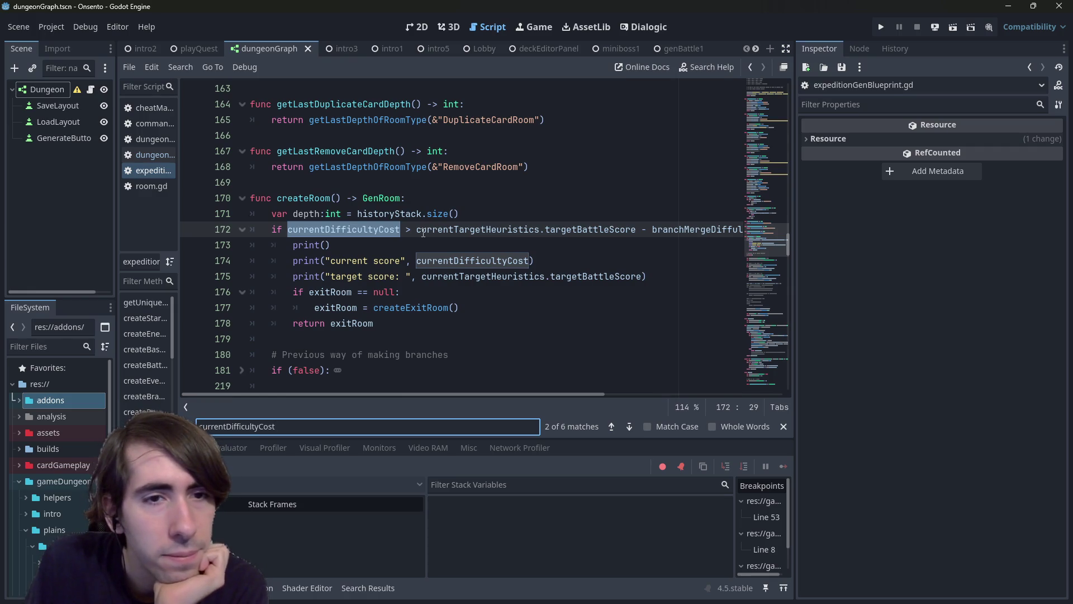
{"action": "key", "text": "Return"}
{"action": "key", "text": "Return"}
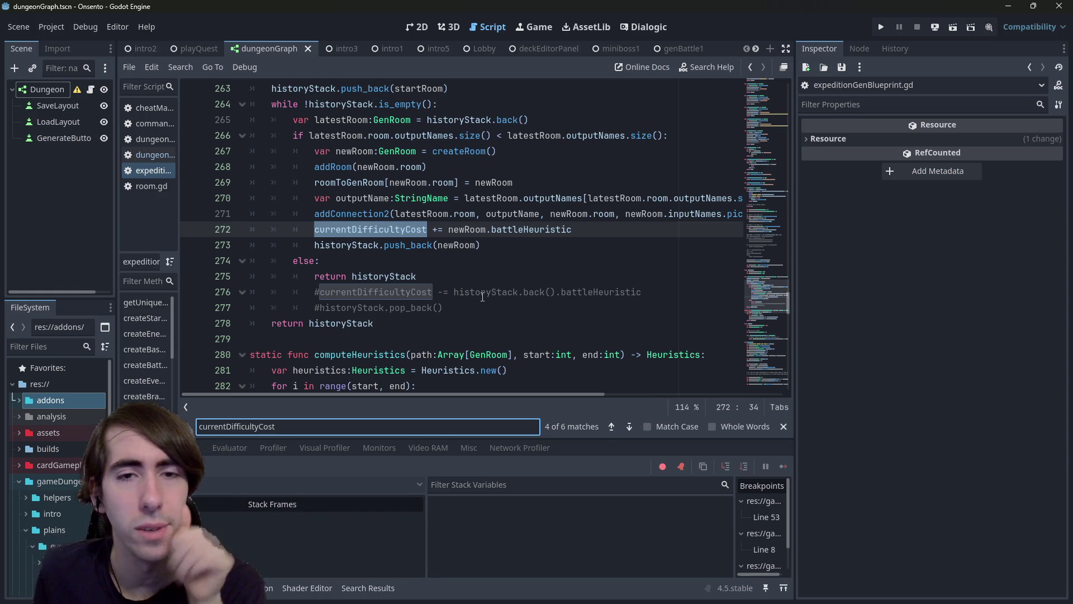
{"action": "scroll", "coordinate": [482, 296], "scroll_direction": "up", "scroll_amount": 1}
{"action": "mouse_move", "coordinate": [624, 278]}
{"action": "left_mouse_down"}
{"action": "mouse_move", "coordinate": [179, 261]}
{"action": "mouse_move", "coordinate": [106, 282]}
{"action": "left_mouse_up"}
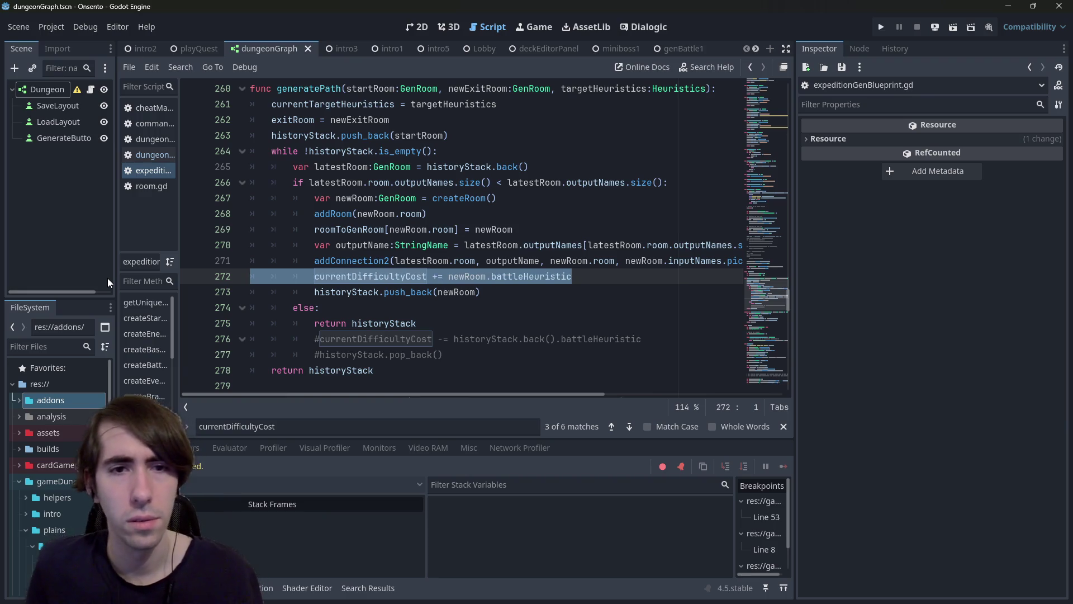
{"action": "left_click", "coordinate": [420, 278]}
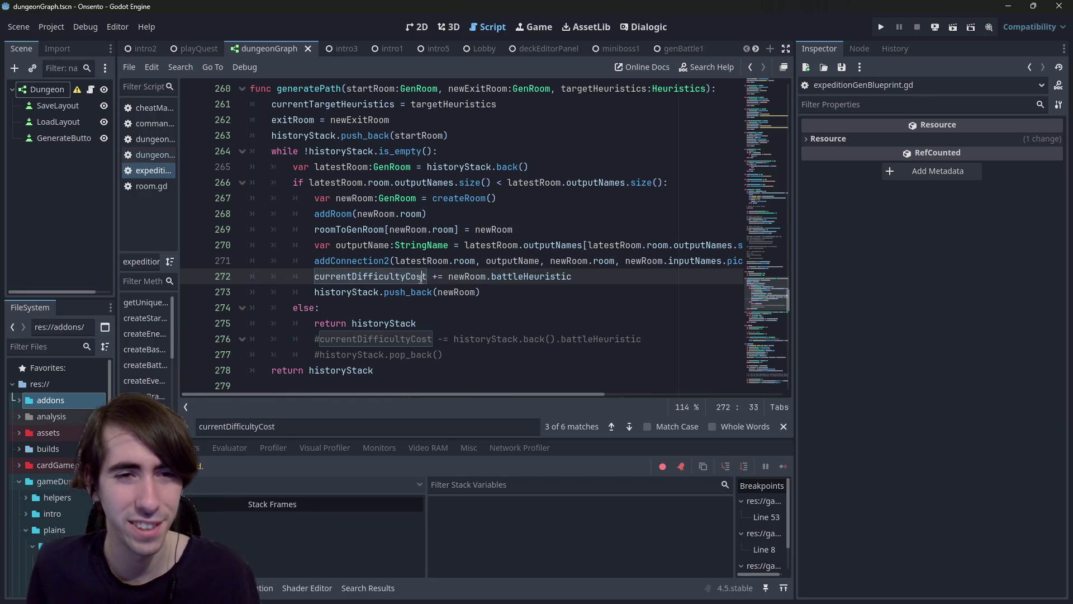
{"action": "left_click", "coordinate": [390, 276], "text": "ctrl"}
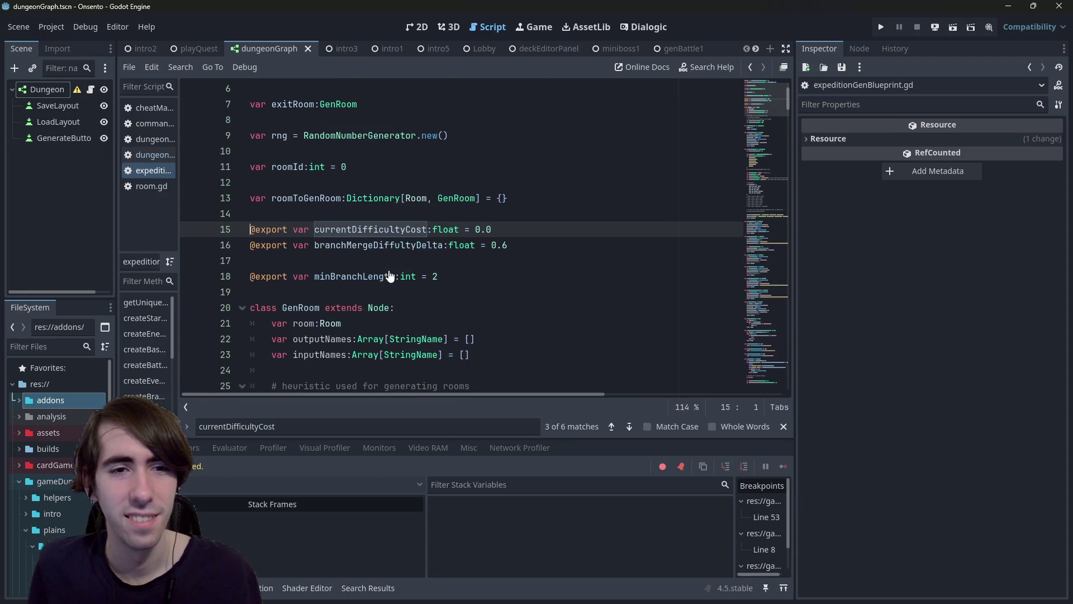
{"action": "mouse_move", "coordinate": [539, 223]}
{"action": "left_mouse_down"}
{"action": "mouse_move", "coordinate": [201, 198]}
{"action": "mouse_move", "coordinate": [201, 245]}
{"action": "mouse_move", "coordinate": [201, 214]}
{"action": "mouse_move", "coordinate": [199, 235]}
{"action": "left_mouse_up"}
Step: Duplicate the declaration on line 15 and turn it into a non-exported currentHeuristics:Heuristics variable
{"action": "key", "text": "ctrl+Right"}
{"action": "key", "text": "ctrl+shift+d"}
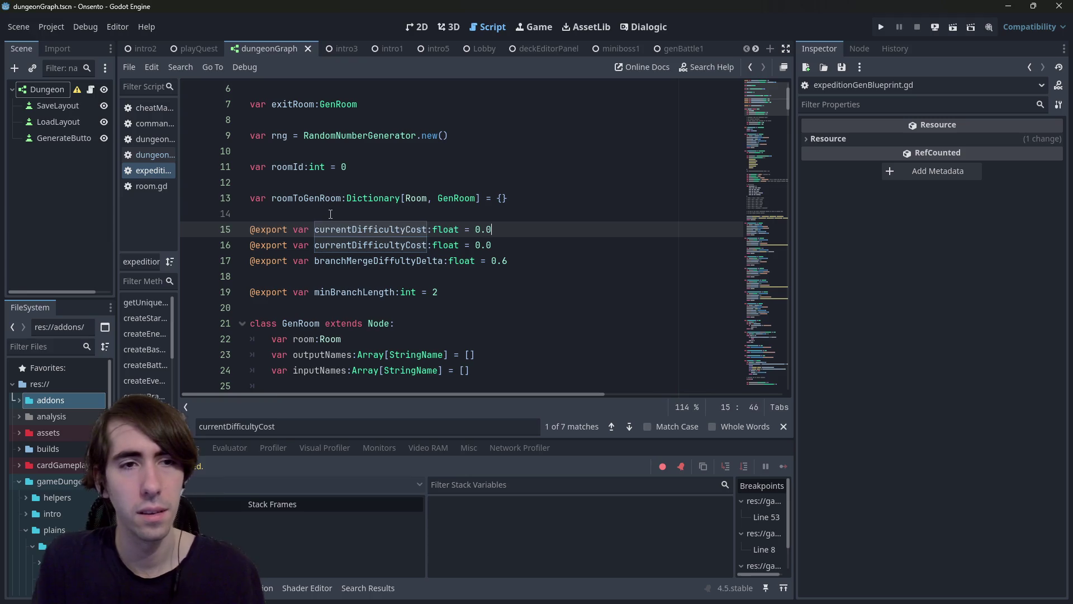
{"action": "key", "text": "ctrl+BackSpace"}
{"action": "key", "text": "ctrl+BackSpace"}
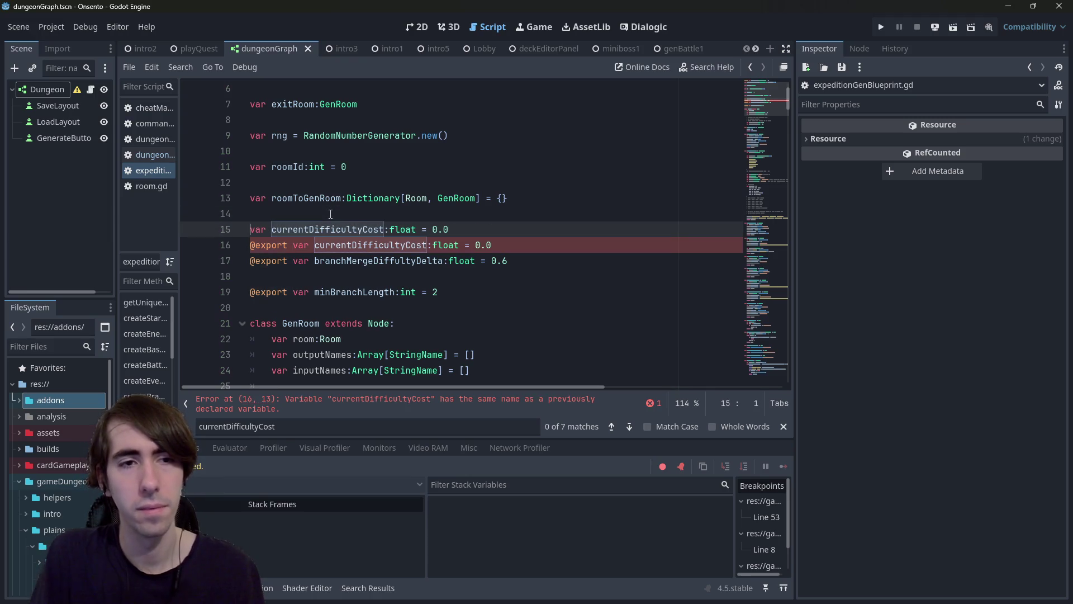
{"action": "key", "text": "ctrl+Delete"}
{"action": "type", "text": "currentHeuristi"}
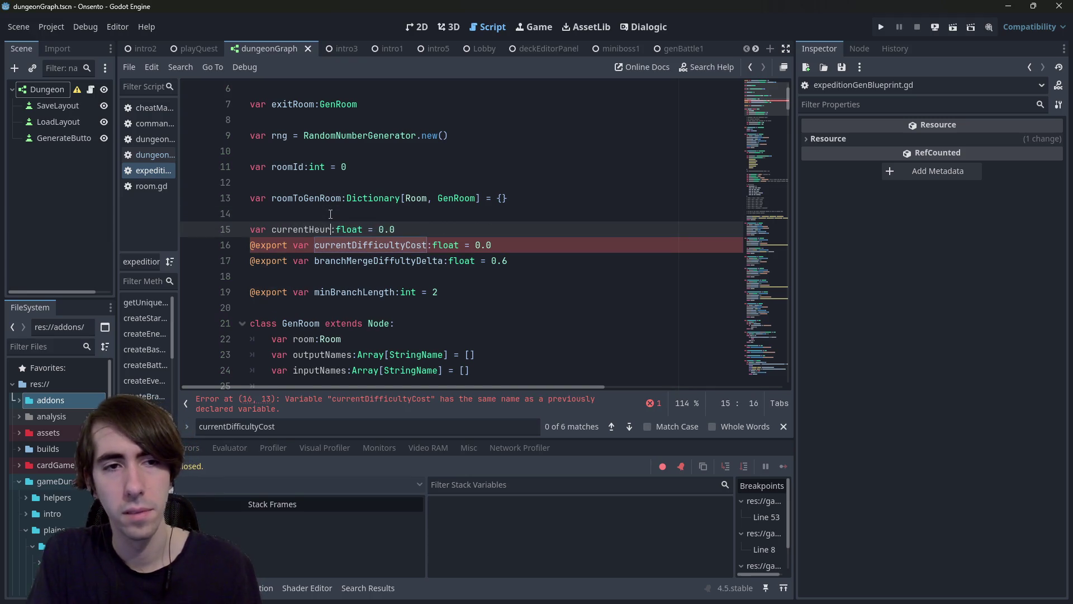
{"action": "type", "text": "cs"}
{"action": "key", "text": "End"}
{"action": "key", "text": "Left"}
{"action": "key", "text": "Left"}
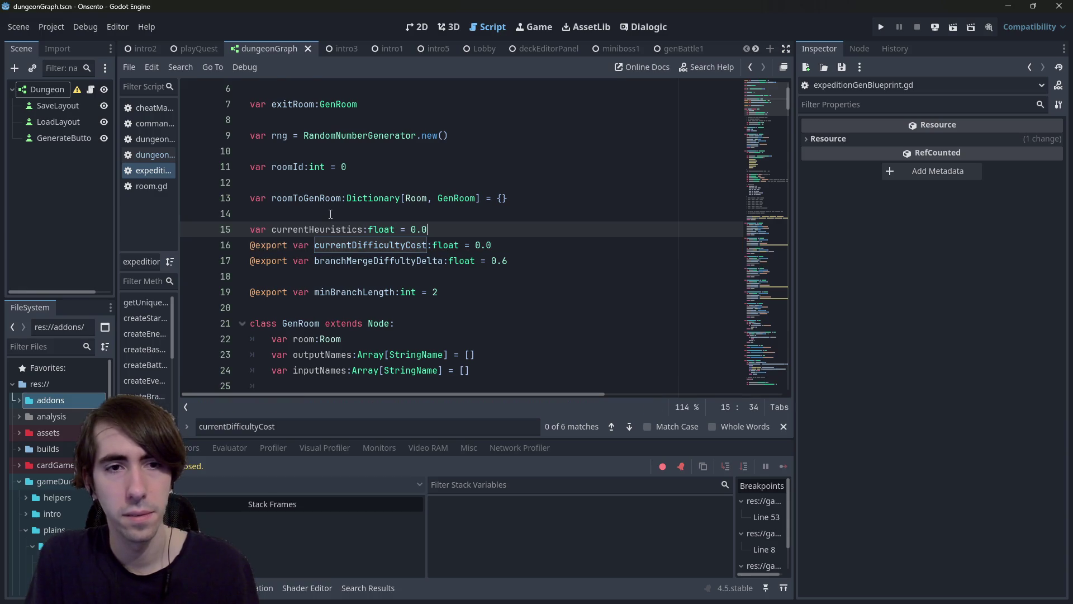
{"action": "key", "text": "ctrl+BackSpace"}
{"action": "key", "text": "ctrl+BackSpace"}
{"action": "type", "text": "euristics"}
{"action": "key", "text": "Return"}
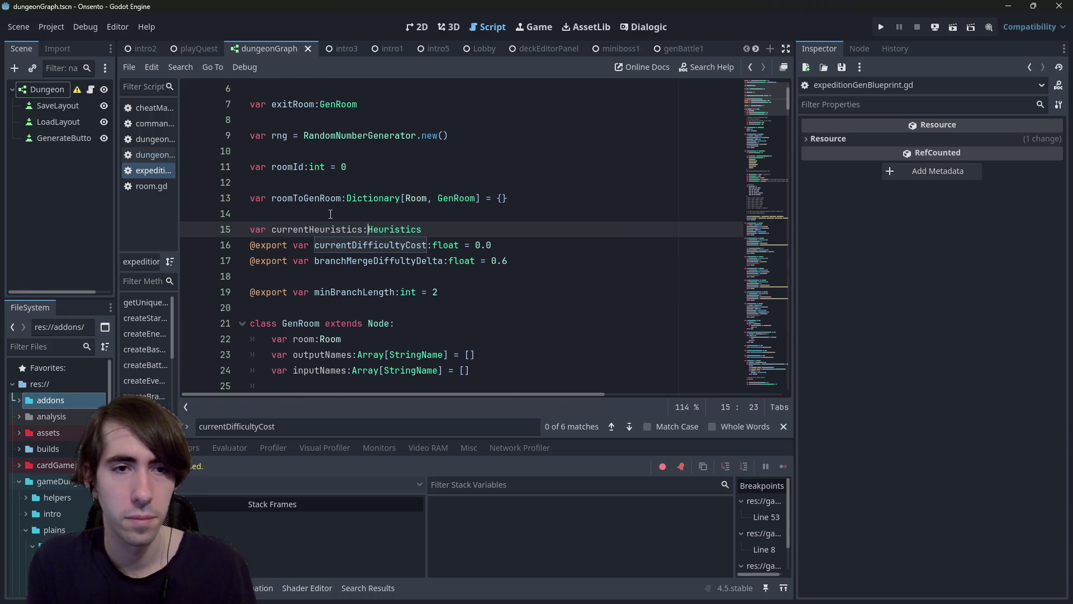
{"action": "key", "text": "ctrl+shift+Left"}
{"action": "key", "text": "ctrl+shift+Left"}
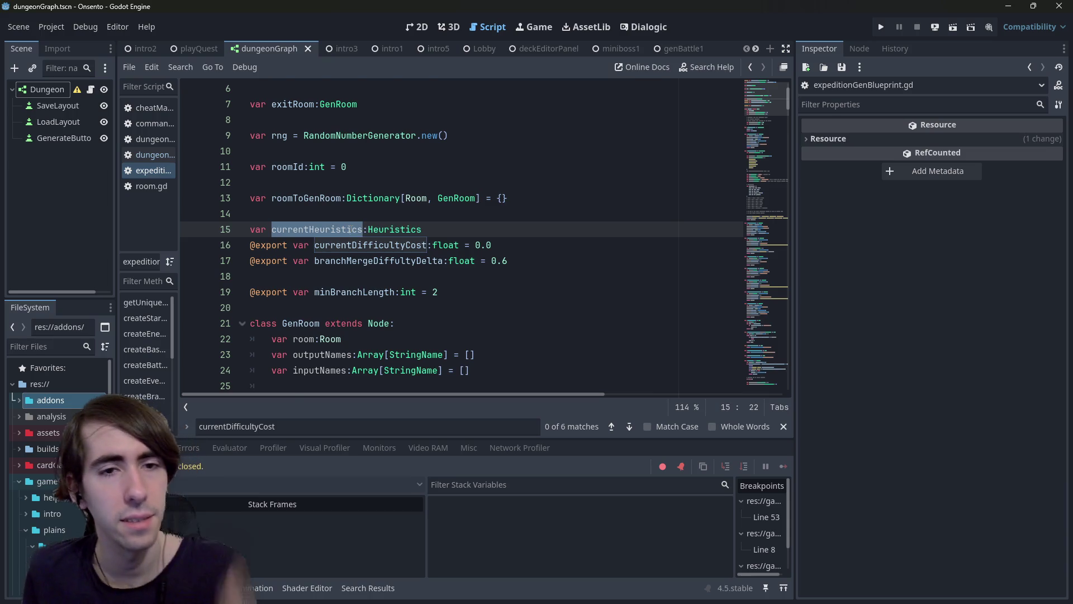
Step: Comment out the currentDifficultyCost and branchMergeDiffultyDelta declarations and save
{"action": "left_click", "coordinate": [532, 239]}
{"action": "key", "text": "ctrl+k"}
{"action": "key", "text": "ctrl+s"}
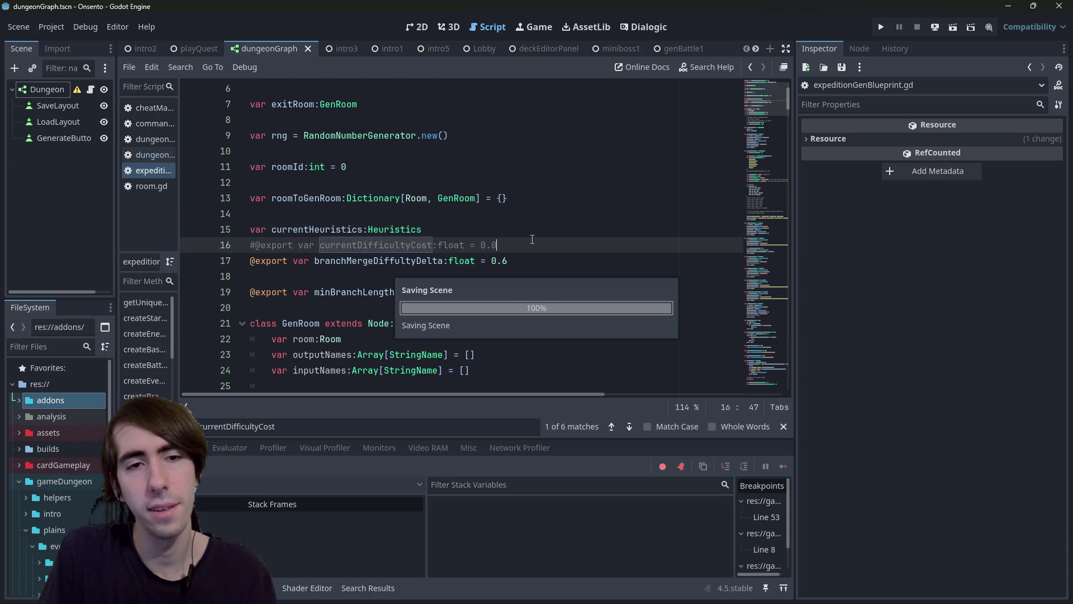
{"action": "key", "text": "Down"}
{"action": "key", "text": "ctrl+k"}
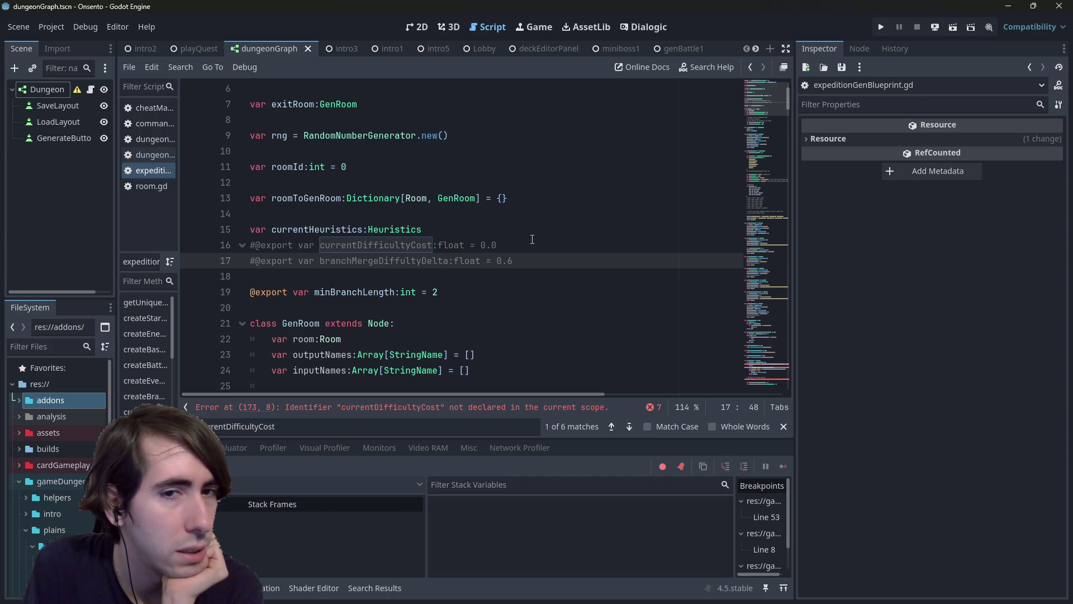
{"action": "key", "text": "Up"}
{"action": "key", "text": "ctrl+shift+Return"}
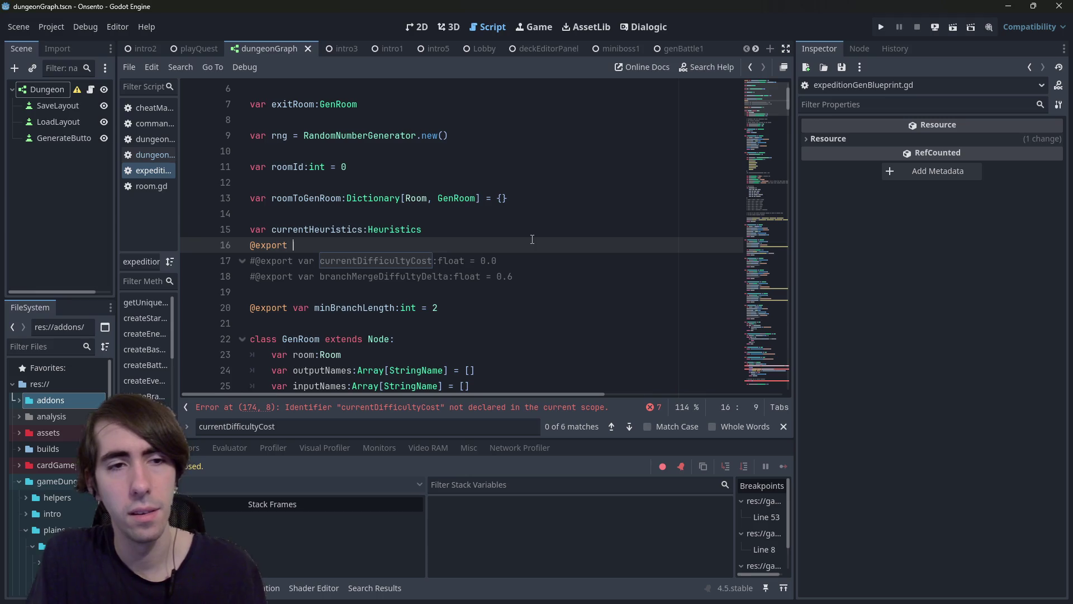
{"action": "key", "text": "ctrl+BackSpace"}
{"action": "type", "text": "var heuris"}
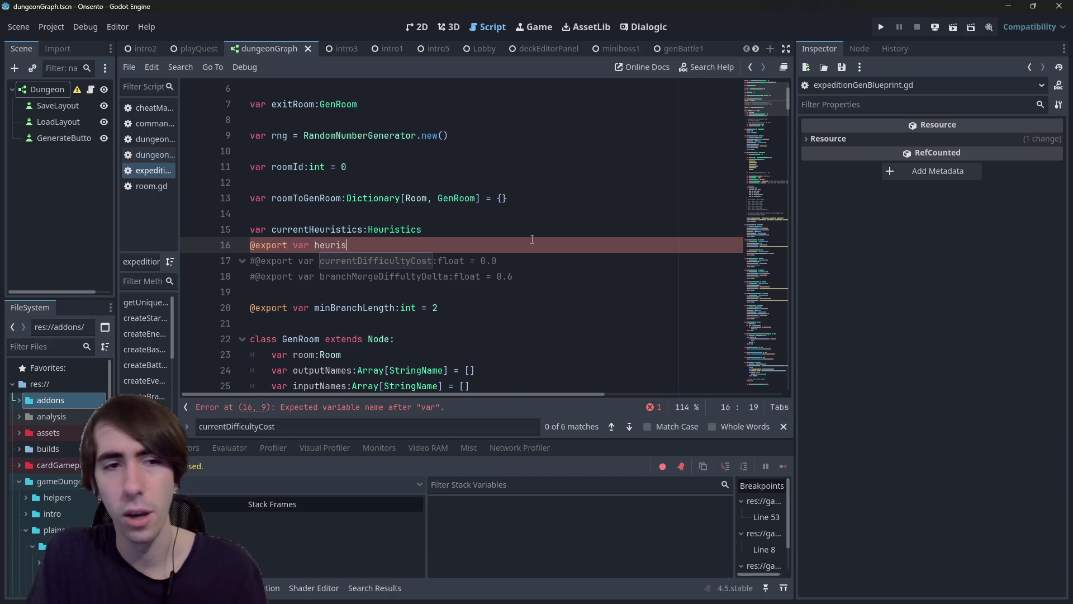
{"action": "type", "text": "ticsDelta"}
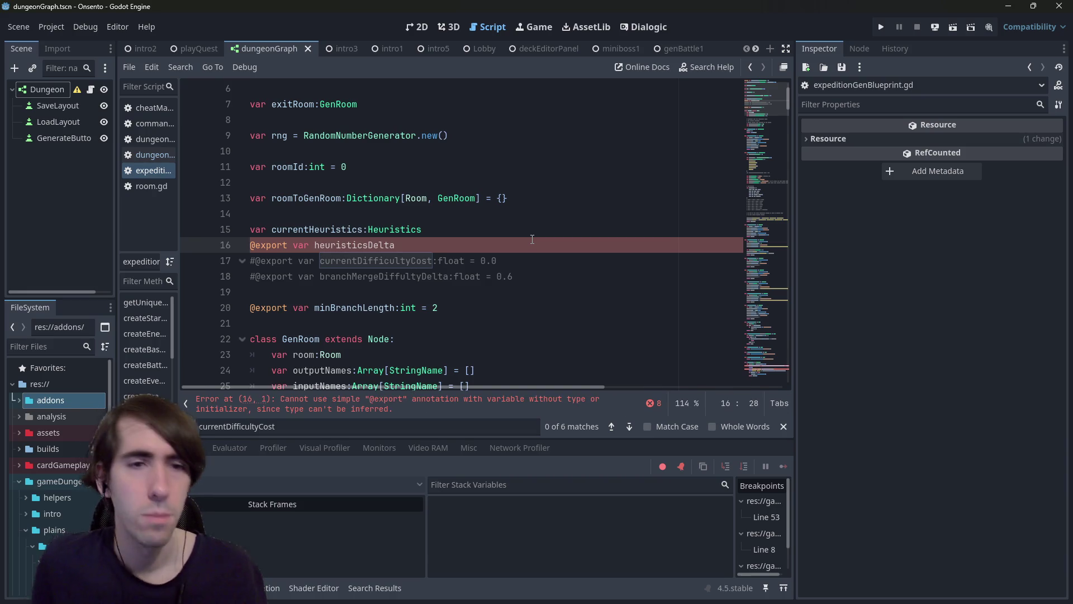
{"action": "left_click", "coordinate": [390, 233], "text": "ctrl"}
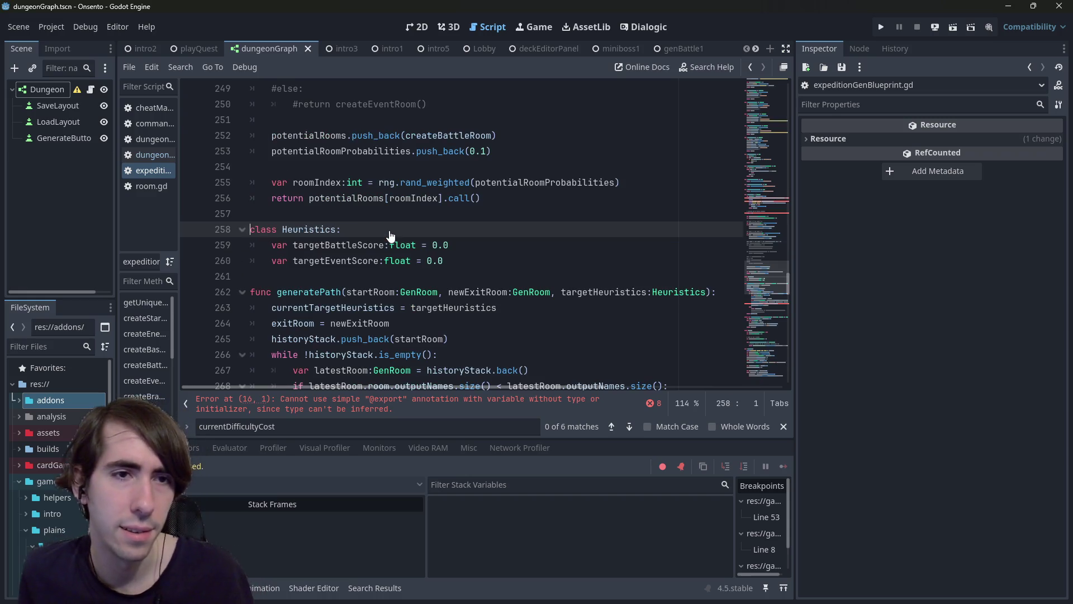
Step: Review the Heuristics targetBattleScore and targetEventScore fields against the new heuristicsDelta declaration
{"action": "double_click", "coordinate": [358, 245]}
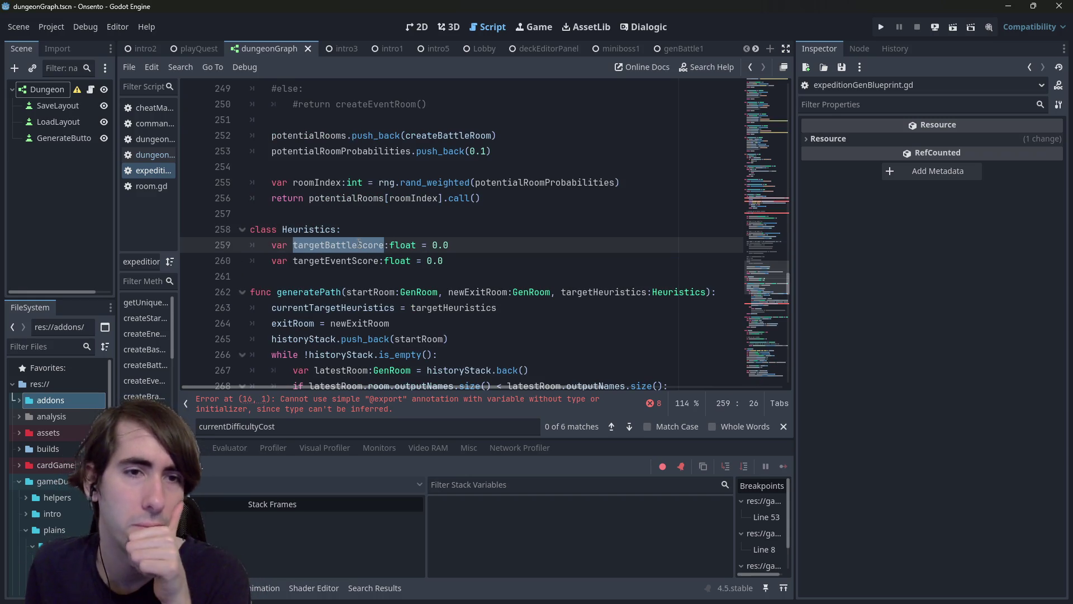
{"action": "double_click", "coordinate": [343, 260]}
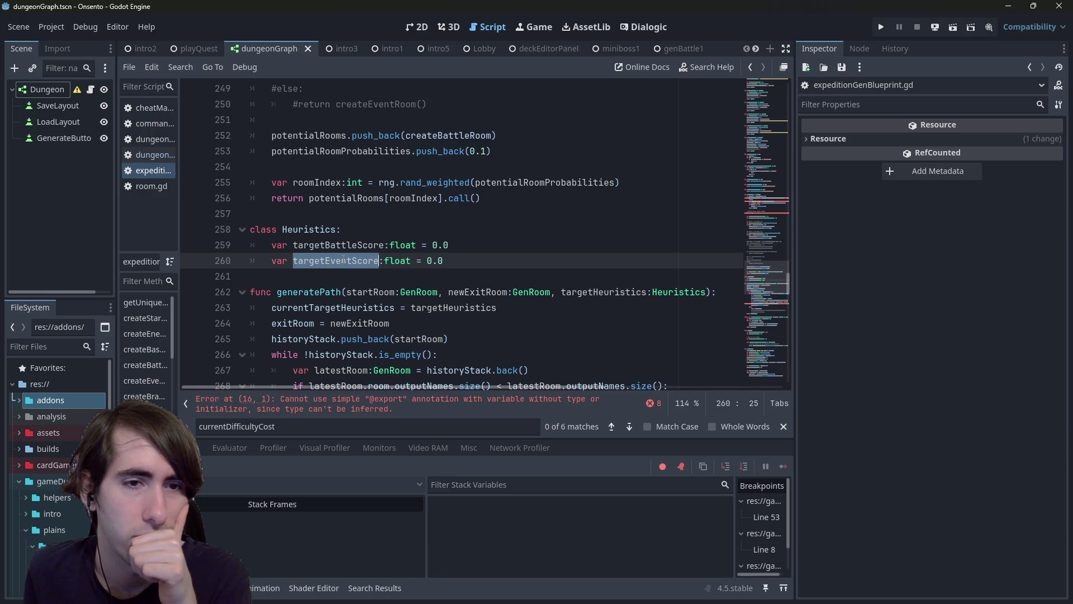
{"action": "left_click", "coordinate": [342, 246]}
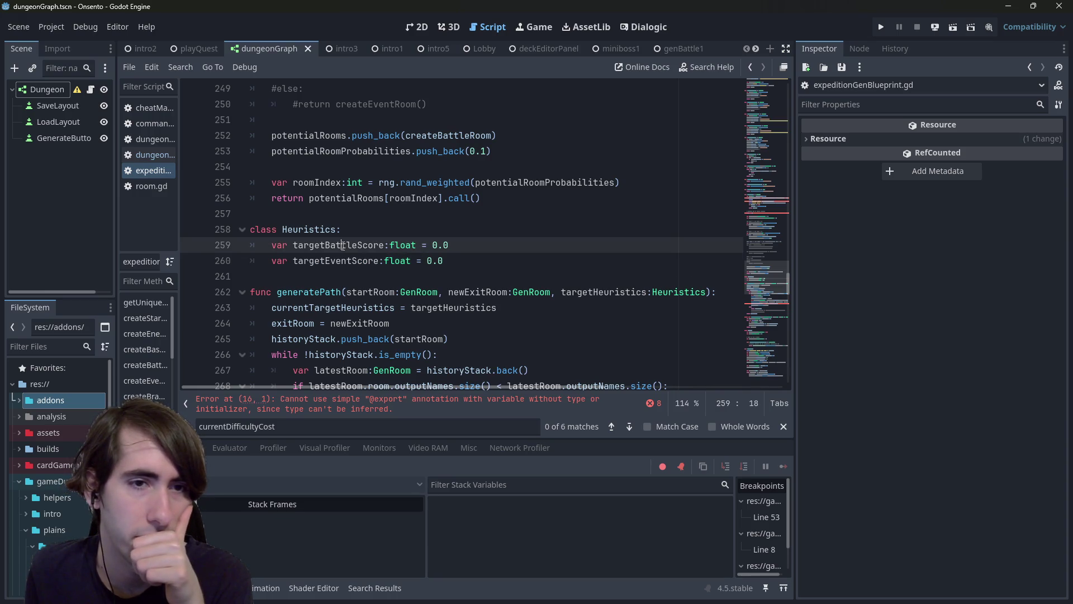
{"action": "mouse_move", "coordinate": [748, 280]}
{"action": "left_mouse_down"}
{"action": "mouse_move", "coordinate": [783, 110]}
{"action": "mouse_move", "coordinate": [770, 90]}
{"action": "left_mouse_up"}
{"action": "left_click", "coordinate": [366, 295]}
{"action": "double_click", "coordinate": [364, 295]}
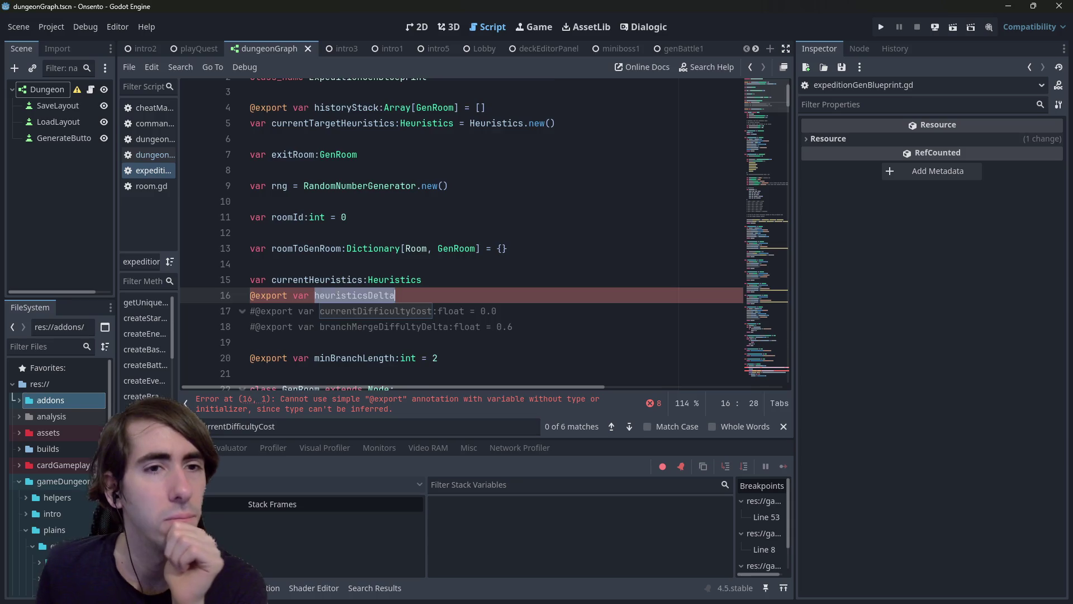
Step: Type heuristicsDelta as float with a default of 0.6
{"action": "scroll", "coordinate": [337, 292], "scroll_direction": "up", "scroll_amount": 2}
{"action": "double_click", "coordinate": [338, 152]}
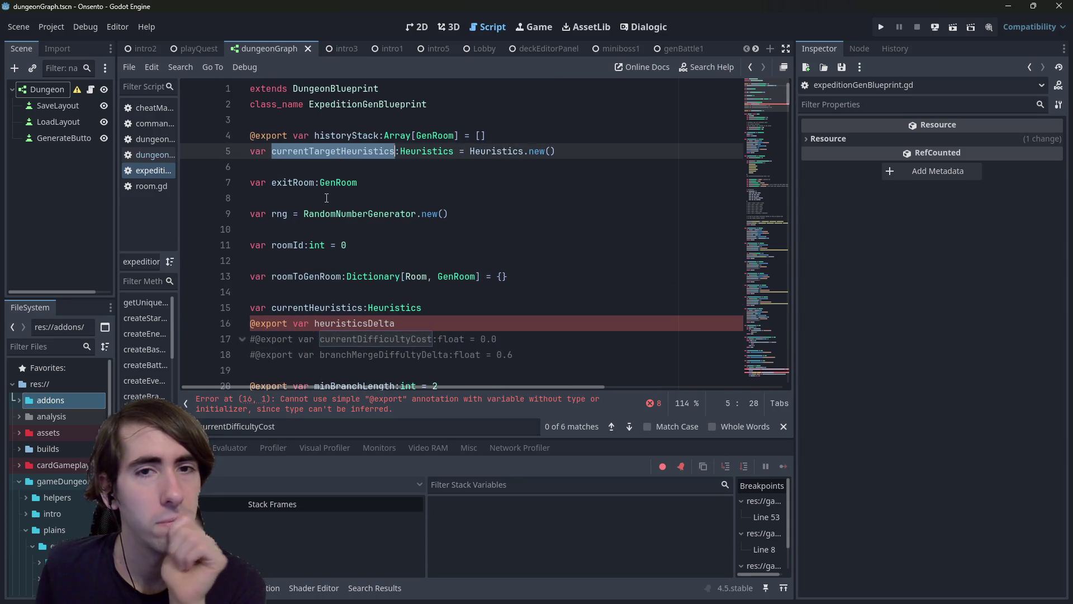
{"action": "left_click", "coordinate": [388, 302]}
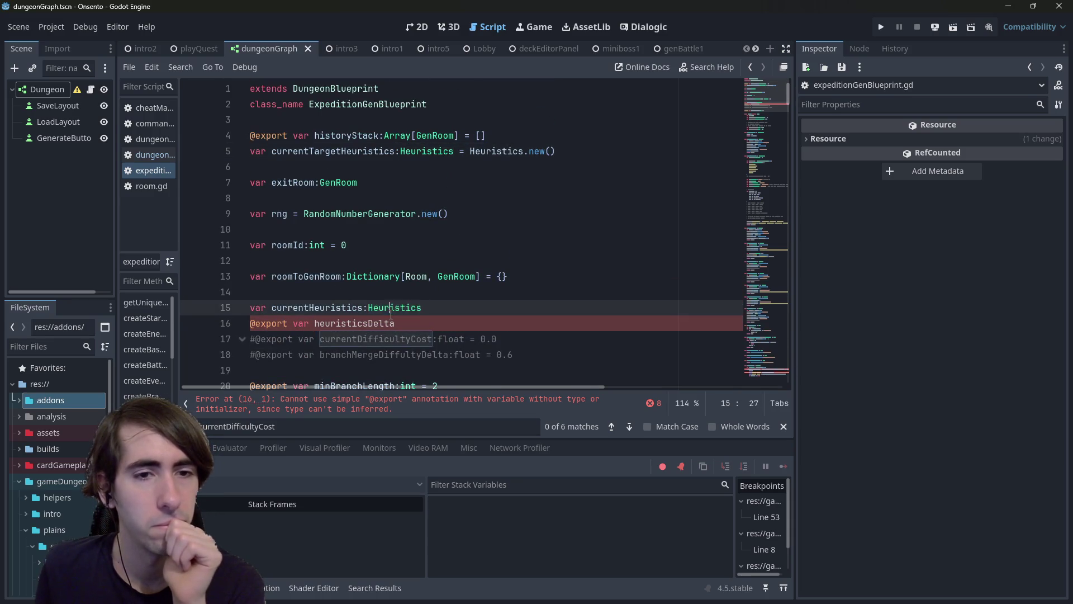
{"action": "left_click", "coordinate": [425, 324]}
{"action": "type", "text": ":"}
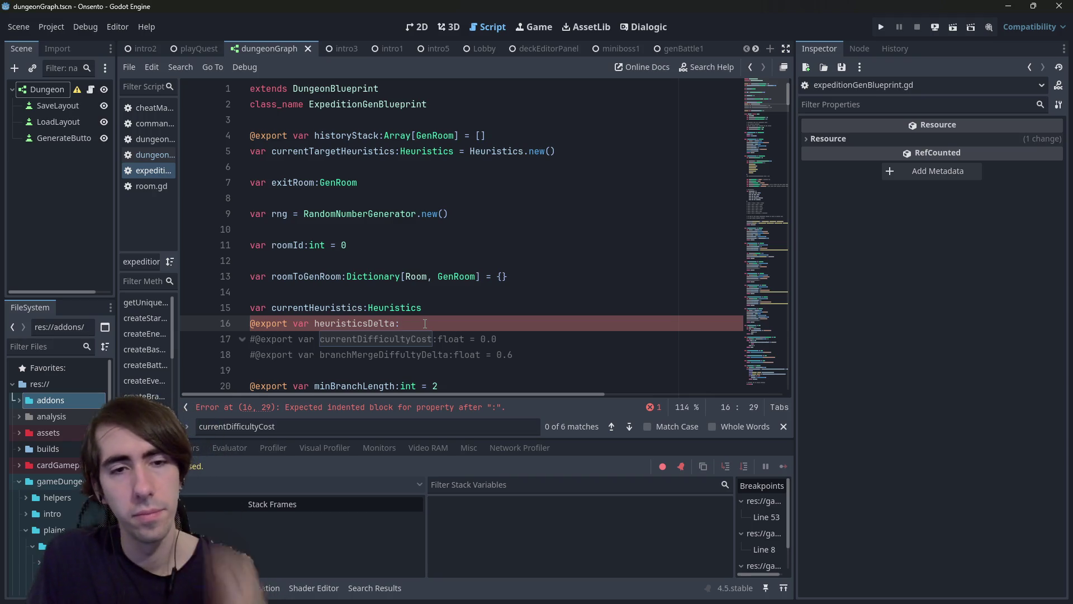
{"action": "type", "text": "float = 0.6"}
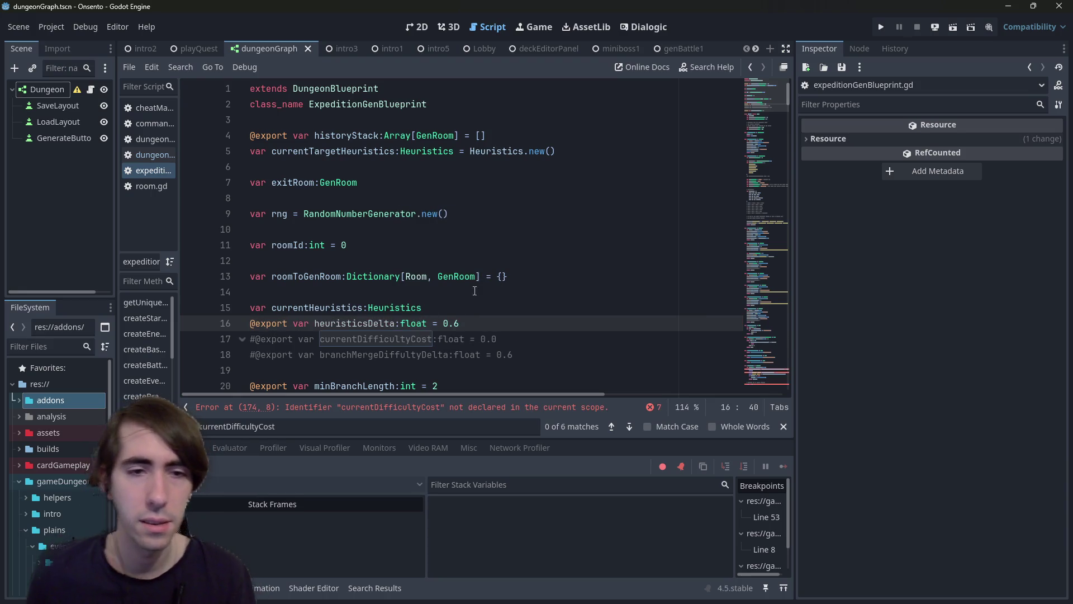
Step: Jump to the undeclared currentDifficultyCost error at line 174 in generatePath
{"action": "scroll", "coordinate": [377, 278], "scroll_direction": "down", "scroll_amount": 1}
{"action": "double_click", "coordinate": [377, 277]}
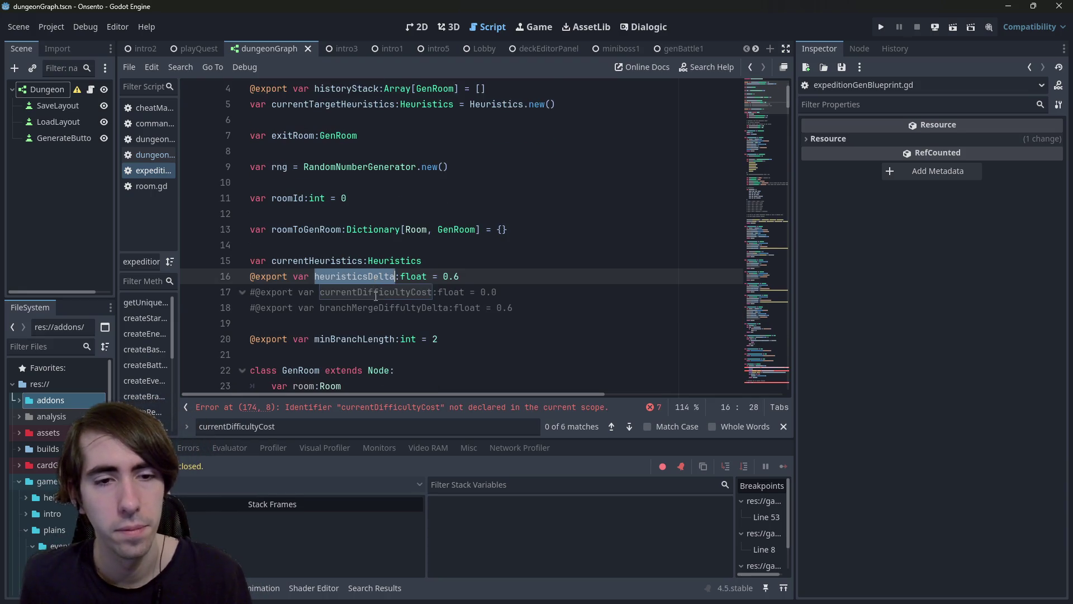
{"action": "scroll", "coordinate": [376, 289], "scroll_direction": "down", "scroll_amount": 1}
{"action": "double_click", "coordinate": [323, 213]}
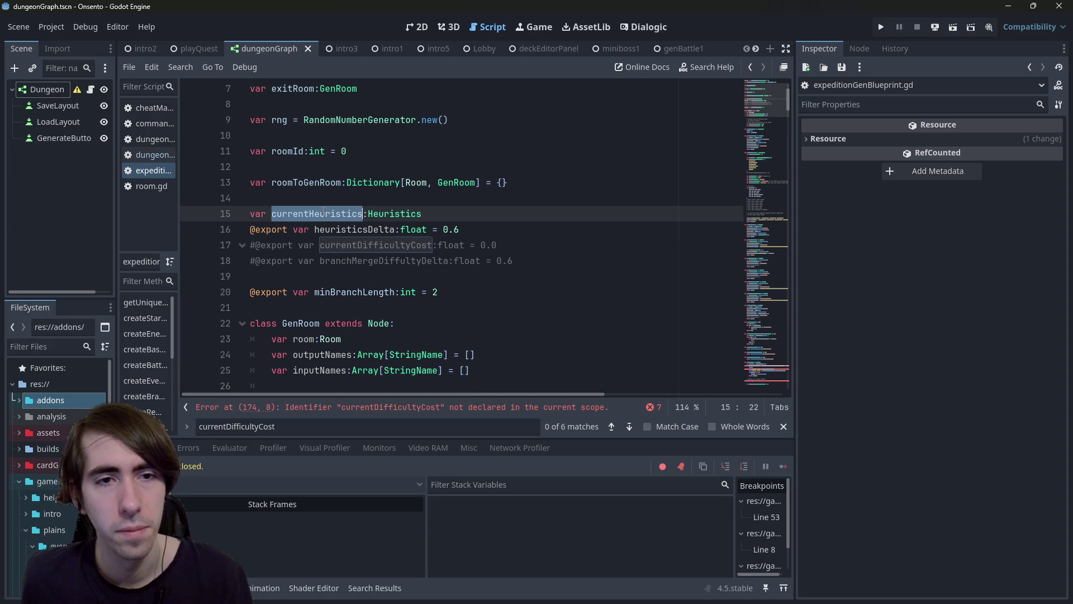
{"action": "left_click", "coordinate": [430, 407]}
{"action": "scroll", "coordinate": [394, 213], "scroll_direction": "down", "scroll_amount": 20}
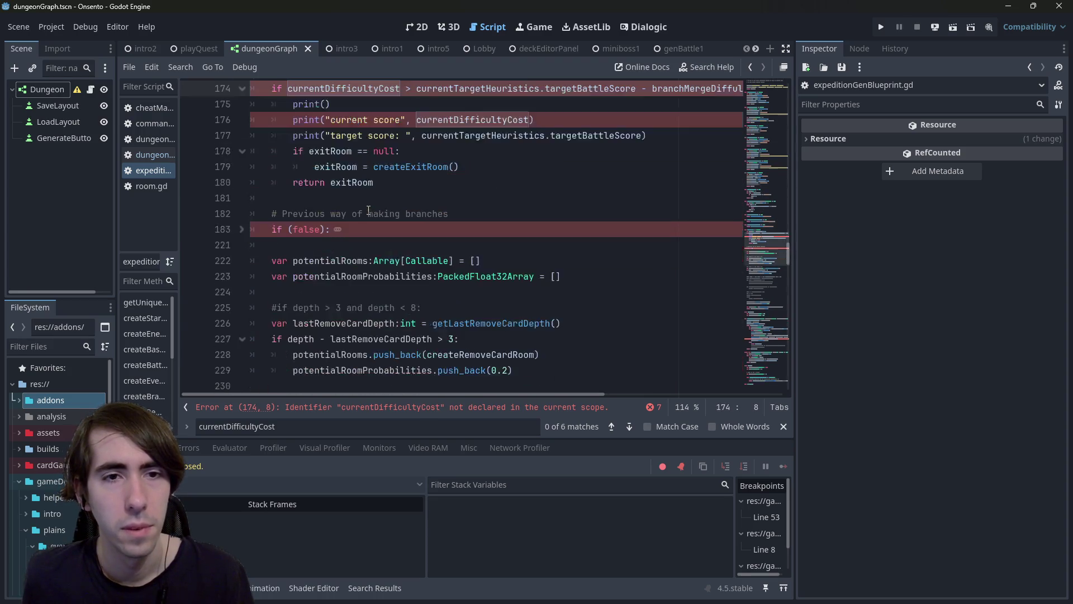
{"action": "scroll", "coordinate": [394, 222], "scroll_direction": "up", "scroll_amount": 5}
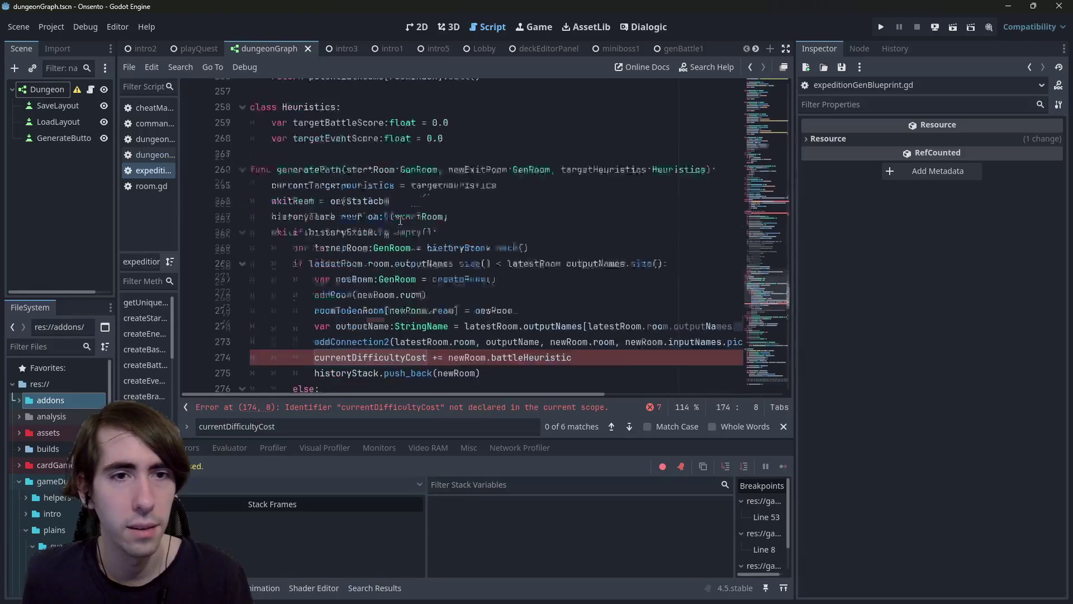
Step: Reset currentHeuristics = Heuristics.new() right after the exitRoom assignment in generatePath
{"action": "left_click", "coordinate": [539, 265]}
{"action": "key", "text": "Return"}
{"action": "type", "text": "currentHeuristics "}
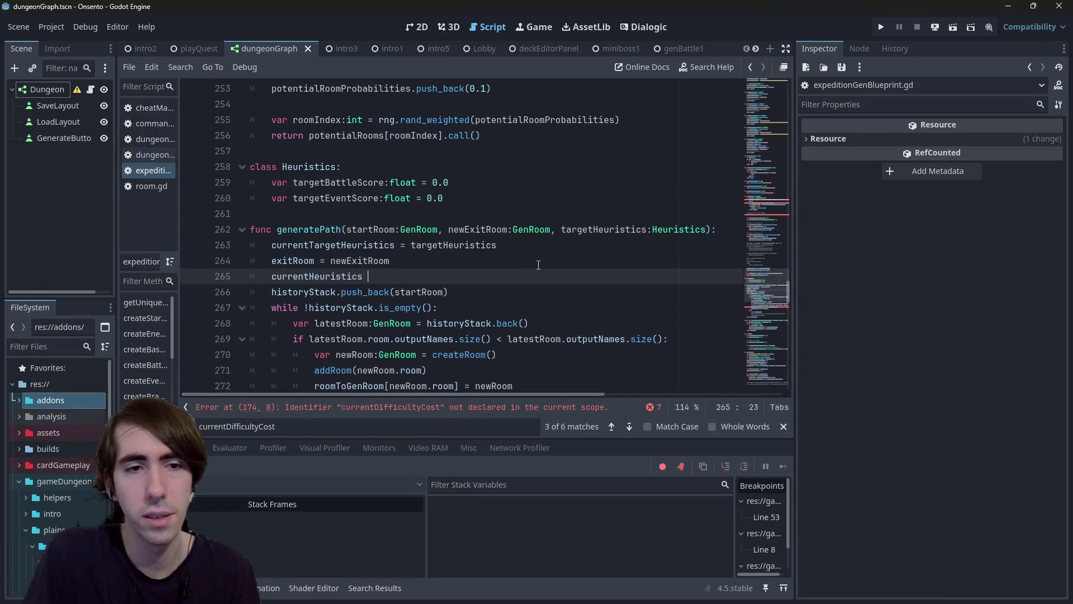
{"action": "type", "text": "= Heuristics.new()"}
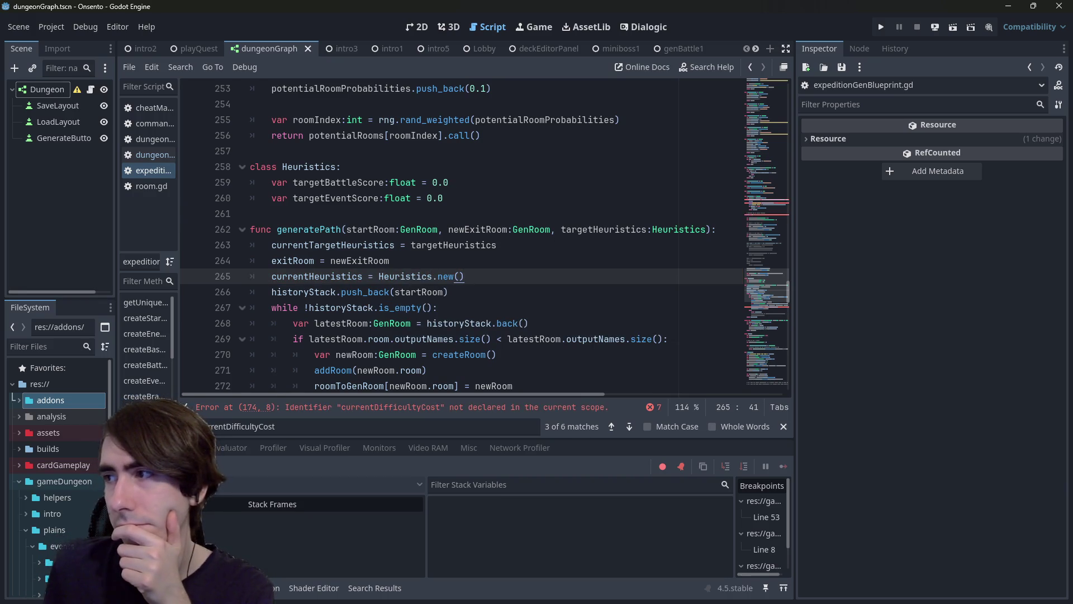
{"action": "scroll", "coordinate": [404, 254], "scroll_direction": "down", "scroll_amount": 2}
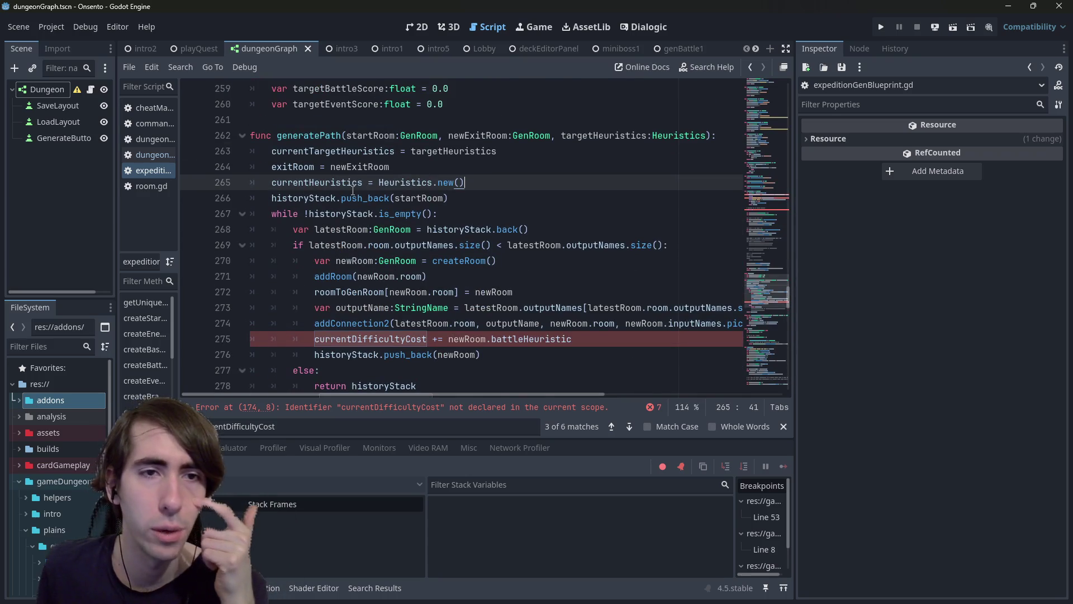
{"action": "left_click", "coordinate": [405, 184]}
{"action": "left_click", "coordinate": [406, 184], "text": "ctrl"}
{"action": "scroll", "coordinate": [438, 258], "scroll_direction": "down", "scroll_amount": 3}
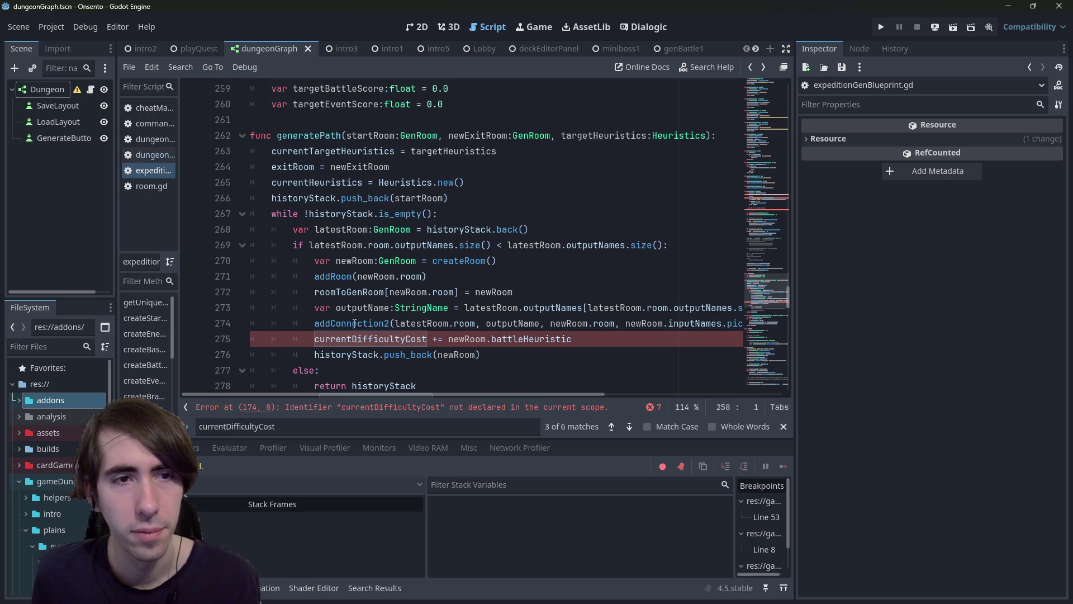
{"action": "left_click", "coordinate": [321, 181]}
Step: Insert a currentHeuristics.add call above the currentDifficultyCost line and save
{"action": "left_click", "coordinate": [317, 338]}
{"action": "key", "text": "ctrl+shift+Return"}
{"action": "type", "text": "currentHeuristics."}
{"action": "key", "text": "Return"}
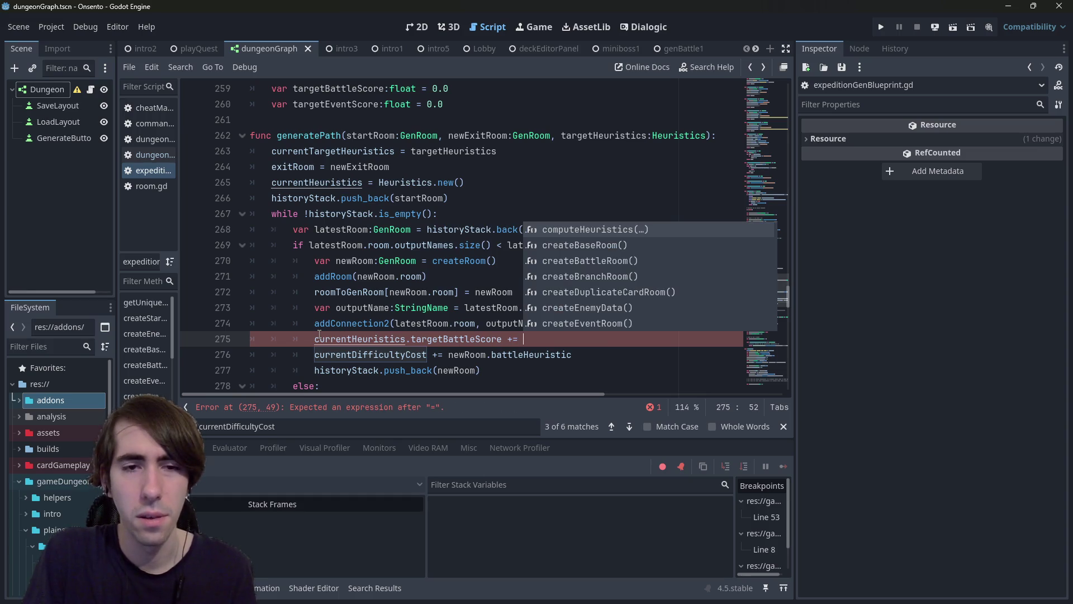
{"action": "key", "text": "ctrl+BackSpace"}
{"action": "key", "text": "ctrl+BackSpace"}
{"action": "key", "text": "ctrl+BackSpace"}
{"action": "type", "text": "add"}
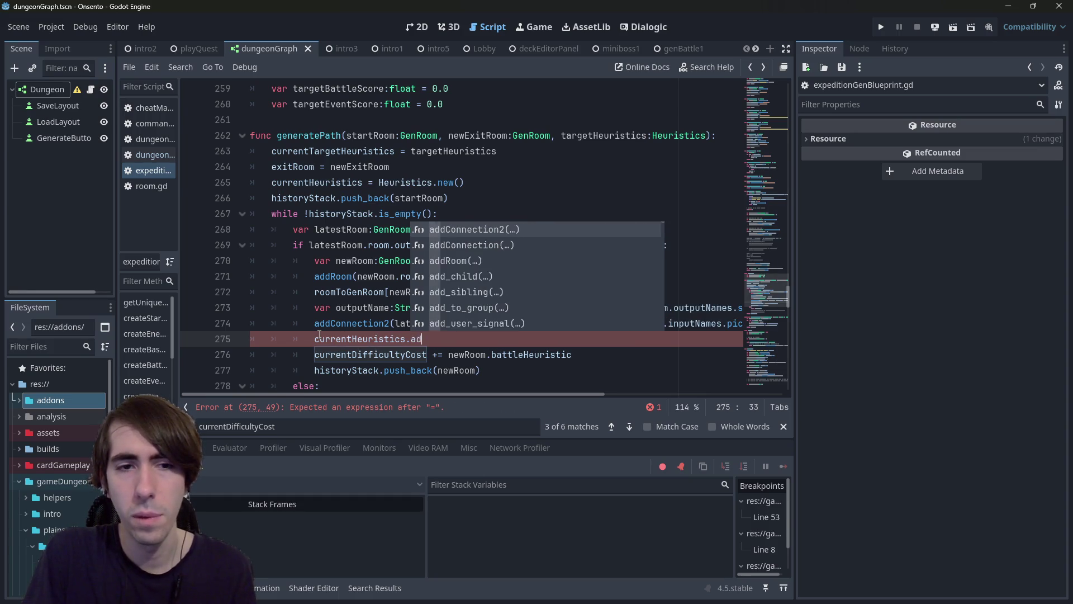
{"action": "key", "text": "Return"}
{"action": "key", "text": "ctrl+s"}
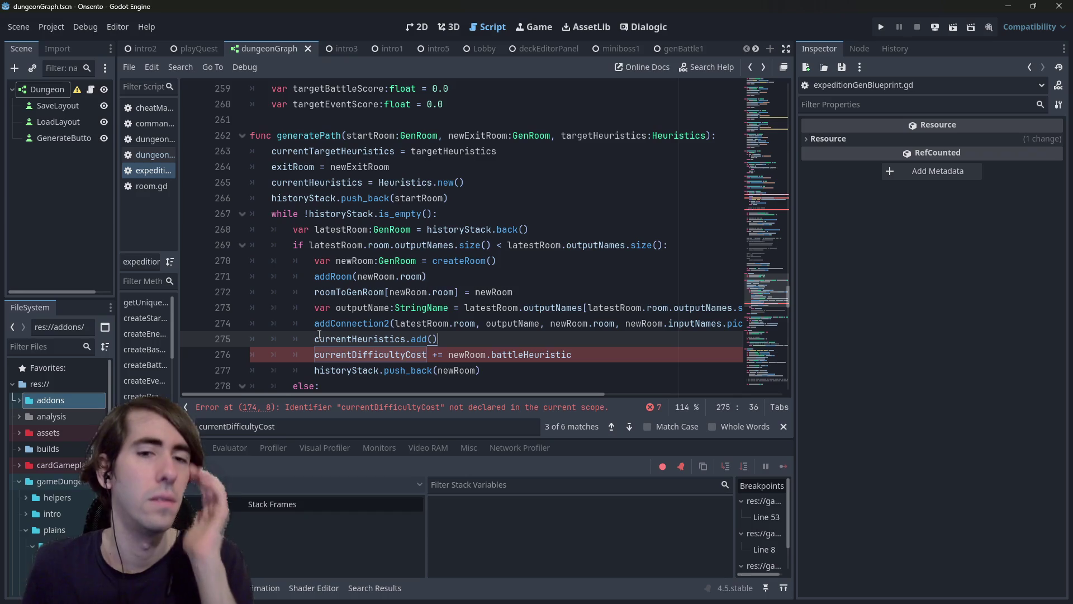
Step: Complete the call as currentHeuristics.addScore(newRoom)
{"action": "left_click", "coordinate": [475, 352]}
{"action": "left_click", "coordinate": [430, 338]}
{"action": "type", "text": "newRoom"}
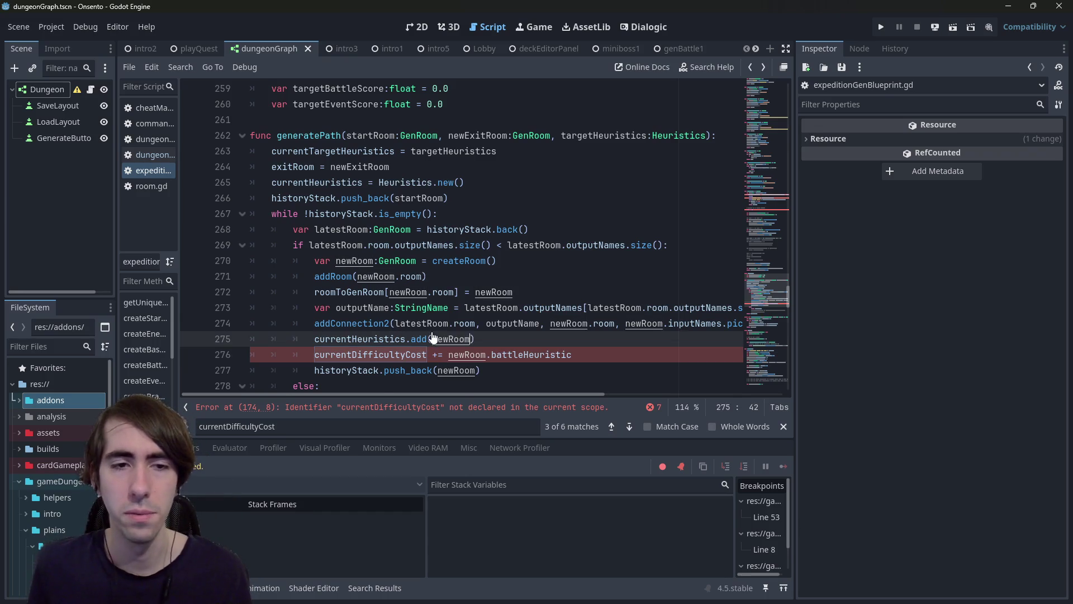
{"action": "key", "text": "Left"}
{"action": "type", "text": "Sc"}
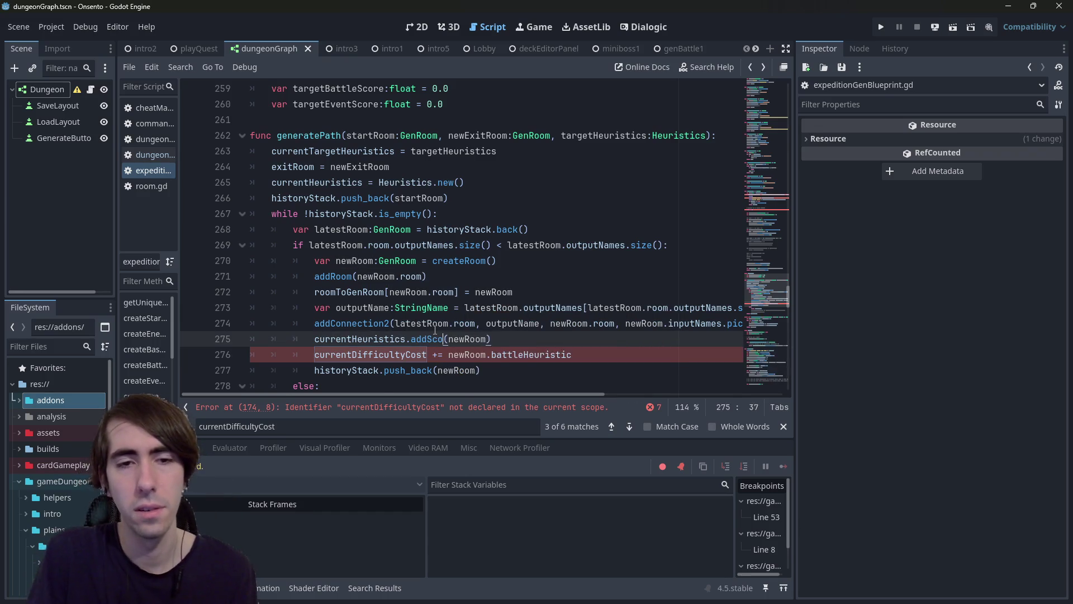
{"action": "key", "text": "Return"}
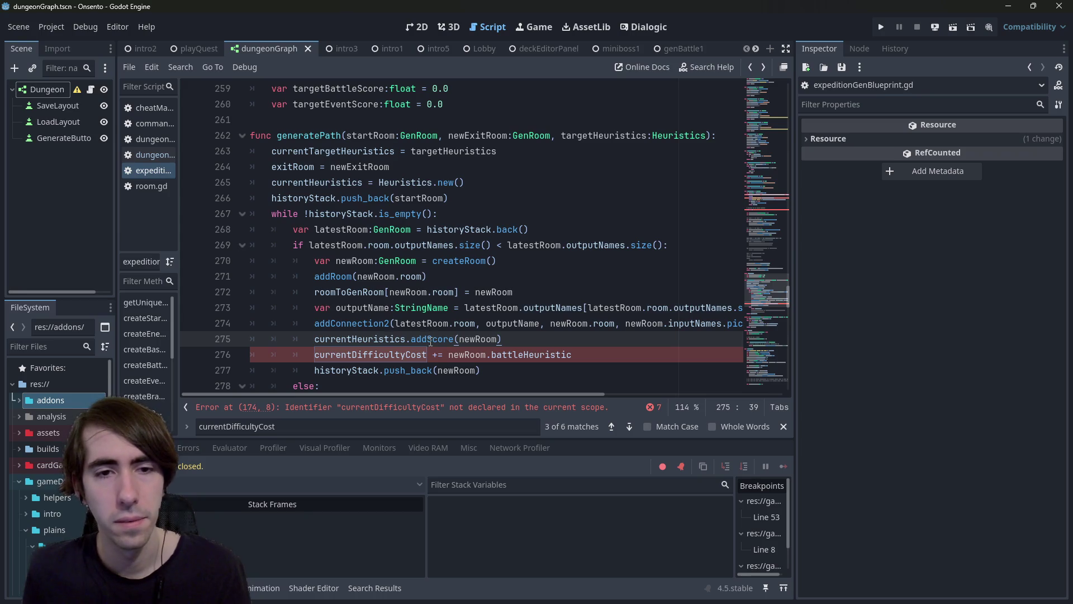
{"action": "double_click", "coordinate": [427, 339]}
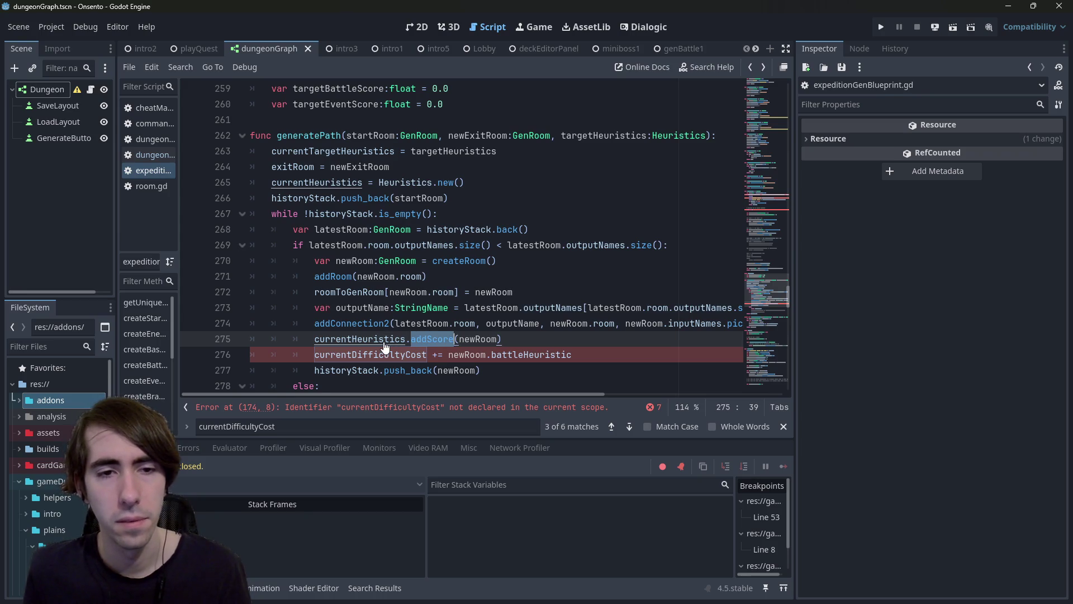
Step: Start a new line after targetEventScore inside the Heuristics class
{"action": "left_click", "coordinate": [412, 182], "text": "ctrl"}
{"action": "left_click", "coordinate": [465, 258]}
{"action": "key", "text": "Return"}
{"action": "key", "text": "Return"}
Step: Declare func addScore(room:Room) in the Heuristics class with a room.battle body line
{"action": "type", "text": "func addScore("}
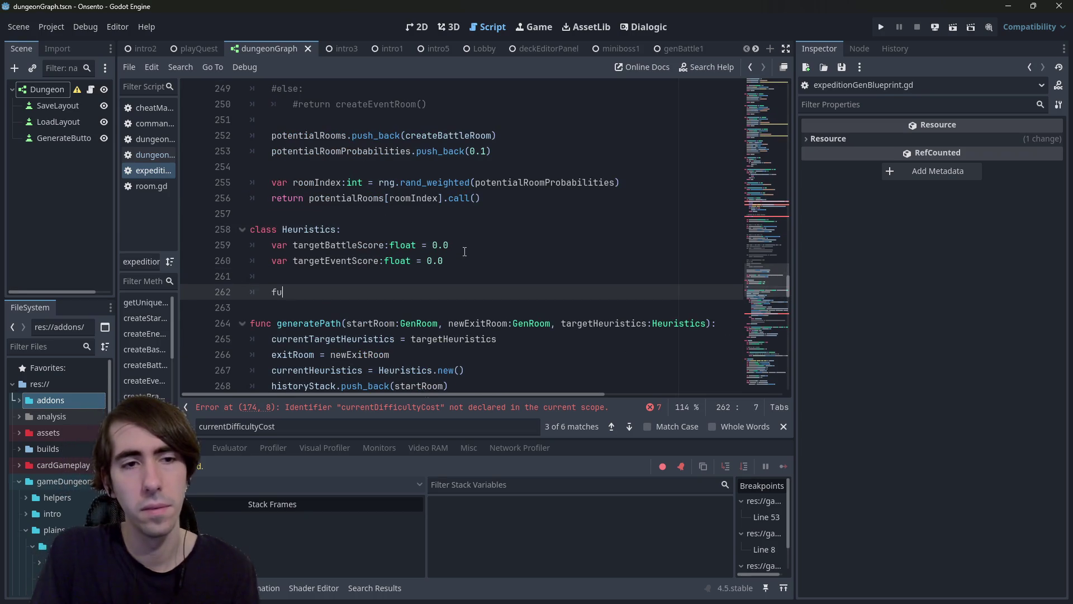
{"action": "key", "text": "Left"}
{"action": "key", "text": "Right"}
{"action": "type", "text": "room:"}
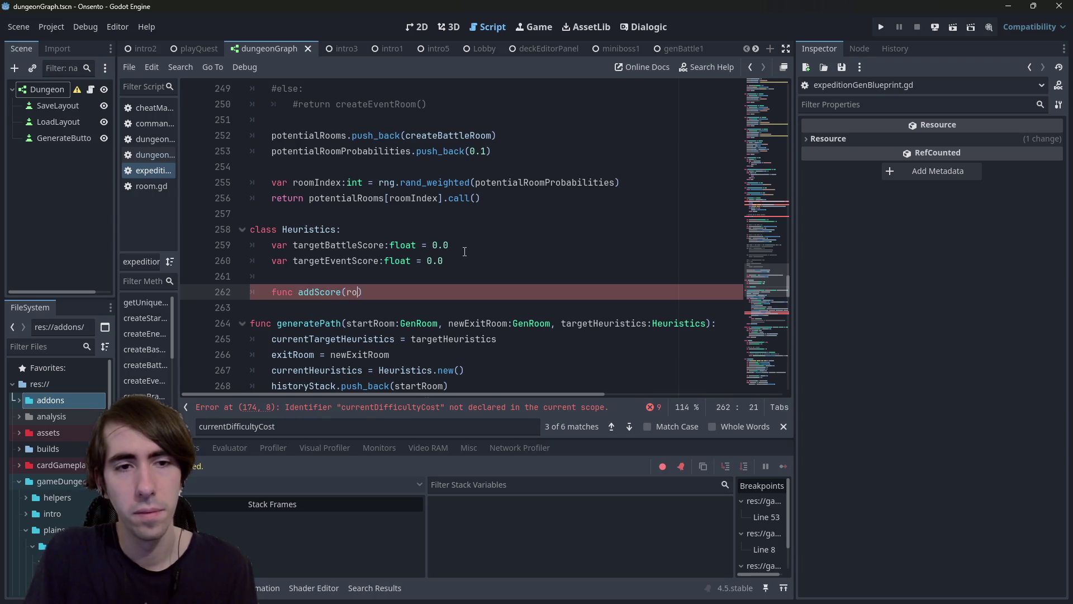
{"action": "type", "text": "Room)"}
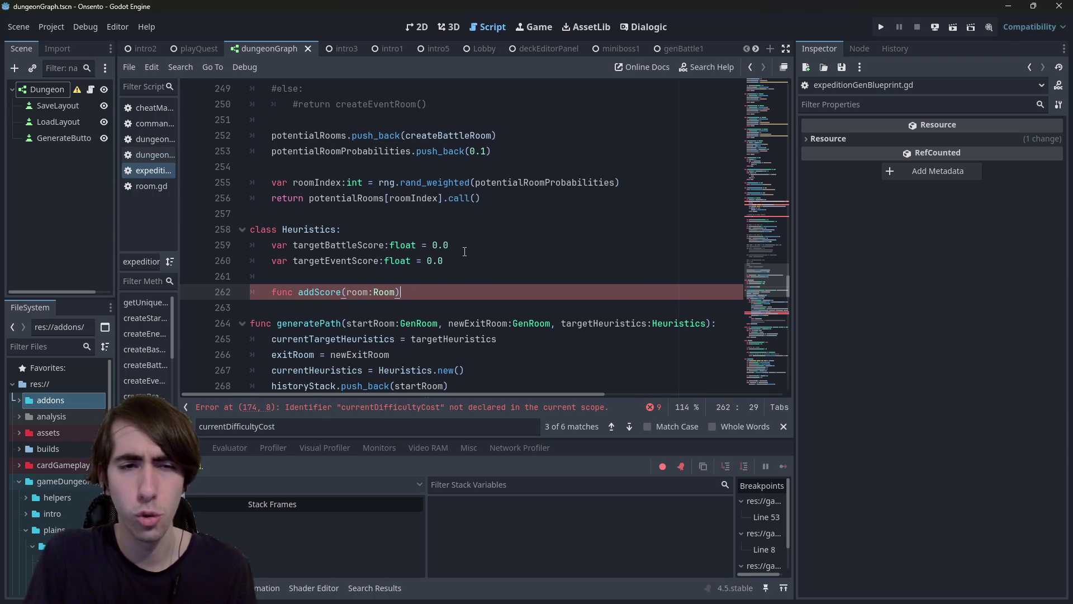
{"action": "key", "text": "Return"}
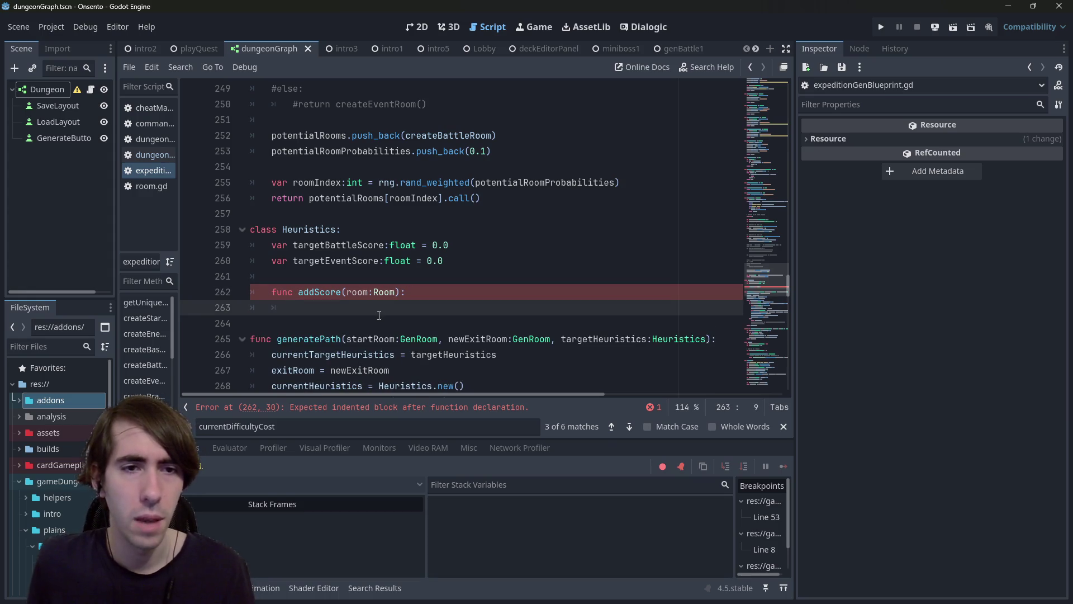
{"action": "type", "text": "room."}
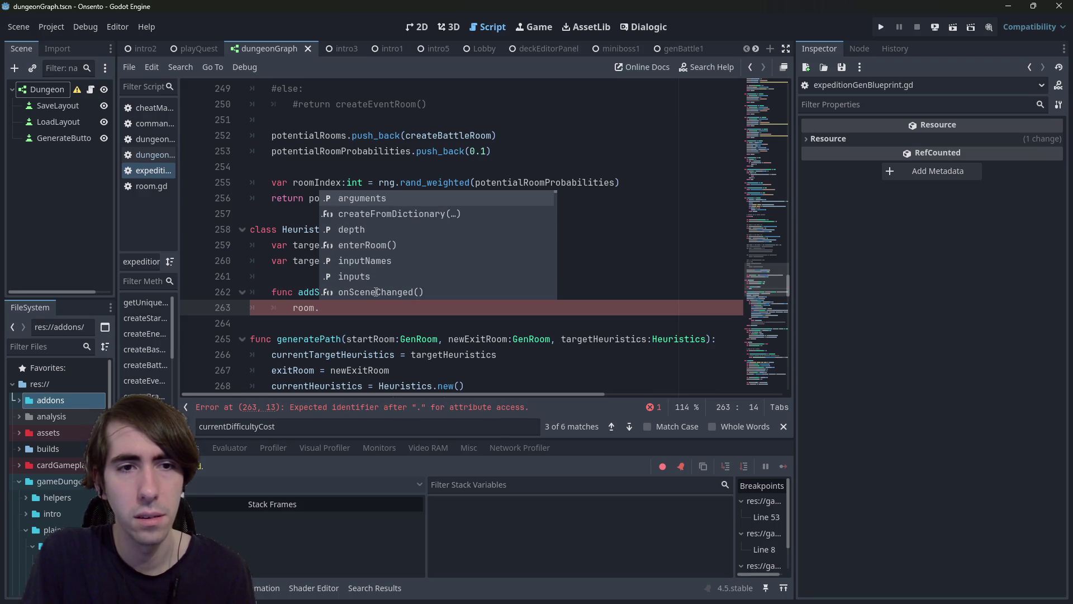
{"action": "type", "text": "battle"}
Step: Change the addScore parameter type to GenRoom and use room.battleHeuristic
{"action": "left_click", "coordinate": [376, 292]}
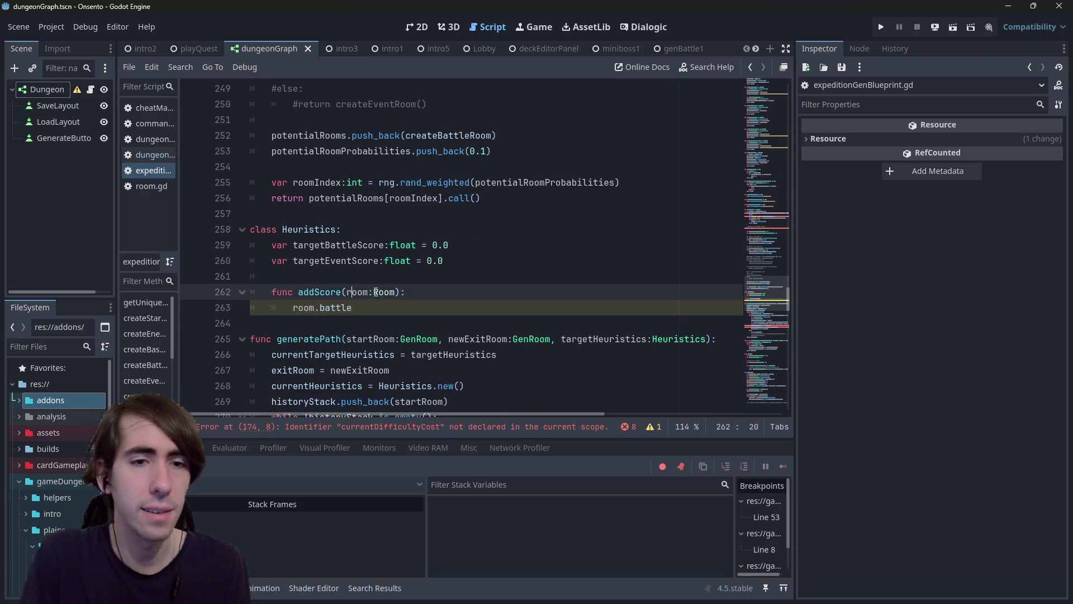
{"action": "double_click", "coordinate": [376, 291]}
{"action": "type", "text": "GenRoo"}
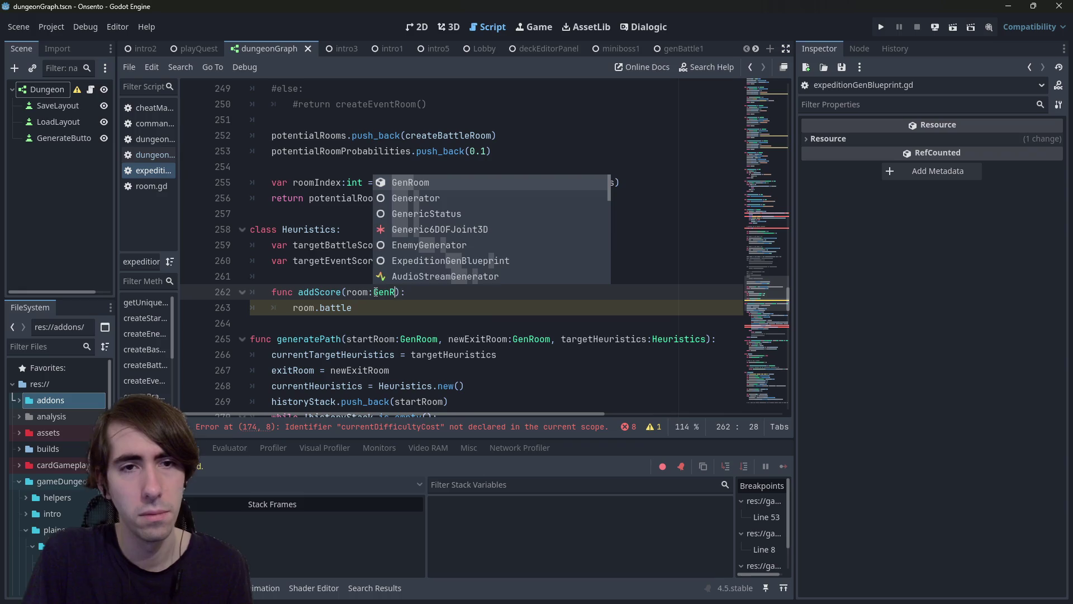
{"action": "key", "text": "Return"}
{"action": "key", "text": "Down"}
{"action": "key", "text": "BackSpace"}
{"action": "key", "text": "BackSpace"}
{"action": "key", "text": "BackSpace"}
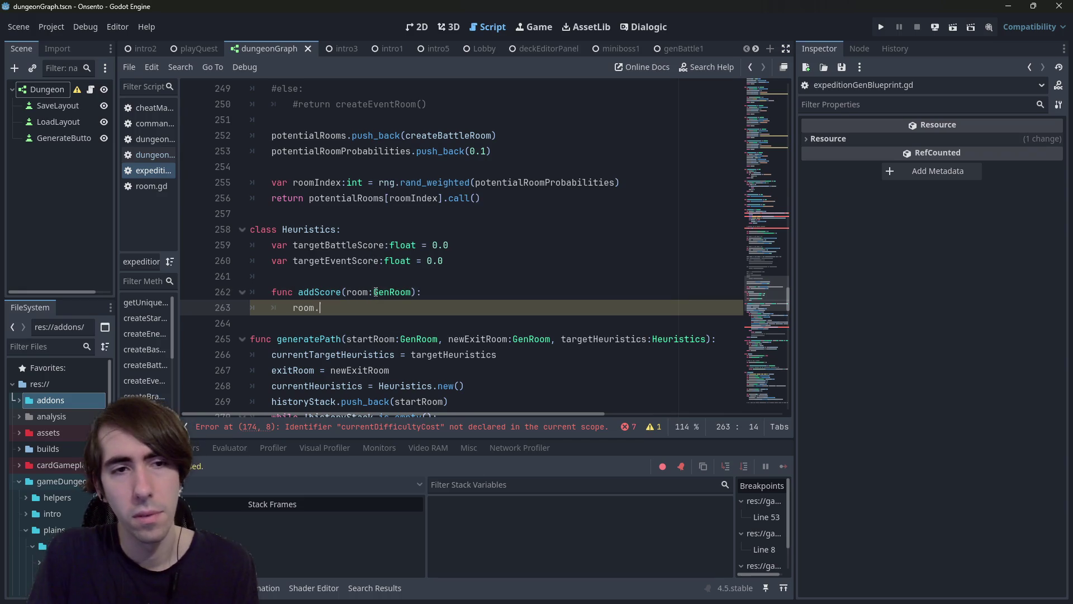
{"action": "key", "text": "Return"}
Step: Make the body line 'targetBattleScore += room.battleHeuristic'
{"action": "key", "text": "Up"}
{"action": "key", "text": "Up"}
{"action": "key", "text": "Up"}
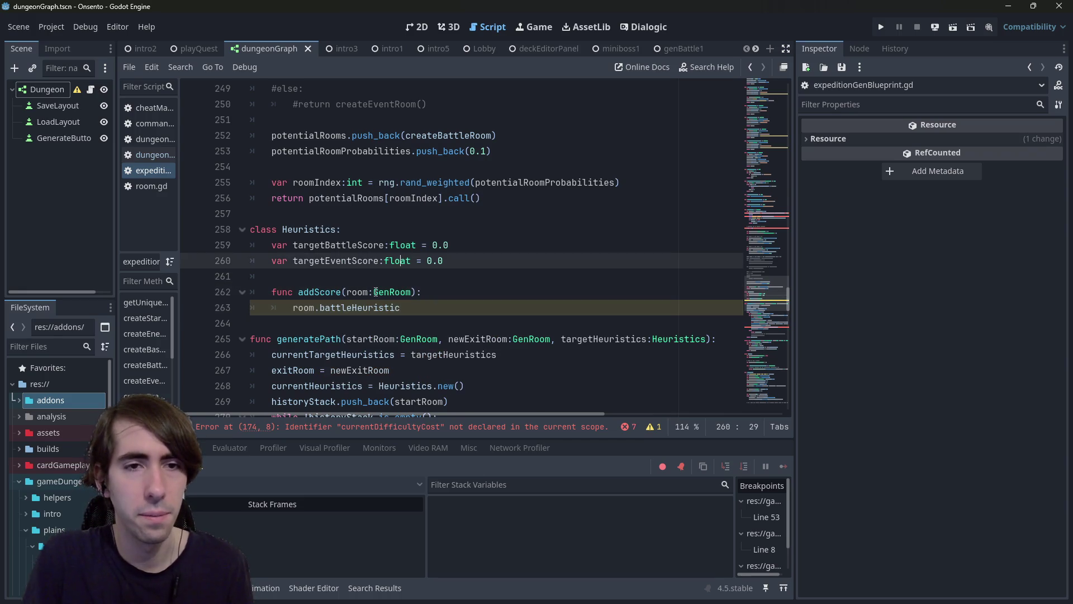
{"action": "key", "text": "Down"}
{"action": "key", "text": "Down"}
{"action": "key", "text": "Down"}
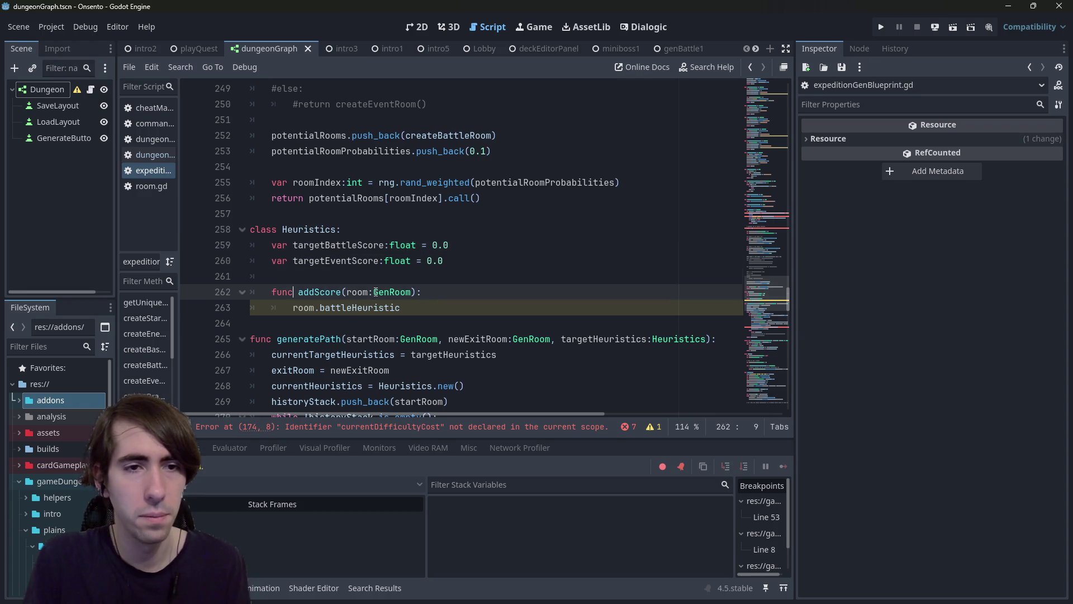
{"action": "key", "text": "Home"}
{"action": "type", "text": "targetBattleScore +="}
{"action": "key", "text": "End"}
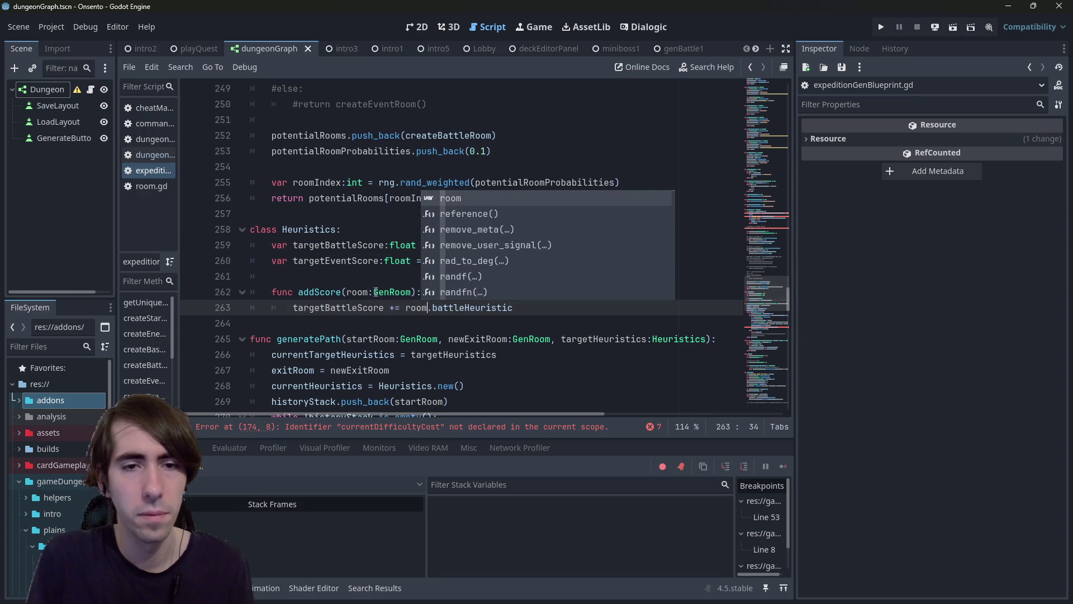
{"action": "key", "text": "Home"}
{"action": "key", "text": "End"}
{"action": "key", "text": "Home"}
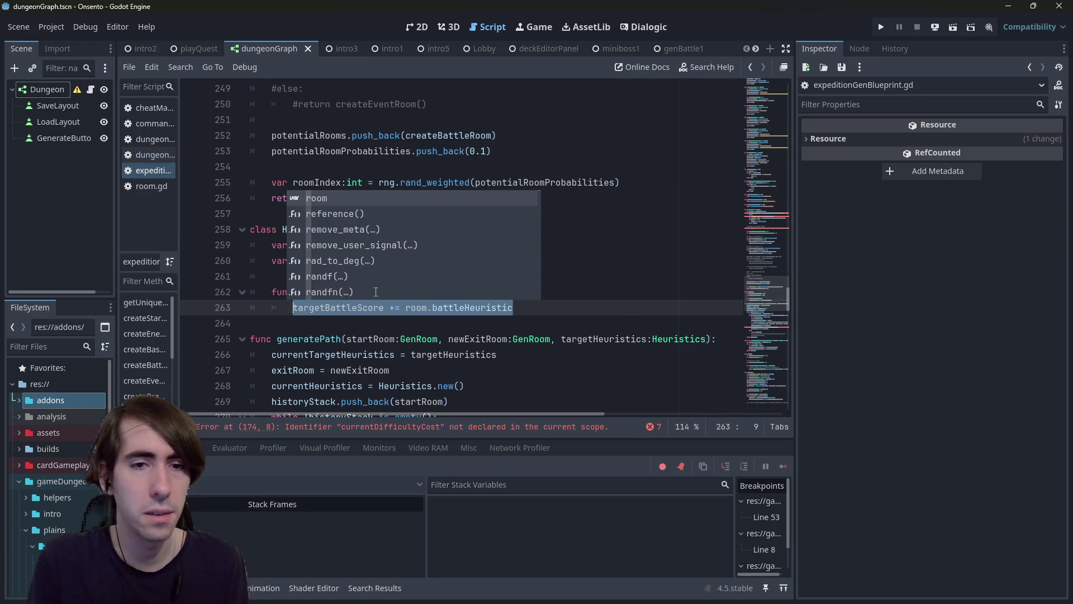
{"action": "key", "text": "End"}
Step: Duplicate the line with eventHeuristic instead of battleHeuristic and save
{"action": "key", "text": "ctrl+shift+d"}
{"action": "key", "text": "ctrl+shift+Left"}
{"action": "key", "text": "BackSpace"}
{"action": "key", "text": "Down"}
{"action": "key", "text": "Return"}
{"action": "key", "text": "ctrl+s"}
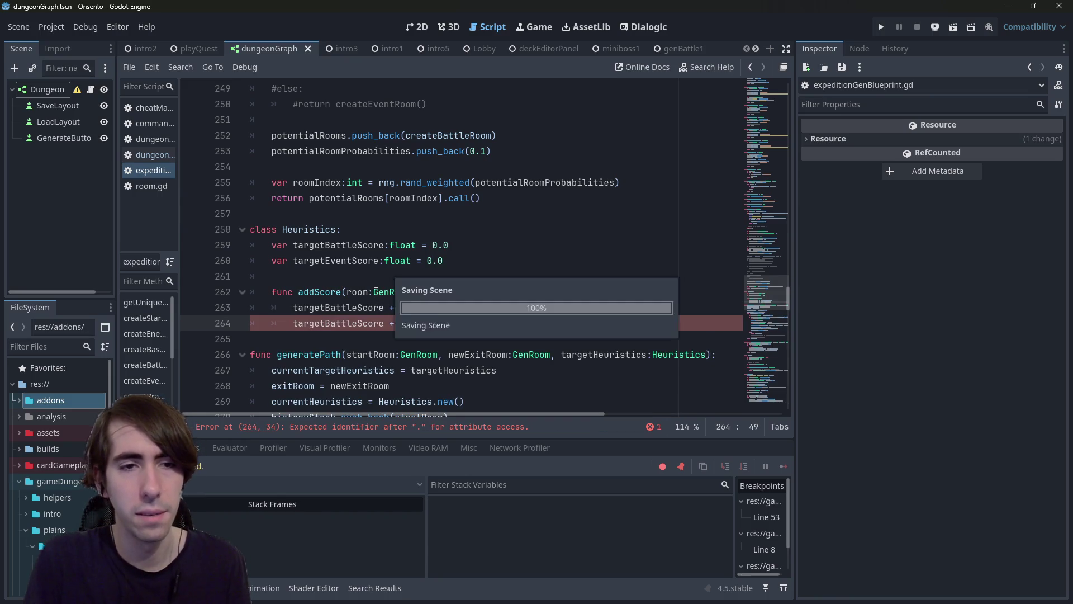
Step: Change the copied line's target to targetEventScore
{"action": "double_click", "coordinate": [335, 245]}
{"action": "key", "text": "ctrl+c"}
{"action": "double_click", "coordinate": [336, 307]}
{"action": "key", "text": "ctrl+v"}
Step: Delete the obsolete currentDifficultyCost line in generatePath and select the two commented-out lines
{"action": "double_click", "coordinate": [321, 276]}
{"action": "key", "text": "ctrl+f"}
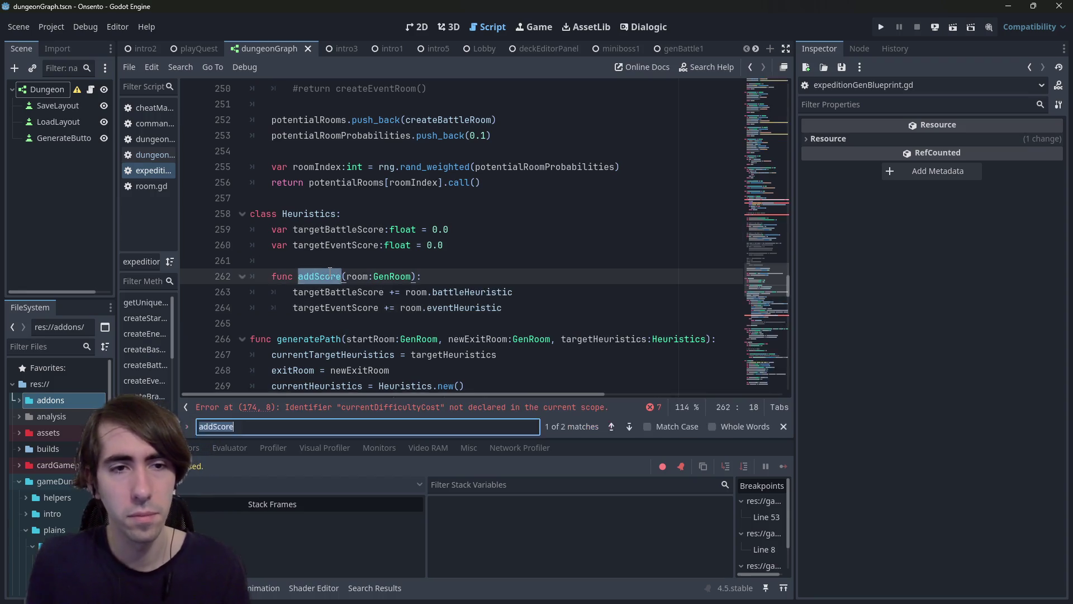
{"action": "key", "text": "Return"}
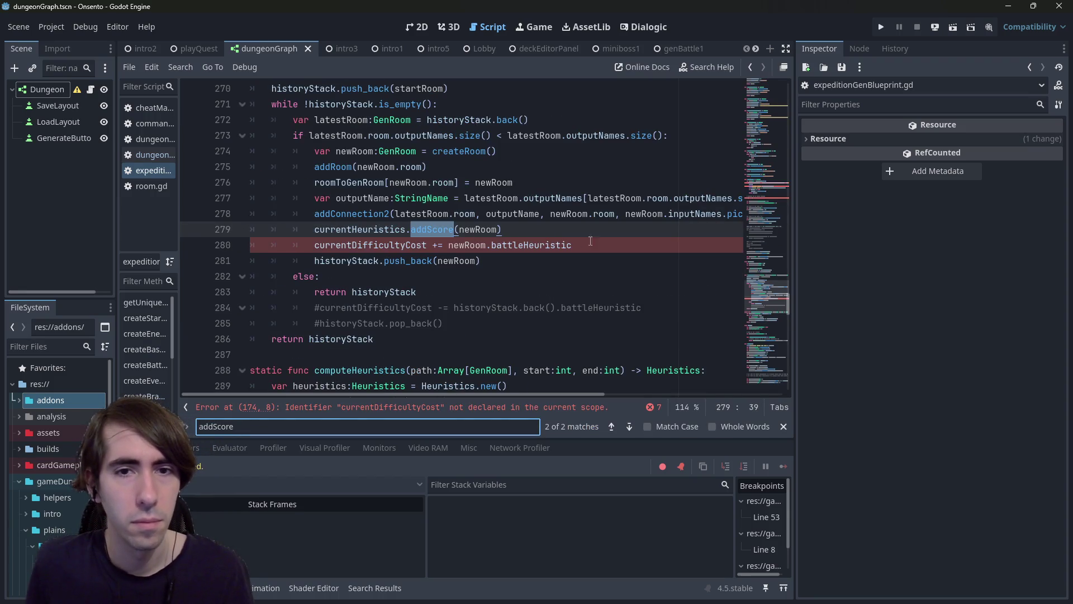
{"action": "left_click_drag", "start_coordinate": [587, 245], "coordinate": [199, 246]}
{"action": "key", "text": "BackSpace"}
{"action": "key", "text": "BackSpace"}
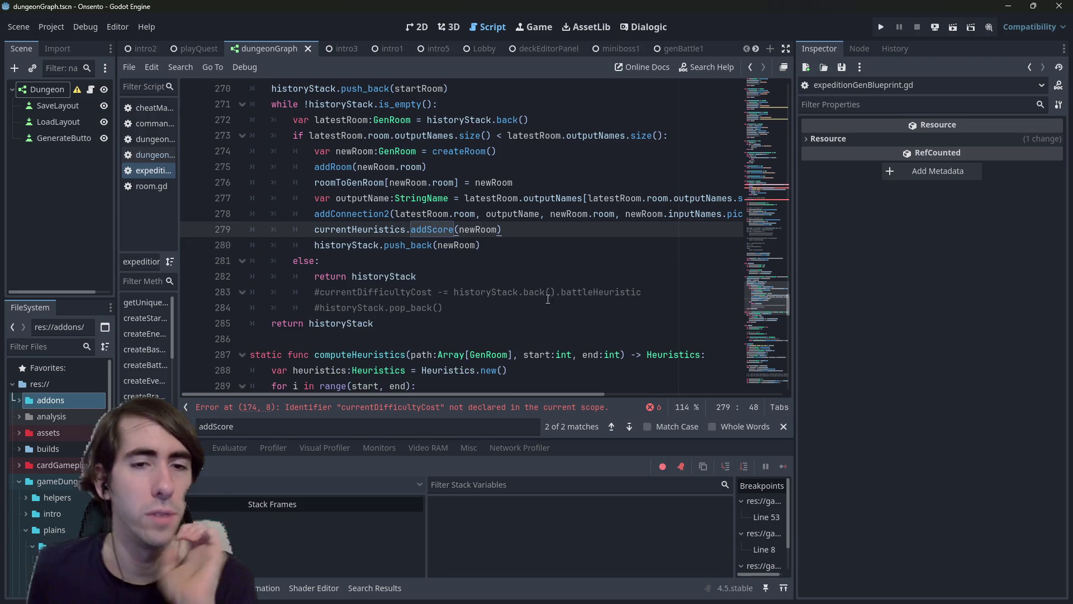
{"action": "left_click_drag", "start_coordinate": [445, 308], "coordinate": [246, 292]}
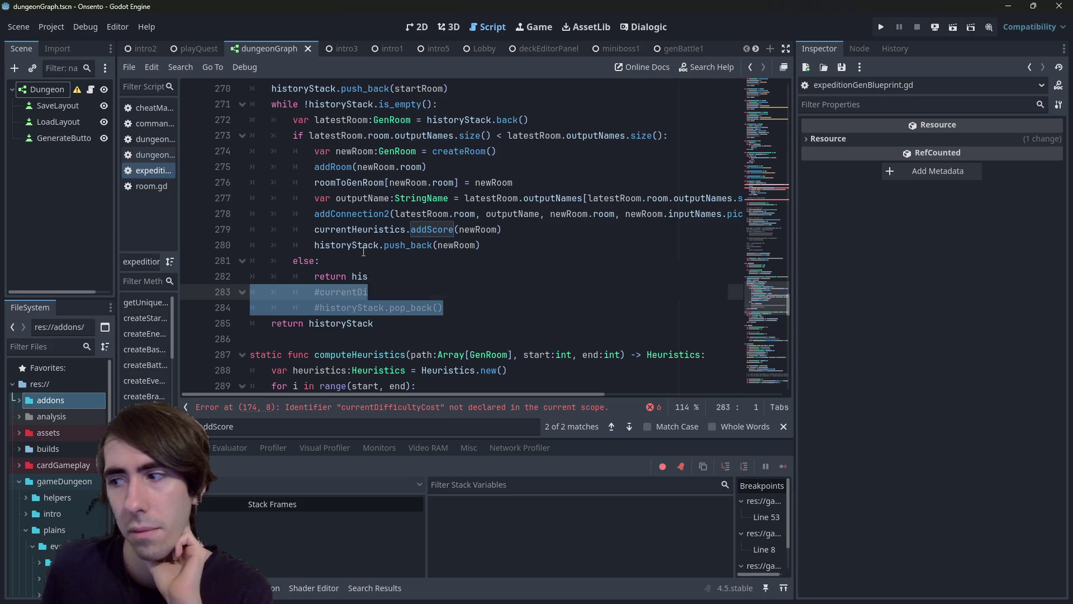
{"action": "scroll", "coordinate": [440, 311], "scroll_direction": "up", "scroll_amount": 1}
Step: Replace branchMergeDiffultyDelta with heuristicsDelta on line 207 and save the script
{"action": "left_click_drag", "start_coordinate": [763, 279], "coordinate": [770, 238]}
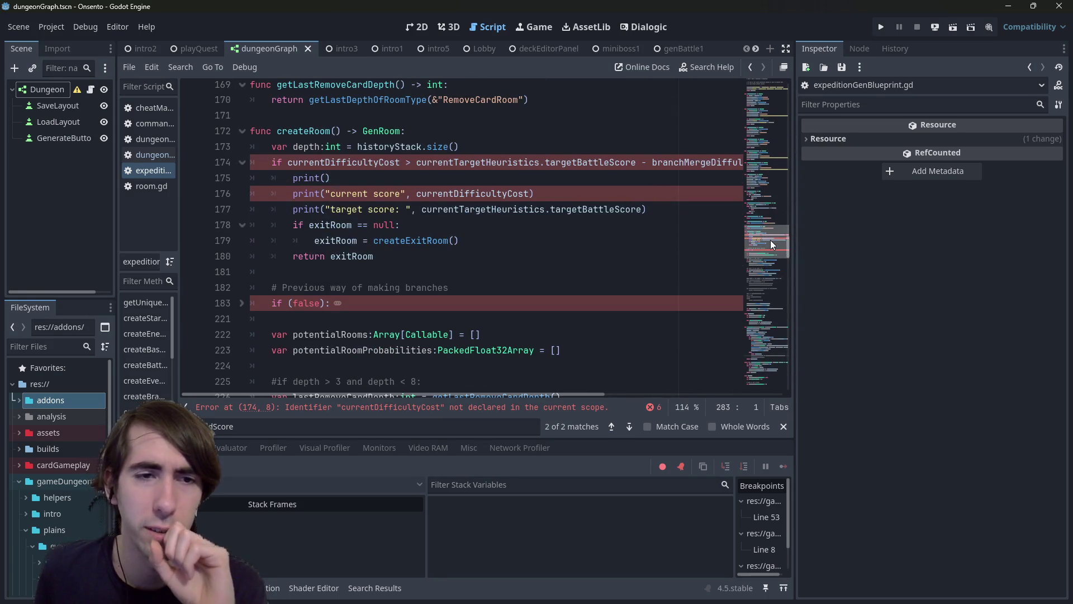
{"action": "left_click", "coordinate": [244, 304]}
{"action": "scroll", "coordinate": [405, 308], "scroll_direction": "down", "scroll_amount": 5}
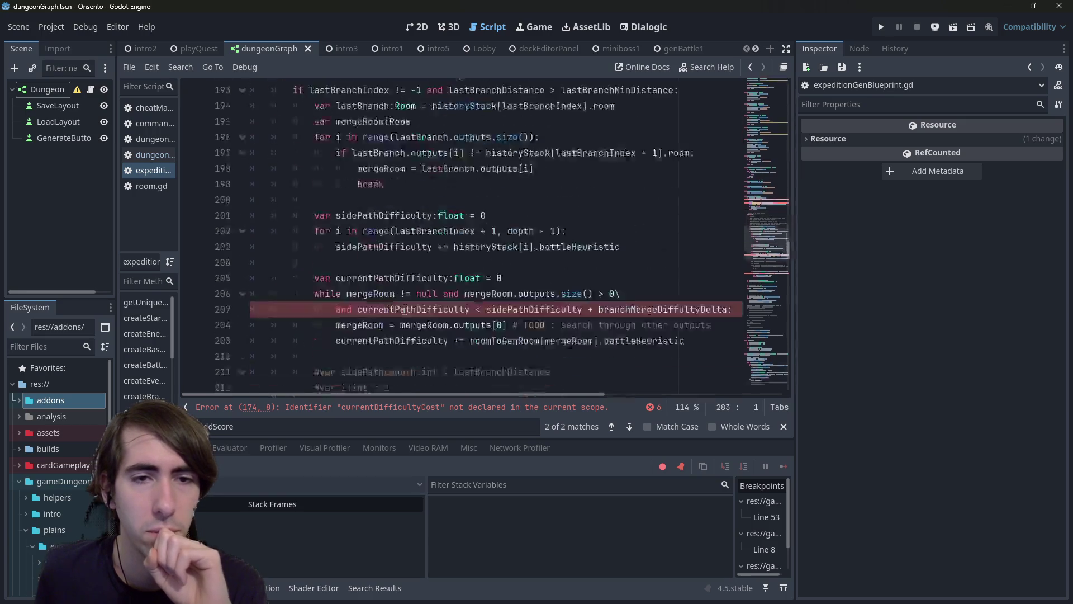
{"action": "double_click", "coordinate": [428, 257]}
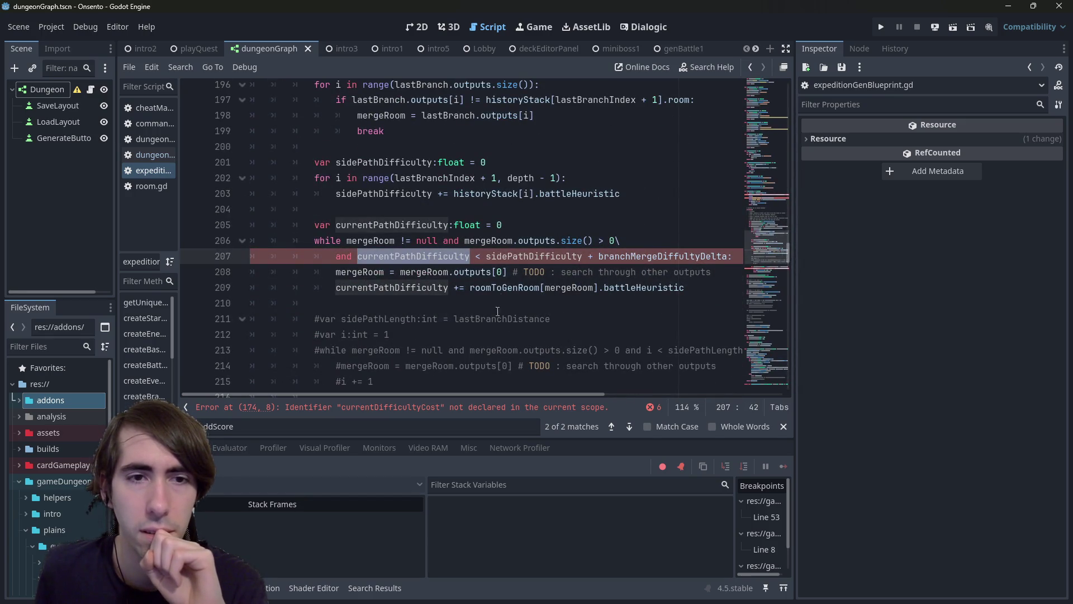
{"action": "double_click", "coordinate": [534, 256]}
{"action": "double_click", "coordinate": [626, 252]}
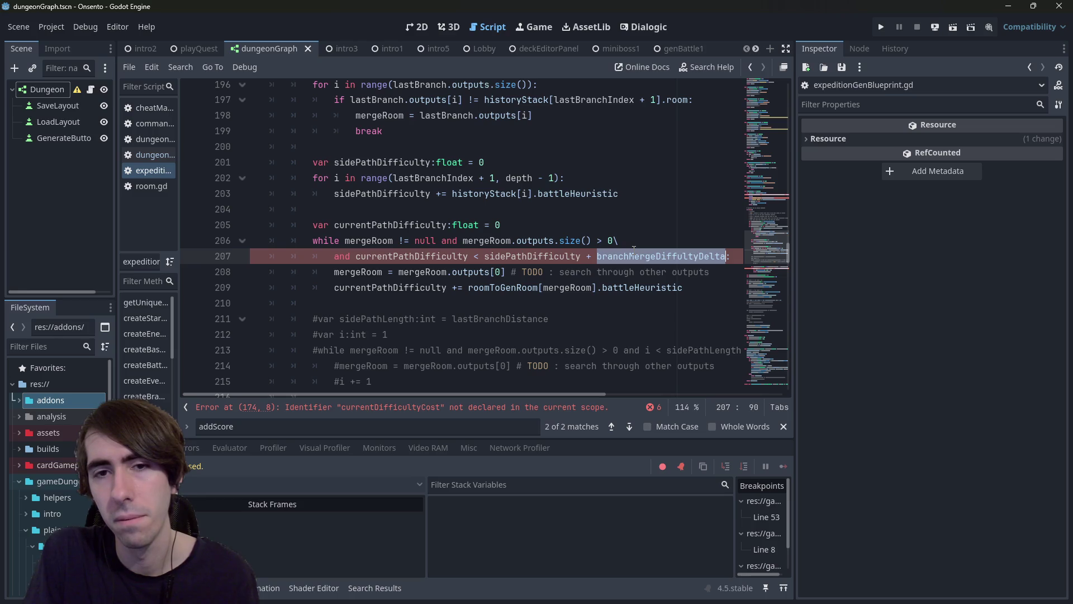
{"action": "type", "text": "heur"}
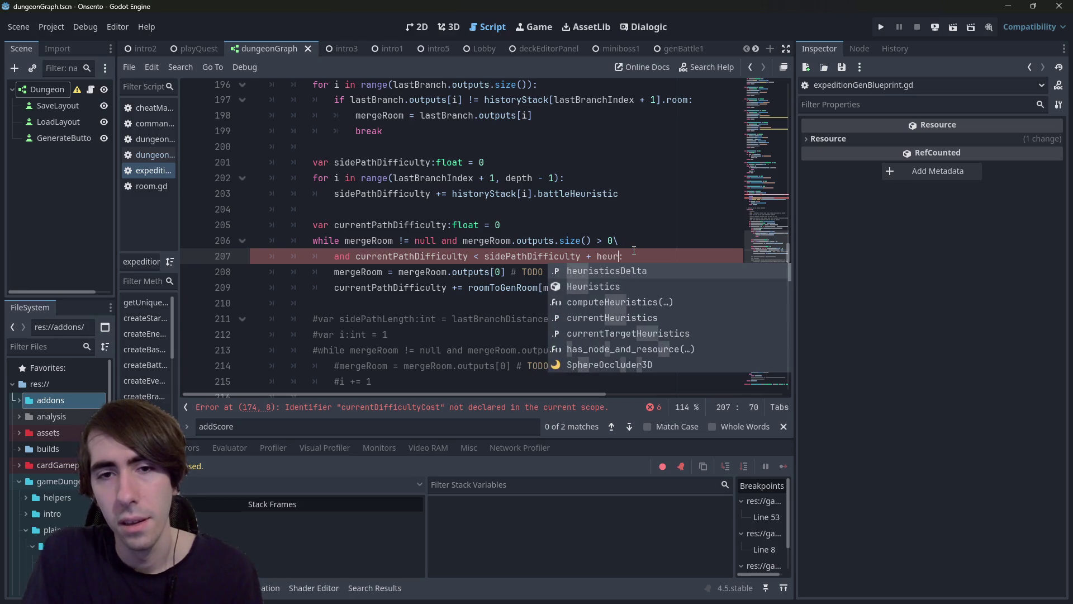
{"action": "key", "text": "Return"}
{"action": "key", "text": "ctrl+s"}
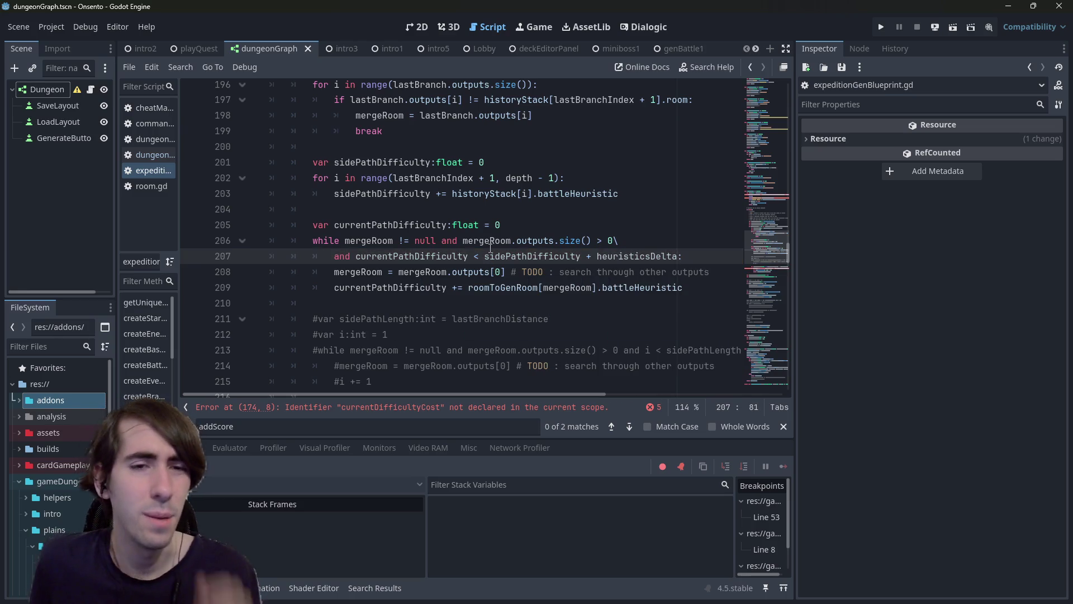
Step: Swap the old branch-merge delta on line 174 for heuristicsDelta and save
{"action": "scroll", "coordinate": [490, 249], "scroll_direction": "up", "scroll_amount": 2}
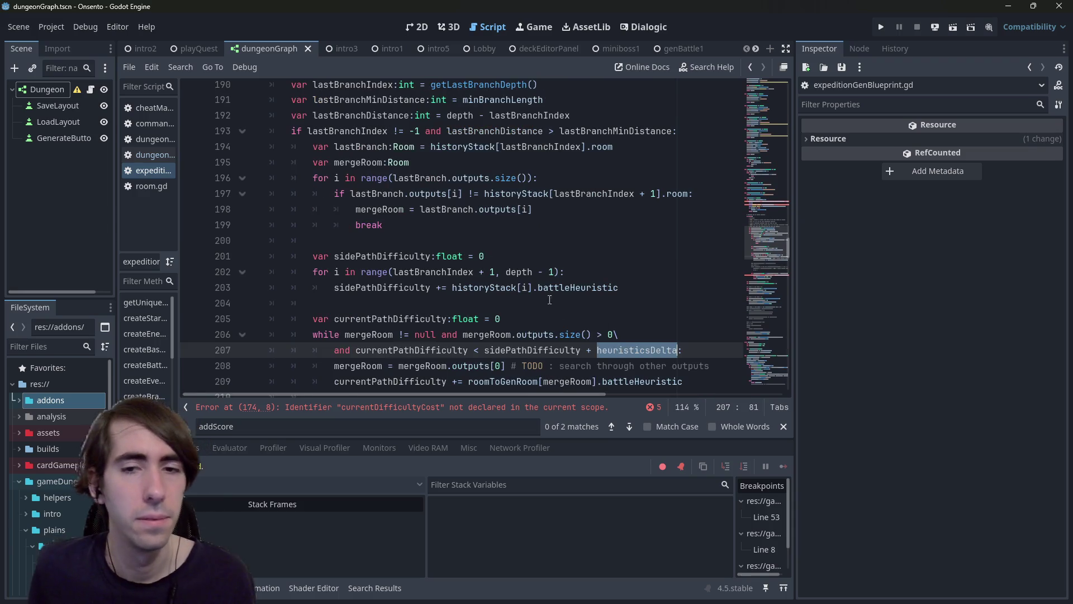
{"action": "scroll", "coordinate": [501, 265], "scroll_direction": "up", "scroll_amount": 7}
{"action": "scroll", "coordinate": [500, 234], "scroll_direction": "up", "scroll_amount": 1}
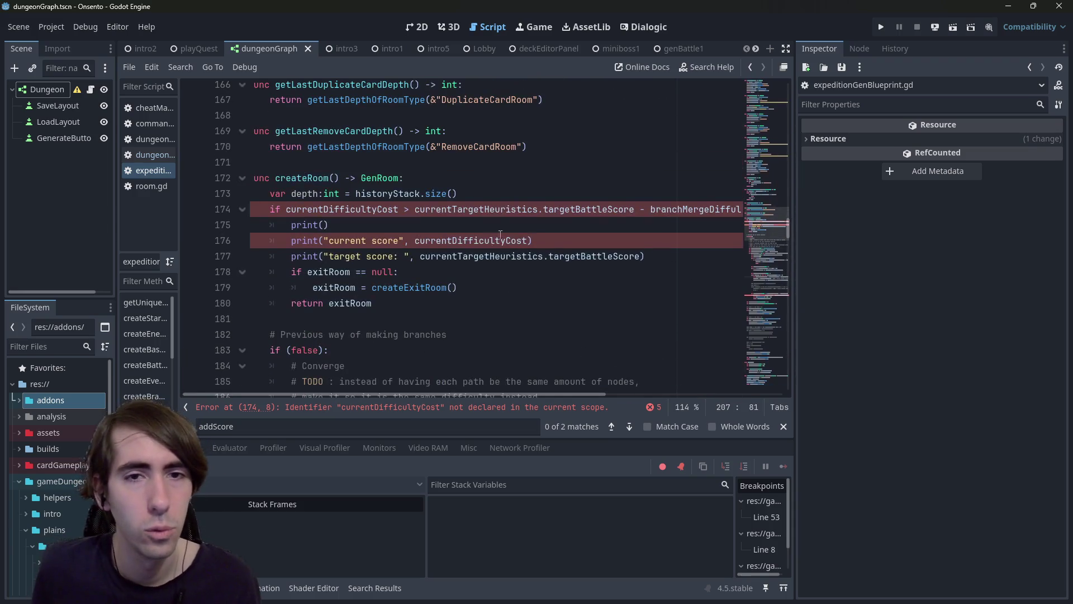
{"action": "double_click", "coordinate": [700, 214]}
{"action": "key", "text": "ctrl+v"}
{"action": "key", "text": "ctrl+s"}
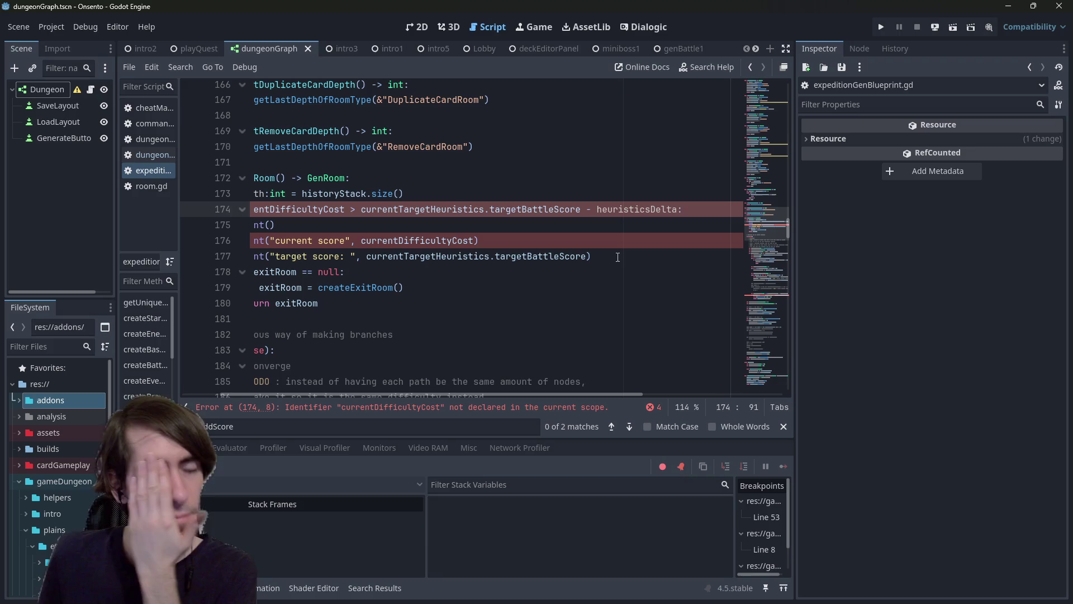
Step: Delete the three debug print lines near the exit check
{"action": "key", "text": "Home"}
{"action": "double_click", "coordinate": [333, 208]}
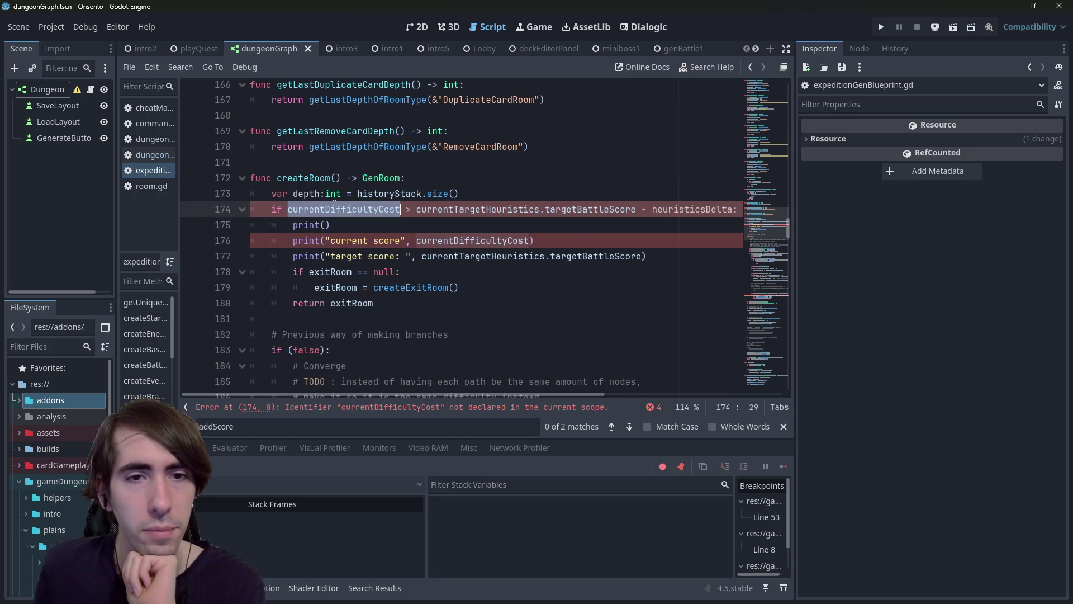
{"action": "left_click_drag", "start_coordinate": [651, 256], "coordinate": [148, 233]}
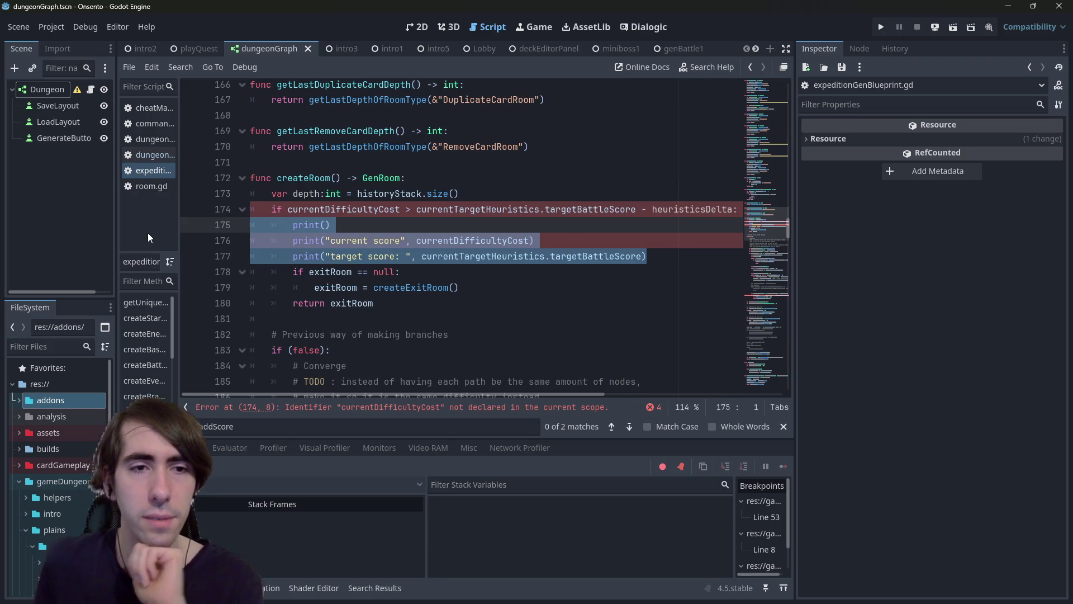
{"action": "key", "text": "BackSpace"}
{"action": "key", "text": "BackSpace"}
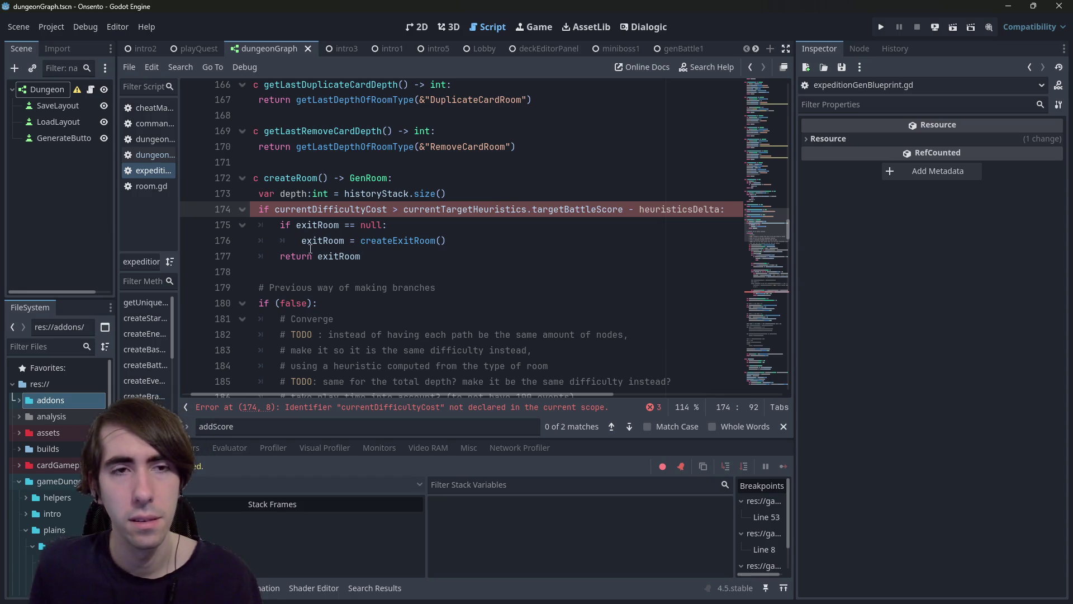
{"action": "key", "text": "ctrl+z"}
{"action": "key", "text": "ctrl+y"}
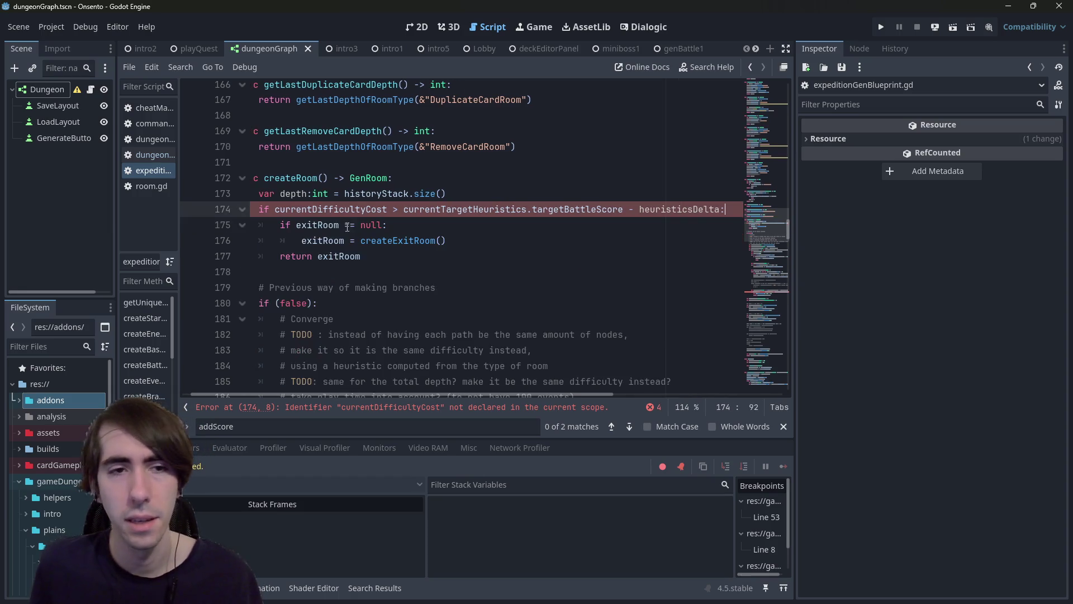
Step: Change currentDifficultyCost on line 174 to currentHeuristics.targetBattleScore and save
{"action": "double_click", "coordinate": [320, 209]}
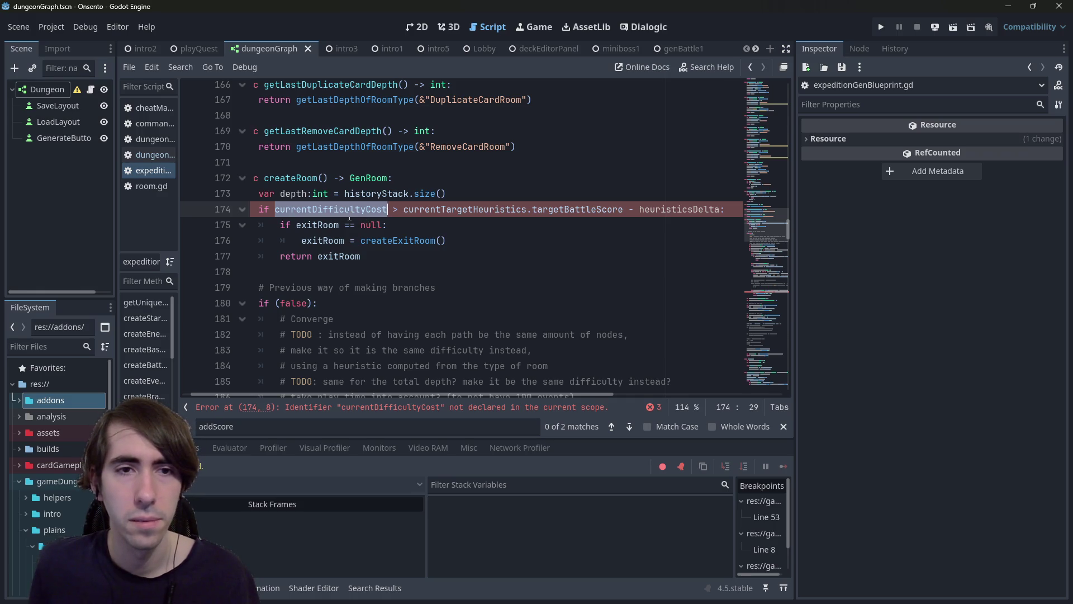
{"action": "key", "text": "Left"}
{"action": "key", "text": "Left"}
{"action": "type", "text": "current"}
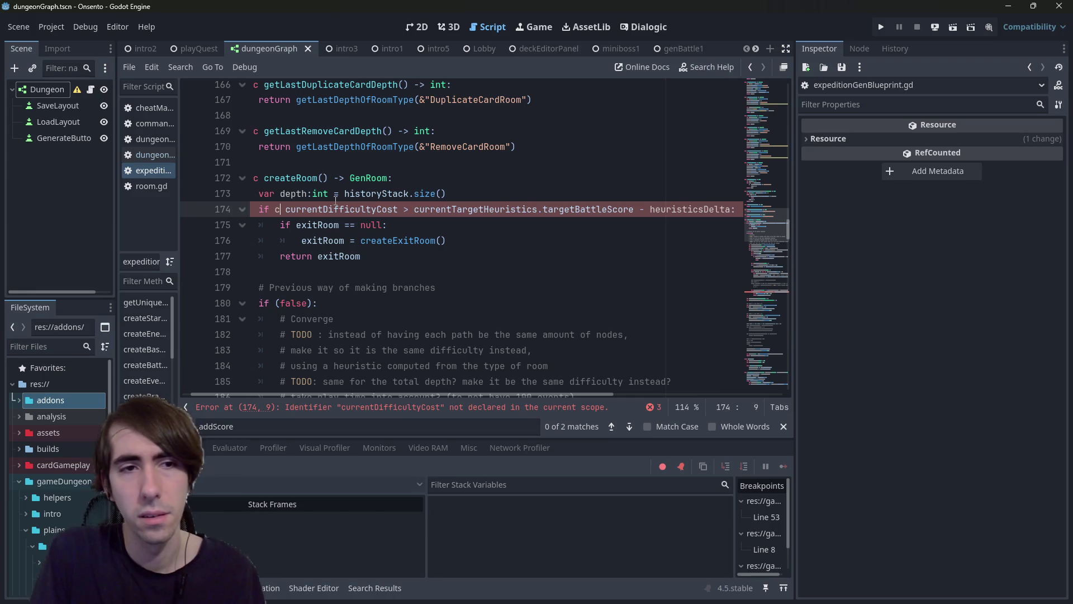
{"action": "type", "text": "H"}
{"action": "key", "text": "Return"}
{"action": "type", "text": "."}
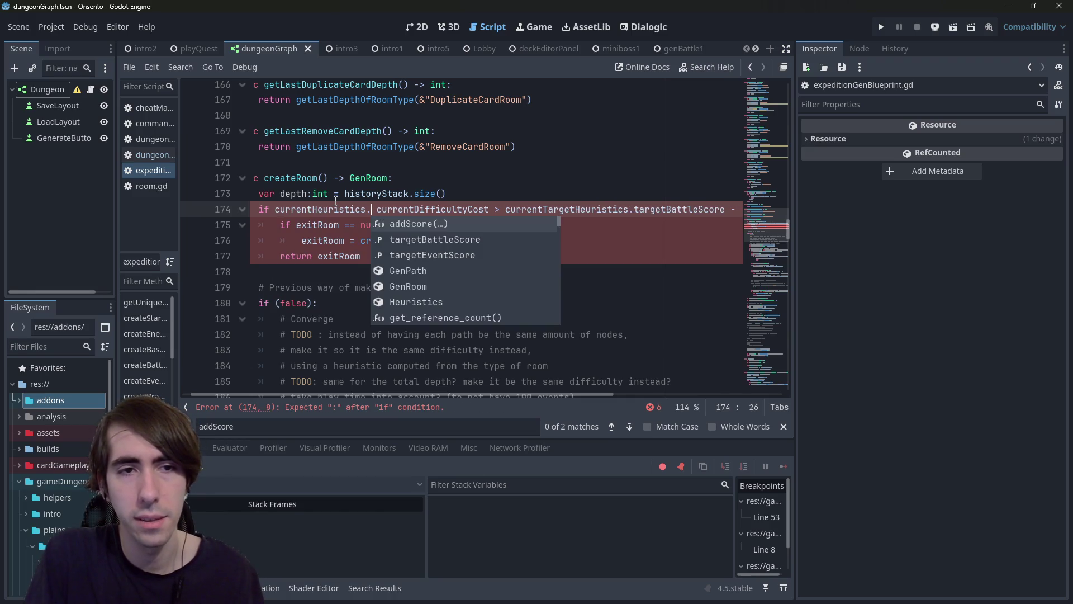
{"action": "key", "text": "ctrl+Delete"}
{"action": "type", "text": "targetB"}
{"action": "key", "text": "Return"}
{"action": "key", "text": "ctrl+s"}
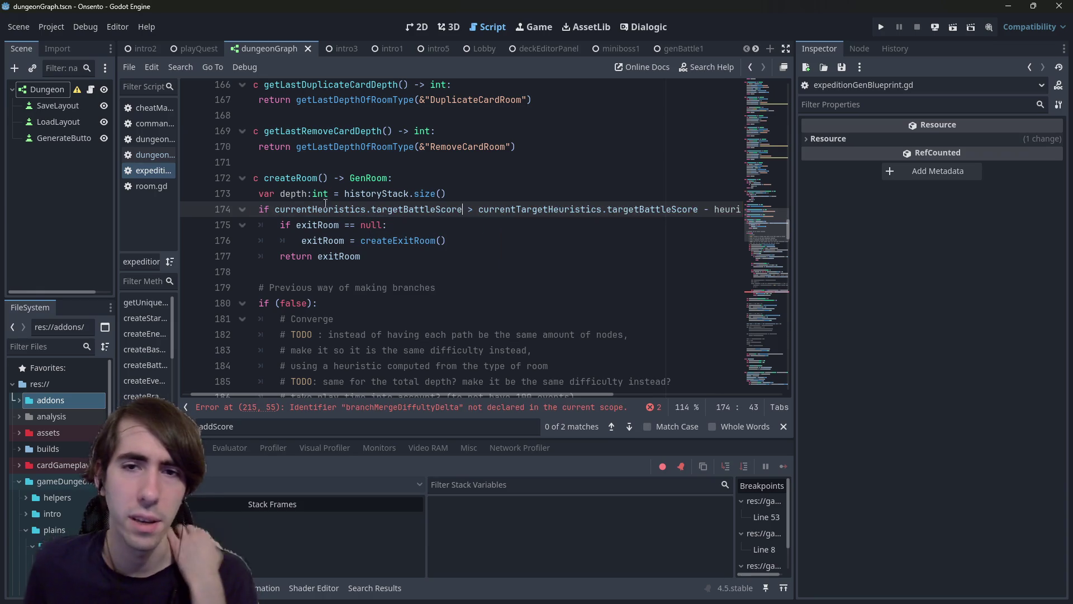
Step: Break the line 174 exit condition before its colon onto a second line
{"action": "double_click", "coordinate": [309, 208]}
{"action": "key", "text": "shift+Home"}
{"action": "left_click", "coordinate": [320, 209]}
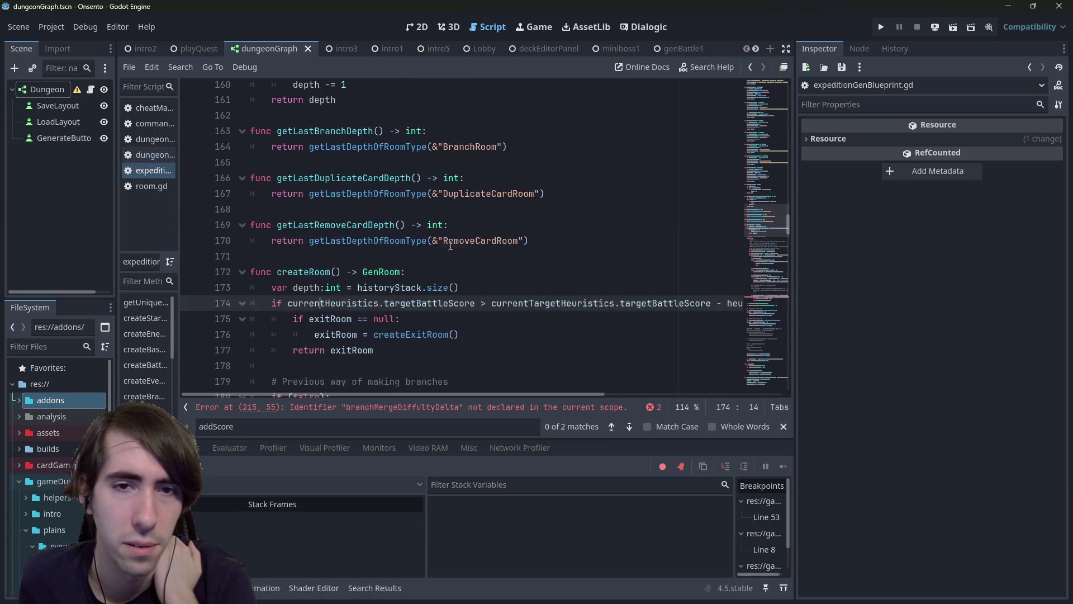
{"action": "scroll", "coordinate": [617, 293], "scroll_direction": "up", "scroll_amount": 1}
{"action": "left_click_drag", "start_coordinate": [704, 249], "coordinate": [725, 255]}
{"action": "left_click", "coordinate": [724, 253]}
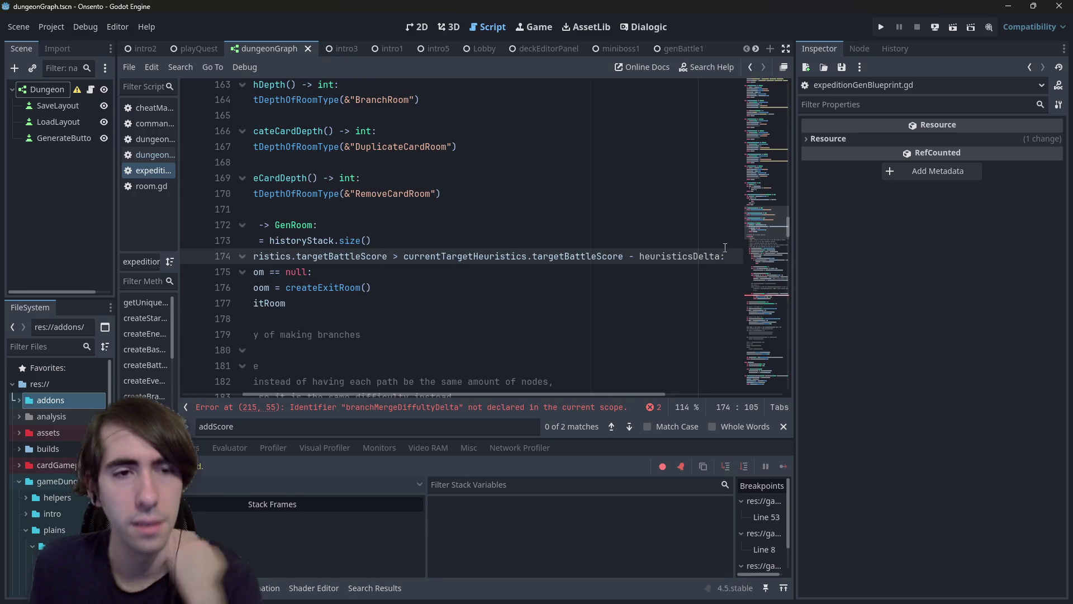
{"action": "key", "text": "Return"}
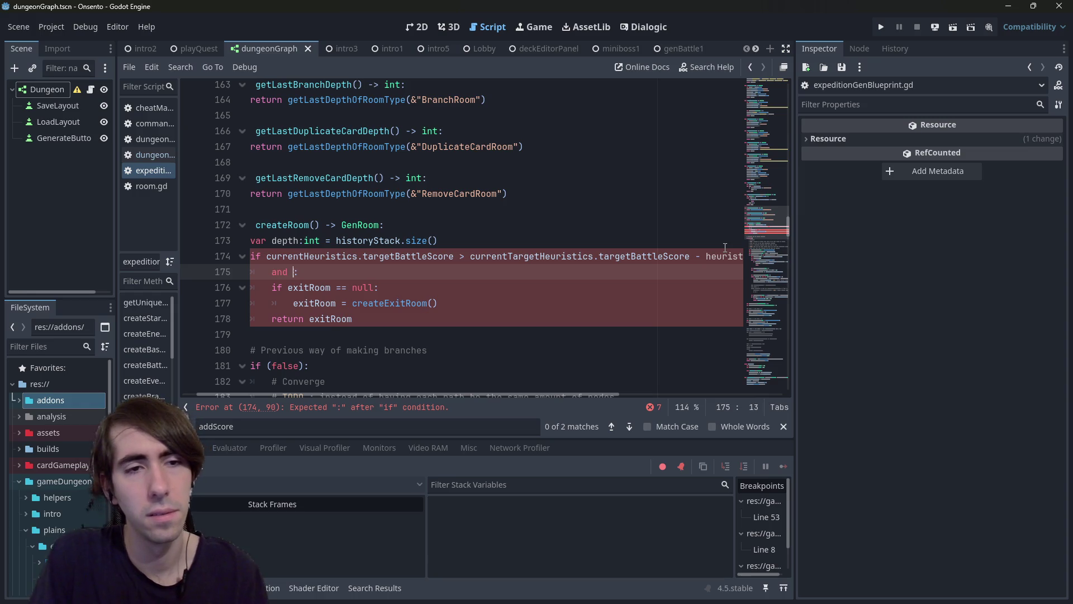
Step: Copy the battle score comparison onto line 175, joined by a backslash continuation
{"action": "key", "text": "Up"}
{"action": "key", "text": "ctrl+Left"}
{"action": "key", "text": "ctrl+shift+Right"}
{"action": "key", "text": "ctrl+shift+Right"}
{"action": "key", "text": "ctrl+shift+Right"}
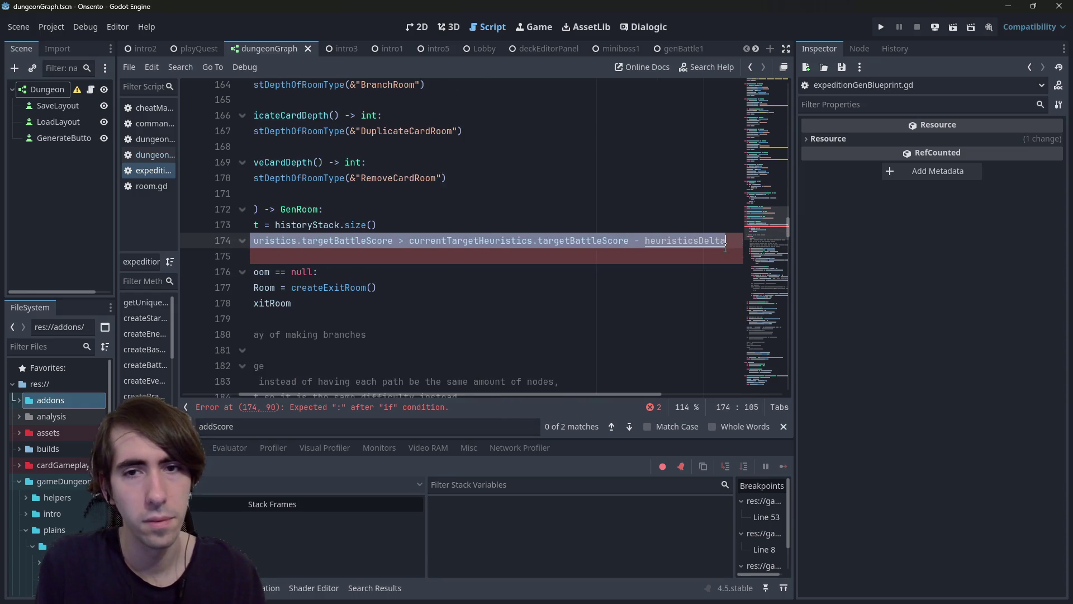
{"action": "key", "text": "ctrl+c"}
{"action": "key", "text": "Down"}
{"action": "key", "text": "Home"}
{"action": "key", "text": "ctrl+v"}
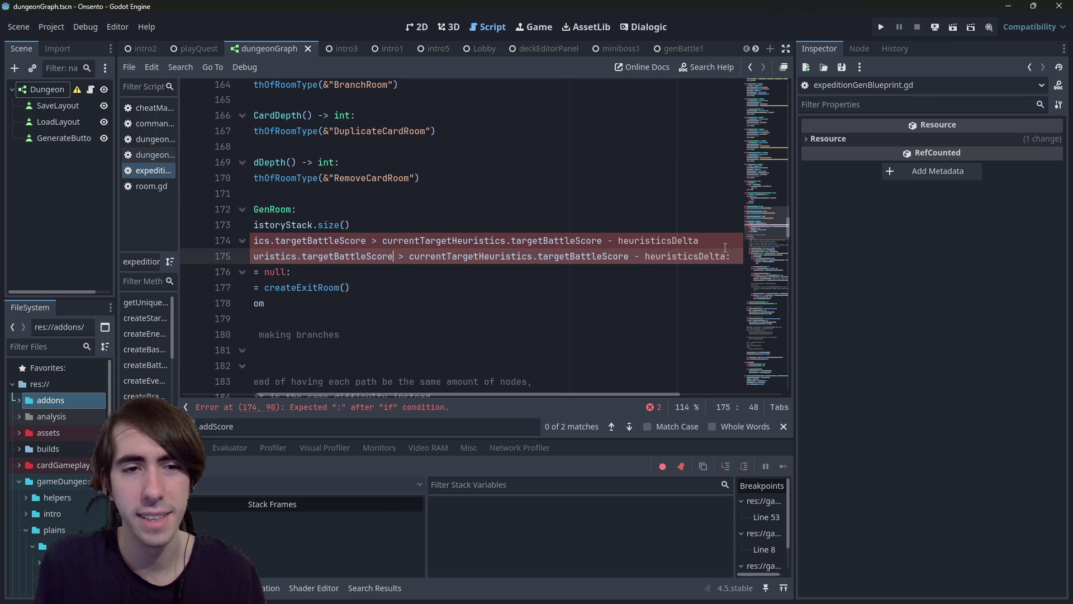
{"action": "key", "text": "ctrl+BackSpace"}
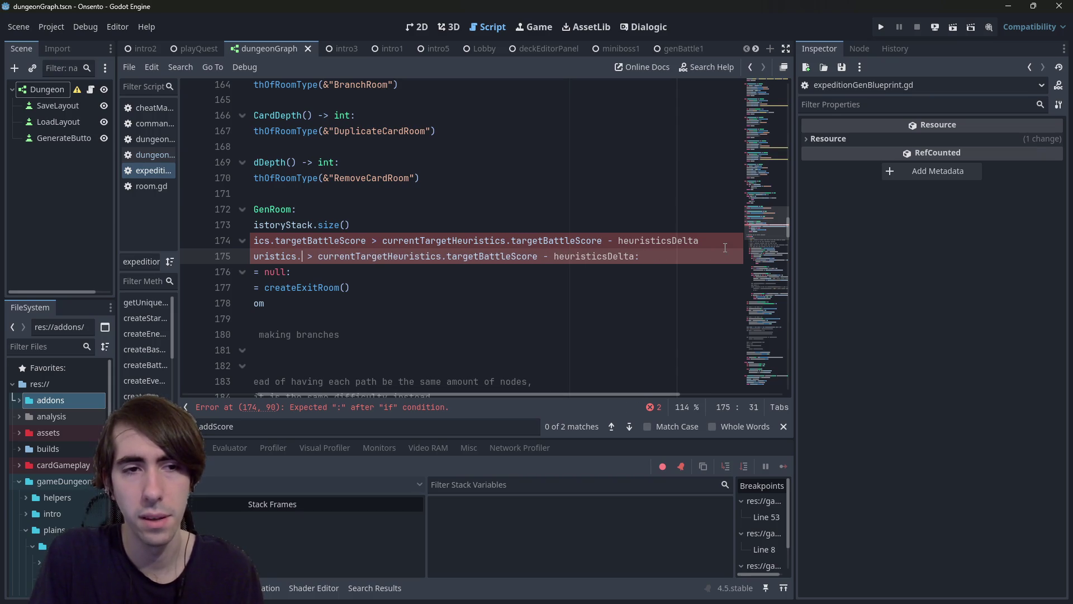
{"action": "key", "text": "Up"}
{"action": "key", "text": "Left"}
{"action": "key", "text": "Left"}
{"action": "key", "text": "Left"}
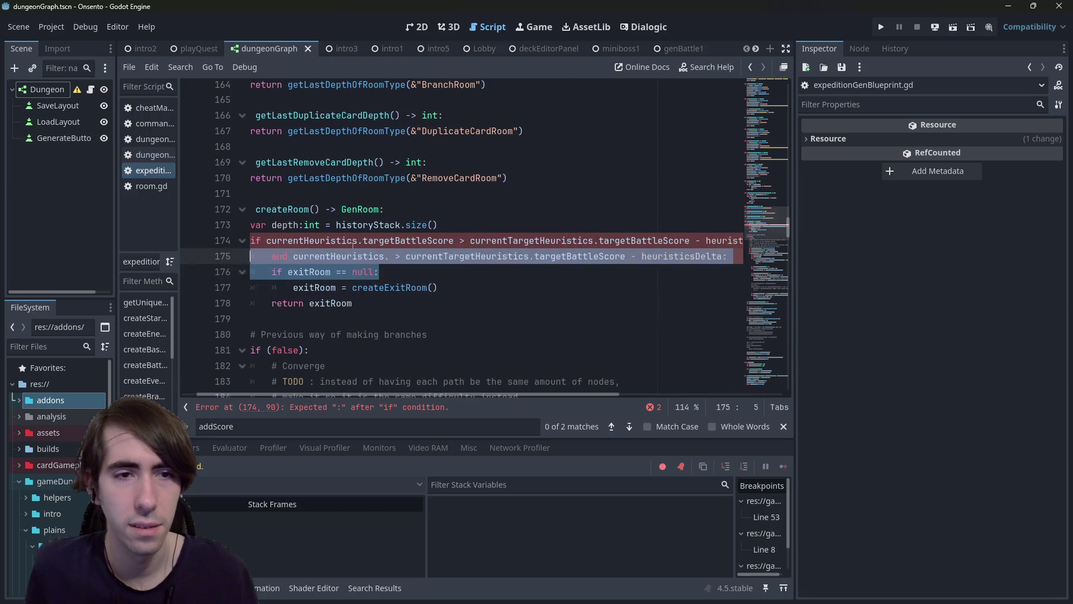
{"action": "key", "text": "End"}
{"action": "type", "text": "\\"}
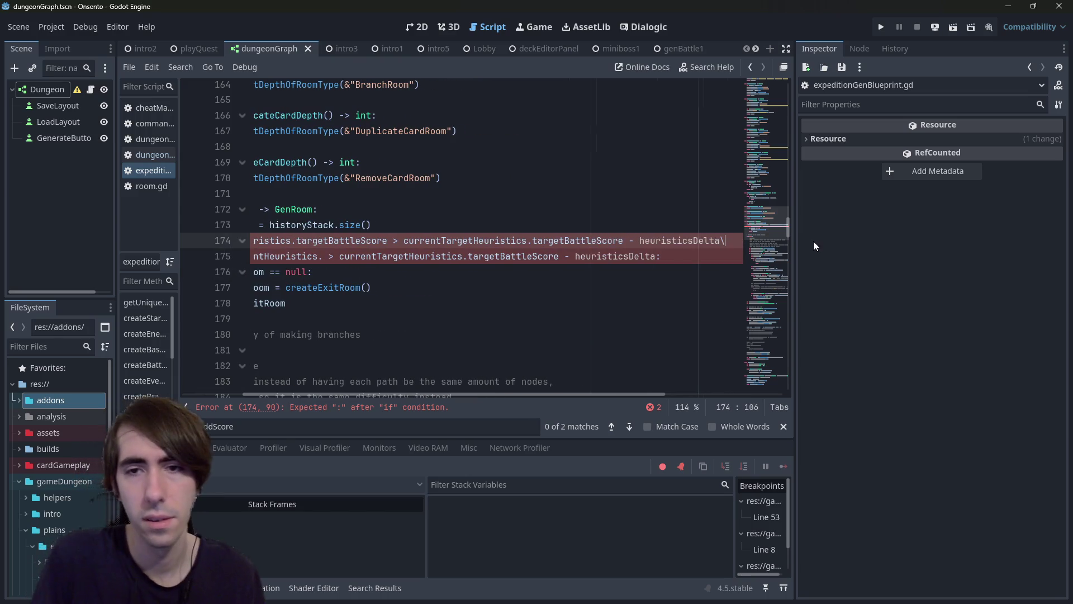
Step: Turn line 175 into the event check using targetEventScore on both sides
{"action": "left_click", "coordinate": [323, 256]}
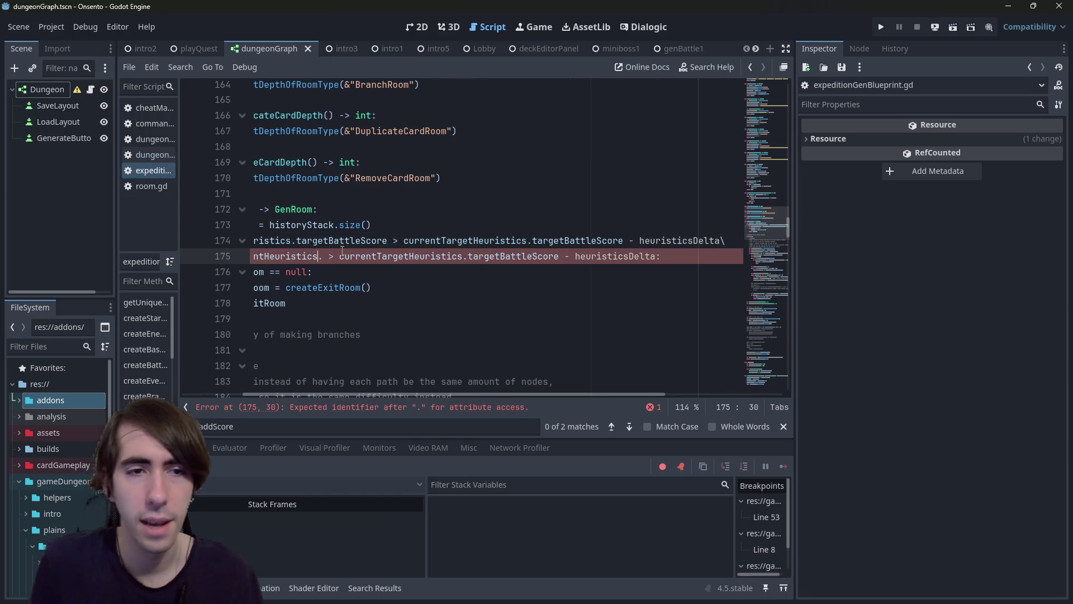
{"action": "type", "text": "eve"}
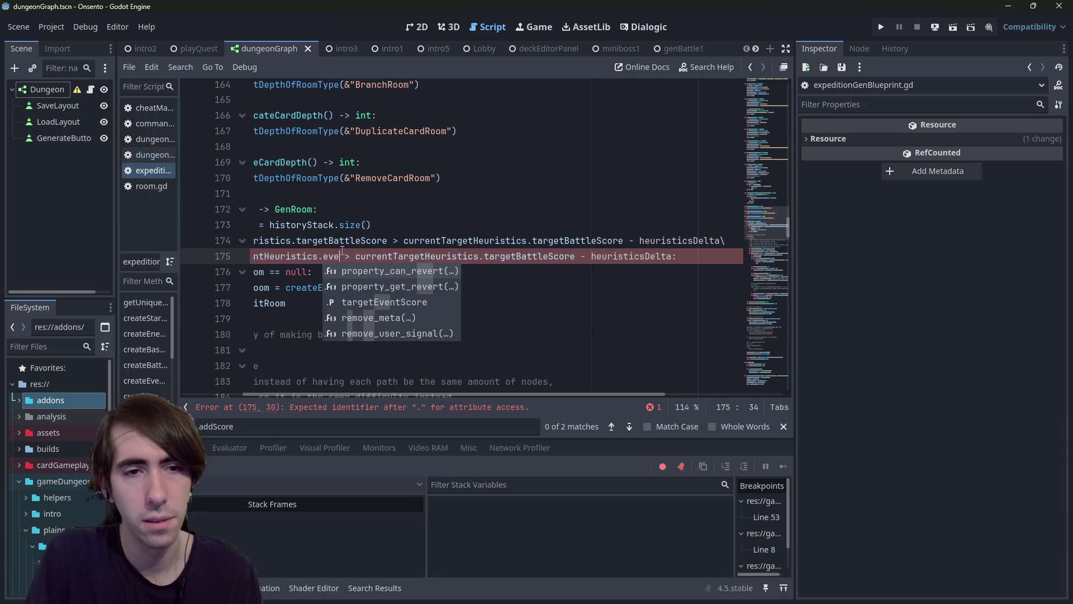
{"action": "key", "text": "Down"}
{"action": "key", "text": "Down"}
{"action": "key", "text": "Return"}
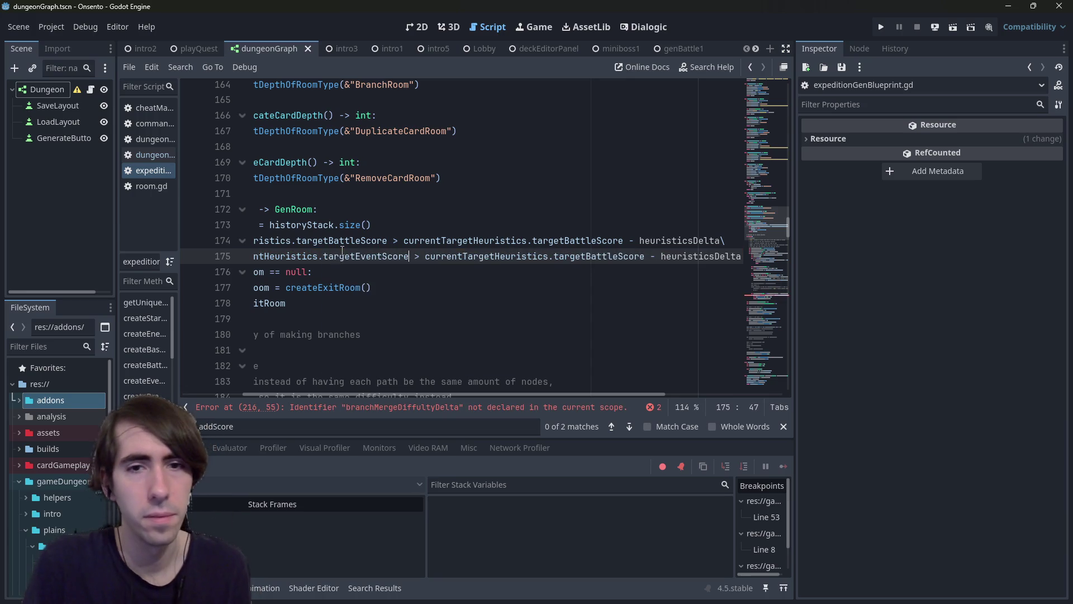
{"action": "key", "text": "ctrl+Right"}
{"action": "key", "text": "ctrl+Right"}
{"action": "key", "text": "ctrl+Right"}
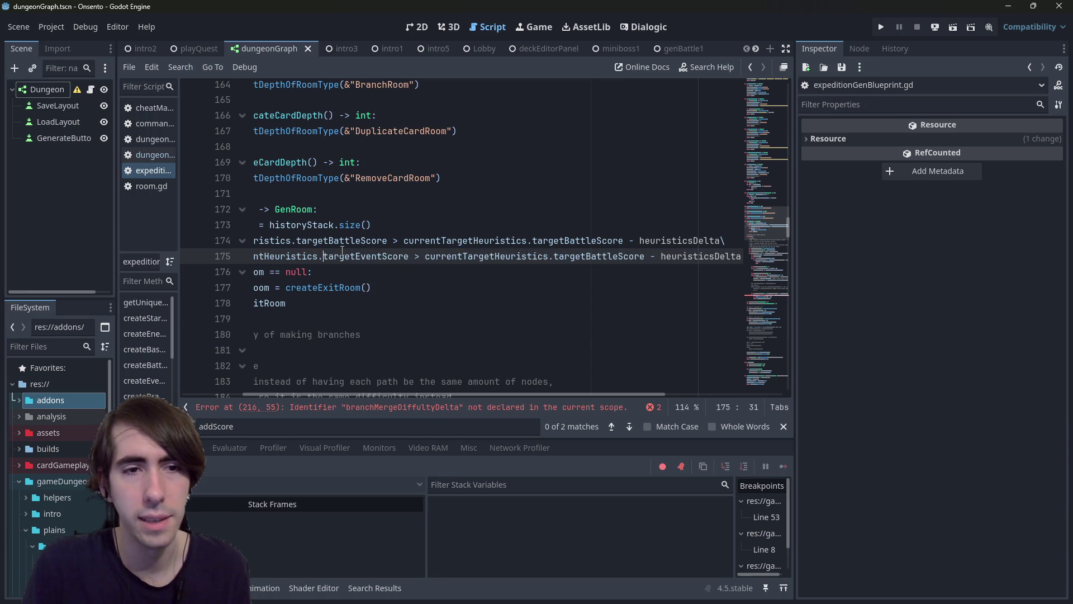
{"action": "key", "text": "End"}
{"action": "key", "text": "ctrl+shift+Left"}
{"action": "type", "text": "eve"}
{"action": "key", "text": "Return"}
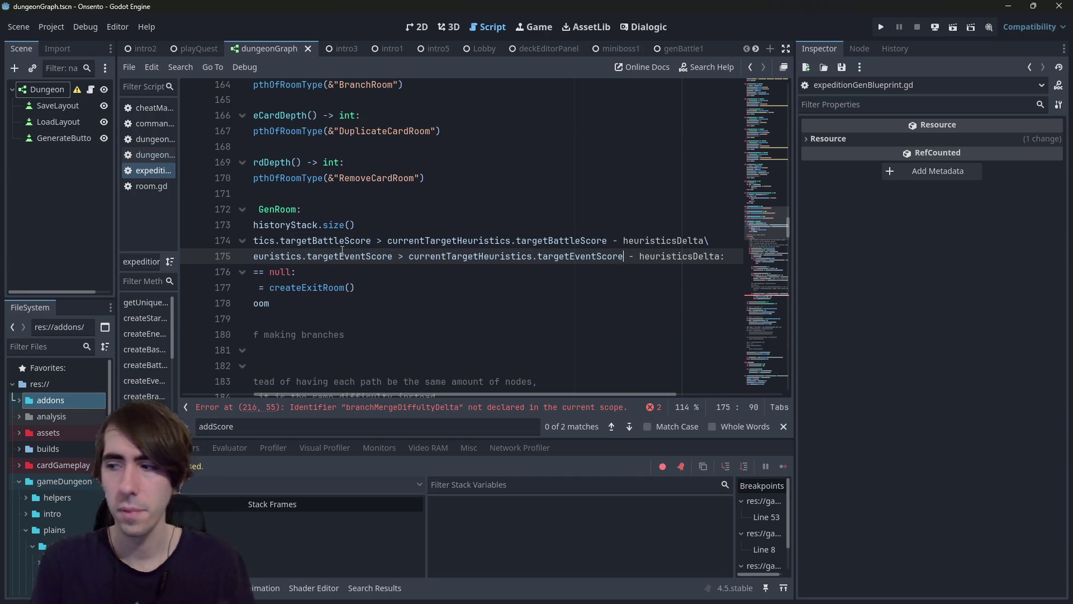
Step: Insert blank lines right after the createRoom signature on line 172
{"action": "left_click_drag", "start_coordinate": [295, 272], "coordinate": [250, 256]}
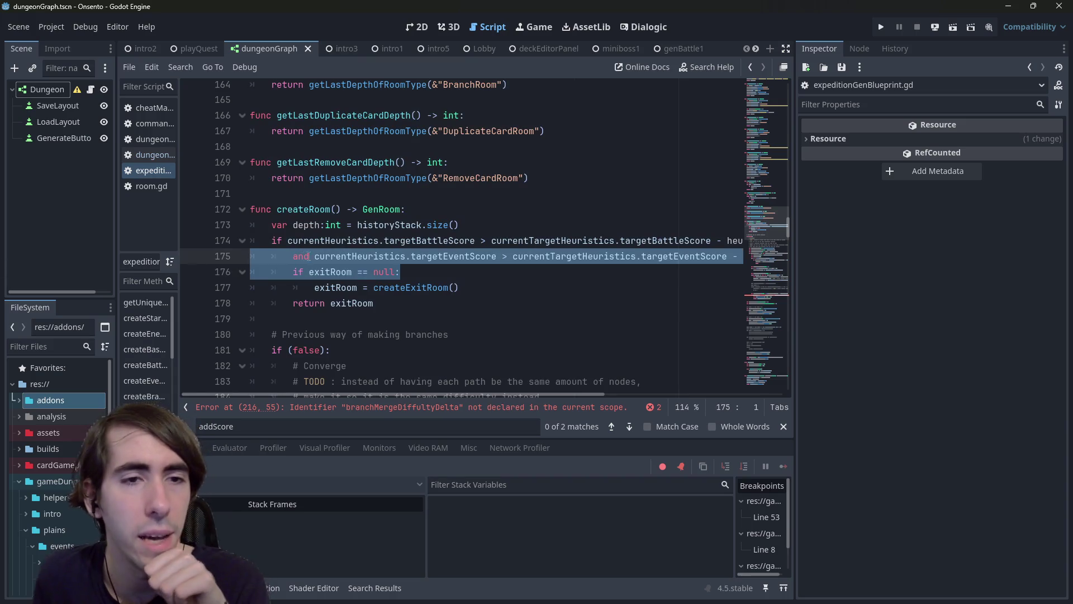
{"action": "left_click", "coordinate": [313, 256]}
{"action": "left_click", "coordinate": [454, 210]}
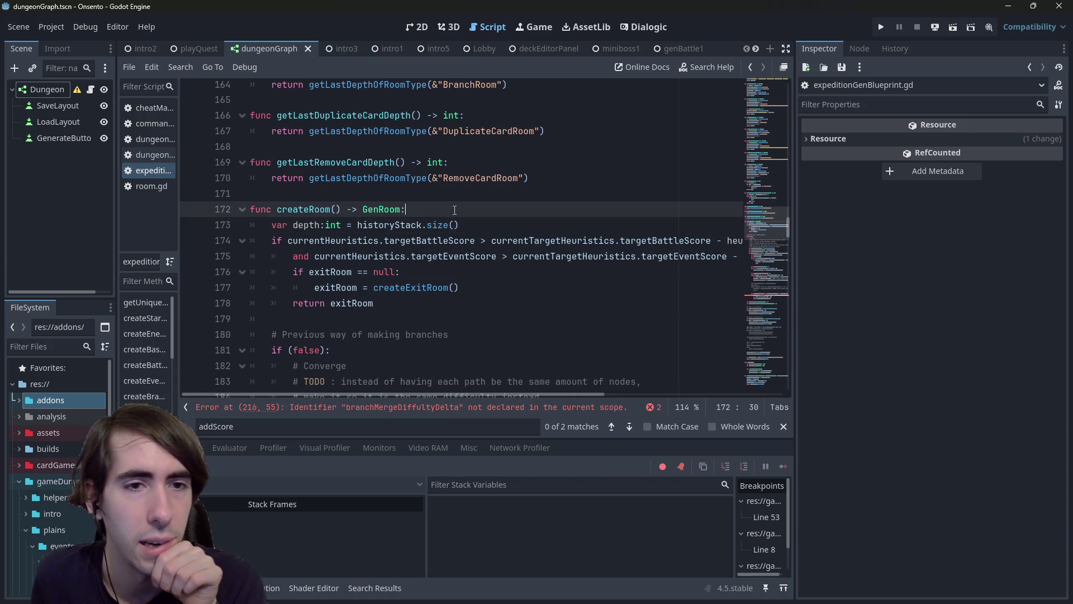
{"action": "key", "text": "Return"}
{"action": "key", "text": "Up"}
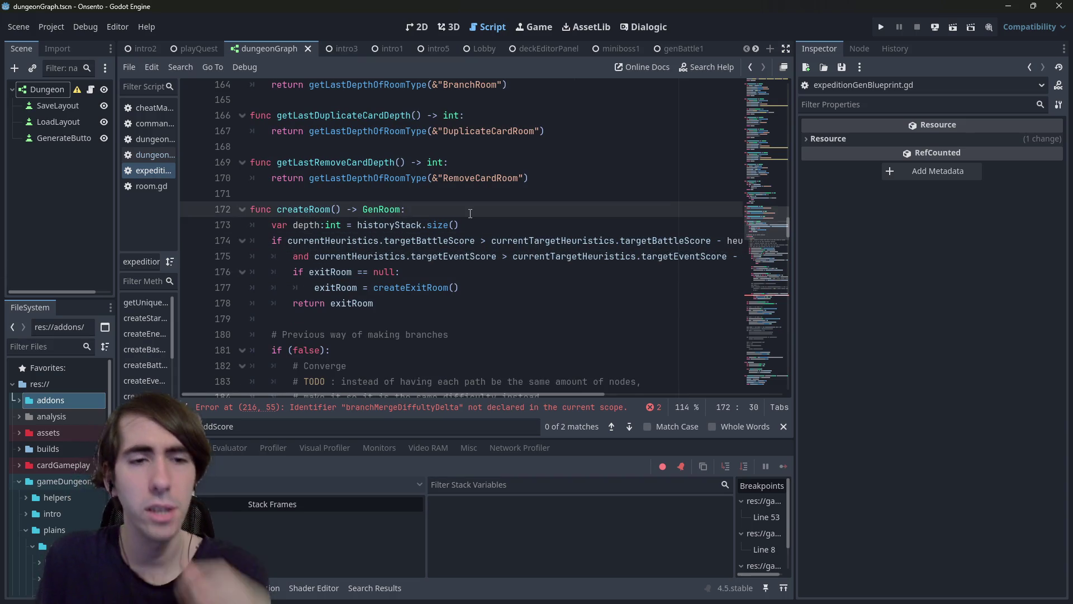
{"action": "key", "text": "Return"}
Step: Declare the isBattleScoreReached and isEventScoreReached variables at the top of createRoom
{"action": "type", "text": "var"}
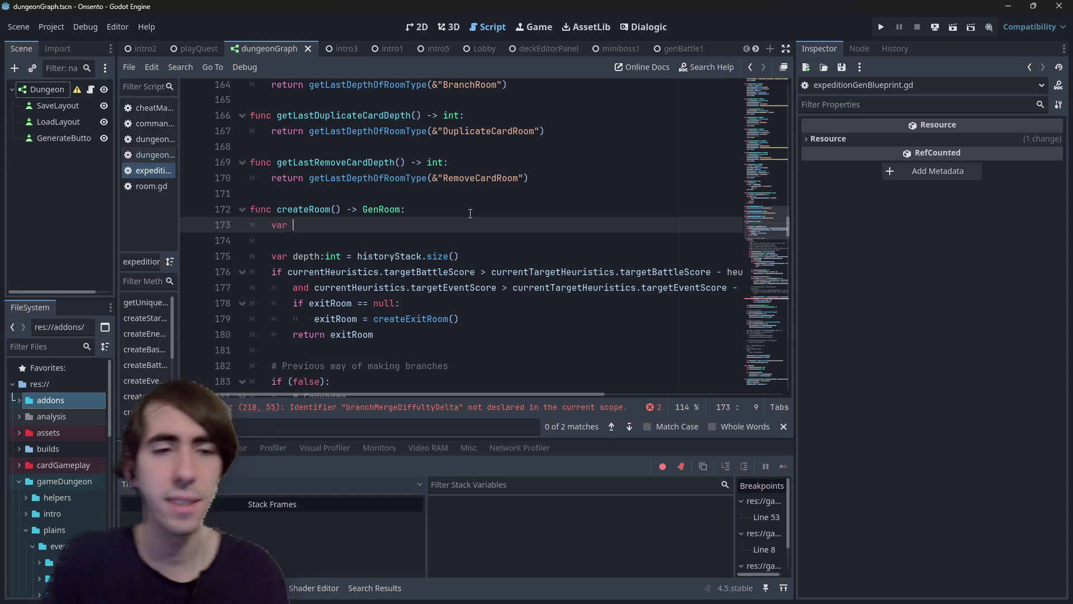
{"action": "type", "text": "is"}
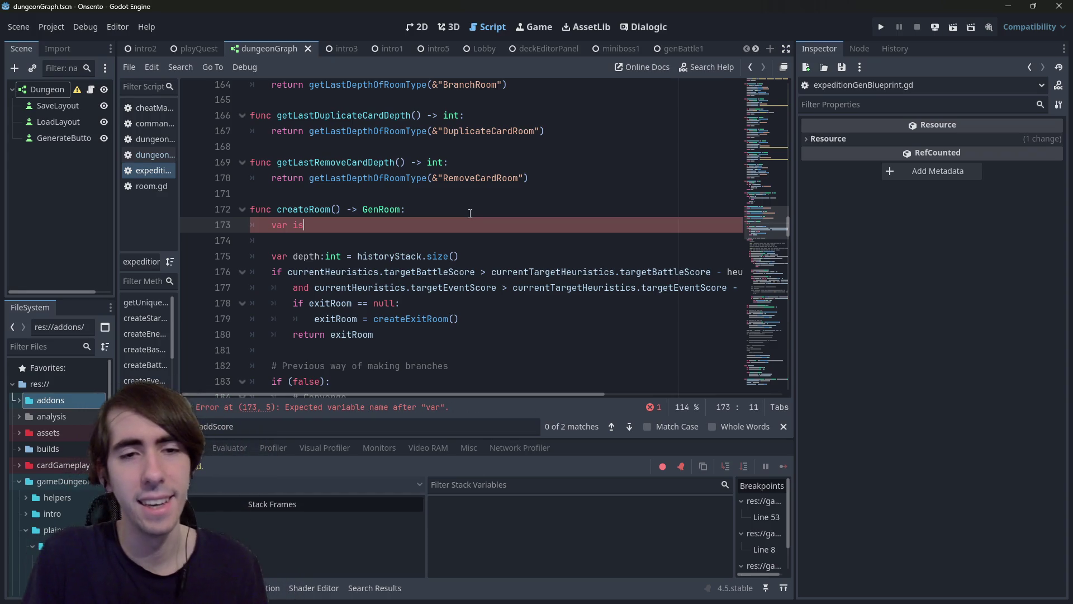
{"action": "type", "text": "hed"}
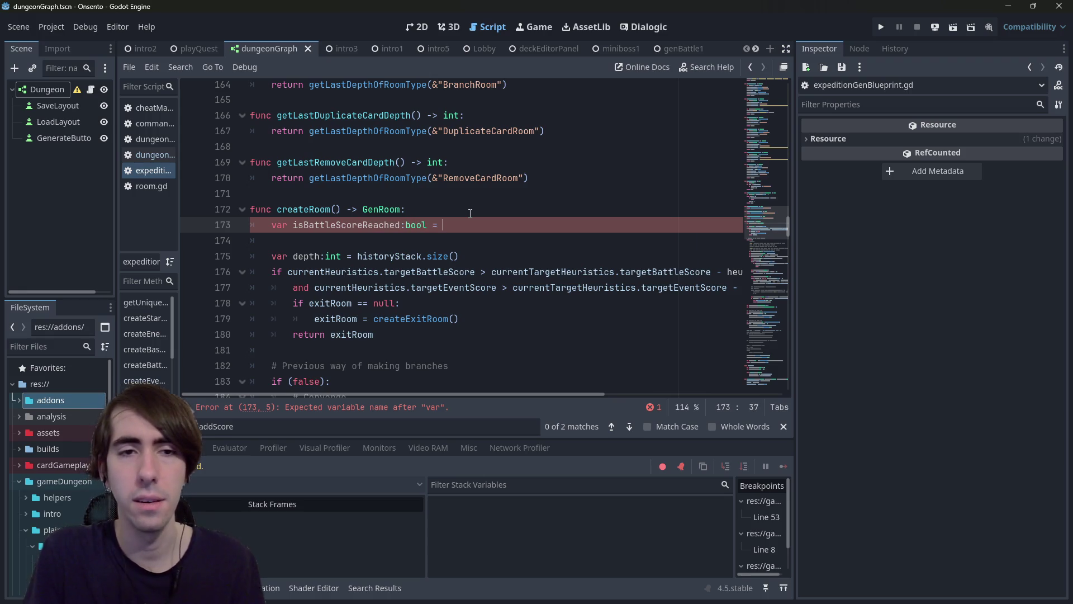
{"action": "key", "text": "shift+Home"}
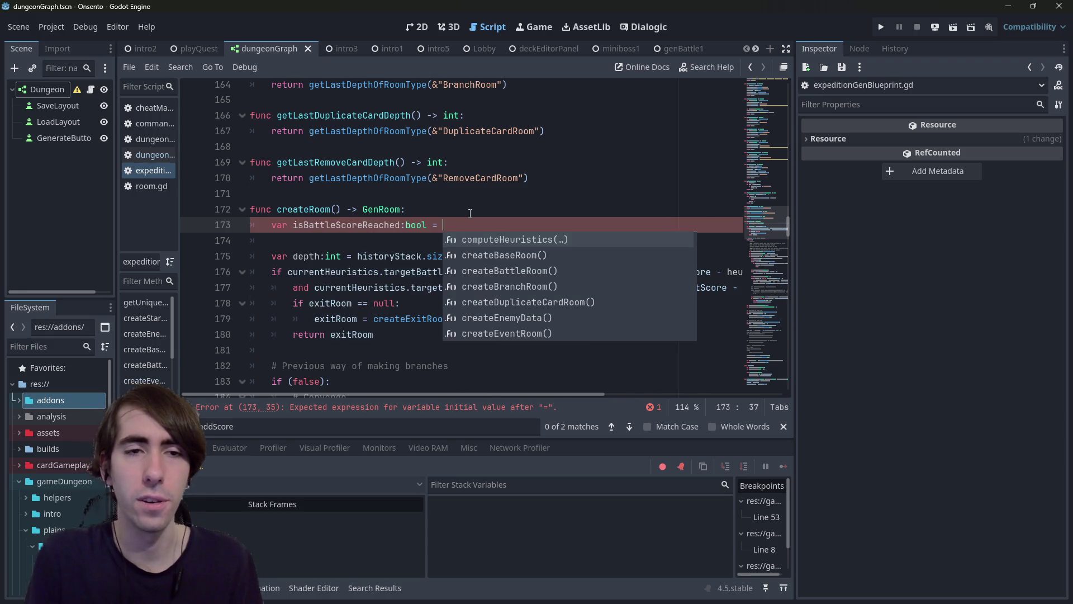
{"action": "key", "text": "Return"}
{"action": "key", "text": "ctrl+z"}
{"action": "key", "text": "ctrl+shift+d"}
{"action": "key", "text": "ctrl+Left"}
{"action": "key", "text": "ctrl+Left"}
{"action": "key", "text": "ctrl+Left"}
{"action": "key", "text": "BackSpace"}
{"action": "key", "text": "BackSpace"}
{"action": "key", "text": "BackSpace"}
{"action": "type", "text": "Event"}
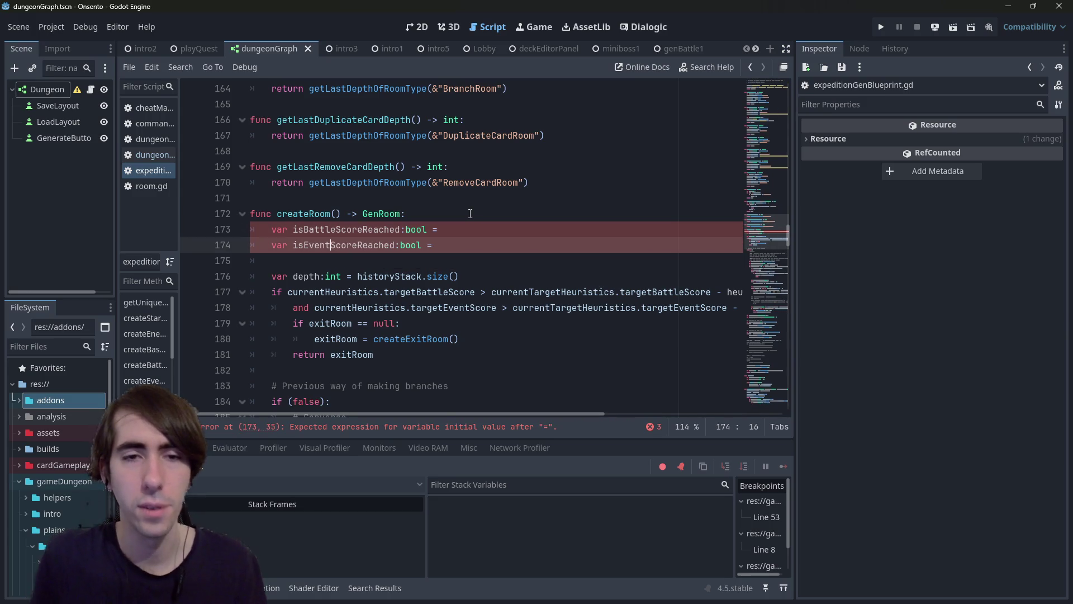
Step: Move the battle and event score comparisons into isBattleScoreReached and isEventScoreReached
{"action": "left_click_drag", "start_coordinate": [287, 292], "coordinate": [744, 298]}
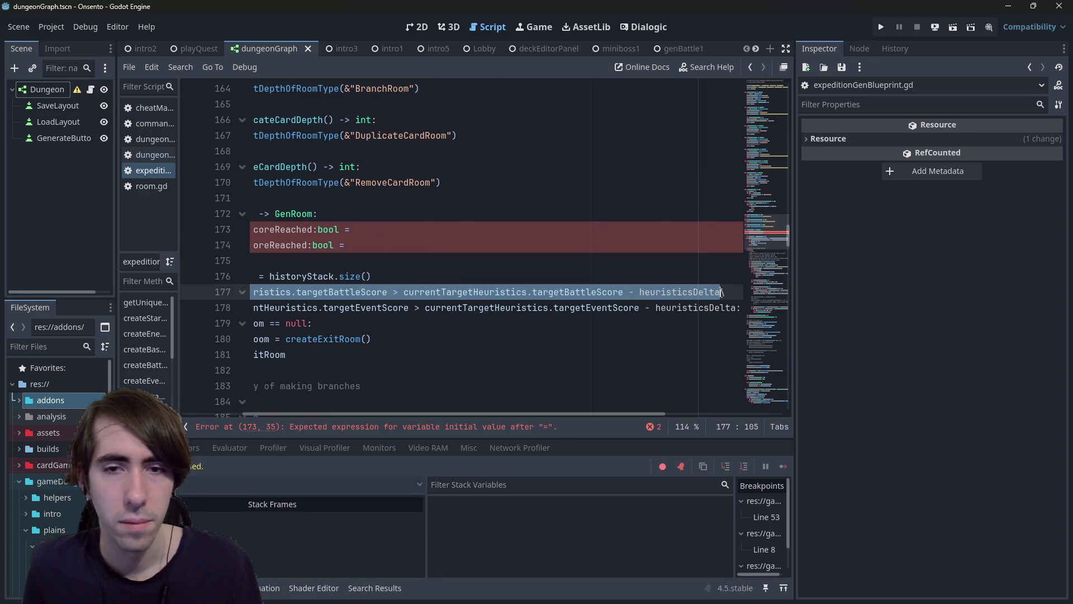
{"action": "key", "text": "BackSpace"}
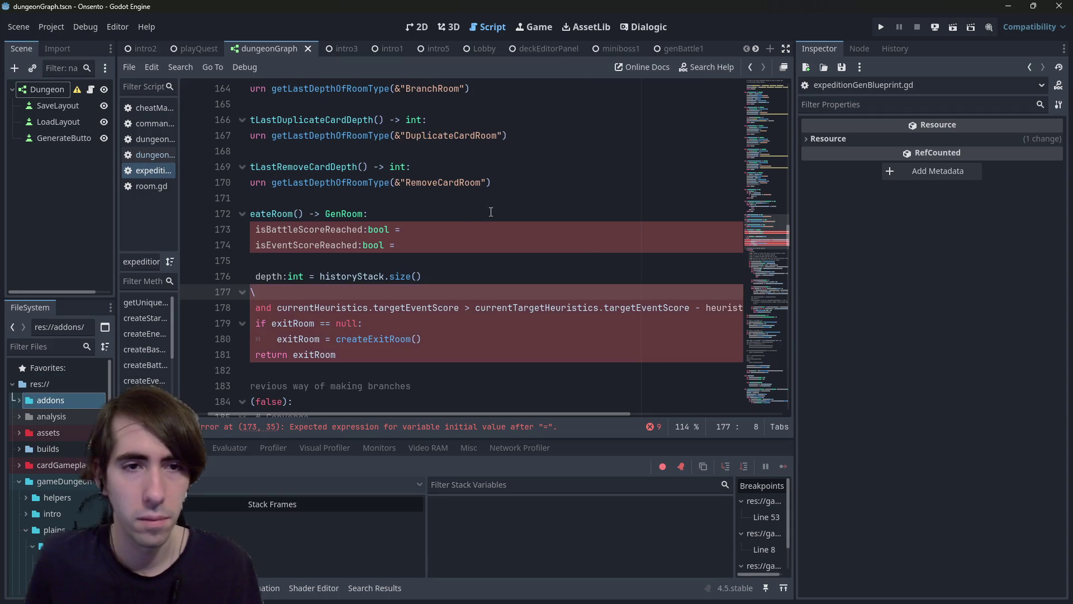
{"action": "left_click", "coordinate": [496, 226]}
{"action": "key", "text": "ctrl+v"}
{"action": "key", "text": "ctrl+s"}
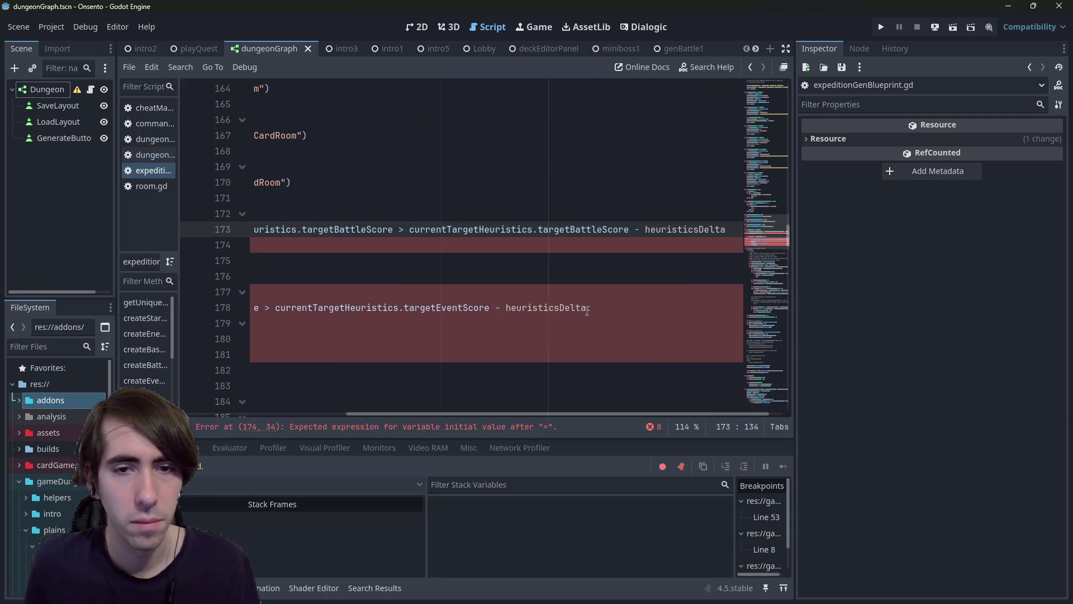
{"action": "left_click", "coordinate": [209, 307]}
{"action": "left_click_drag", "start_coordinate": [208, 307], "coordinate": [320, 309]}
{"action": "key", "text": "ctrl+c"}
{"action": "left_click", "coordinate": [474, 250]}
{"action": "key", "text": "ctrl+v"}
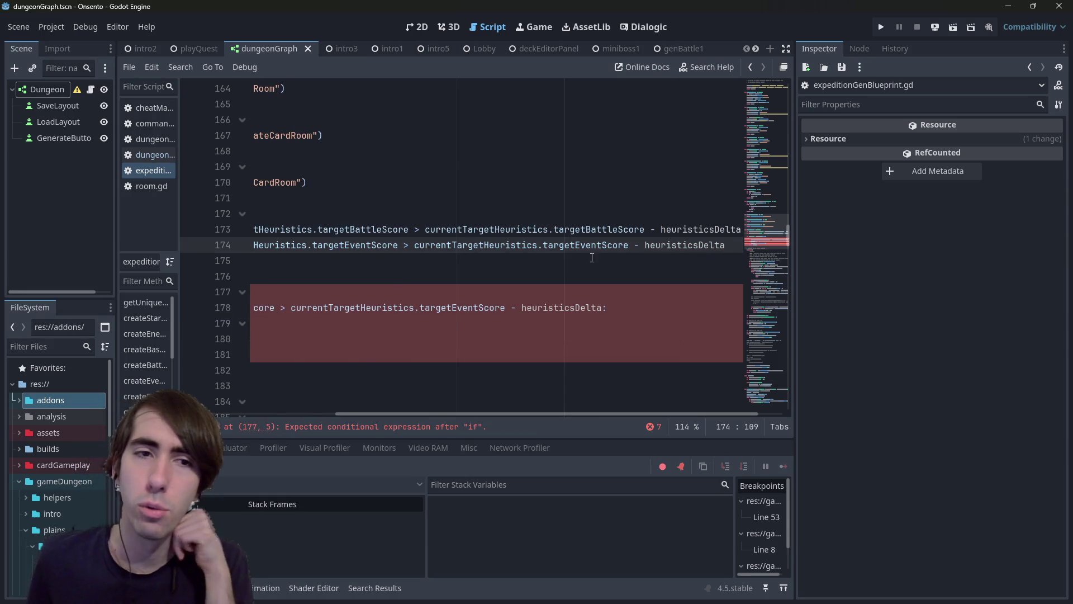
Step: Rewrite the if condition as 'isBattleScoreReached and isEventScoreReached'
{"action": "left_click_drag", "start_coordinate": [591, 276], "coordinate": [2, 231]}
{"action": "left_click", "coordinate": [317, 231]}
{"action": "double_click", "coordinate": [317, 231]}
{"action": "key", "text": "ctrl+c"}
{"action": "left_click", "coordinate": [290, 293]}
{"action": "key", "text": "ctrl+v"}
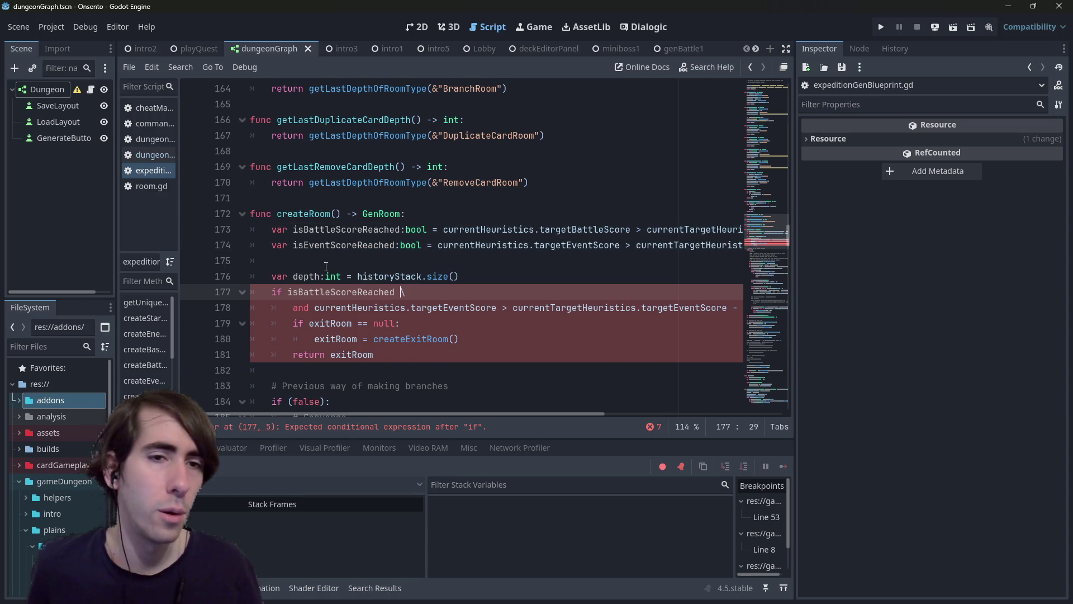
{"action": "double_click", "coordinate": [358, 245]}
{"action": "left_click", "coordinate": [403, 295]}
{"action": "type", "text": "nd isEventScoreReached"}
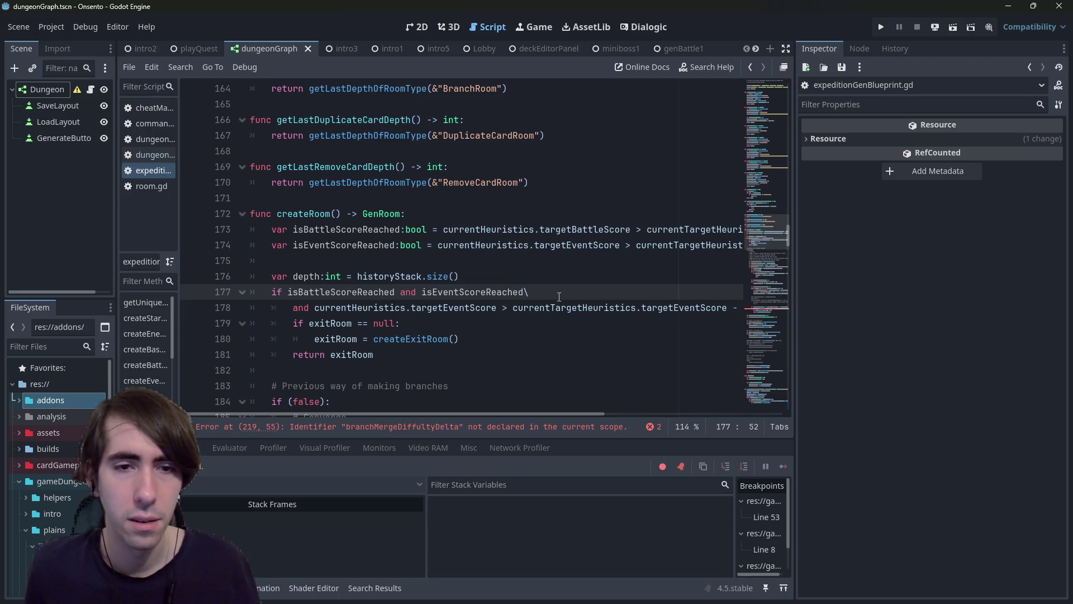
{"action": "key", "text": "ctrl+z"}
{"action": "key", "text": "ctrl+z"}
{"action": "key", "text": "ctrl+z"}
{"action": "key", "text": "ctrl+y"}
{"action": "key", "text": "ctrl+y"}
{"action": "key", "text": "ctrl+y"}
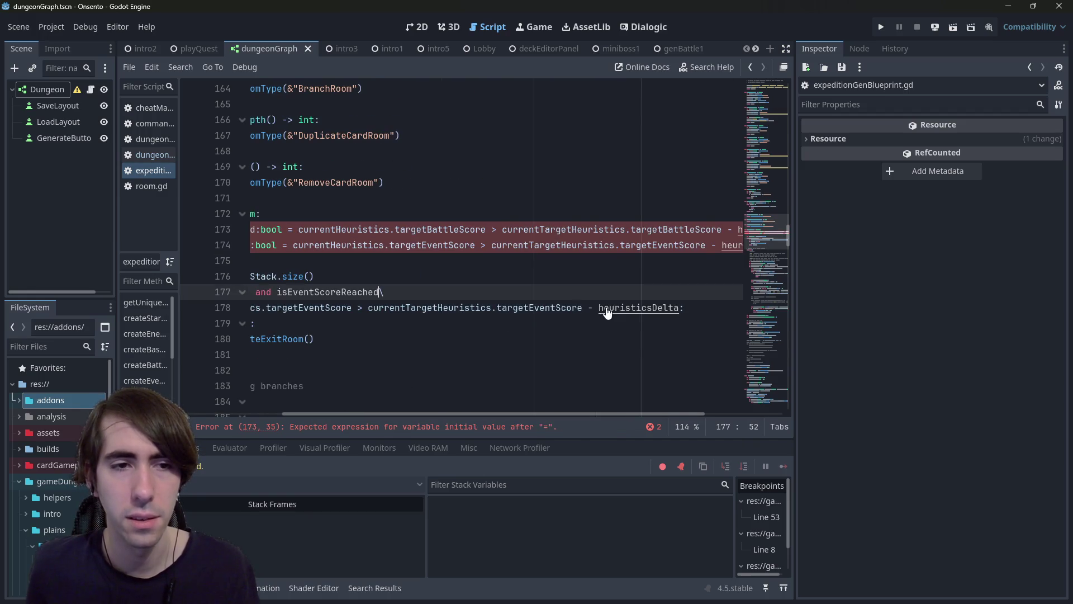
Step: Remove the leftover event comparison line, restore the colon, then go to the line 218 error
{"action": "left_click_drag", "start_coordinate": [685, 308], "coordinate": [484, 288]}
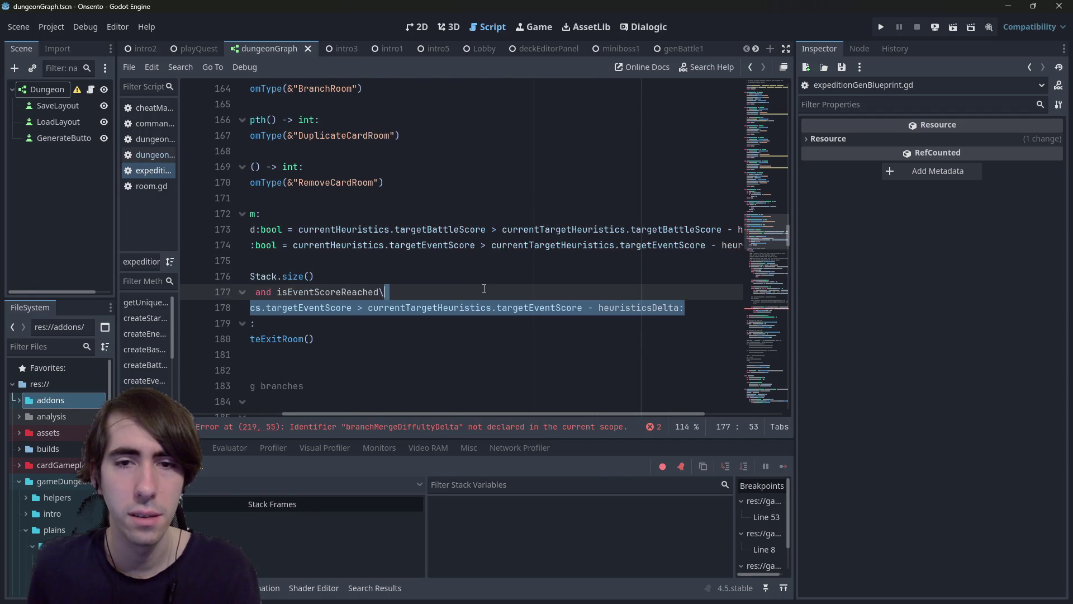
{"action": "key", "text": "BackSpace"}
{"action": "type", "text": ":"}
{"action": "left_click_drag", "start_coordinate": [314, 323], "coordinate": [129, 318]}
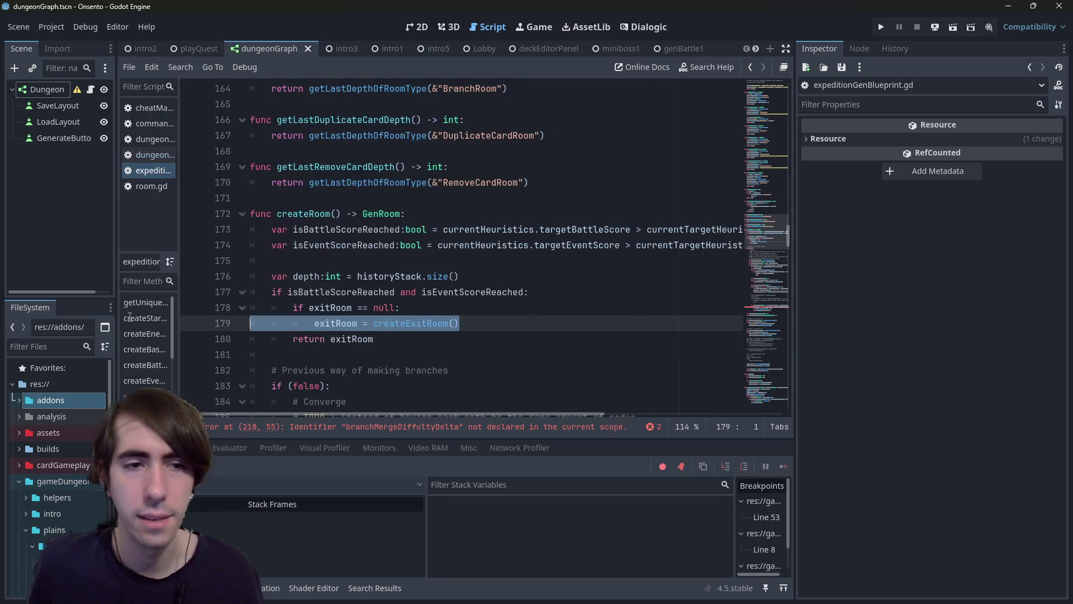
{"action": "left_click", "coordinate": [426, 295]}
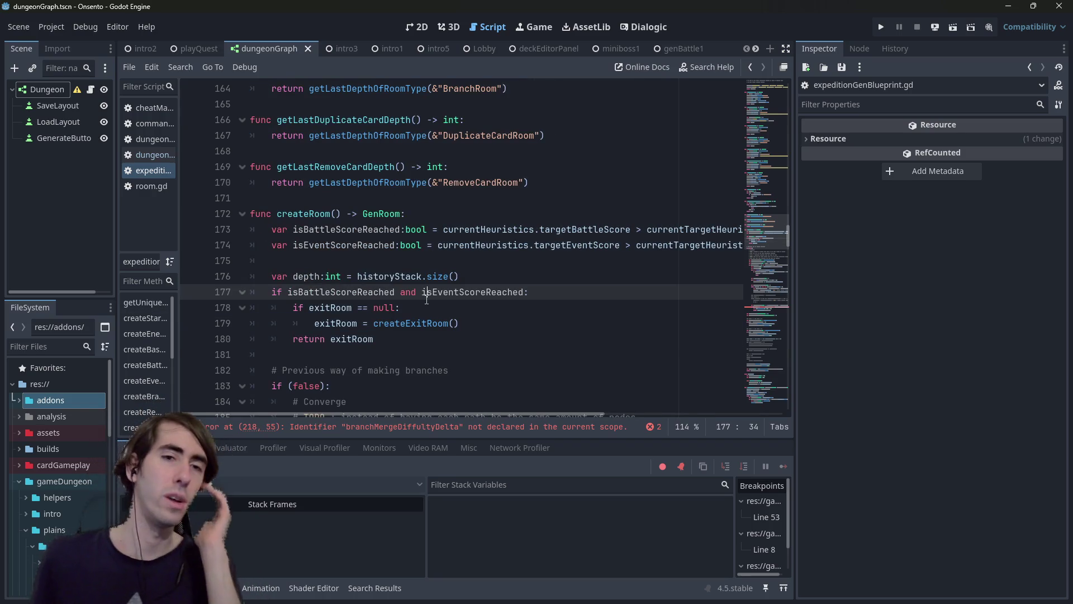
{"action": "left_click", "coordinate": [413, 427]}
Step: Replace the undeclared branchMergeDiffultyDelta on line 218 with heuristicsDelta and save the script
{"action": "double_click", "coordinate": [622, 247]}
{"action": "scroll", "coordinate": [601, 241], "scroll_direction": "up", "scroll_amount": 7}
{"action": "scroll", "coordinate": [601, 240], "scroll_direction": "up", "scroll_amount": 5}
{"action": "scroll", "coordinate": [601, 240], "scroll_direction": "down", "scroll_amount": 10}
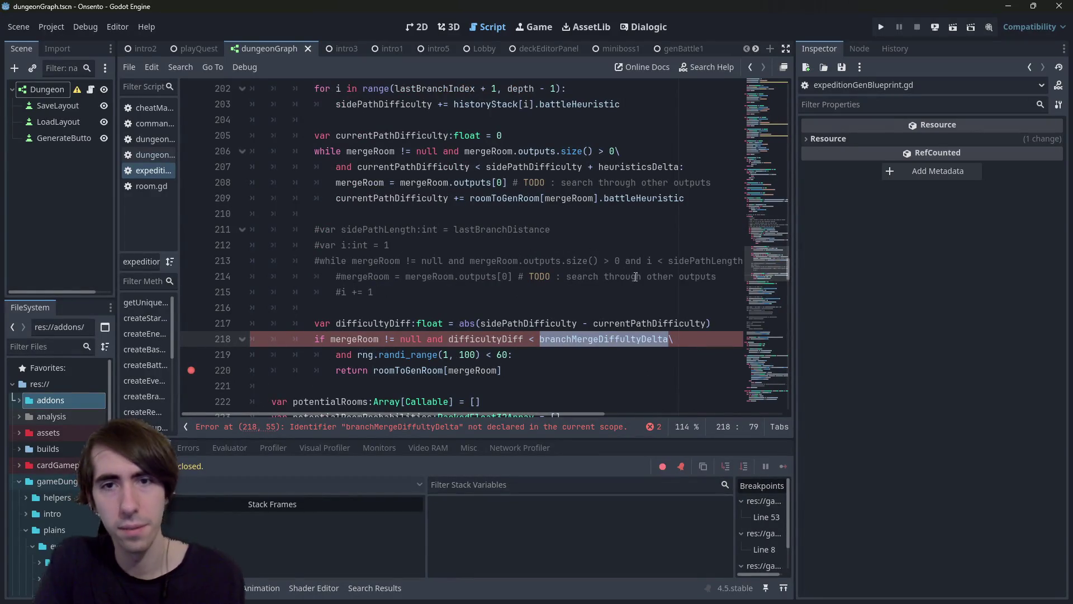
{"action": "left_click", "coordinate": [659, 166]}
{"action": "double_click", "coordinate": [659, 166]}
{"action": "key", "text": "ctrl+c"}
{"action": "left_click_drag", "start_coordinate": [671, 338], "coordinate": [539, 339]}
{"action": "key", "text": "ctrl+v"}
{"action": "key", "text": "ctrl+s"}
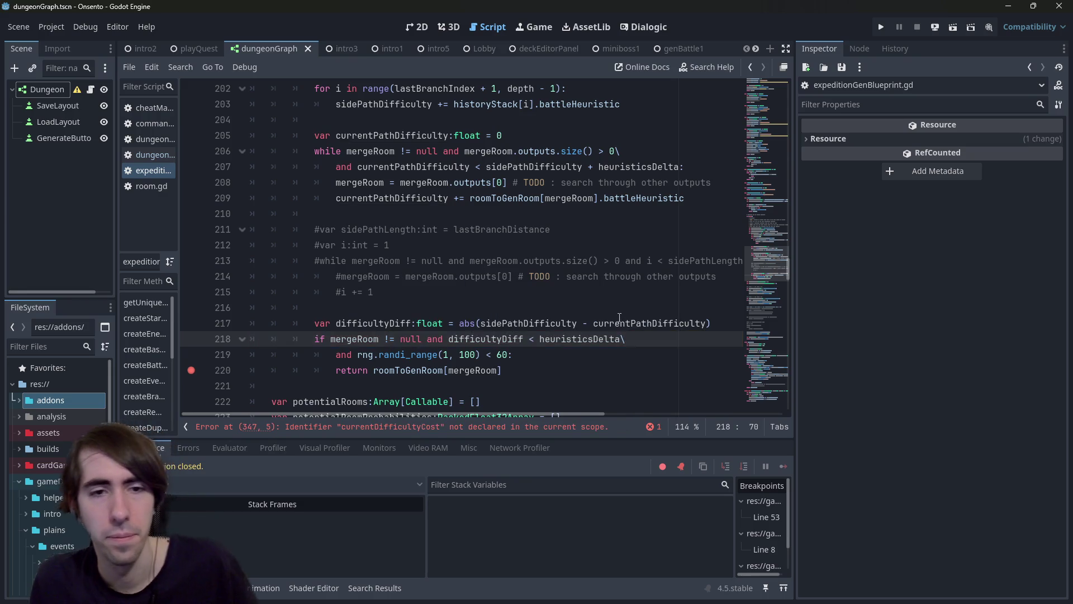
Step: Check the uses of isEventScoreReached and fold the old if (false) branching block
{"action": "scroll", "coordinate": [604, 313], "scroll_direction": "up", "scroll_amount": 10}
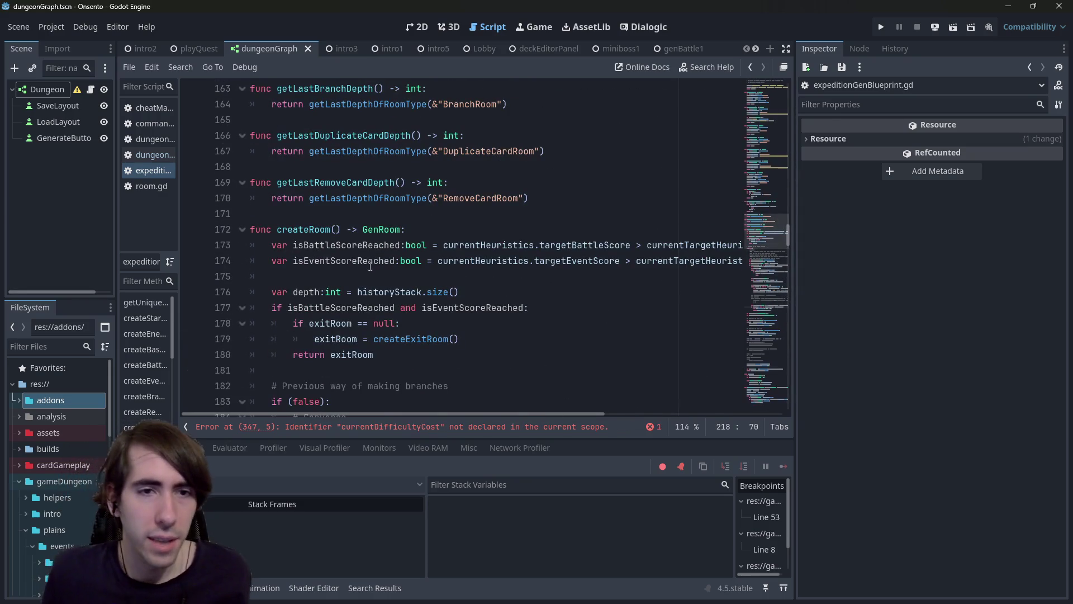
{"action": "double_click", "coordinate": [344, 260]}
{"action": "scroll", "coordinate": [214, 261], "scroll_direction": "down", "scroll_amount": 3}
{"action": "left_click", "coordinate": [242, 260]}
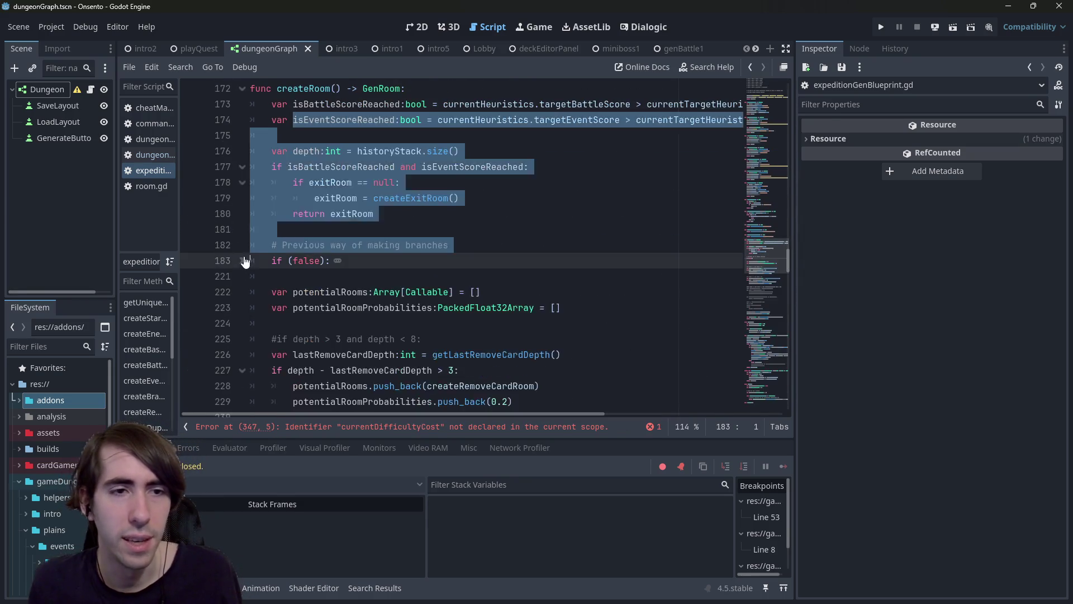
{"action": "scroll", "coordinate": [247, 259], "scroll_direction": "up", "scroll_amount": 2}
Step: Review where isBattleScoreReached and createRemoveCardRoom are used in createRoom
{"action": "double_click", "coordinate": [344, 198]}
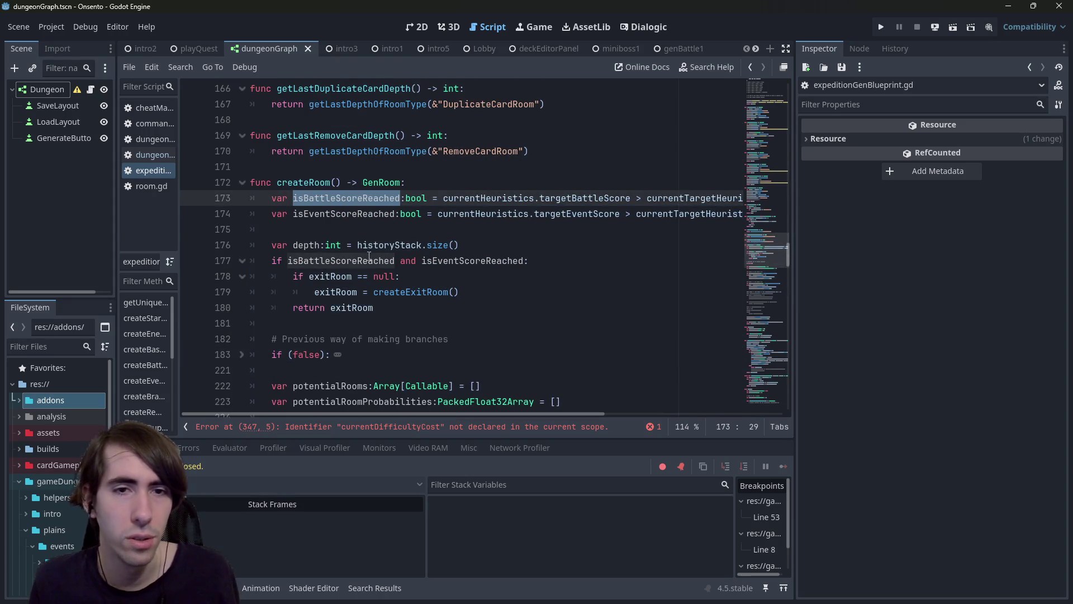
{"action": "mouse_move", "coordinate": [461, 323]}
{"action": "left_mouse_down"}
{"action": "mouse_move", "coordinate": [235, 213]}
{"action": "mouse_move", "coordinate": [136, 244]}
{"action": "left_mouse_up"}
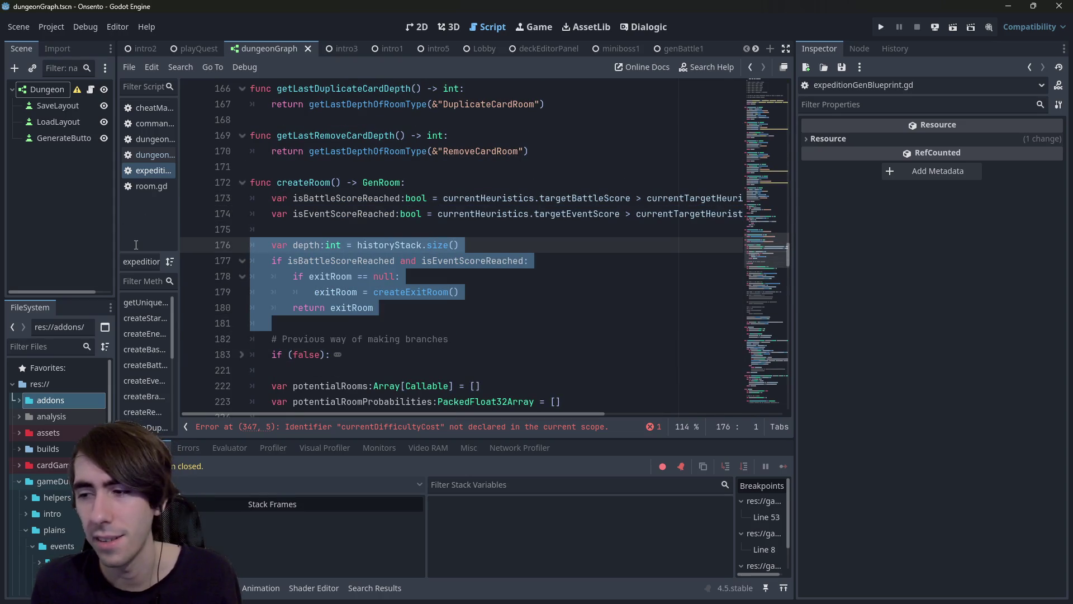
{"action": "double_click", "coordinate": [346, 198]}
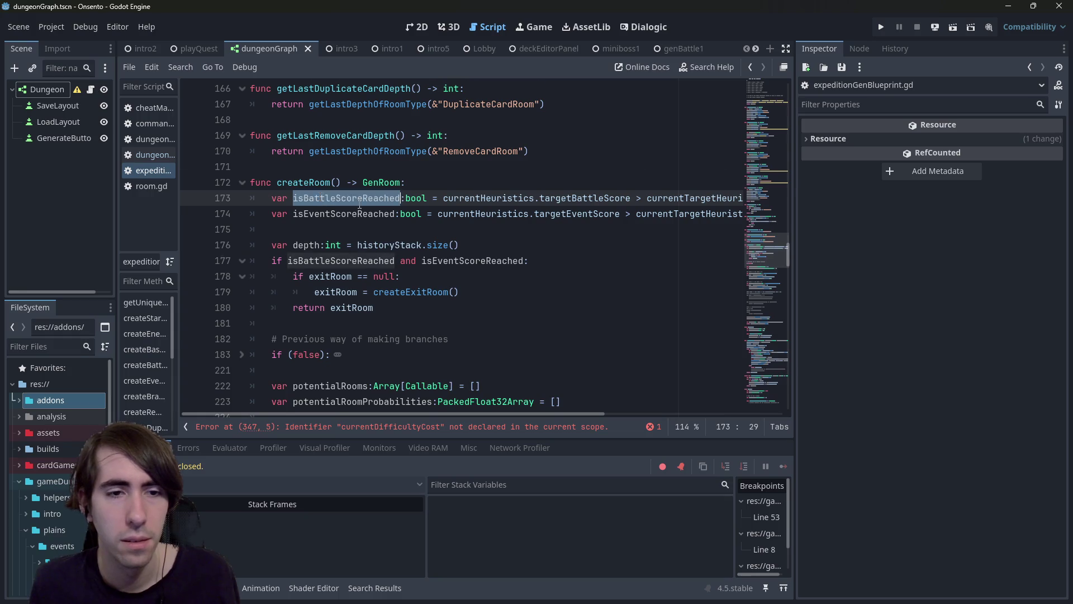
{"action": "scroll", "coordinate": [359, 205], "scroll_direction": "down", "scroll_amount": 6}
{"action": "scroll", "coordinate": [360, 205], "scroll_direction": "up", "scroll_amount": 1}
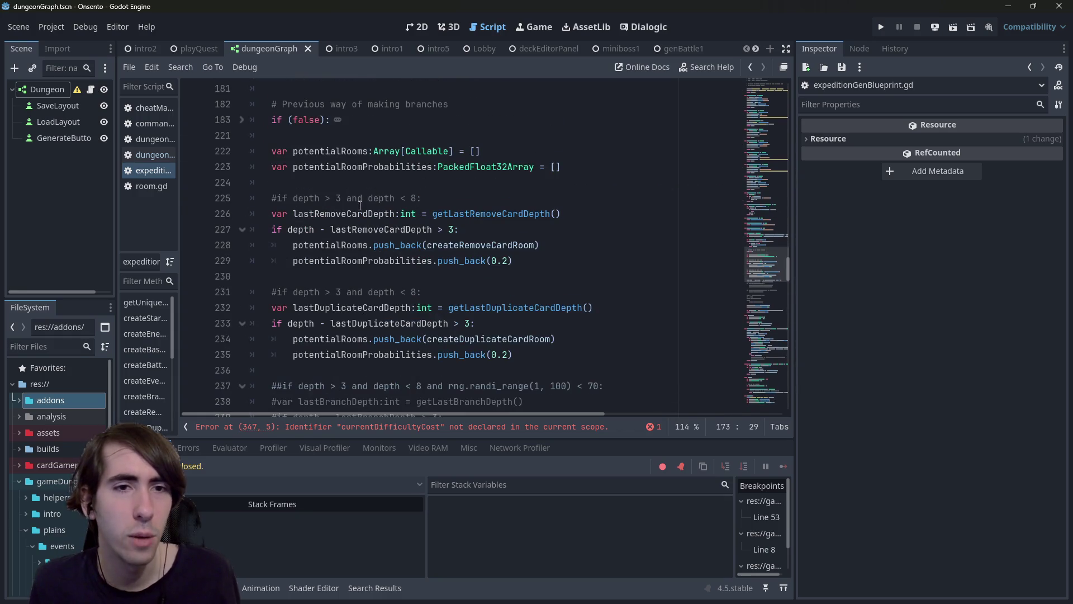
{"action": "scroll", "coordinate": [347, 224], "scroll_direction": "up", "scroll_amount": 1}
{"action": "scroll", "coordinate": [410, 289], "scroll_direction": "up", "scroll_amount": 1}
{"action": "scroll", "coordinate": [411, 289], "scroll_direction": "down", "scroll_amount": 2}
{"action": "double_click", "coordinate": [471, 244]}
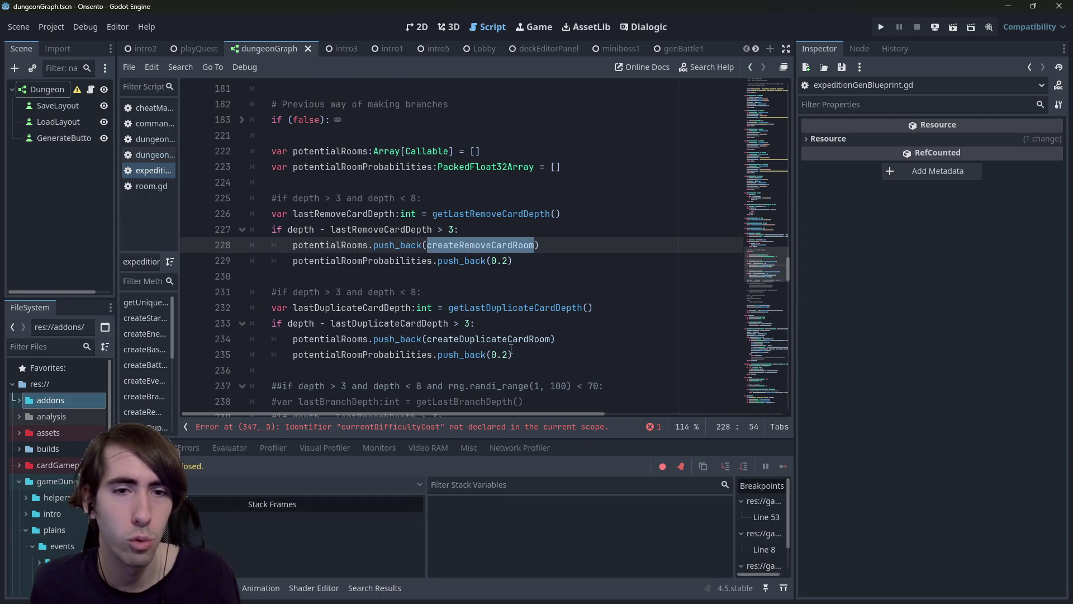
{"action": "scroll", "coordinate": [358, 200], "scroll_direction": "up", "scroll_amount": 5}
{"action": "double_click", "coordinate": [358, 198]}
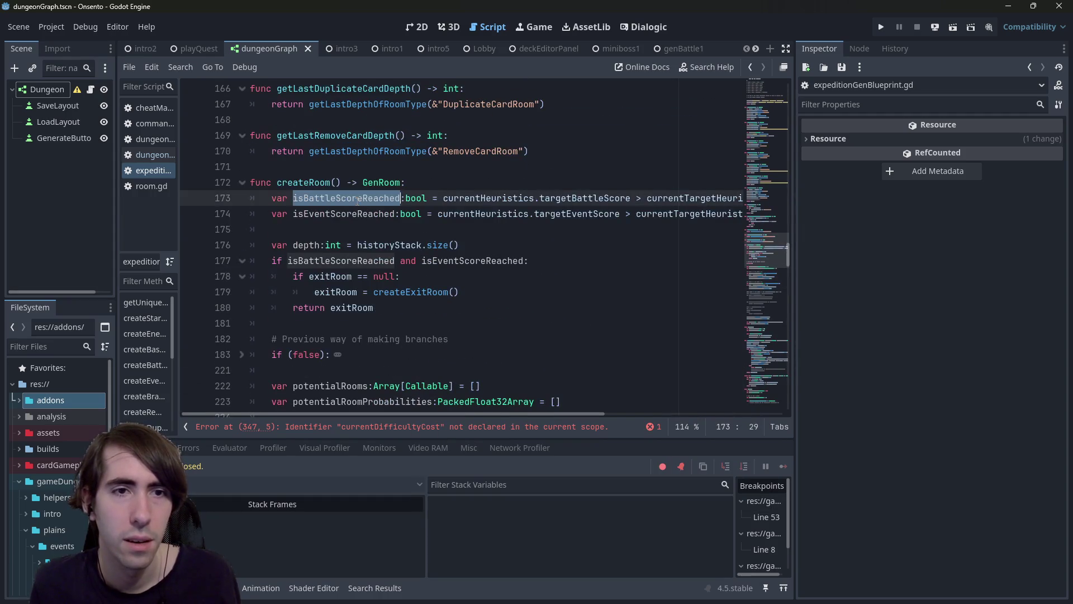
{"action": "scroll", "coordinate": [404, 275], "scroll_direction": "down", "scroll_amount": 14}
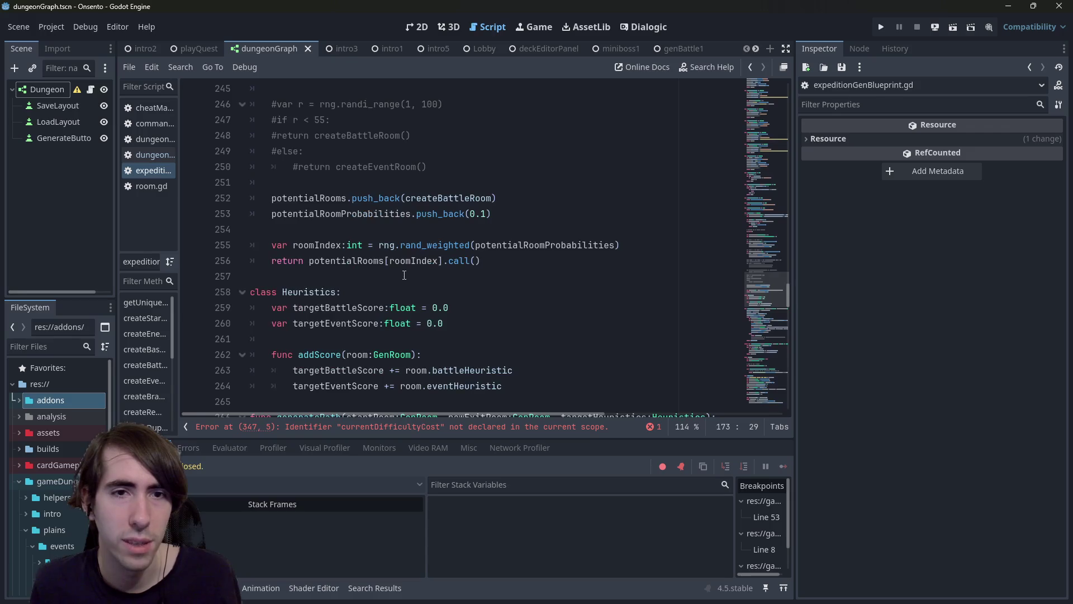
{"action": "scroll", "coordinate": [404, 275], "scroll_direction": "up", "scroll_amount": 2}
Step: Insert an 'if !isBattleScoreReached:' line above the battle room entry
{"action": "left_click", "coordinate": [444, 278]}
{"action": "key", "text": "Return"}
{"action": "type", "text": "if"}
{"action": "key", "text": "ctrl+v"}
{"action": "type", "text": "!"}
{"action": "key", "text": "End"}
{"action": "type", "text": ":"}
Step: Indent the battle room push_back lines under the new isBattleScoreReached check
{"action": "left_click_drag", "start_coordinate": [495, 324], "coordinate": [251, 308]}
{"action": "key", "text": "Tab"}
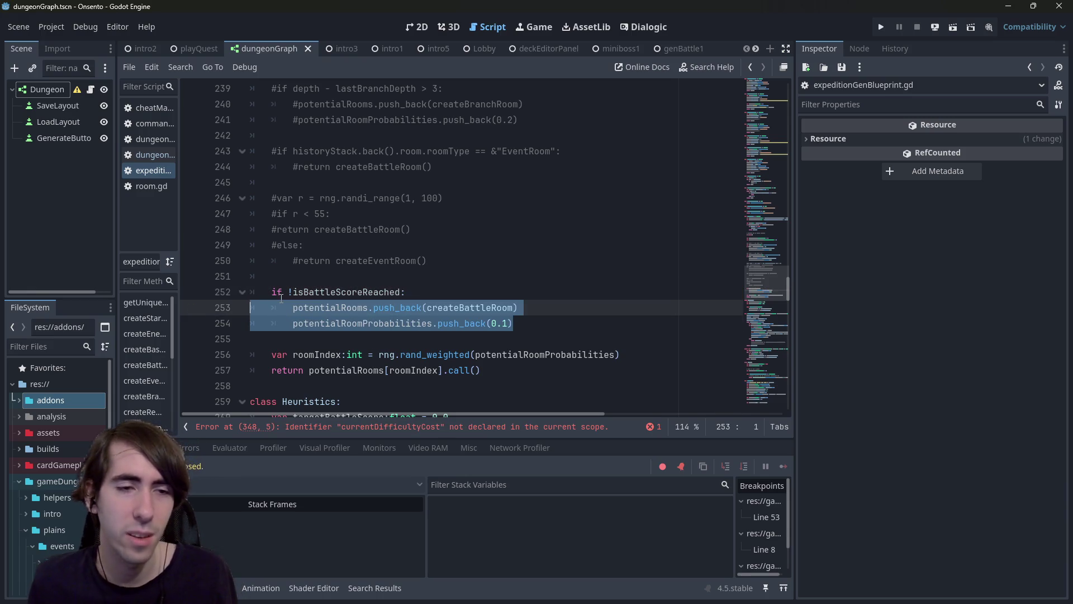
{"action": "mouse_move", "coordinate": [570, 323]}
{"action": "left_mouse_down"}
{"action": "mouse_move", "coordinate": [246, 292]}
{"action": "mouse_move", "coordinate": [157, 315]}
{"action": "left_mouse_up"}
{"action": "scroll", "coordinate": [507, 333], "scroll_direction": "up", "scroll_amount": 3}
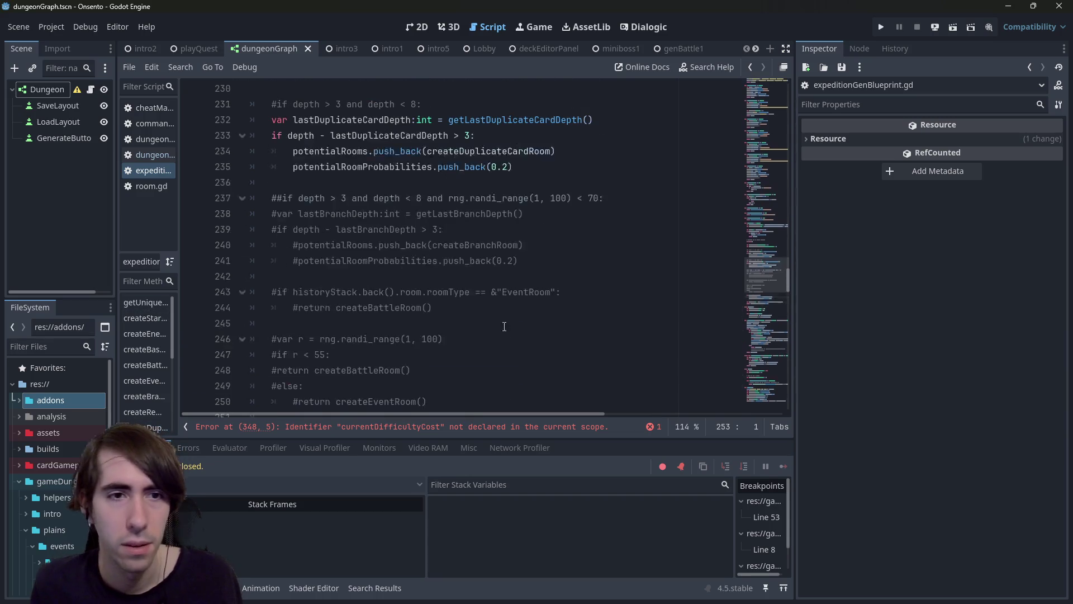
{"action": "scroll", "coordinate": [484, 311], "scroll_direction": "down", "scroll_amount": 4}
{"action": "mouse_move", "coordinate": [405, 245]}
{"action": "left_mouse_down"}
{"action": "mouse_move", "coordinate": [174, 233]}
{"action": "mouse_move", "coordinate": [136, 244]}
{"action": "left_mouse_up"}
{"action": "scroll", "coordinate": [415, 209], "scroll_direction": "up", "scroll_amount": 8}
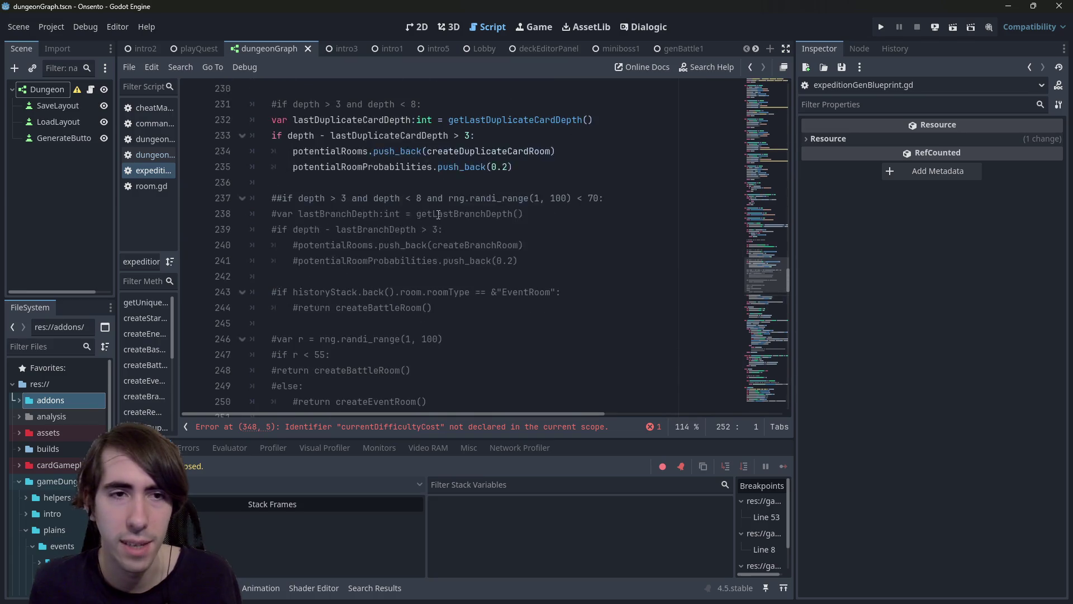
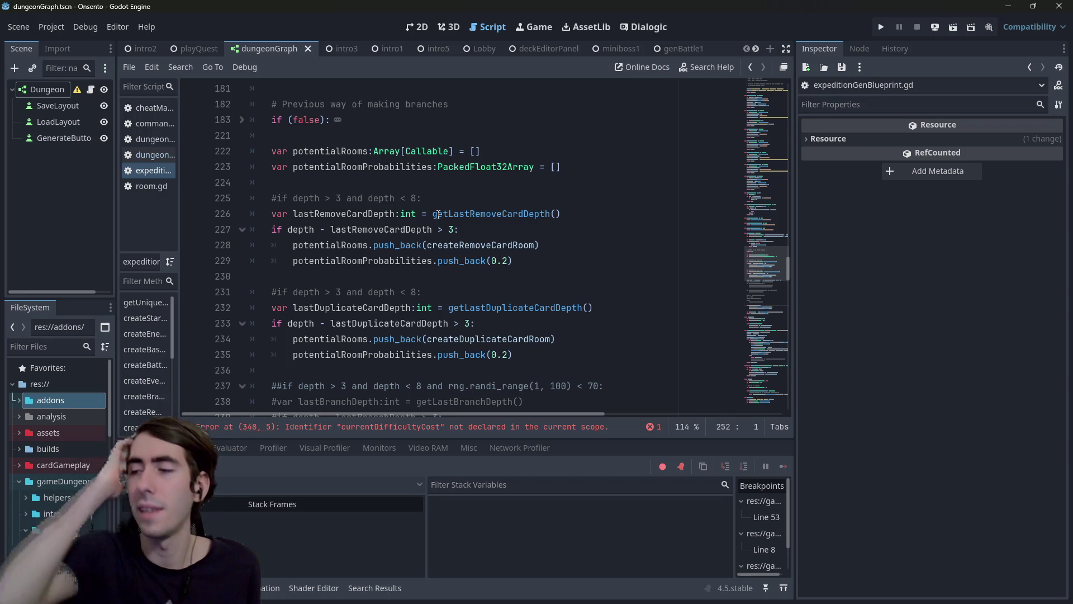
Step: Insert a new line 'if !isBattleScoreReached:' below line 224, above the DuplicateCard/RemoveCard blocks
{"action": "scroll", "coordinate": [426, 286], "scroll_direction": "down", "scroll_amount": 2}
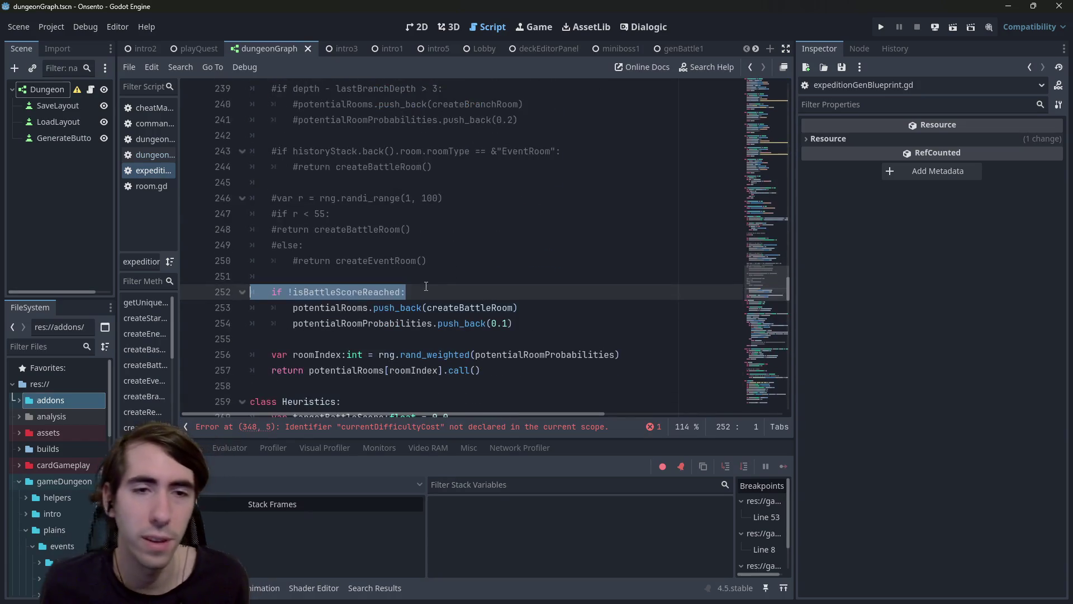
{"action": "scroll", "coordinate": [431, 282], "scroll_direction": "up", "scroll_amount": 4}
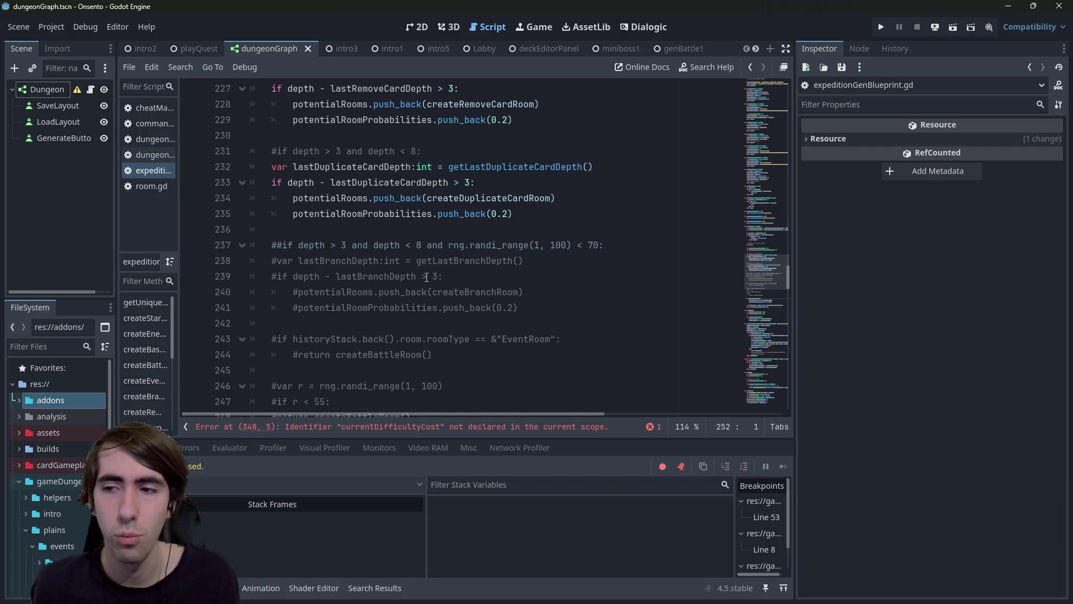
{"action": "scroll", "coordinate": [427, 278], "scroll_direction": "up", "scroll_amount": 1}
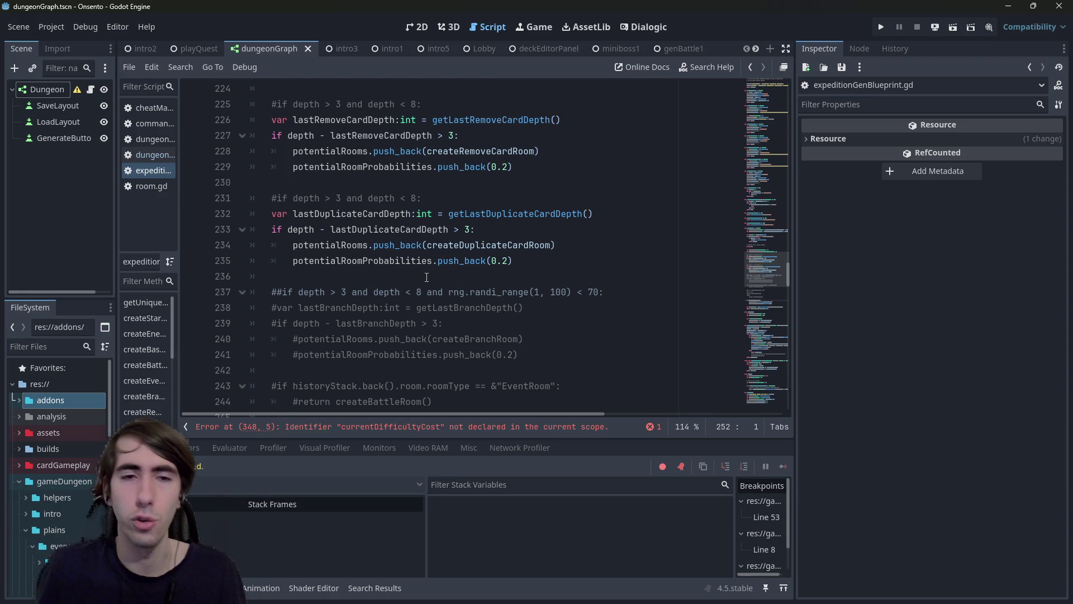
{"action": "scroll", "coordinate": [447, 285], "scroll_direction": "up", "scroll_amount": 2}
{"action": "left_click", "coordinate": [470, 296]}
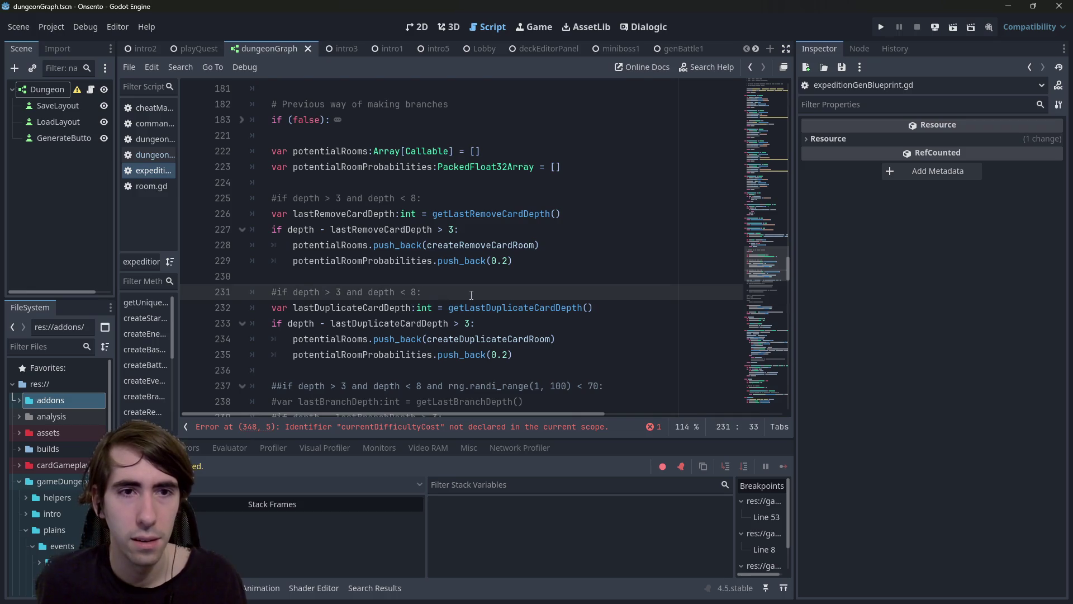
{"action": "scroll", "coordinate": [472, 296], "scroll_direction": "up", "scroll_amount": 2}
{"action": "left_click", "coordinate": [430, 275]}
{"action": "scroll", "coordinate": [430, 274], "scroll_direction": "down", "scroll_amount": 1}
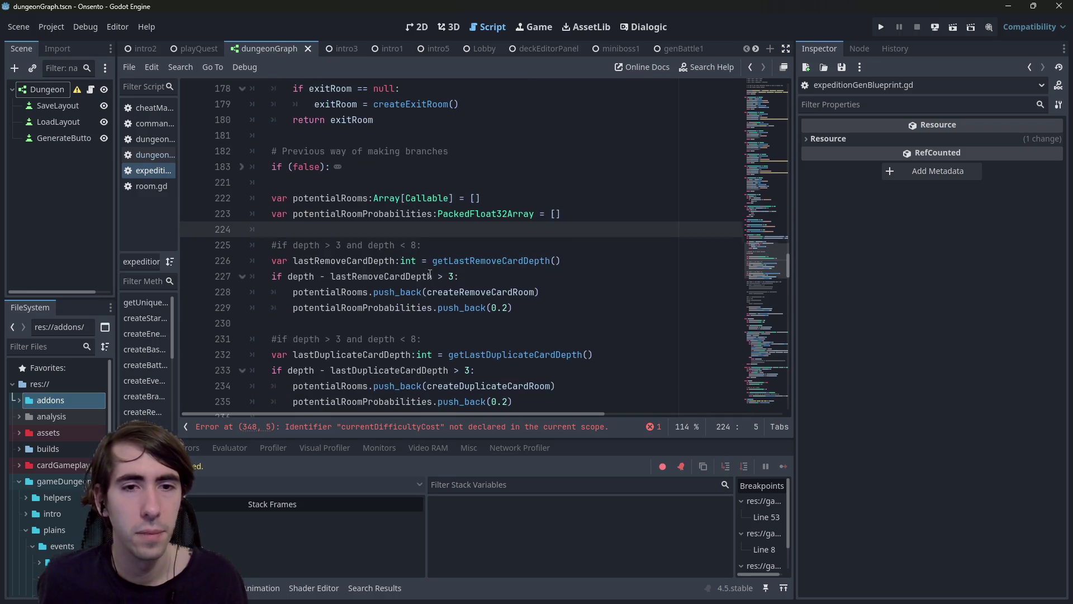
{"action": "key", "text": "Return"}
{"action": "type", "text": "if !isBattleScoreReached:"}
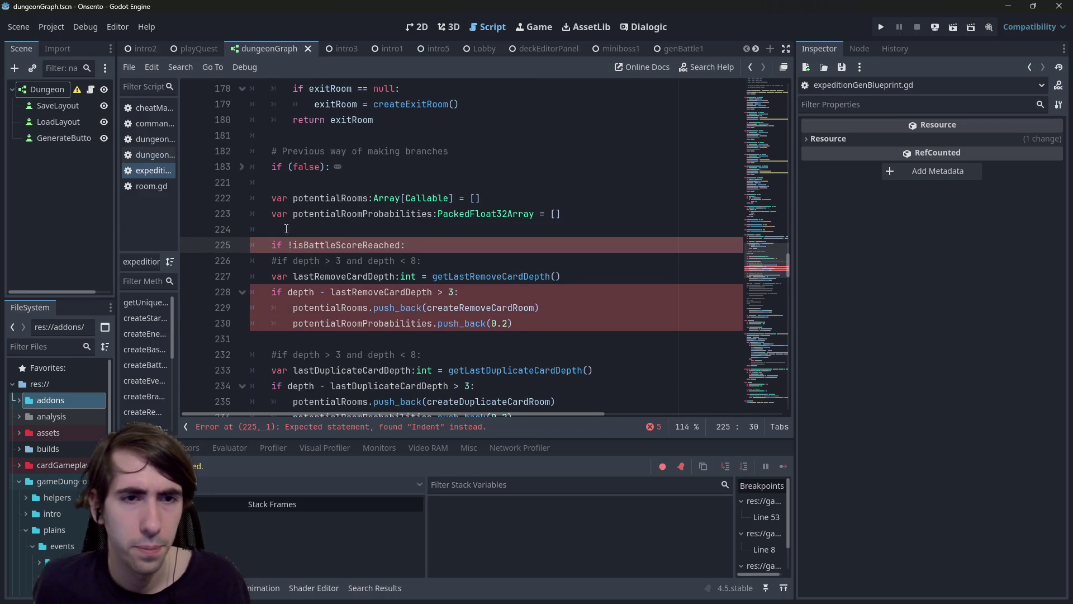
Step: Change the new condition to 'if !isEventScoreReached:' using the name from line 174
{"action": "scroll", "coordinate": [313, 235], "scroll_direction": "up", "scroll_amount": 4}
{"action": "double_click", "coordinate": [343, 213]}
{"action": "key", "text": "ctrl+c"}
{"action": "scroll", "coordinate": [346, 263], "scroll_direction": "down", "scroll_amount": 3}
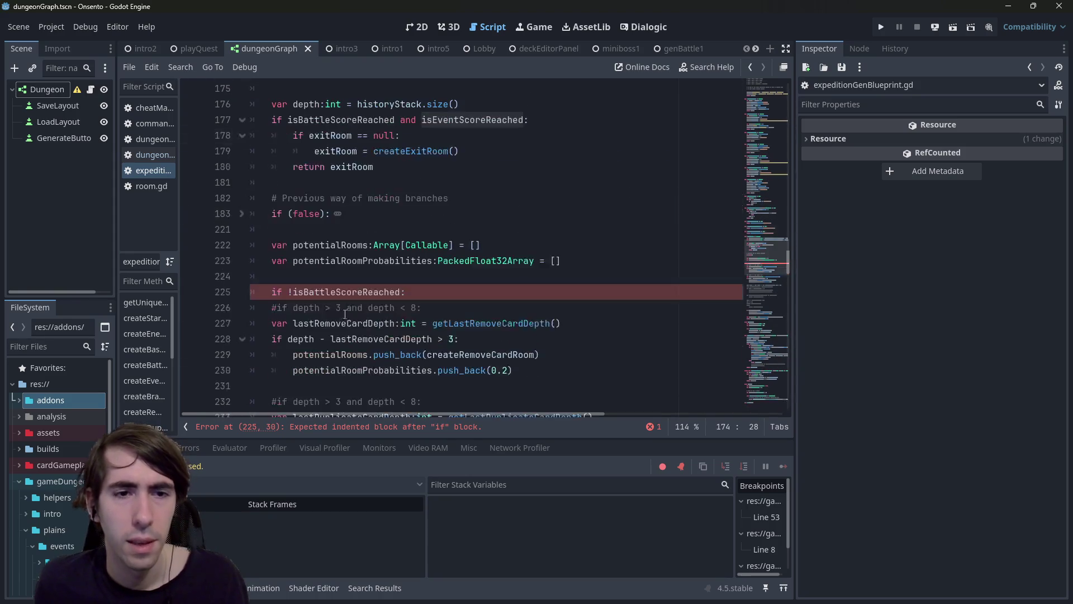
{"action": "double_click", "coordinate": [363, 291]}
{"action": "key", "text": "ctrl+v"}
Step: Indent lines 227–236 under the new condition and run the game
{"action": "scroll", "coordinate": [562, 362], "scroll_direction": "down", "scroll_amount": 2}
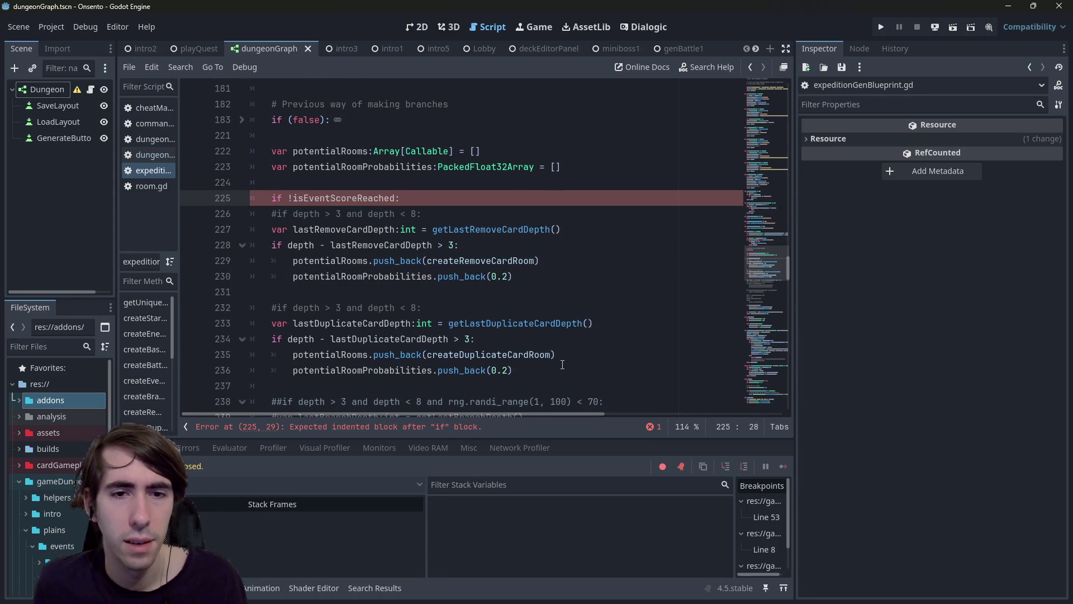
{"action": "left_click_drag", "start_coordinate": [563, 363], "coordinate": [171, 230]}
{"action": "key", "text": "Tab"}
{"action": "key", "text": "F6"}
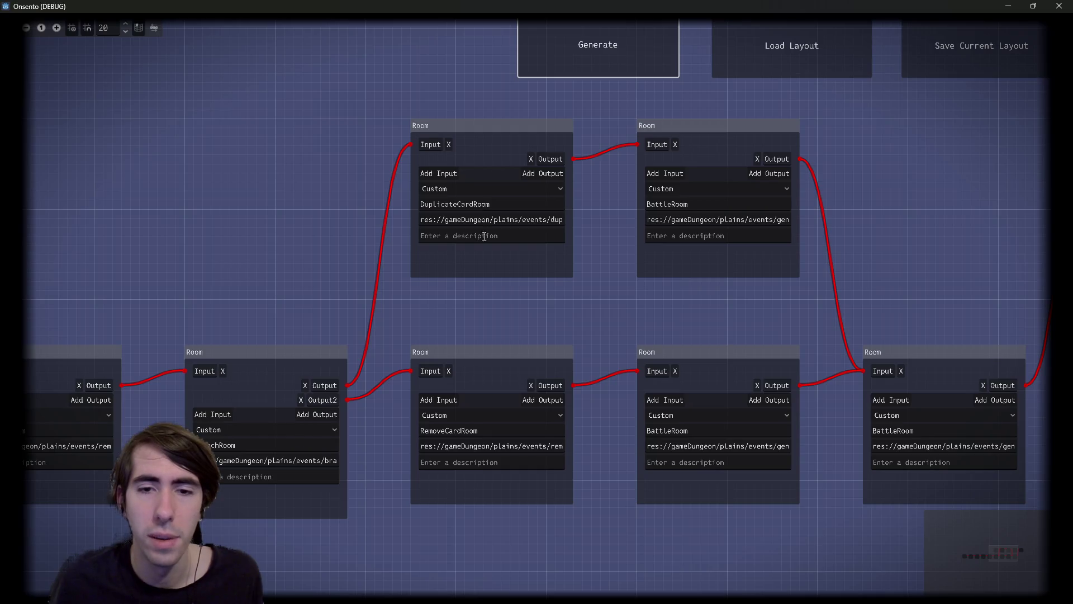
Step: Regenerate the dungeon graph nine times, checking each layout's RemoveCardRoom and DuplicateCardRoom branches
{"action": "left_click", "coordinate": [641, 73]}
{"action": "left_click", "coordinate": [622, 76]}
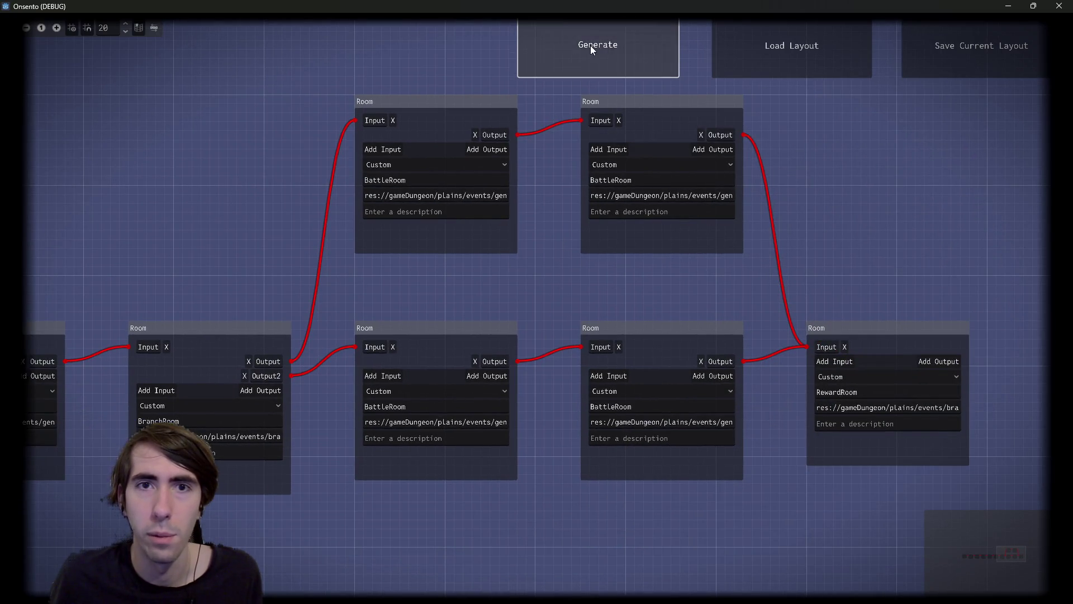
{"action": "left_click", "coordinate": [590, 49]}
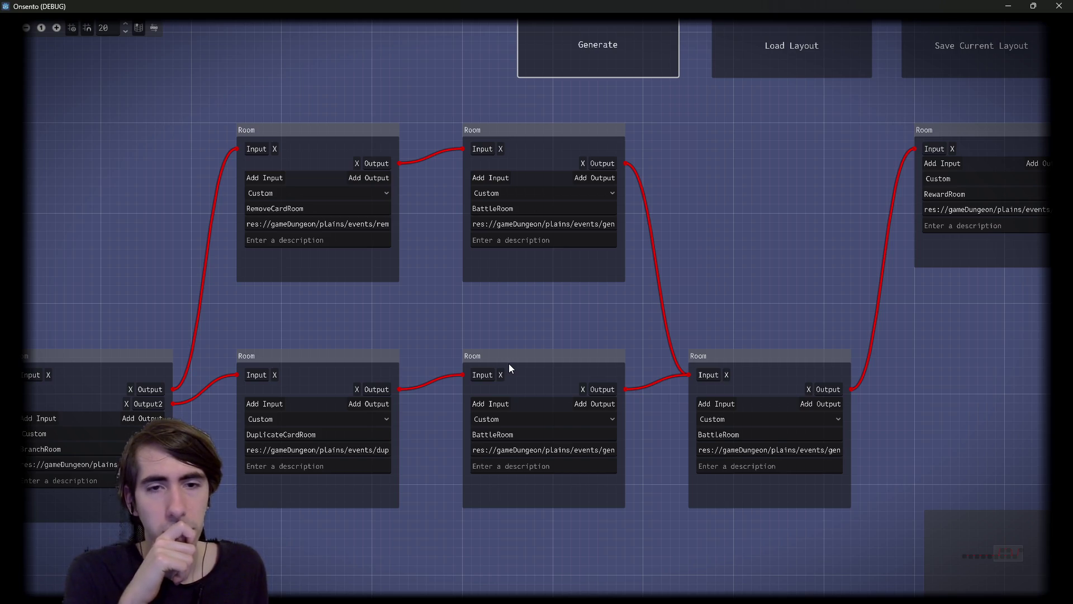
{"action": "left_click", "coordinate": [551, 45]}
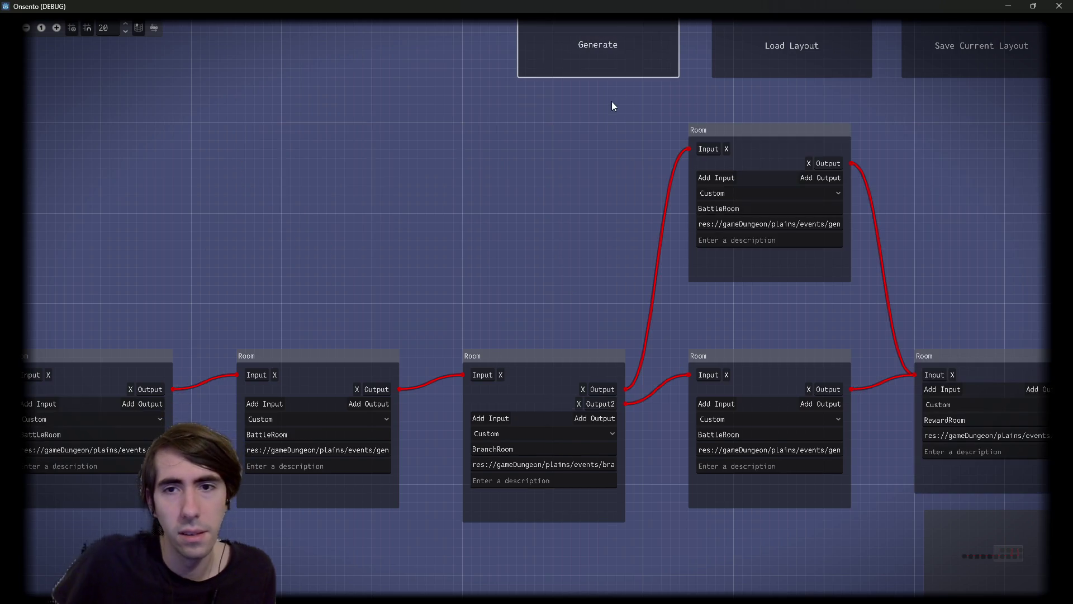
{"action": "left_click", "coordinate": [548, 43]}
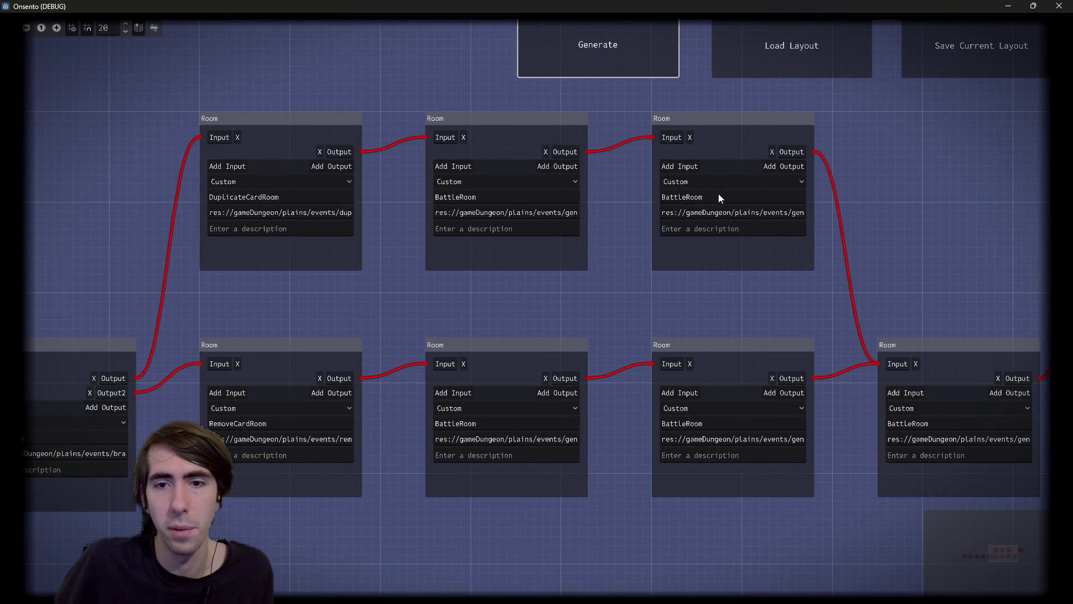
{"action": "left_click", "coordinate": [613, 46]}
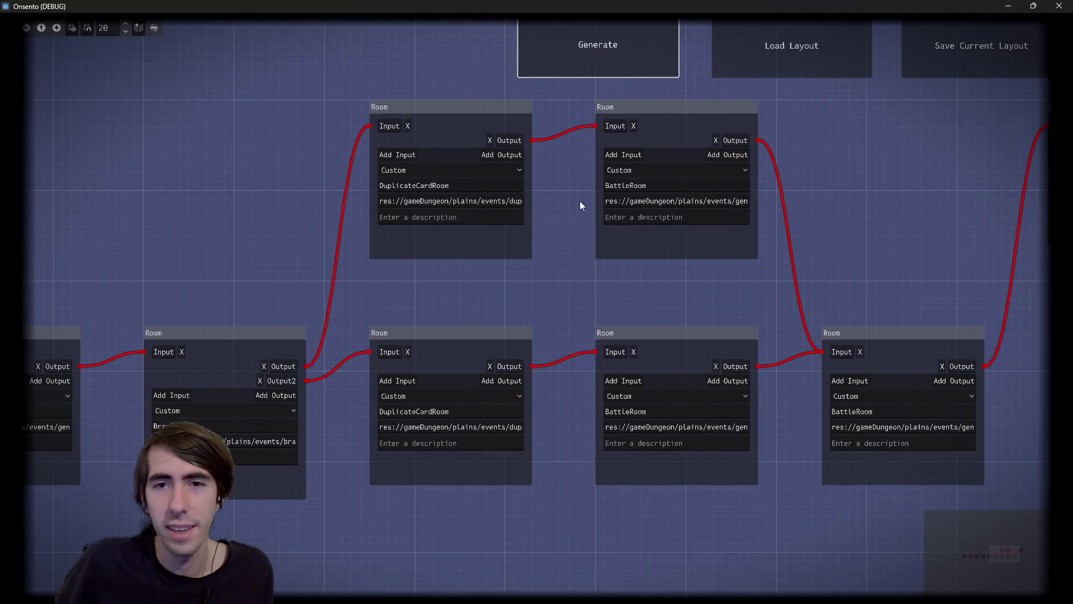
{"action": "left_click", "coordinate": [604, 59]}
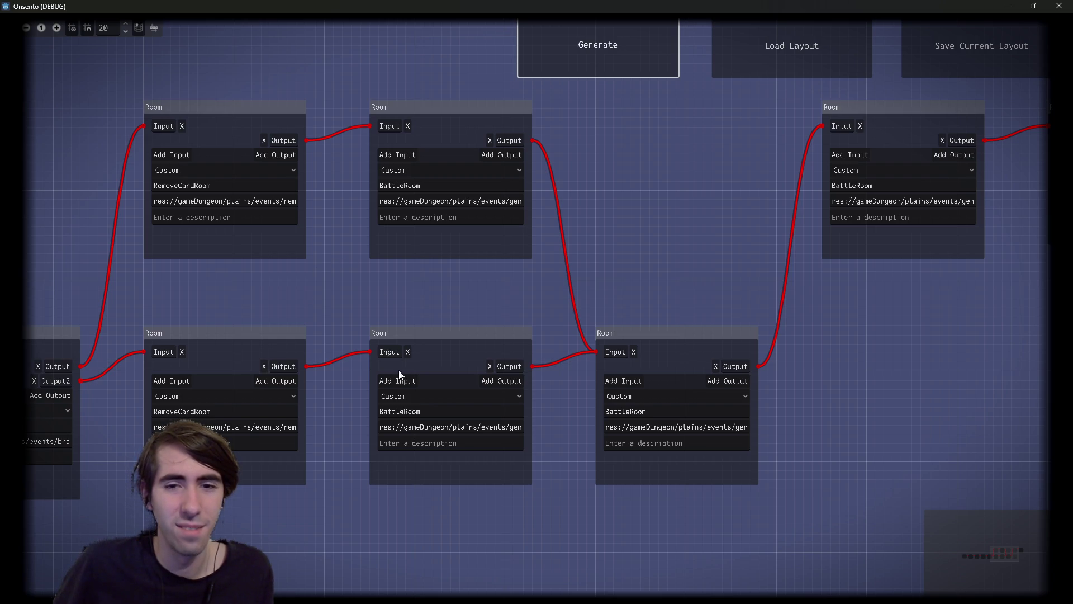
{"action": "left_click", "coordinate": [568, 61]}
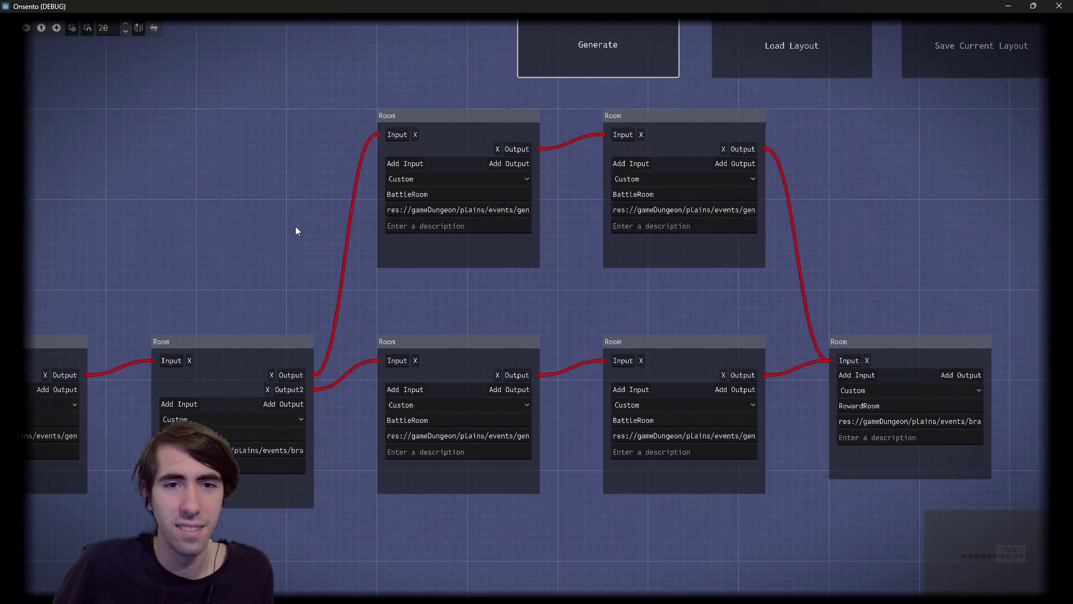
{"action": "left_click", "coordinate": [586, 40]}
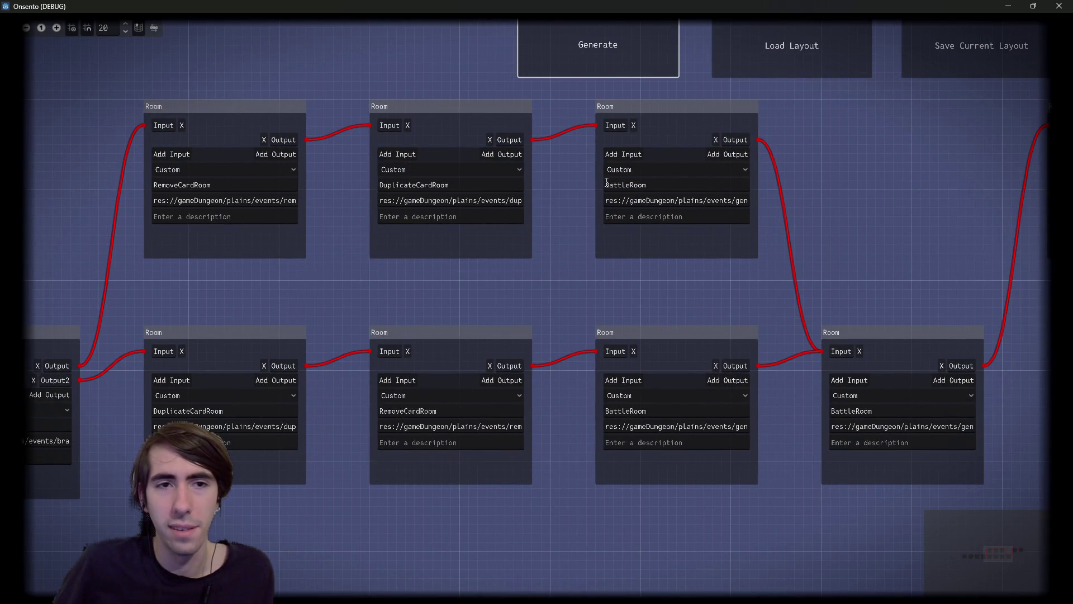
Step: Box-select the BattleRoom, RemoveCardRoom and DuplicateCardRoom nodes on both branches to compare them
{"action": "left_click_drag", "start_coordinate": [646, 283], "coordinate": [624, 224]}
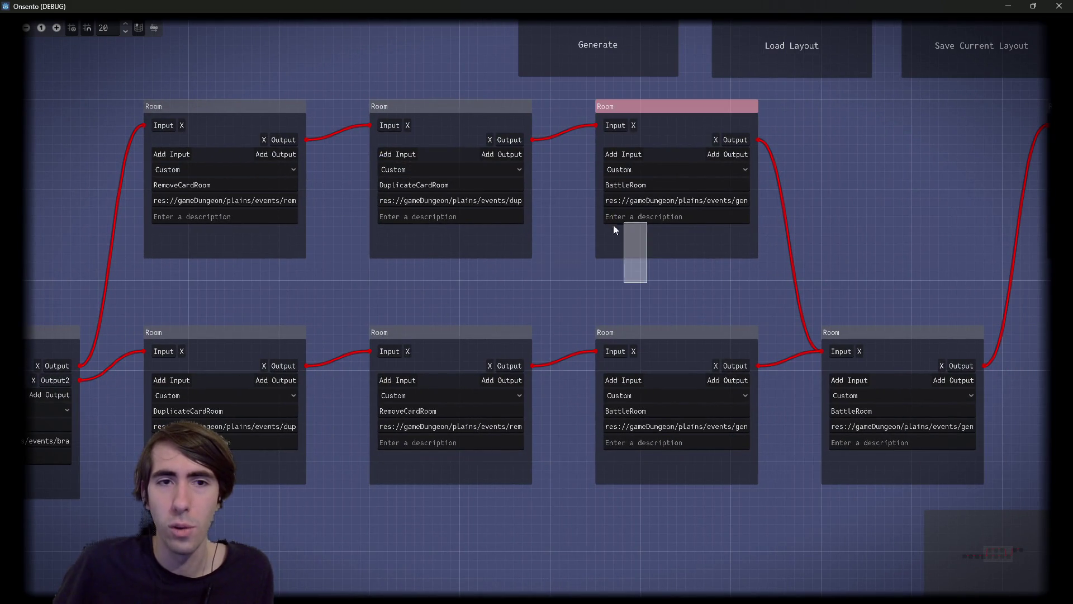
{"action": "left_click_drag", "start_coordinate": [488, 277], "coordinate": [214, 187]}
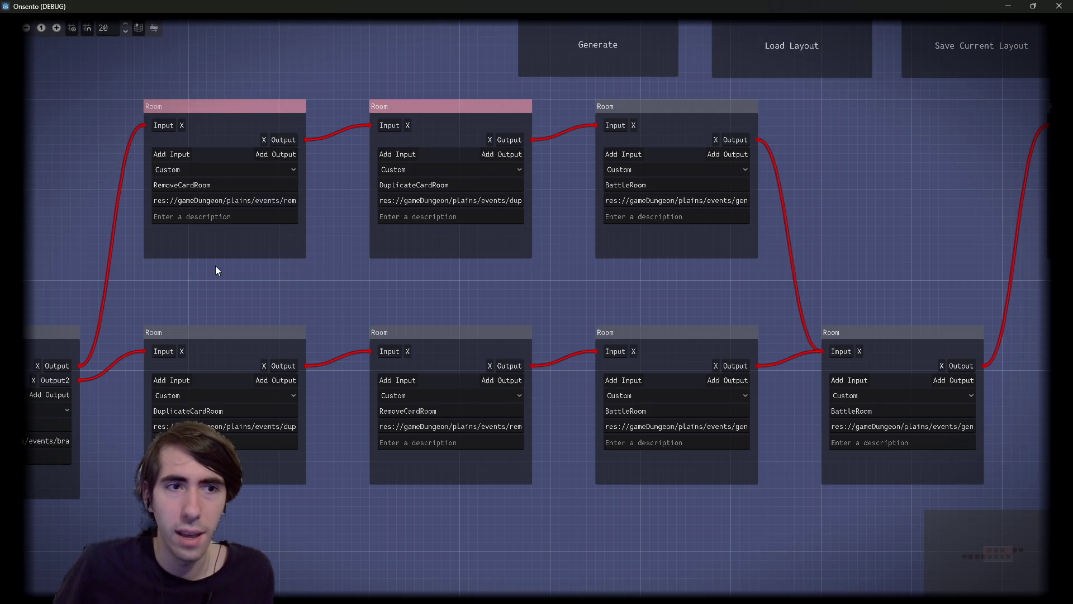
{"action": "left_click_drag", "start_coordinate": [208, 271], "coordinate": [201, 384]}
{"action": "left_click_drag", "start_coordinate": [413, 282], "coordinate": [439, 444]}
{"action": "mouse_move", "coordinate": [494, 280]}
{"action": "left_mouse_down"}
{"action": "mouse_move", "coordinate": [240, 247]}
{"action": "mouse_move", "coordinate": [291, 247]}
{"action": "mouse_move", "coordinate": [547, 326]}
{"action": "left_mouse_up"}
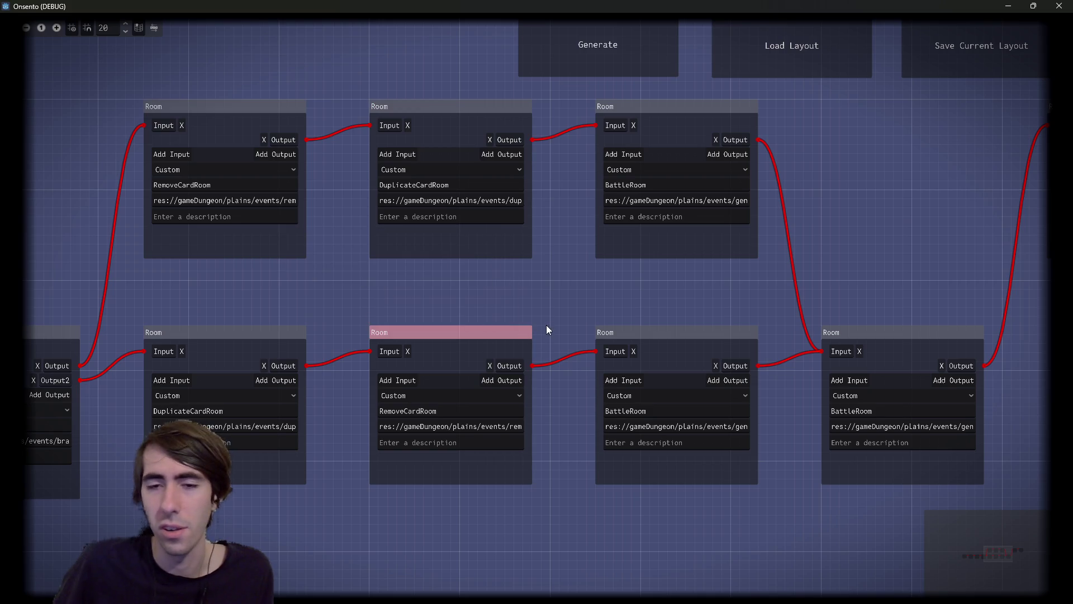
{"action": "left_click_drag", "start_coordinate": [588, 294], "coordinate": [704, 476]}
Step: Regenerate the graph six more times, then select the three rooms on the upper branch
{"action": "left_click", "coordinate": [570, 38]}
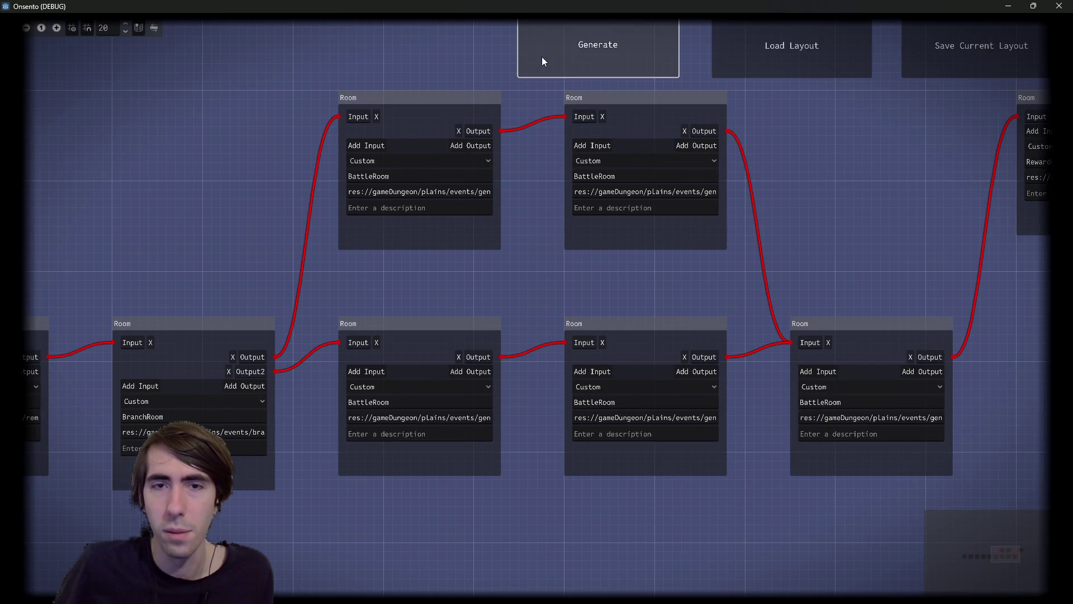
{"action": "left_click", "coordinate": [603, 57]}
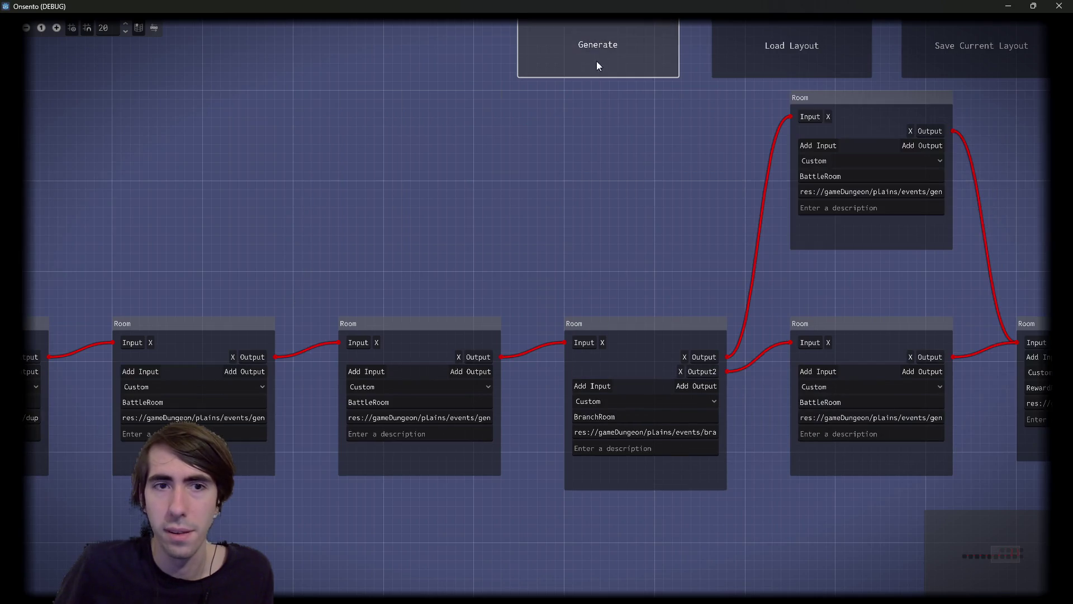
{"action": "left_click", "coordinate": [602, 57]}
{"action": "left_click", "coordinate": [582, 56]}
{"action": "left_click", "coordinate": [588, 48]}
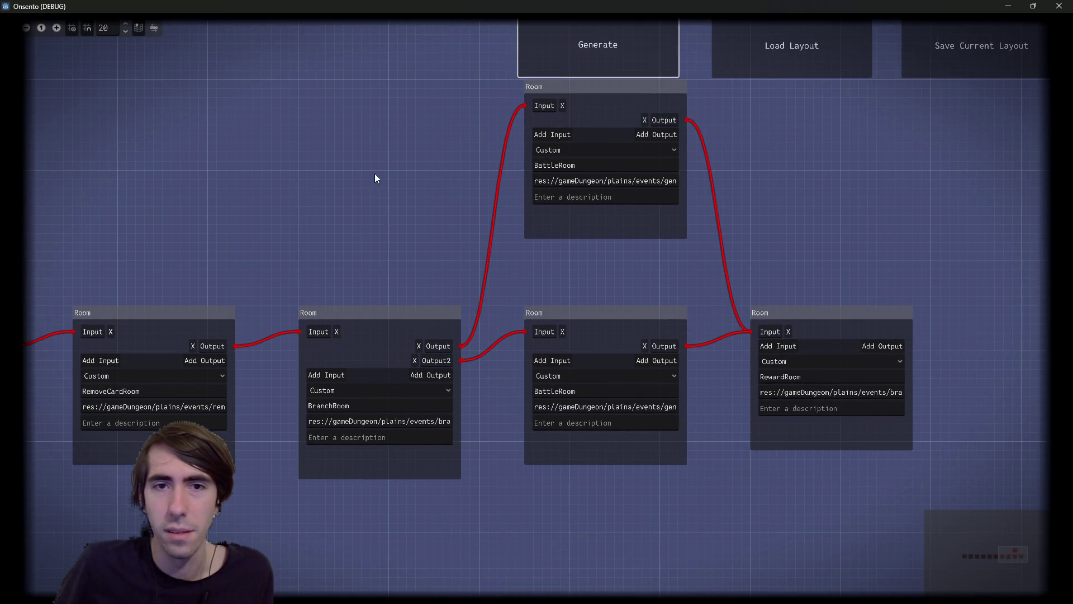
{"action": "left_click", "coordinate": [626, 28]}
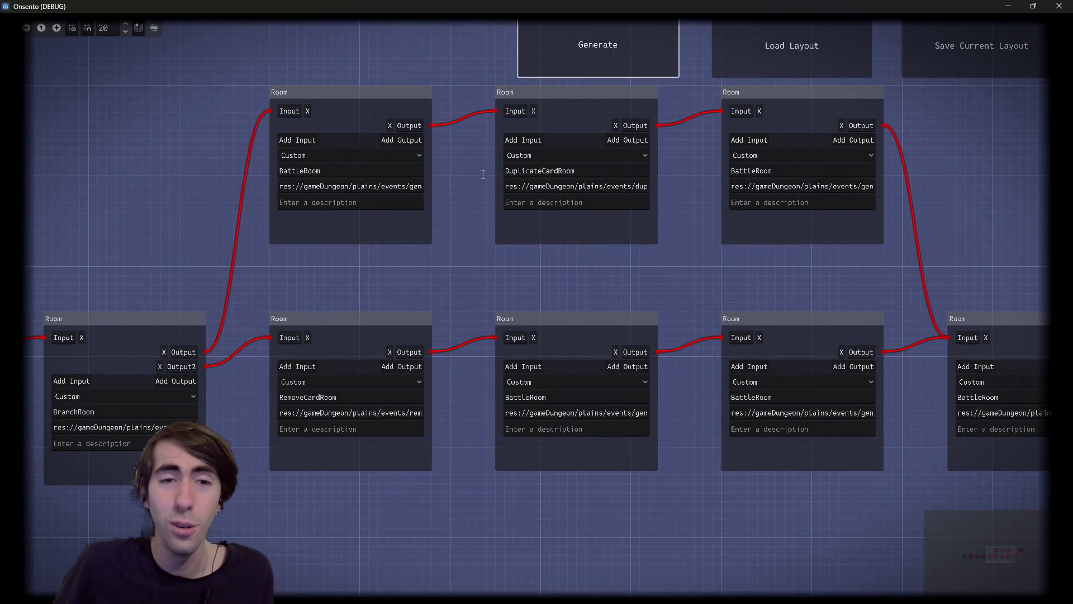
{"action": "left_click_drag", "start_coordinate": [805, 271], "coordinate": [273, 155]}
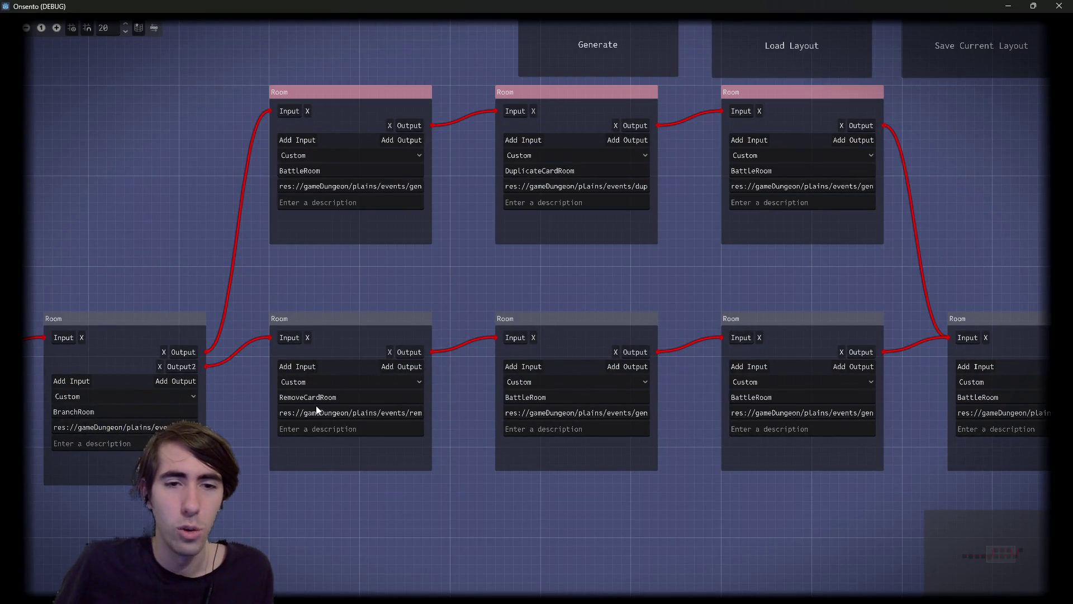